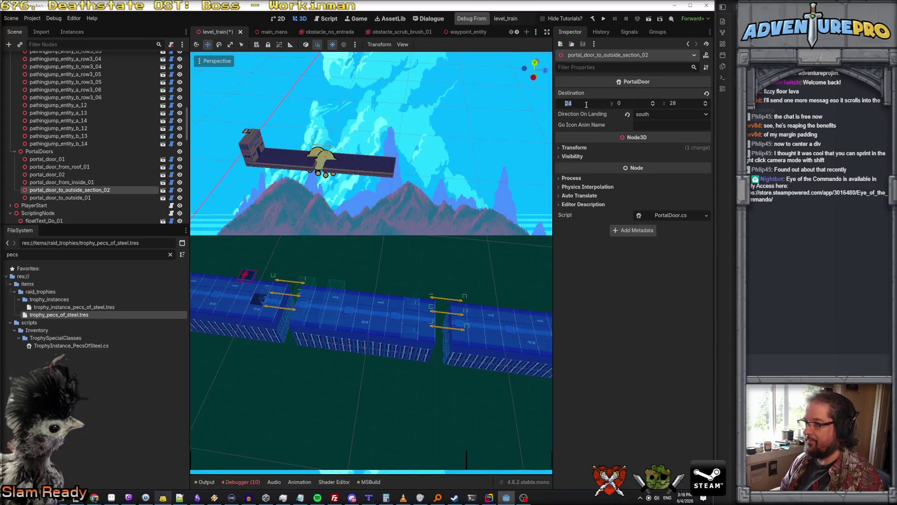
# Step: Set the door's Destination x to 57 and z to 2, then frame it and show its Transform position
pyautogui.write('7')
pyautogui.press('Tab')
pyautogui.press('Tab')
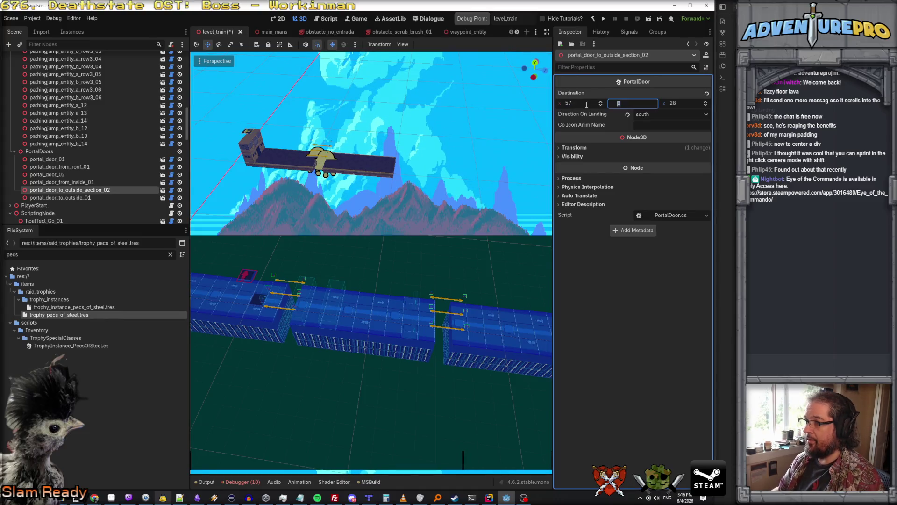
pyautogui.write('2')
pyautogui.press('Return')
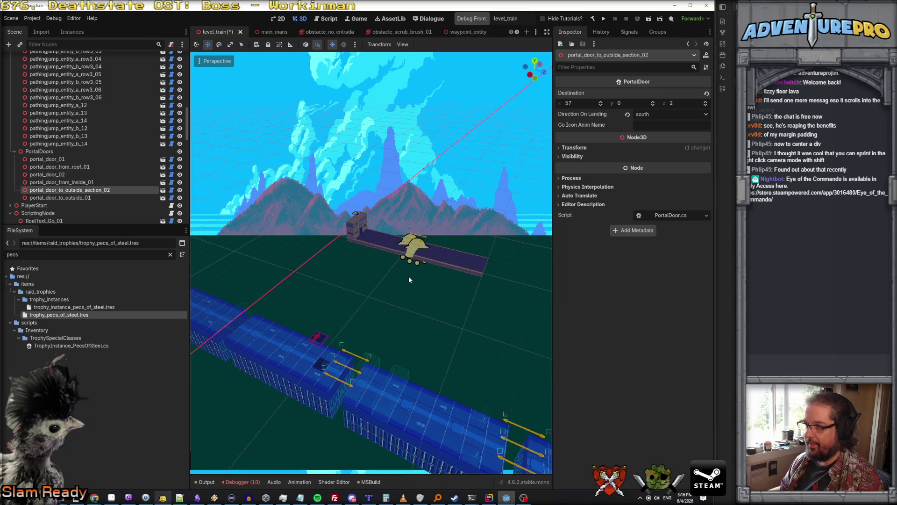
pyautogui.press('f')
pyautogui.click(575, 148)
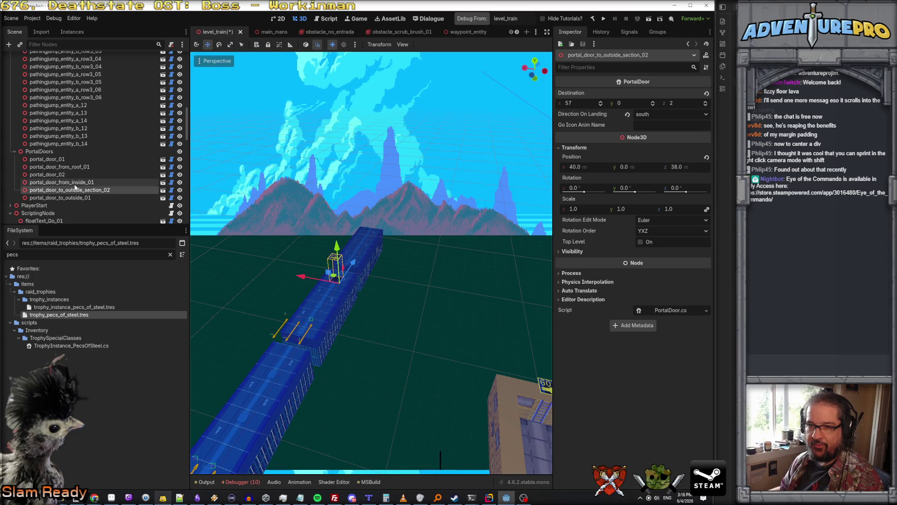
# Step: Point portal_door_from_roof_01 to 40, 0, 47 landing facing south, then save level_train
pyautogui.click(75, 168)
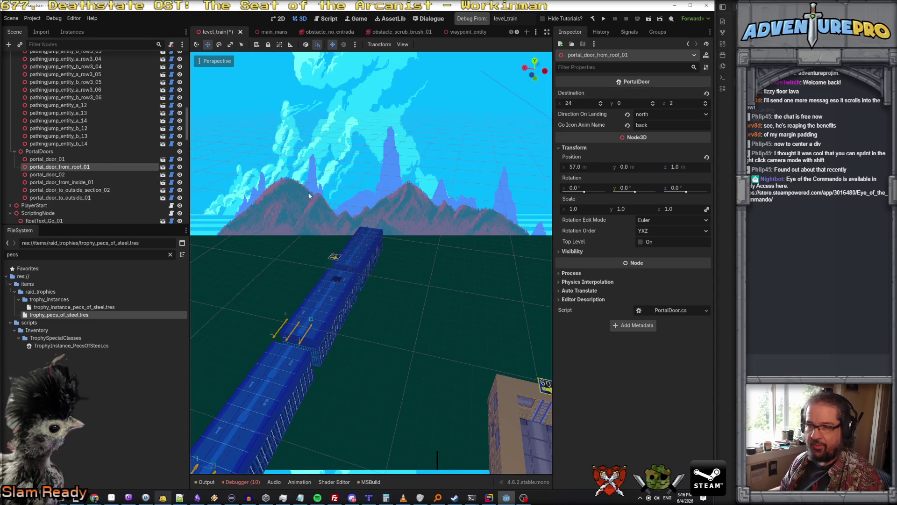
pyautogui.press('f')
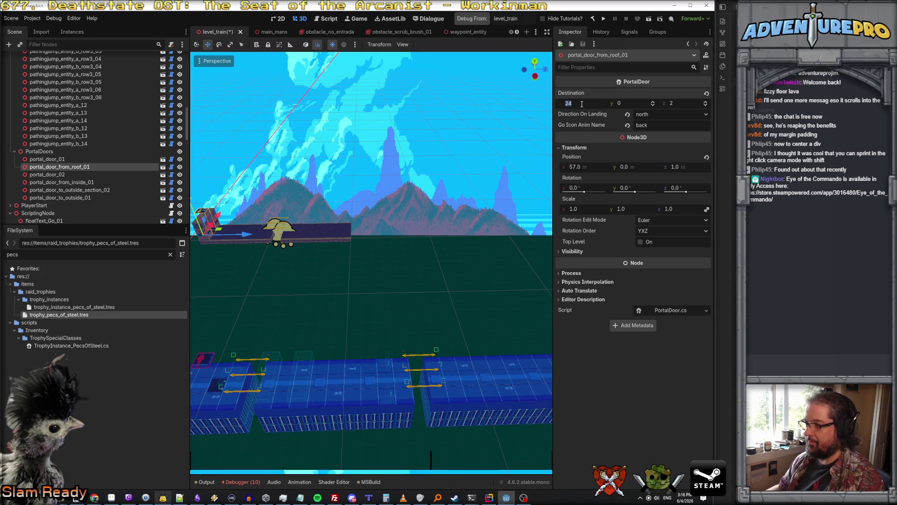
pyautogui.write('40')
pyautogui.press('Tab')
pyautogui.press('Tab')
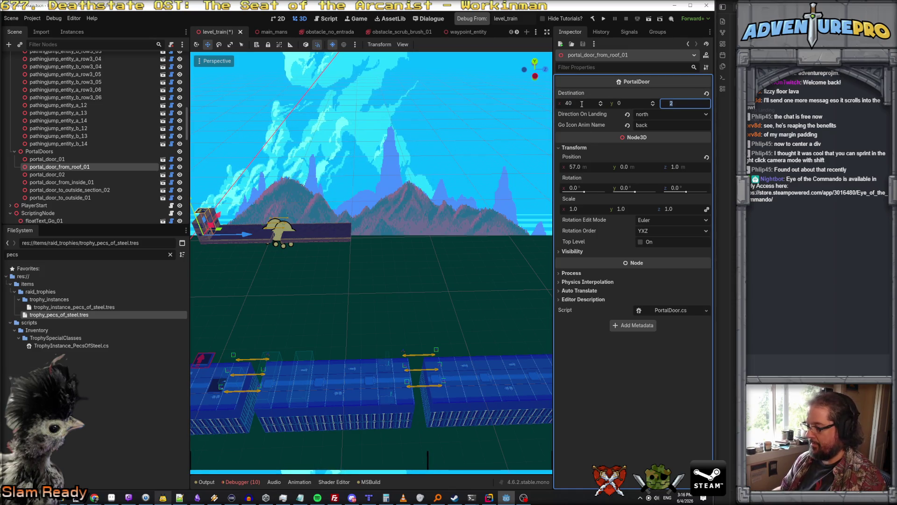
pyautogui.write('47')
pyautogui.click(642, 116)
pyautogui.click(652, 142)
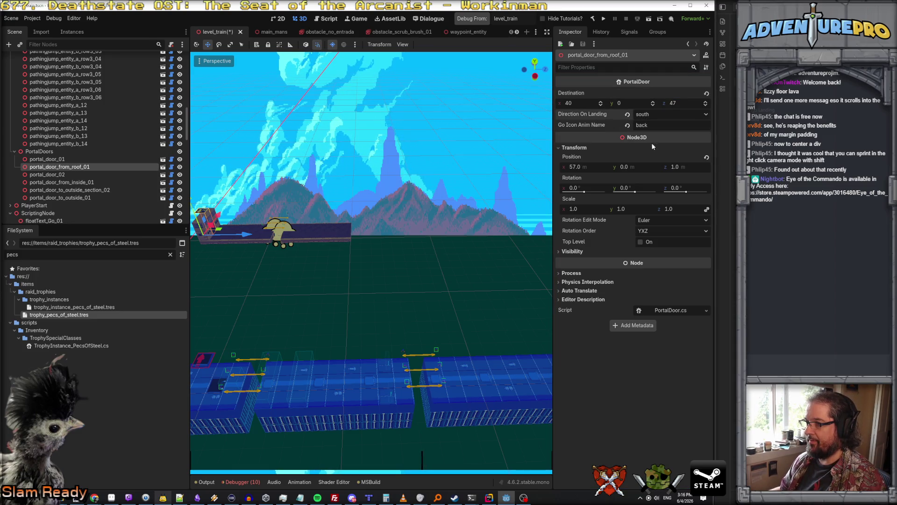
pyautogui.click(511, 196)
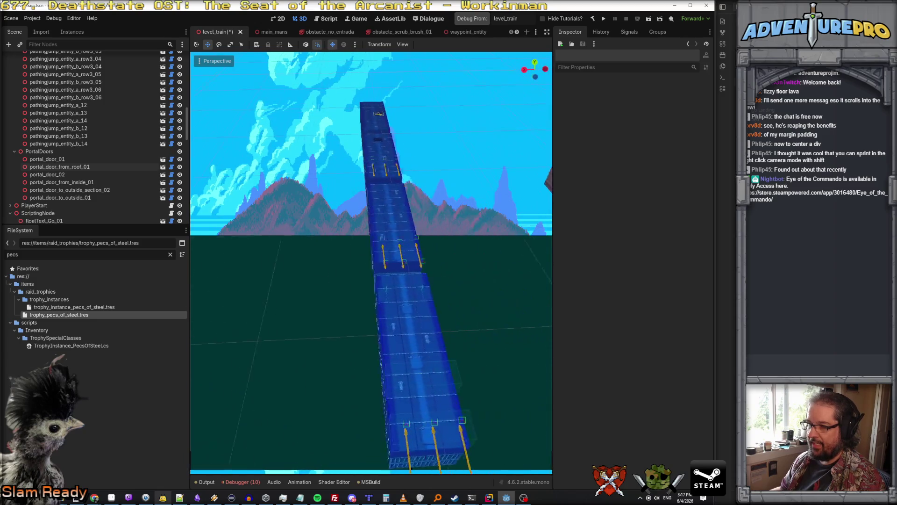
pyautogui.hotkey('ctrl', 's')
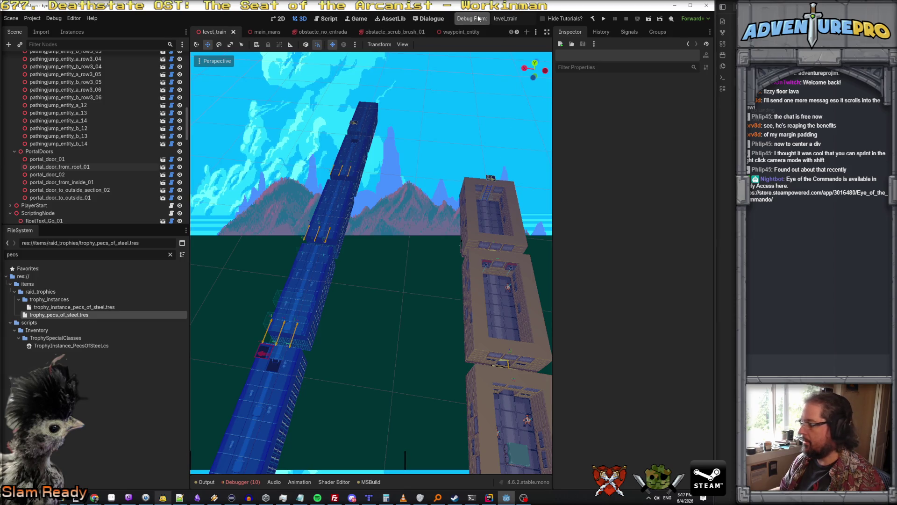
# Step: Launch the debug playtest, walk up the road and run the WARGOD cheat for full ammo
pyautogui.click(478, 18)
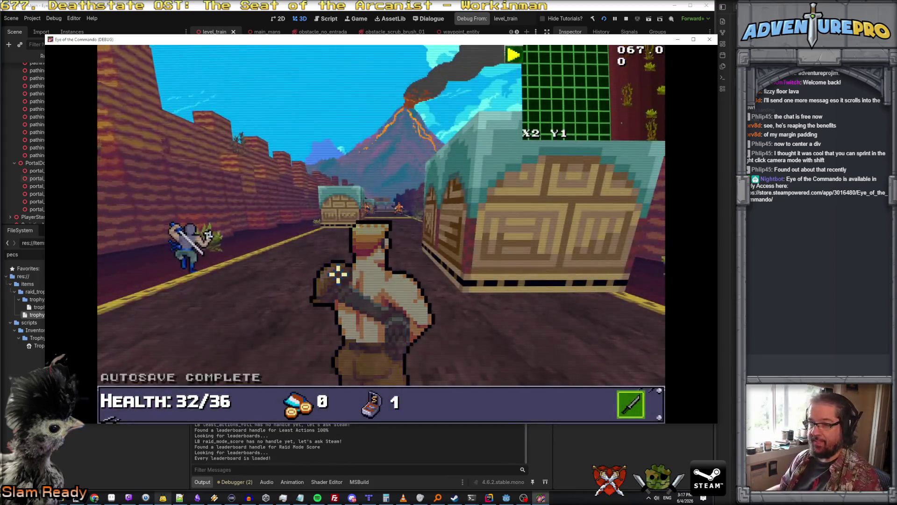
pyautogui.press('w')
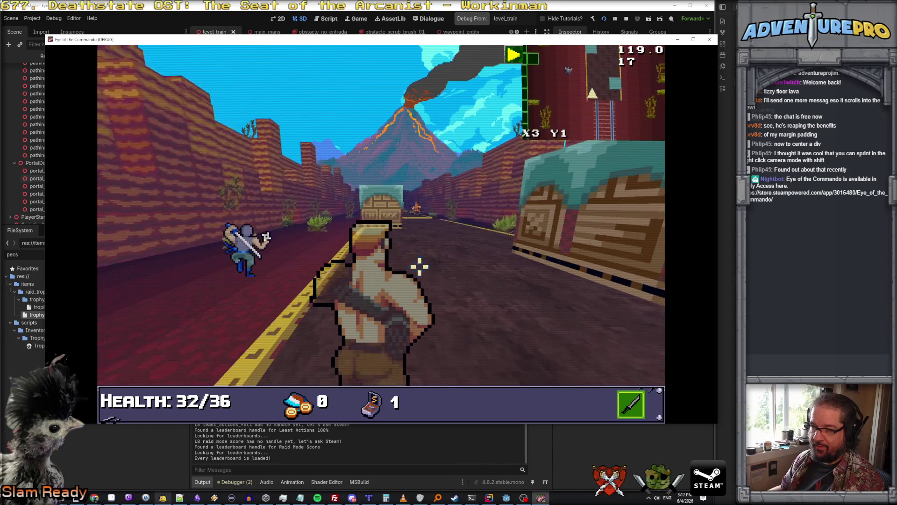
pyautogui.press('w')
pyautogui.press('w')
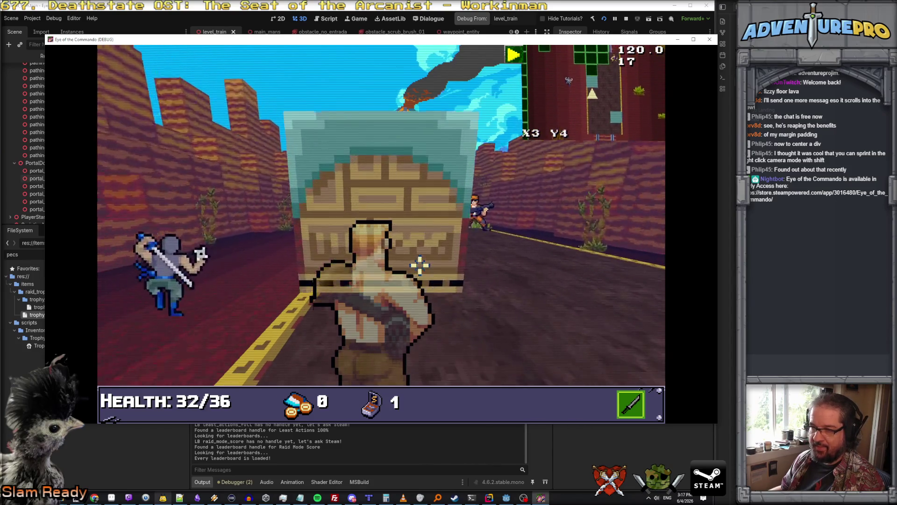
pyautogui.press('s')
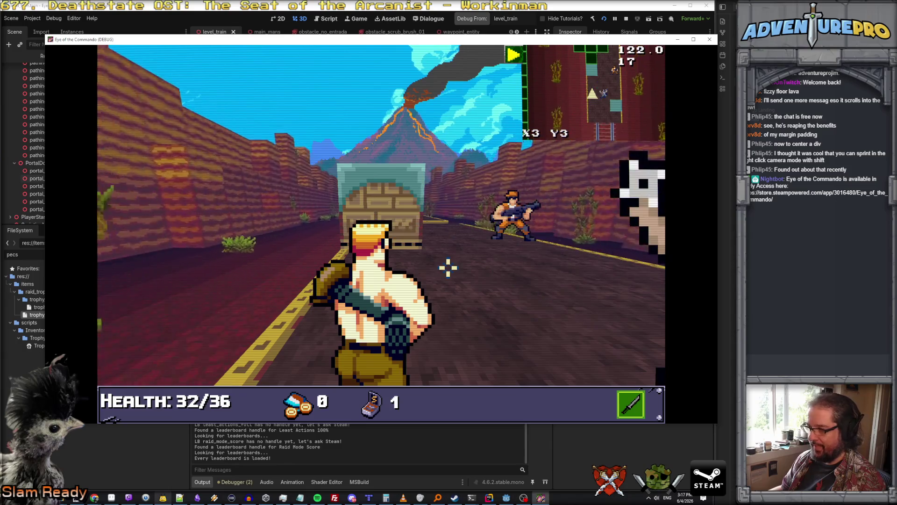
pyautogui.press('q')
pyautogui.press('`')
pyautogui.write('WARGOD')
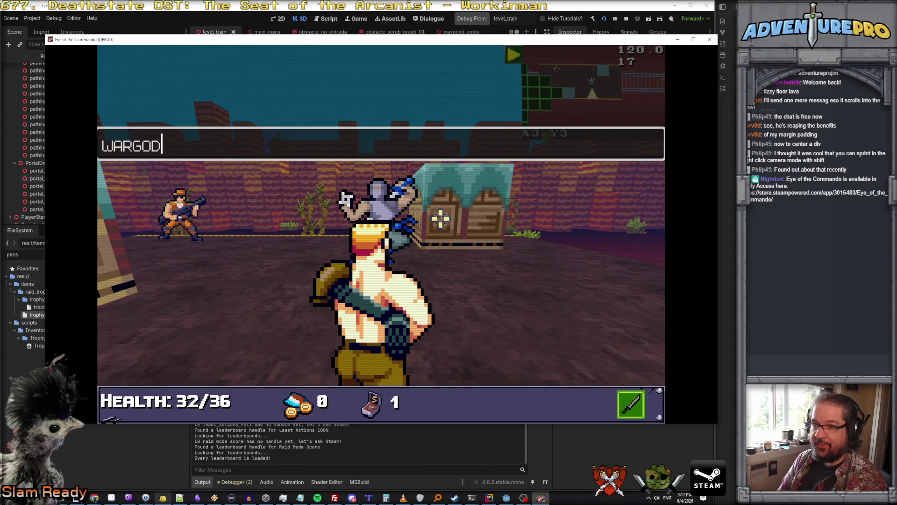
pyautogui.press('Return')
pyautogui.press('`')
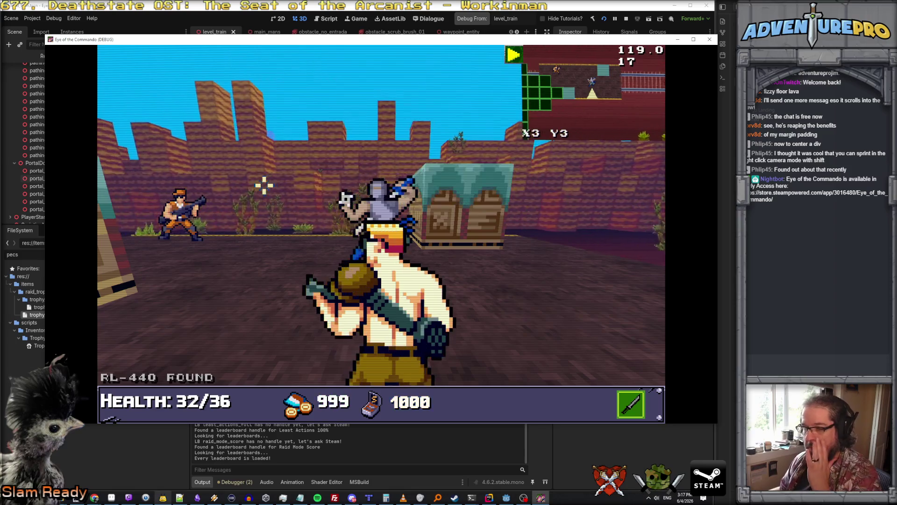
# Step: Advance along the road, shooting enemies and picking up an item, dismissing the medal popup
pyautogui.press('w')
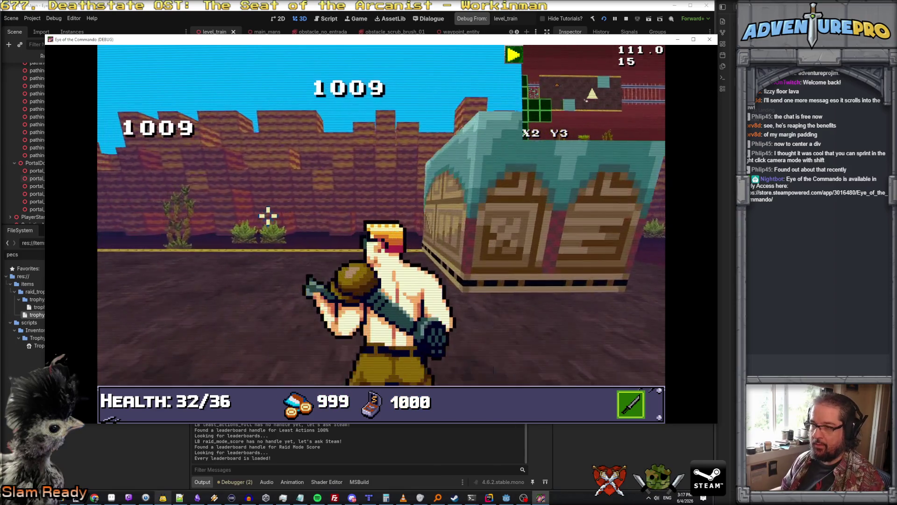
pyautogui.press('e')
pyautogui.press('w')
pyautogui.press('w')
pyautogui.press('w')
pyautogui.press('w')
pyautogui.press('w')
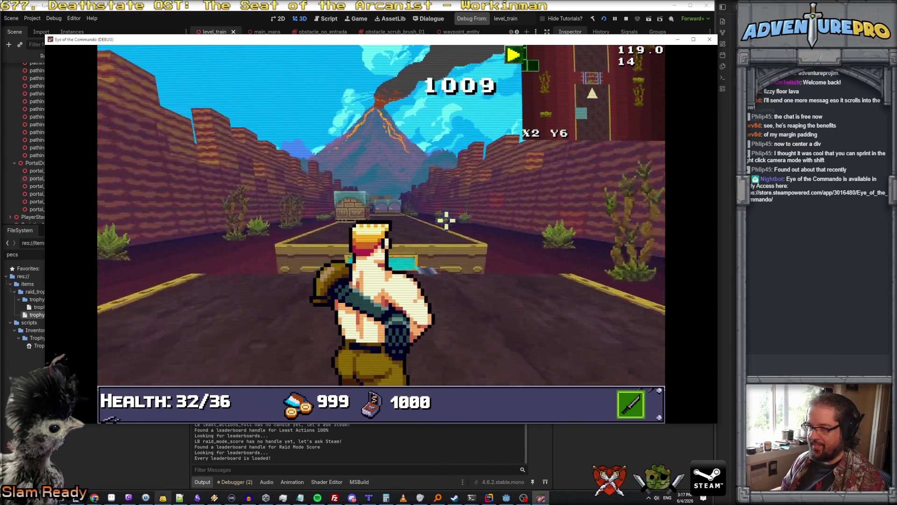
pyautogui.press('w')
pyautogui.press('w')
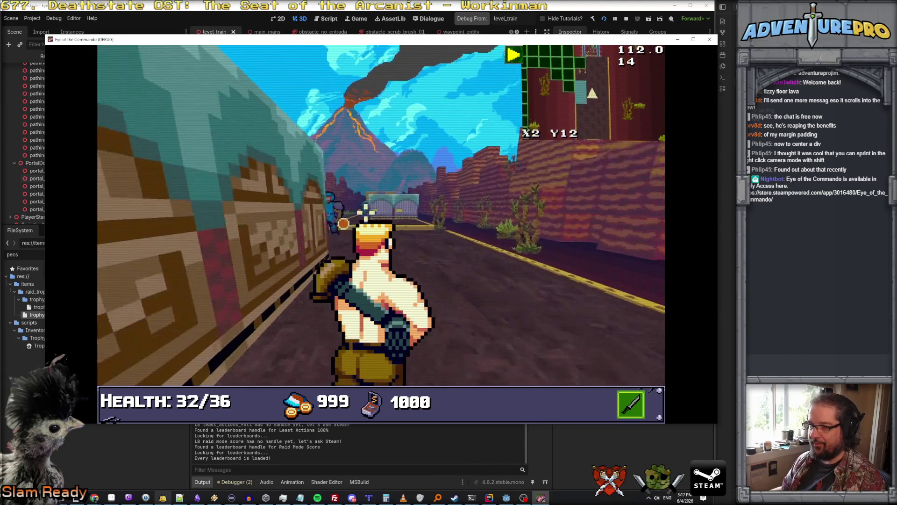
pyautogui.press('a')
pyautogui.click(312, 213)
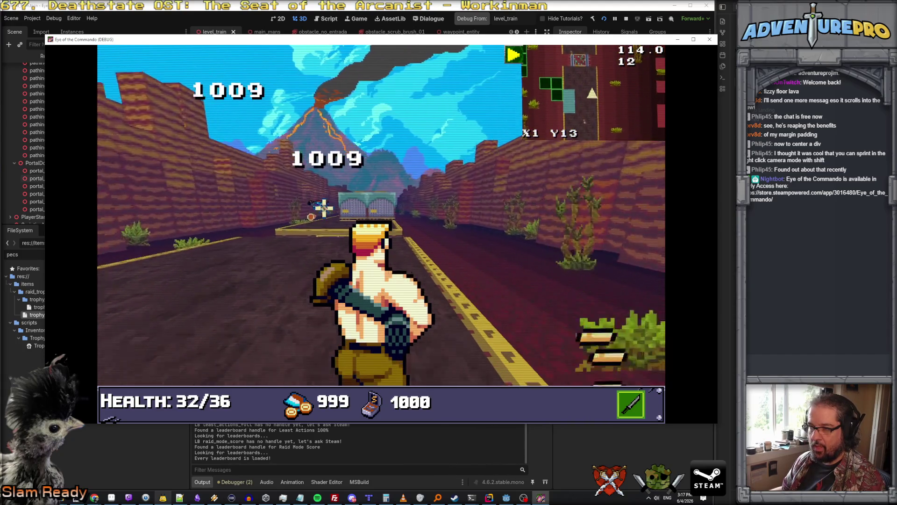
pyautogui.press('w')
pyautogui.press('a')
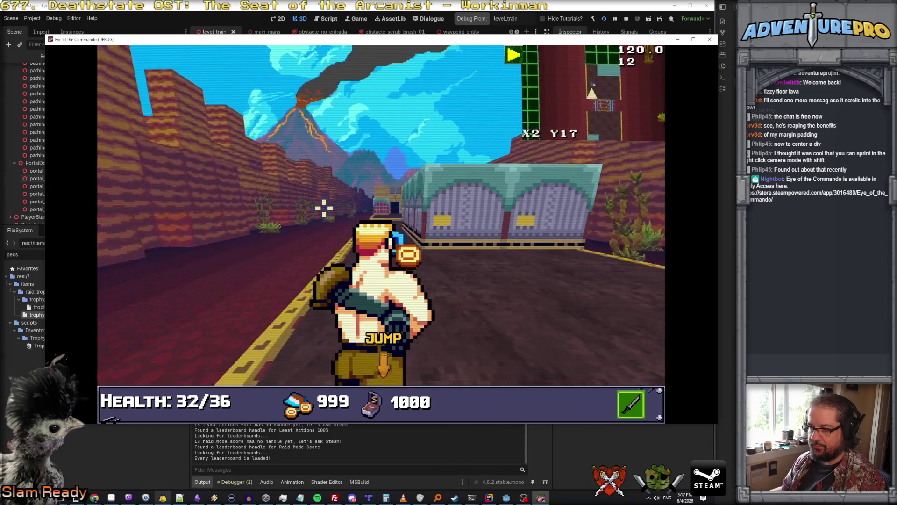
pyautogui.press('w')
pyautogui.click(289, 188)
pyautogui.press('w')
pyautogui.press('w')
pyautogui.press('w')
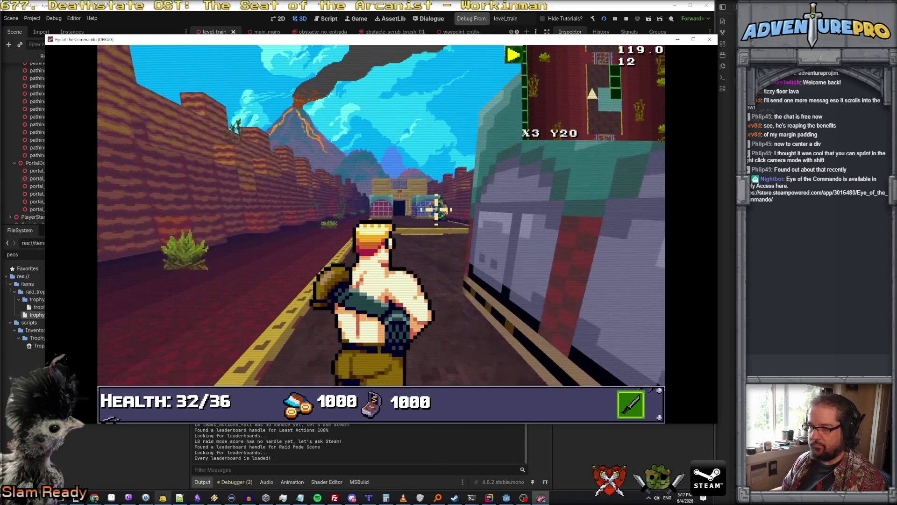
pyautogui.click(514, 214)
# Step: Go through the gate into the train, down the corridors, and shoot the wall cannons
pyautogui.press('a')
pyautogui.press('w')
pyautogui.press('w')
pyautogui.press('w')
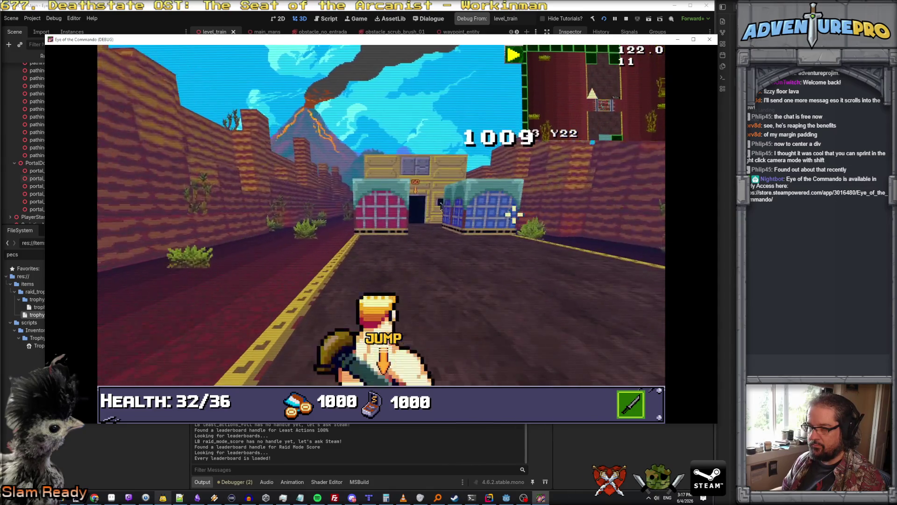
pyautogui.press('w')
pyautogui.press('w')
pyautogui.press('w')
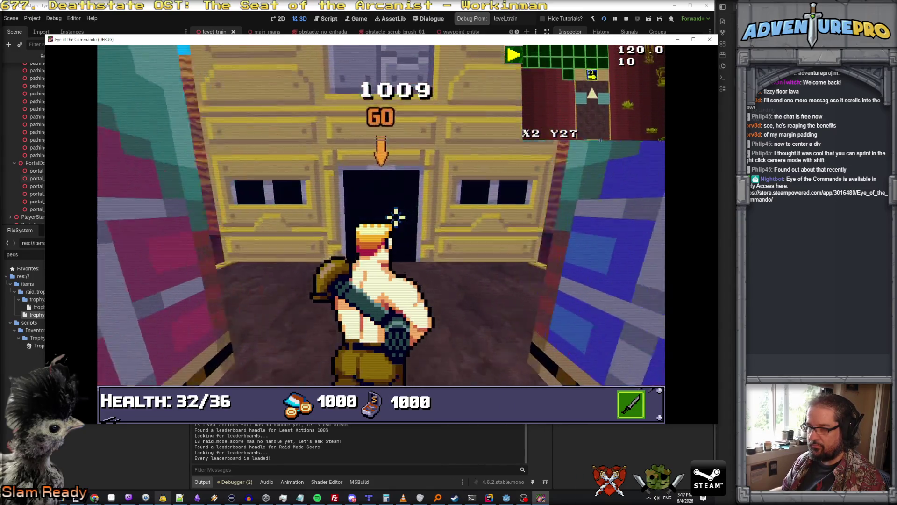
pyautogui.press('w')
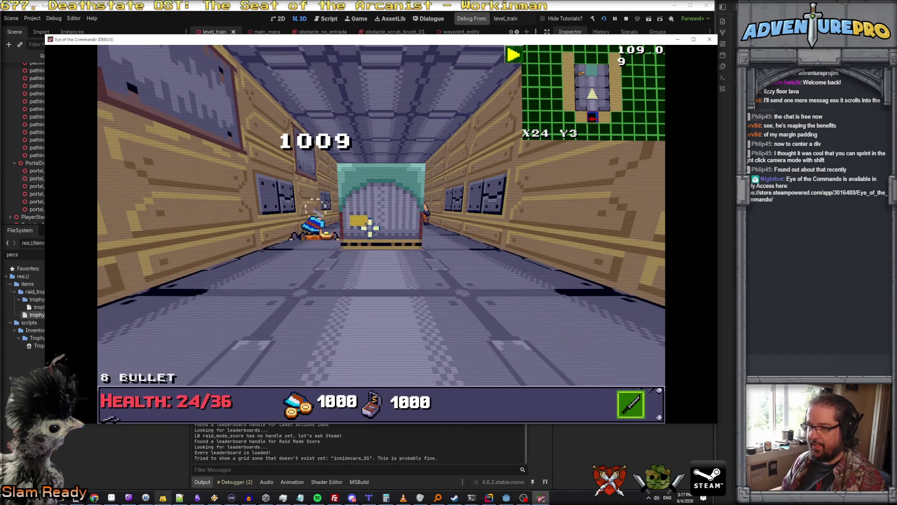
pyautogui.press('d')
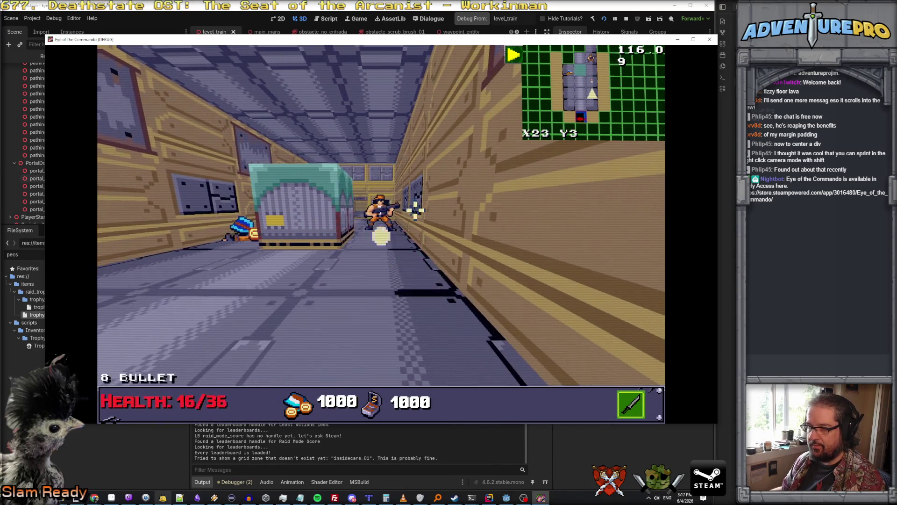
pyautogui.press('a')
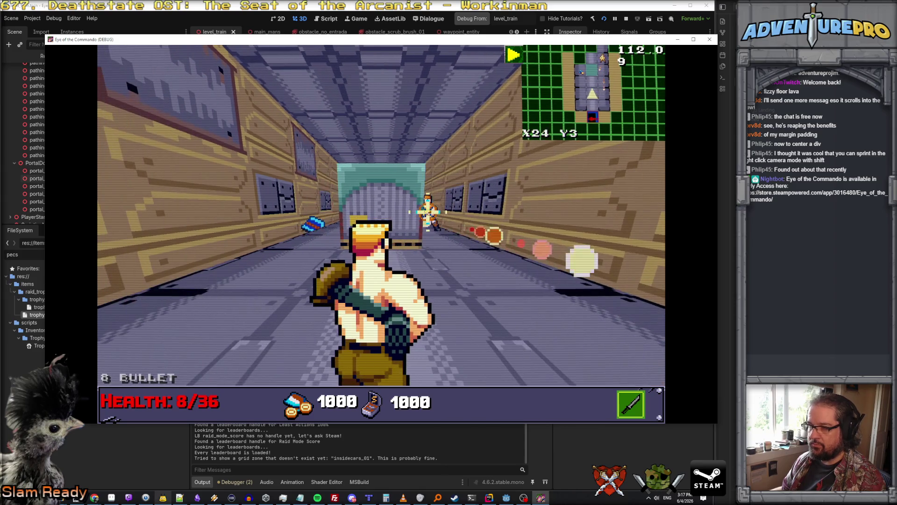
pyautogui.press('w')
pyautogui.press('w')
pyautogui.press('w')
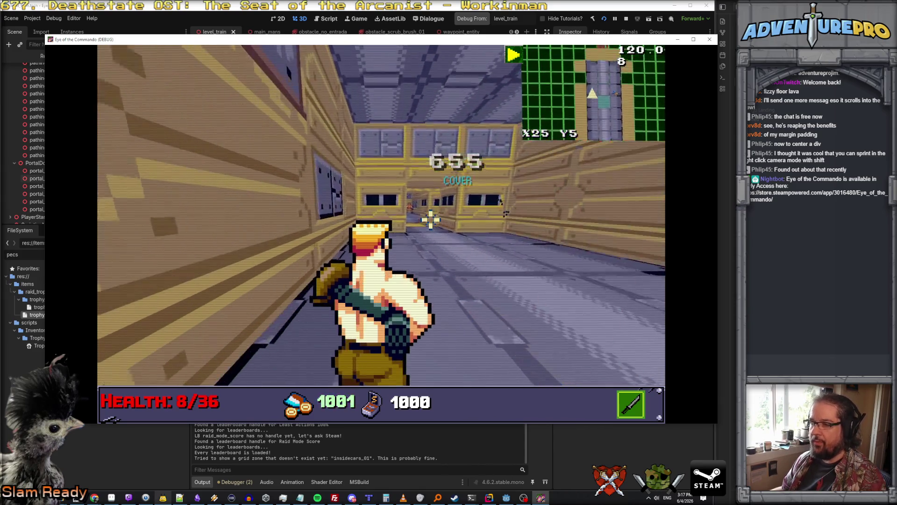
pyautogui.press('w')
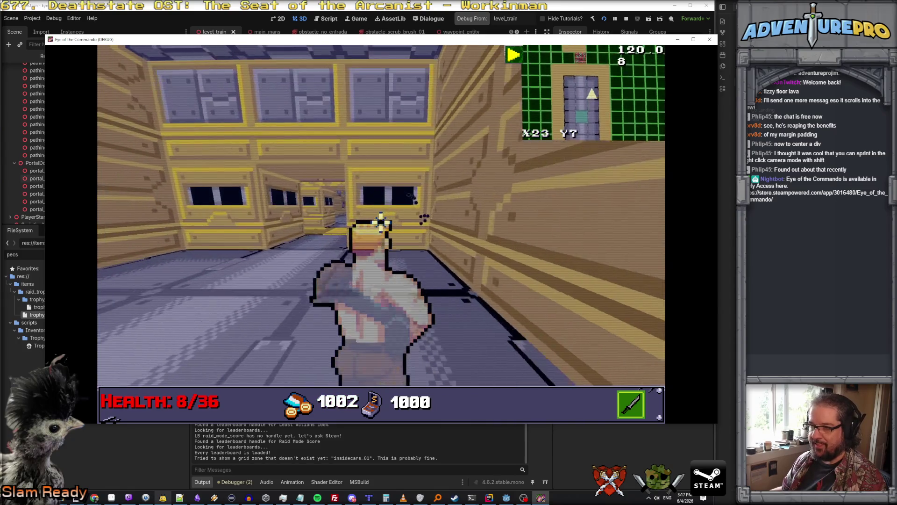
pyautogui.press('w')
pyautogui.press('w')
pyautogui.press('w')
pyautogui.press('e')
pyautogui.press('w')
pyautogui.press('w')
pyautogui.press('w')
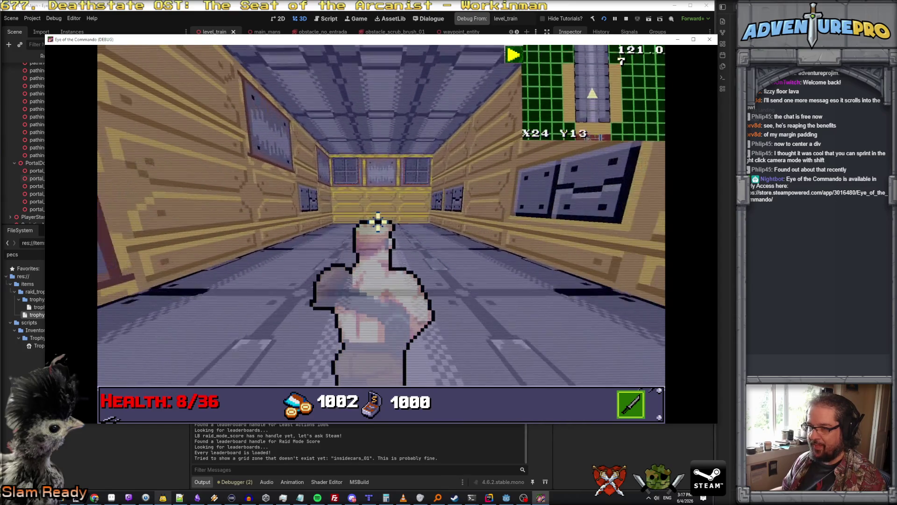
pyautogui.press('w')
pyautogui.click(337, 160)
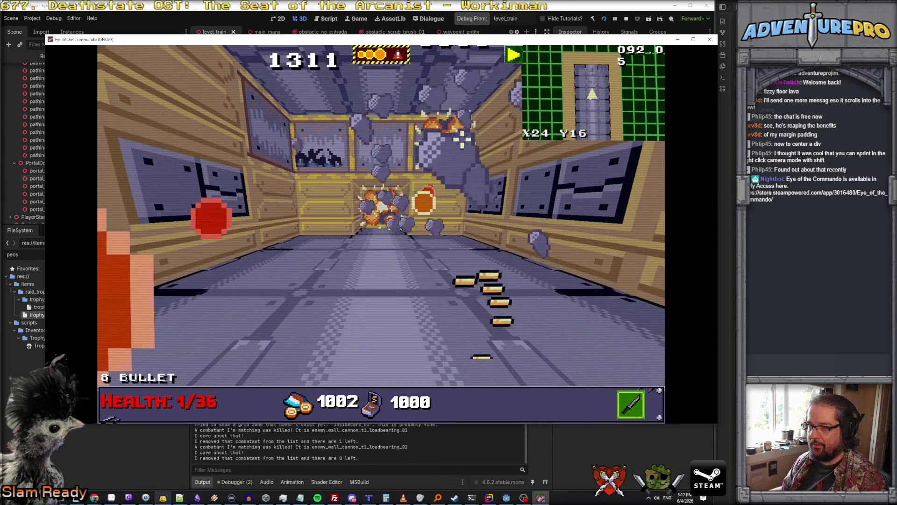
# Step: Reach the ladder, head out into the canyon, sidestep and shoot the enemy ahead
pyautogui.press('w')
pyautogui.press('w')
pyautogui.press('w')
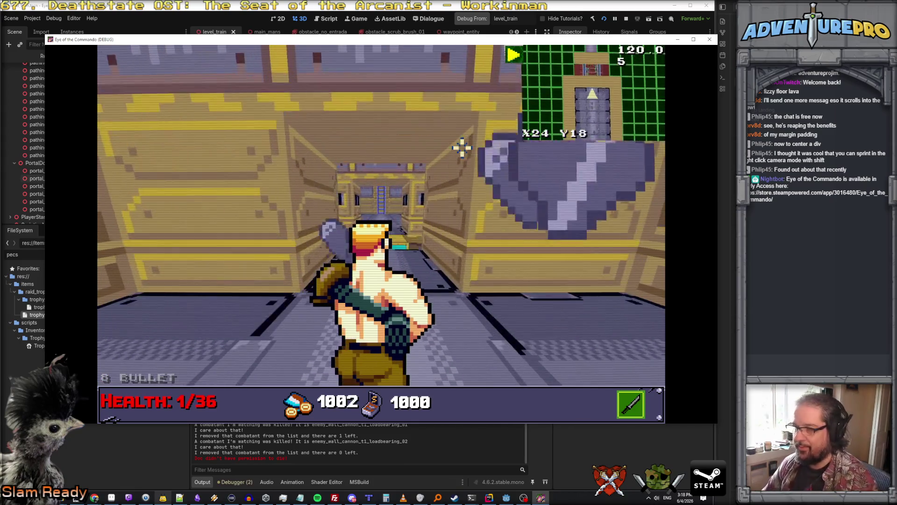
pyautogui.press('w')
pyautogui.press('w')
pyautogui.press('w')
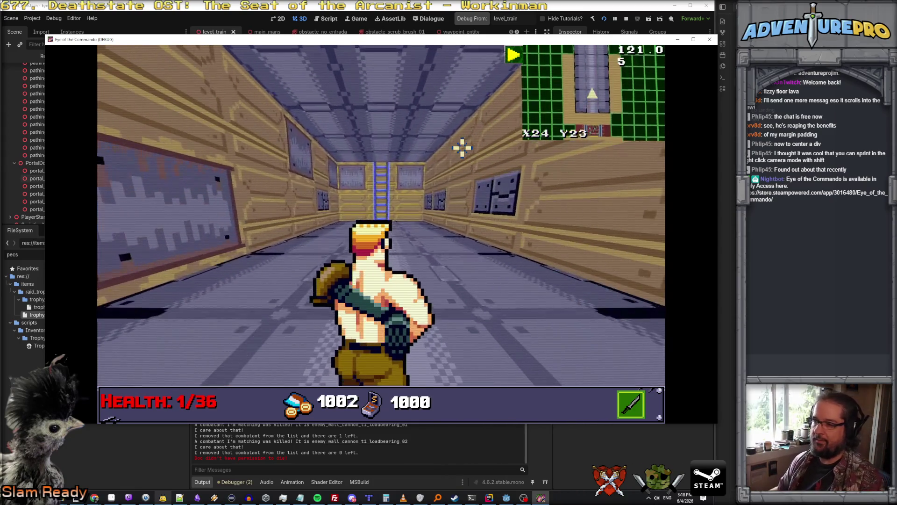
pyautogui.press('w')
pyautogui.press('w')
pyautogui.press('w')
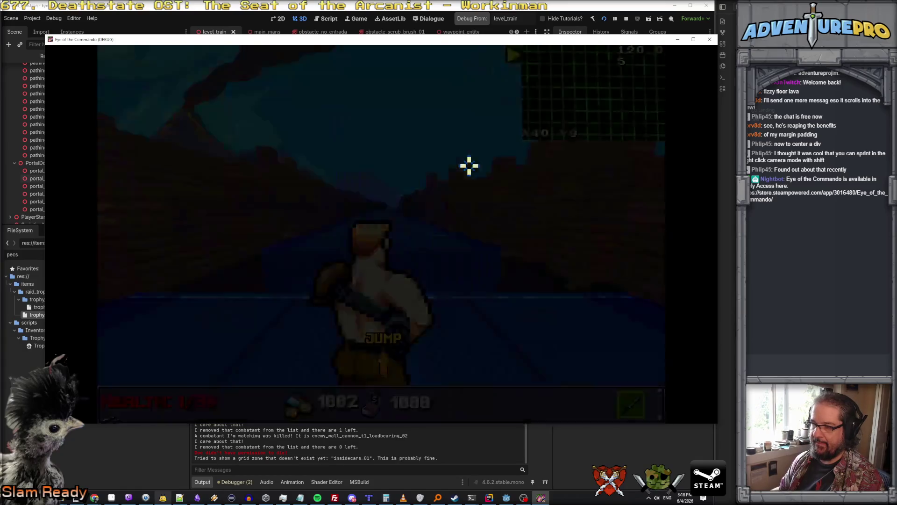
pyautogui.press('w')
pyautogui.press('w')
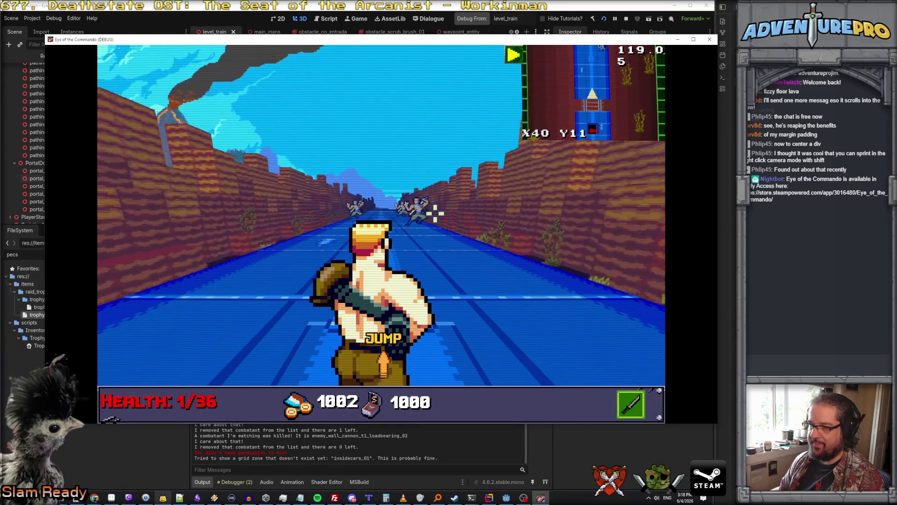
pyautogui.press('d')
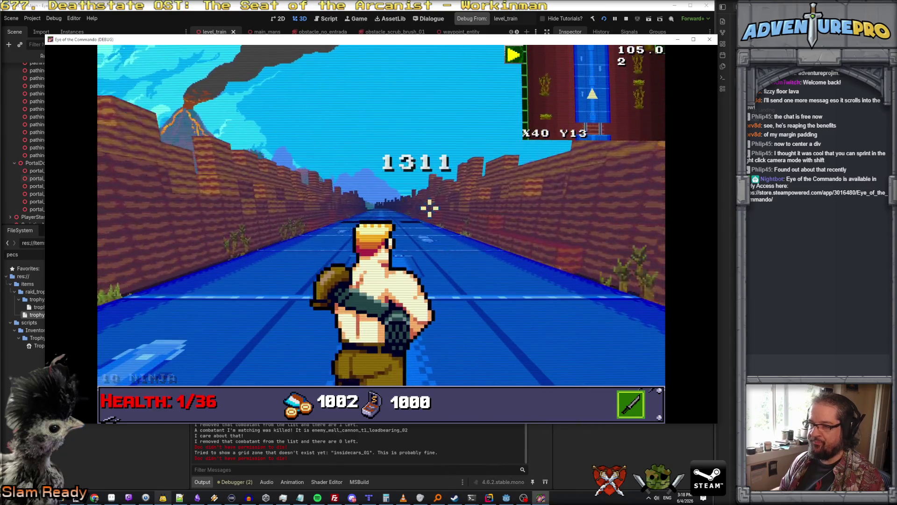
pyautogui.click(430, 210)
pyautogui.press('w')
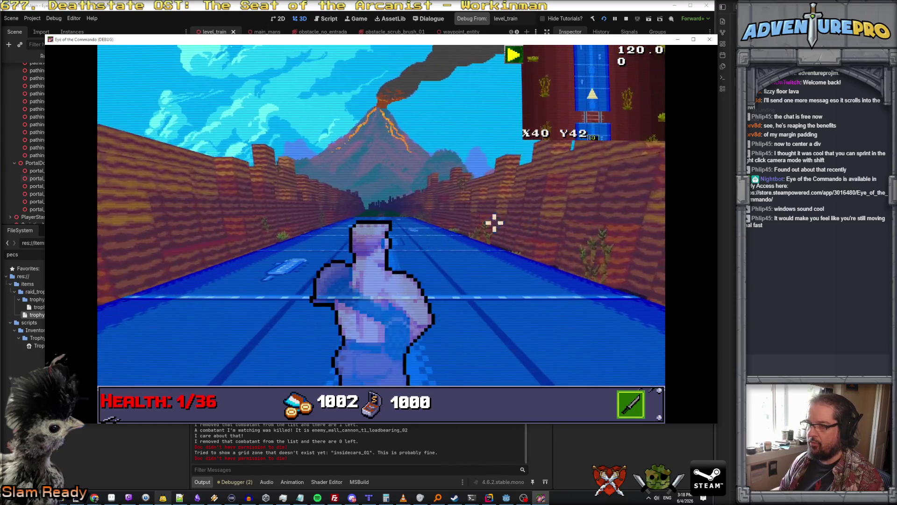
# Step: Stop the game and set portal_door_to_outside_section_02 to land players facing north
pyautogui.click(709, 40)
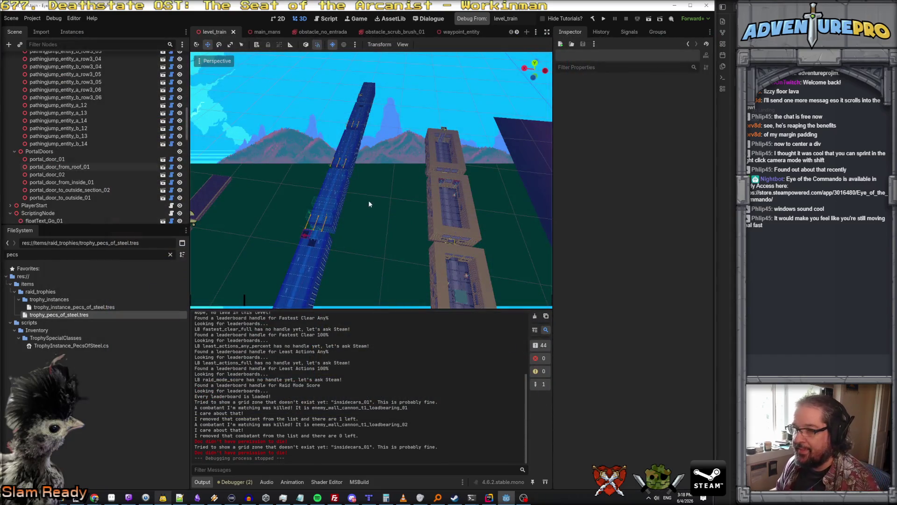
pyautogui.moveTo(360, 155)
pyautogui.mouseDown()
pyautogui.moveTo(402, 178)
pyautogui.moveTo(351, 166)
pyautogui.mouseUp()
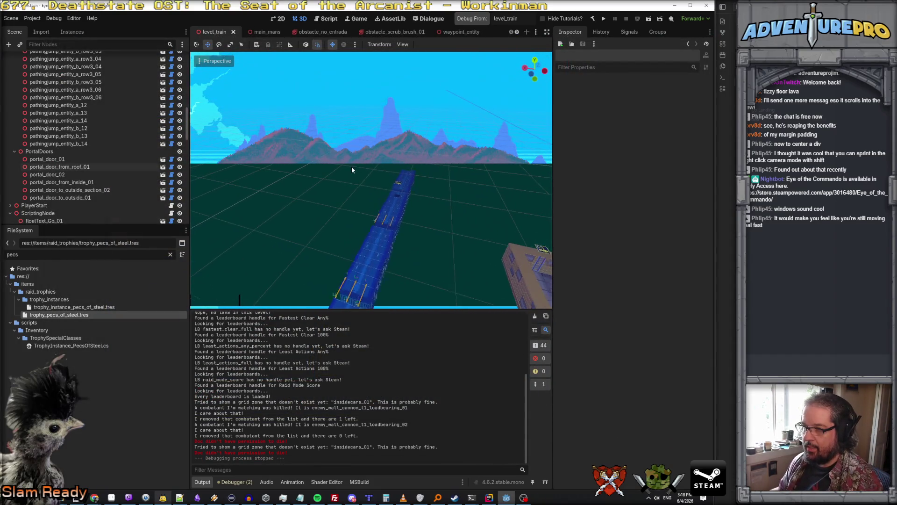
pyautogui.click(397, 184)
pyautogui.click(666, 113)
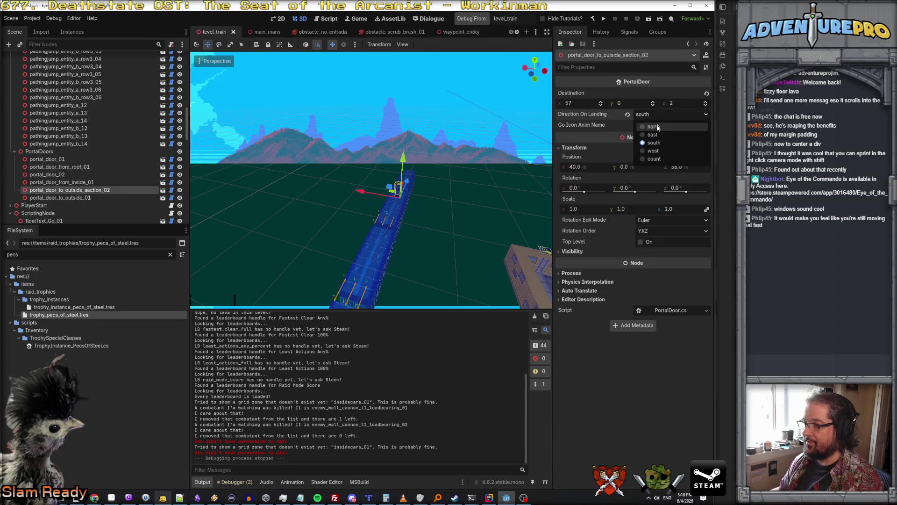
pyautogui.click(657, 124)
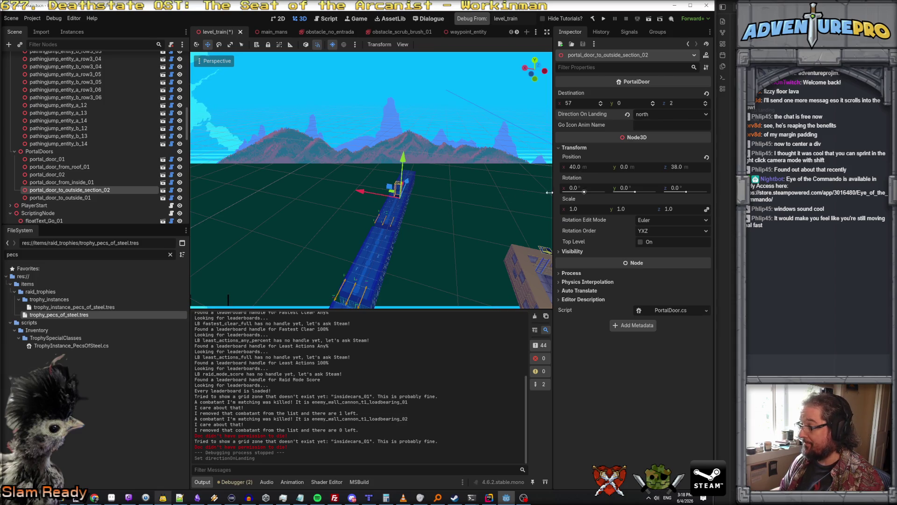
# Step: Set portal_door_from_roof_01's Destination z to 37 and save level_train
pyautogui.moveTo(467, 210)
pyautogui.mouseDown()
pyautogui.moveTo(421, 206)
pyautogui.moveTo(494, 201)
pyautogui.mouseUp()
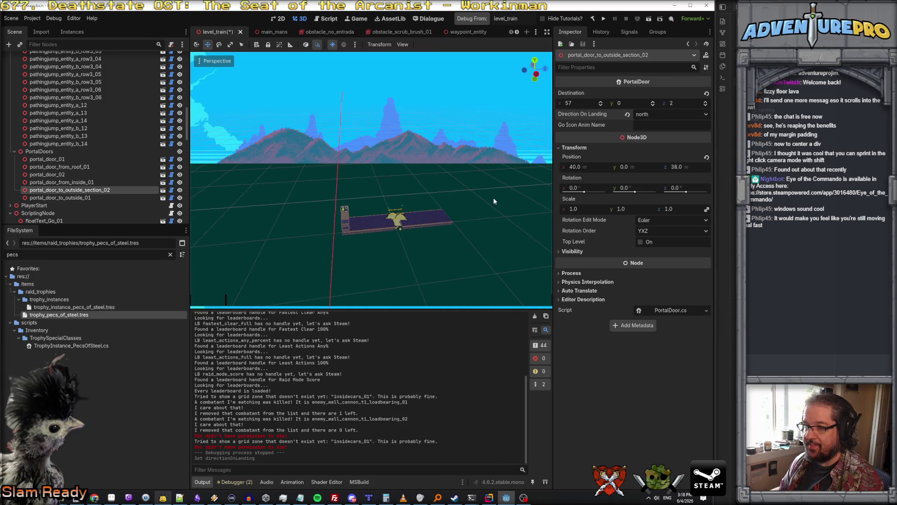
pyautogui.click(345, 208)
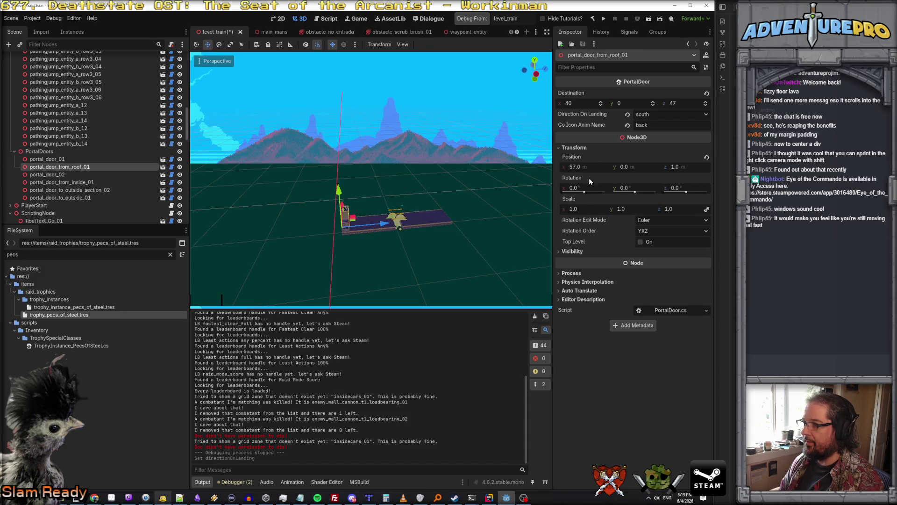
pyautogui.click(690, 104)
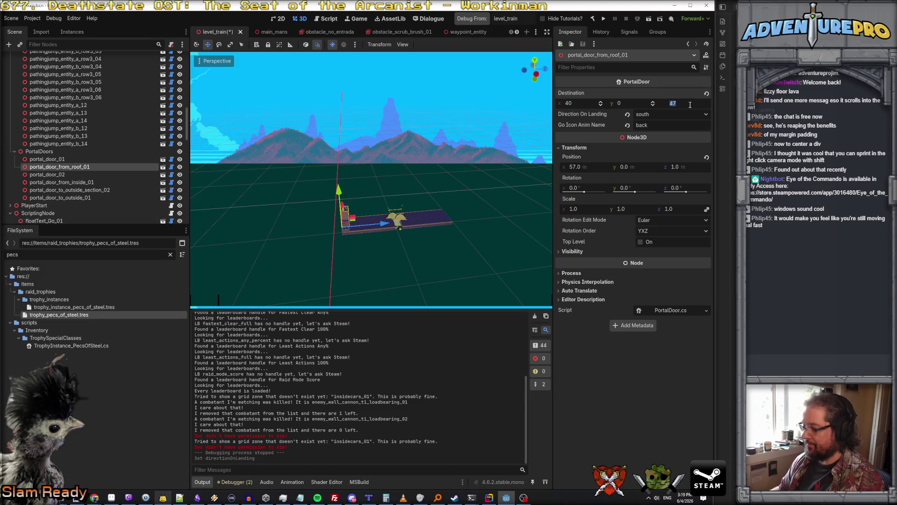
pyautogui.write('37')
pyautogui.press('Return')
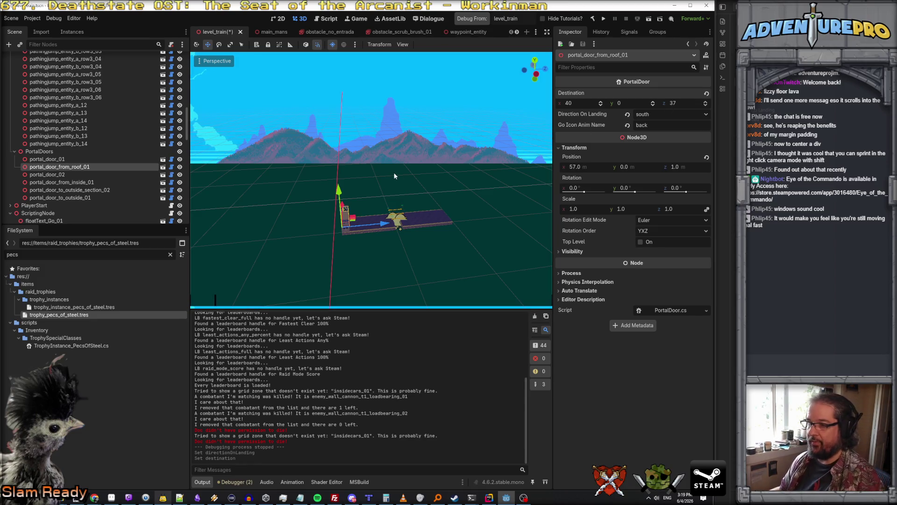
pyautogui.hotkey('ctrl', 's')
# Step: Fly the camera over the train and select the third column trigger's collision shape
pyautogui.click(407, 175)
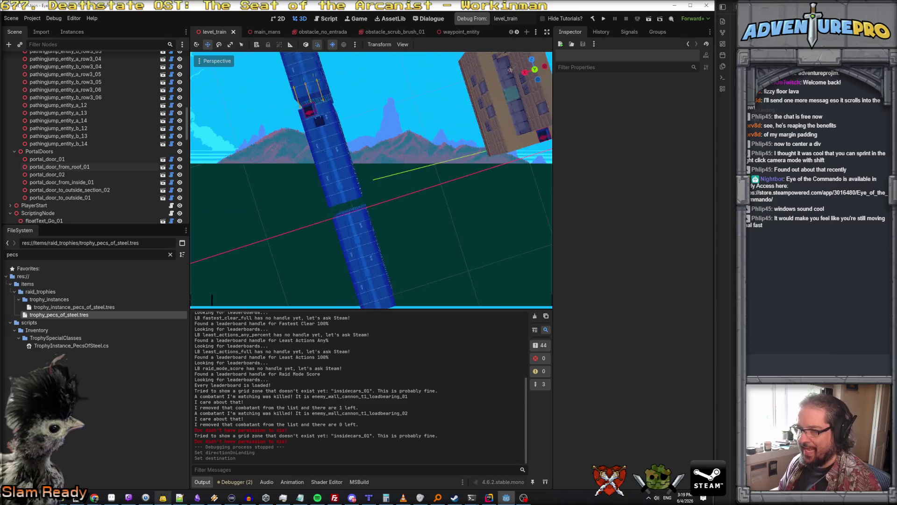
pyautogui.press('w')
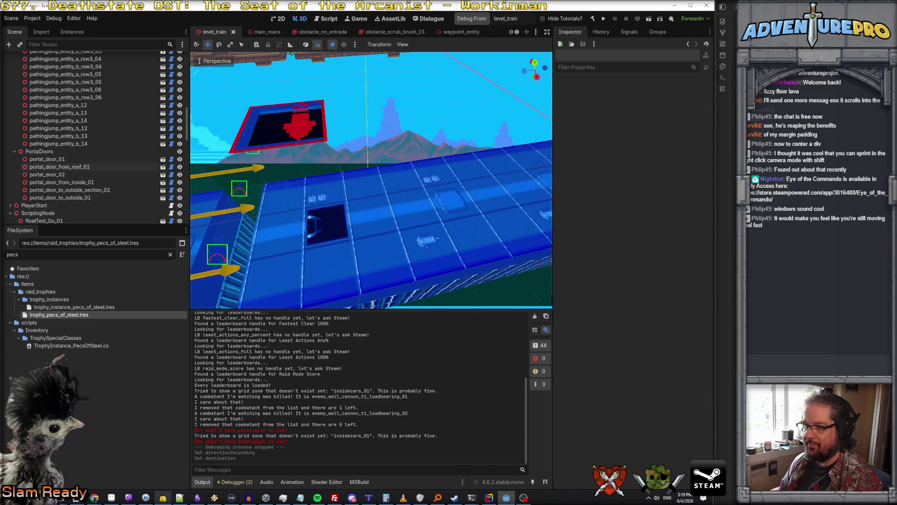
pyautogui.press('w')
pyautogui.click(364, 249)
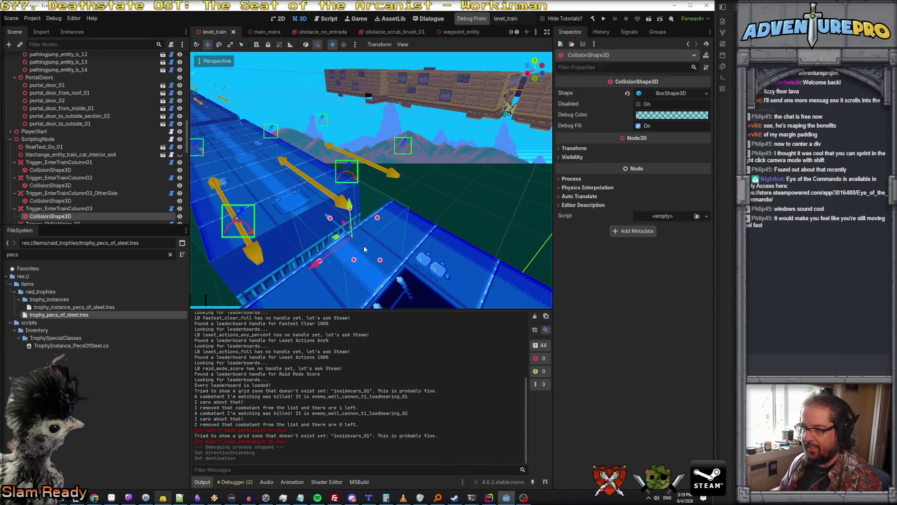
# Step: Duplicate Trigger_EnterTrainColumn03 in the Scene tree as Trigger_EnterTrainColumn04
pyautogui.scroll(-1, 85, 190)
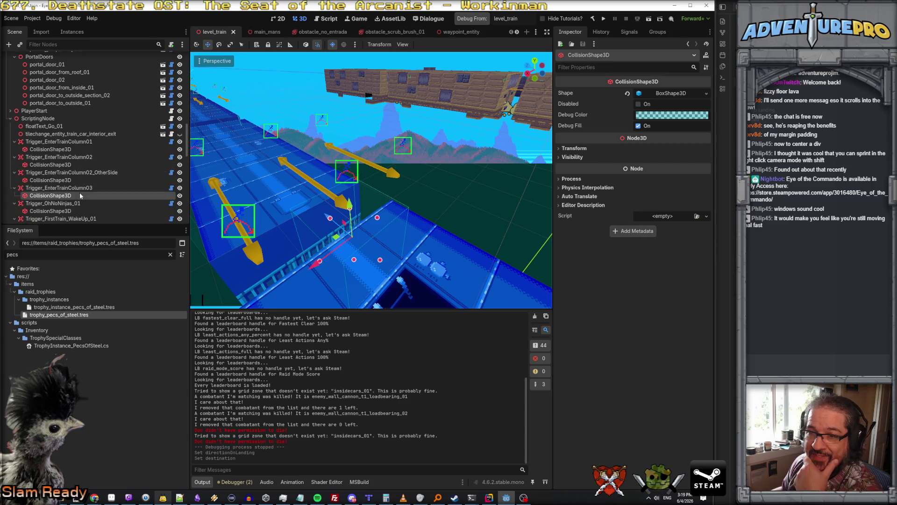
pyautogui.click(78, 188)
pyautogui.scroll(-1, 84, 187)
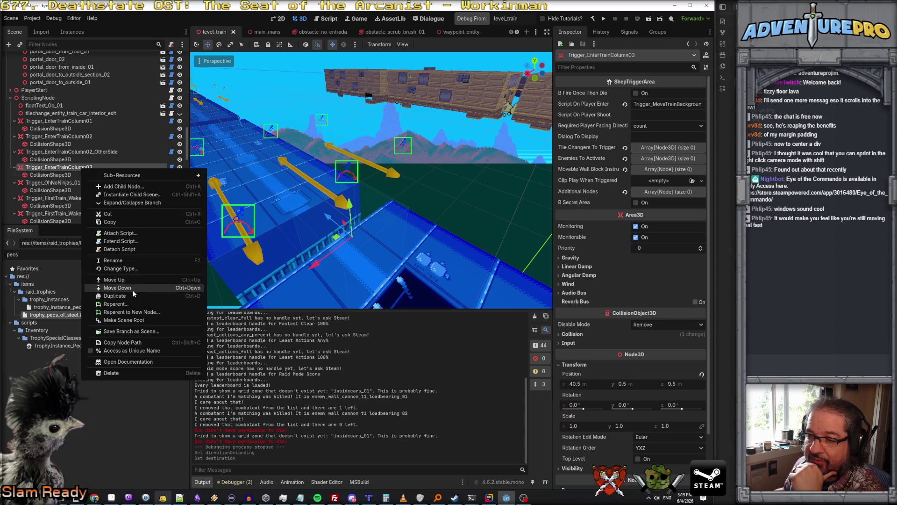
pyautogui.click(134, 293)
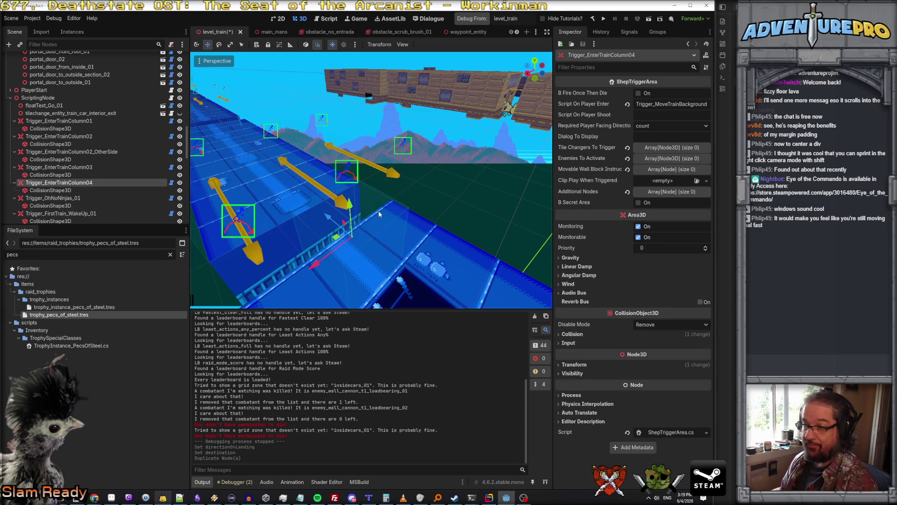
pyautogui.scroll(-5, 379, 214)
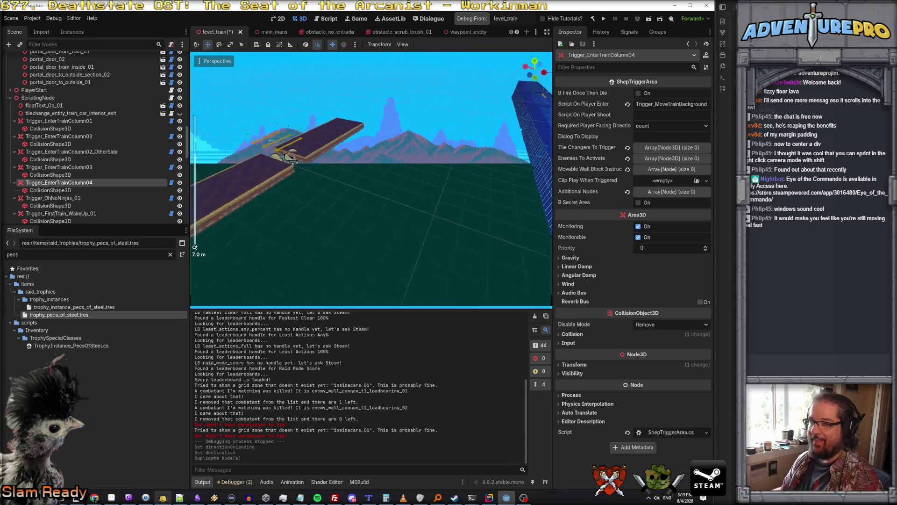
# Step: Frame the new trigger and slide it along Z further down the train
pyautogui.press('f')
pyautogui.moveTo(438, 175); pyautogui.dragTo(248, 173)
pyautogui.moveTo(306, 146)
pyautogui.mouseDown()
pyautogui.moveTo(270, 190)
pyautogui.moveTo(278, 185)
pyautogui.moveTo(299, 212)
pyautogui.mouseUp()
pyautogui.moveTo(419, 240)
pyautogui.mouseDown()
pyautogui.moveTo(422, 257)
pyautogui.moveTo(411, 199)
pyautogui.moveTo(414, 244)
pyautogui.moveTo(390, 226)
pyautogui.mouseUp()
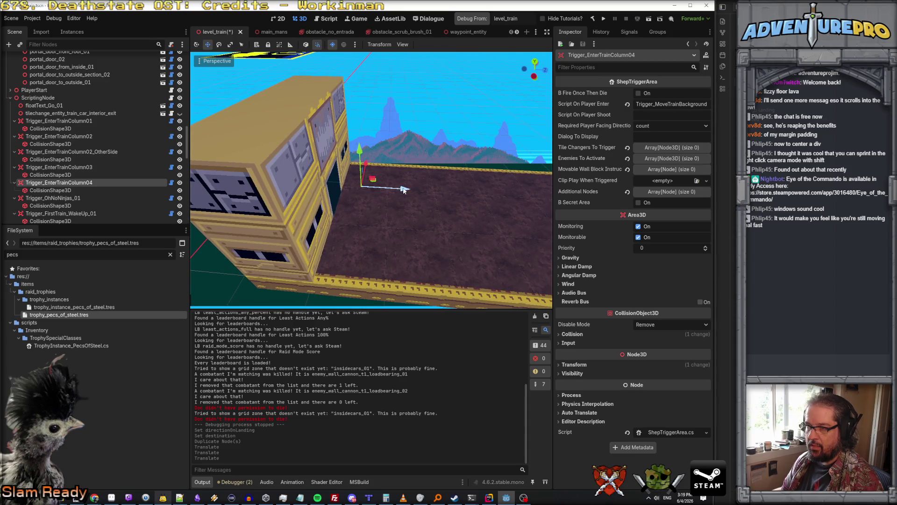
# Step: Make the new trigger's CollisionShape3D shape unique and frame it in the view
pyautogui.click(60, 192)
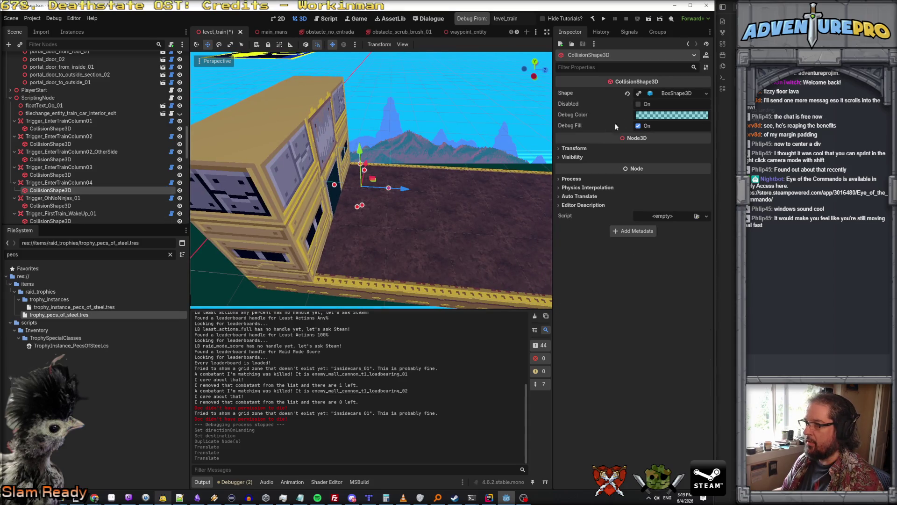
pyautogui.click(706, 94)
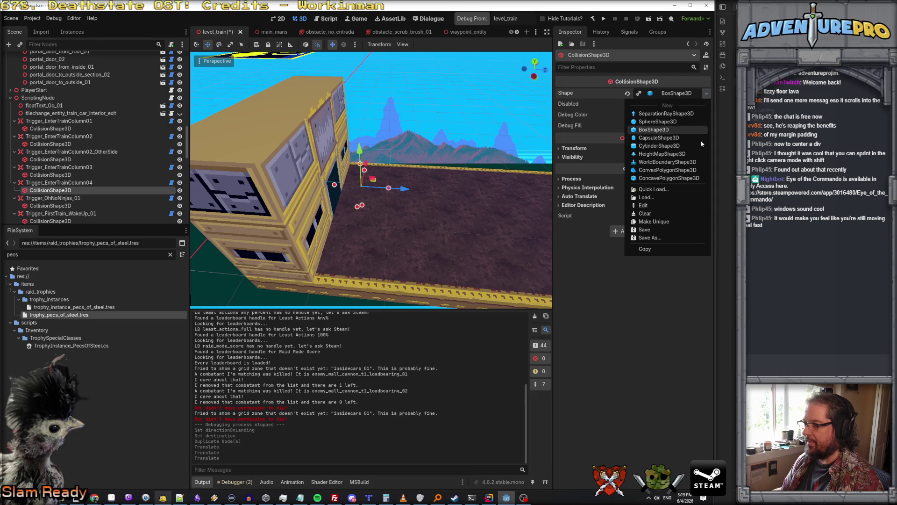
pyautogui.click(669, 221)
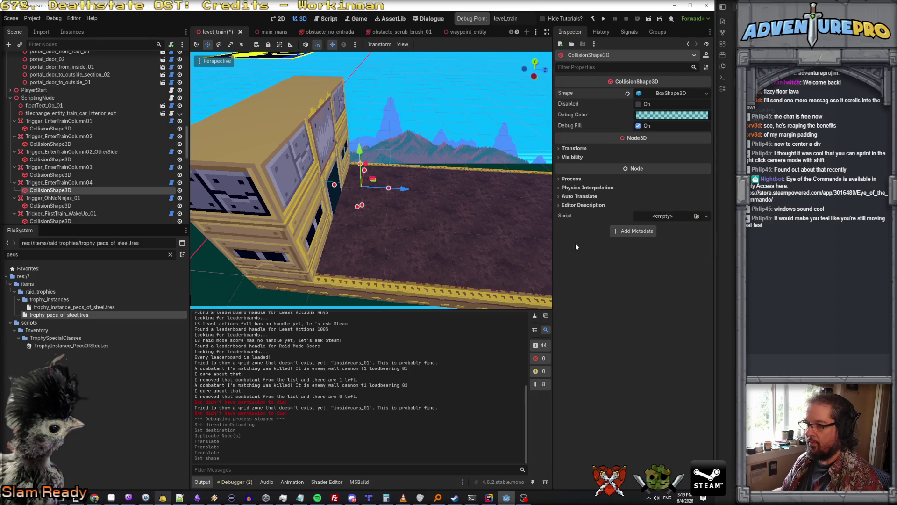
pyautogui.click(61, 175)
pyautogui.doubleClick(61, 175)
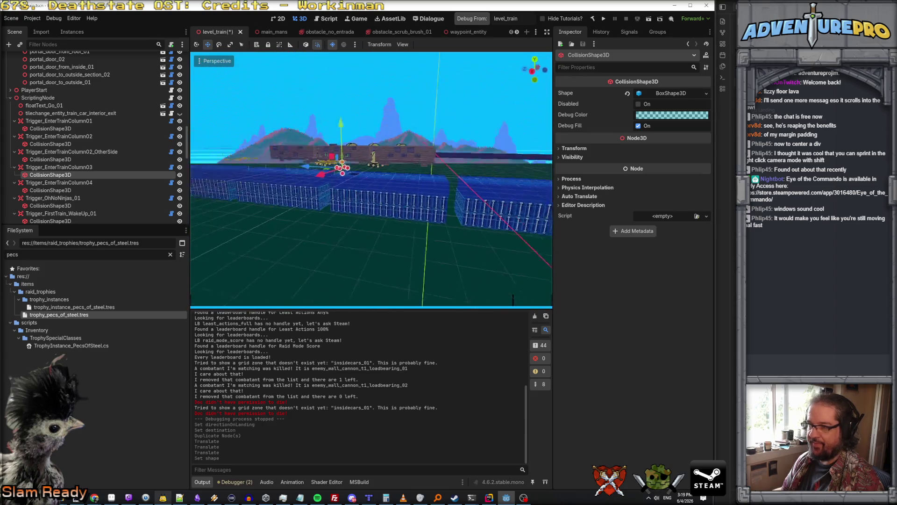
# Step: Set Trigger_EnterTrainColumn04's Script On Player Enter to Trigger_MoveTrainBackgroundToFourthColumn
pyautogui.click(123, 182)
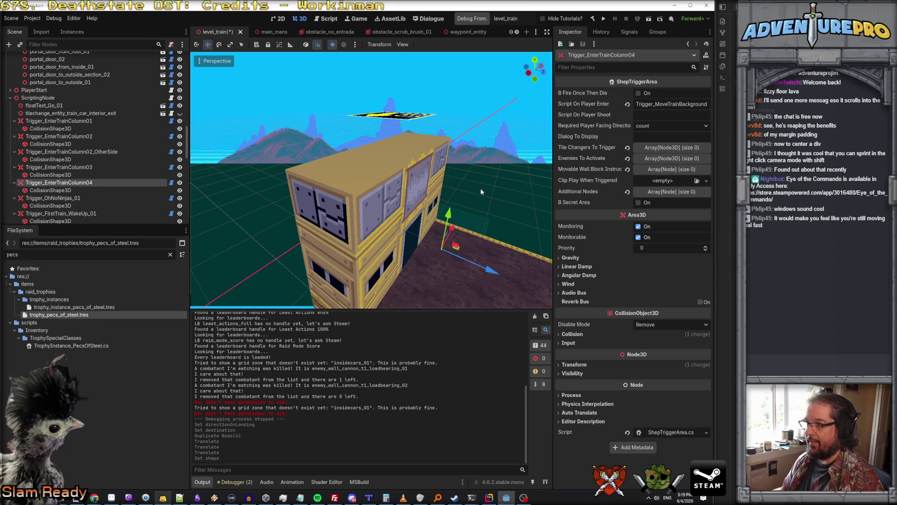
pyautogui.moveTo(551, 113)
pyautogui.mouseDown()
pyautogui.moveTo(426, 112)
pyautogui.moveTo(440, 112)
pyautogui.mouseUp()
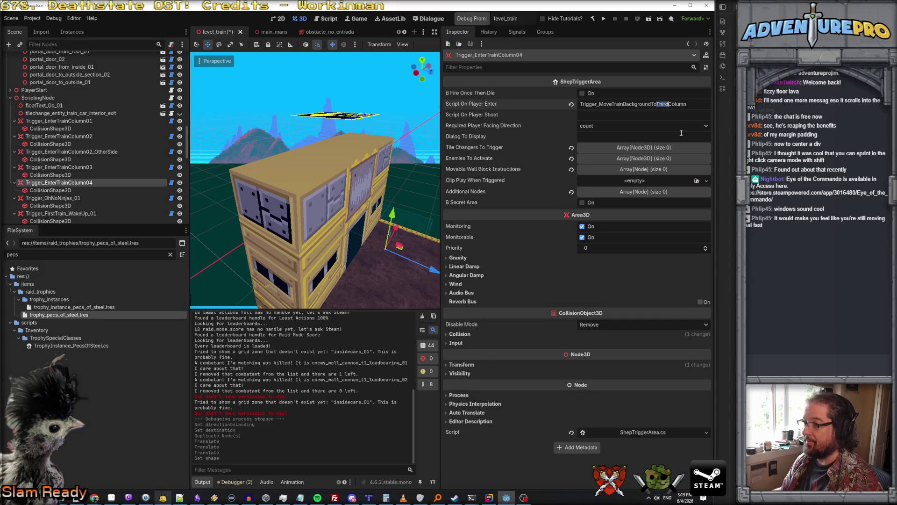
pyautogui.write('Fourt')
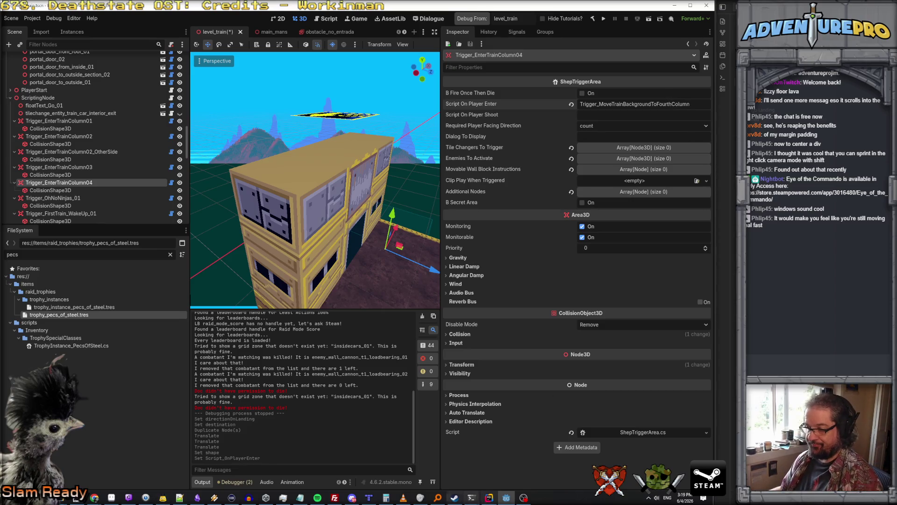
pyautogui.click(491, 498)
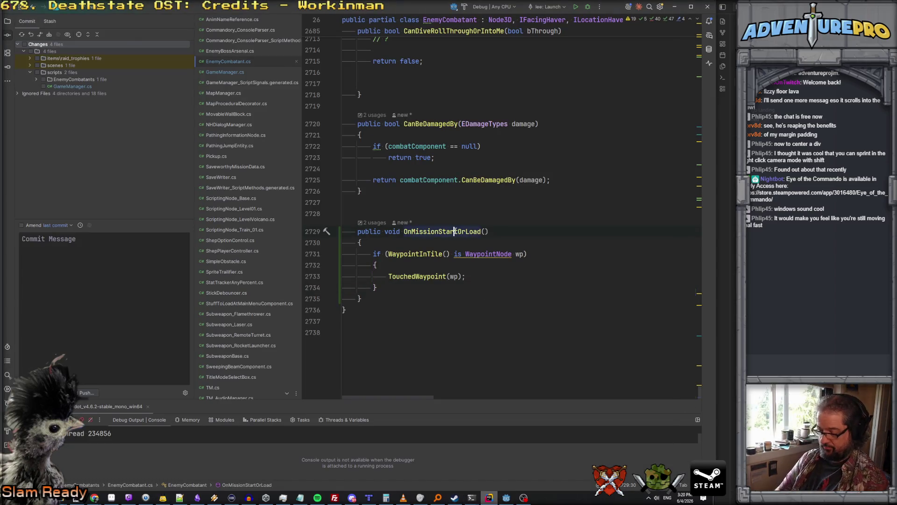
# Step: Search the project for 'trigger_' and open the Trigger_MoveTrainBackgroundToThirdColumn method
pyautogui.hotkey('ctrl', 'shift', 'f')
pyautogui.write('movebackgrou')
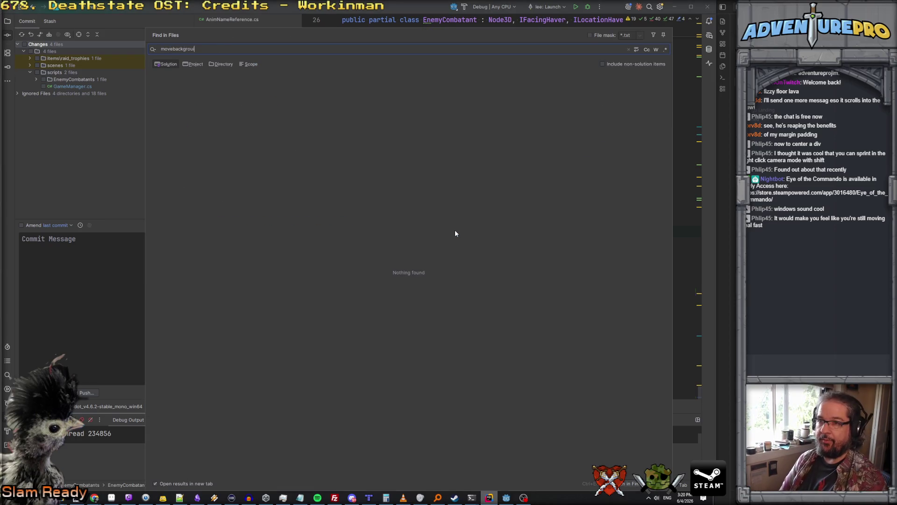
pyautogui.press('BackSpace')
pyautogui.press('BackSpace')
pyautogui.press('BackSpace')
pyautogui.write('tri')
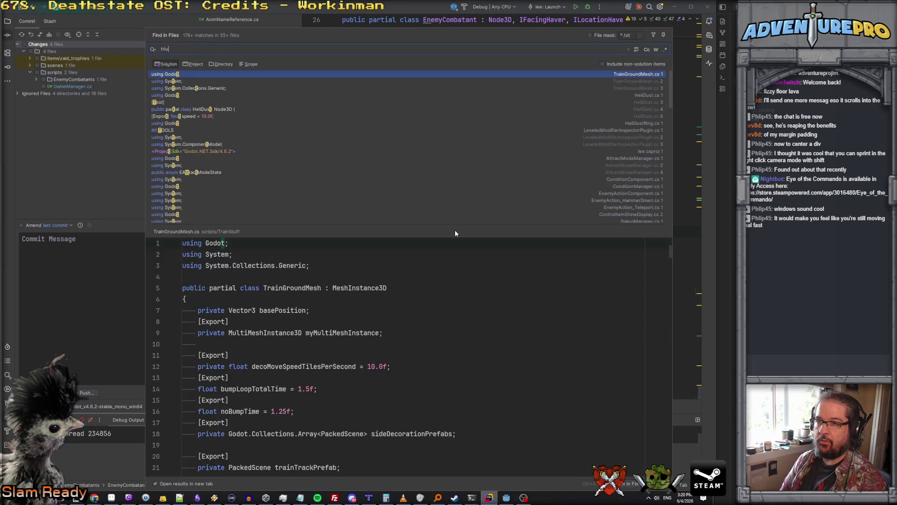
pyautogui.write('gger_')
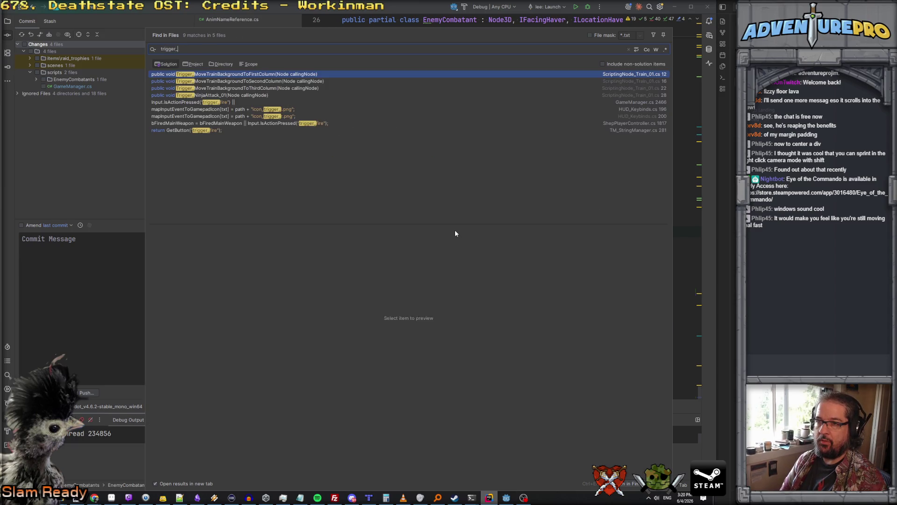
pyautogui.press('Down')
pyautogui.press('Down')
pyautogui.press('Down')
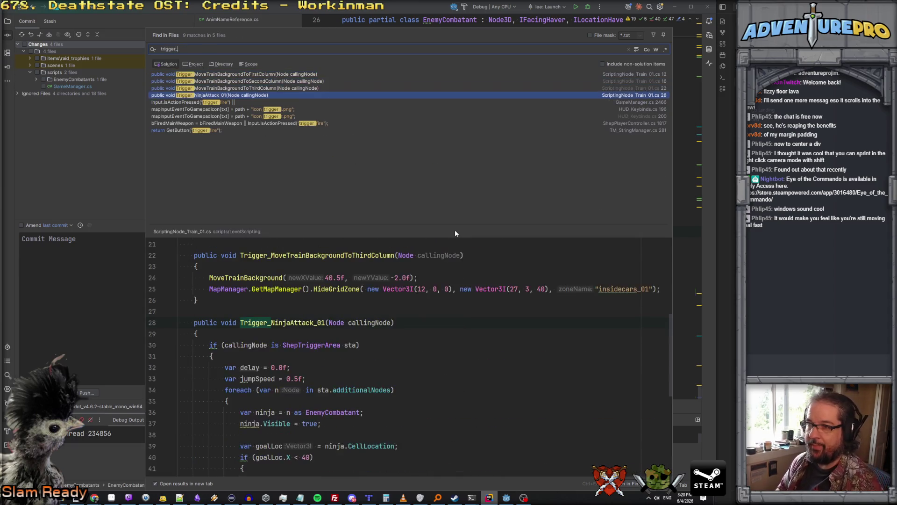
pyautogui.press('Up')
pyautogui.press('Return')
# Step: Paste a copy of the ThirdColumn method directly below the original in ScriptingNode_Train_01.cs
pyautogui.scroll(-1, 456, 230)
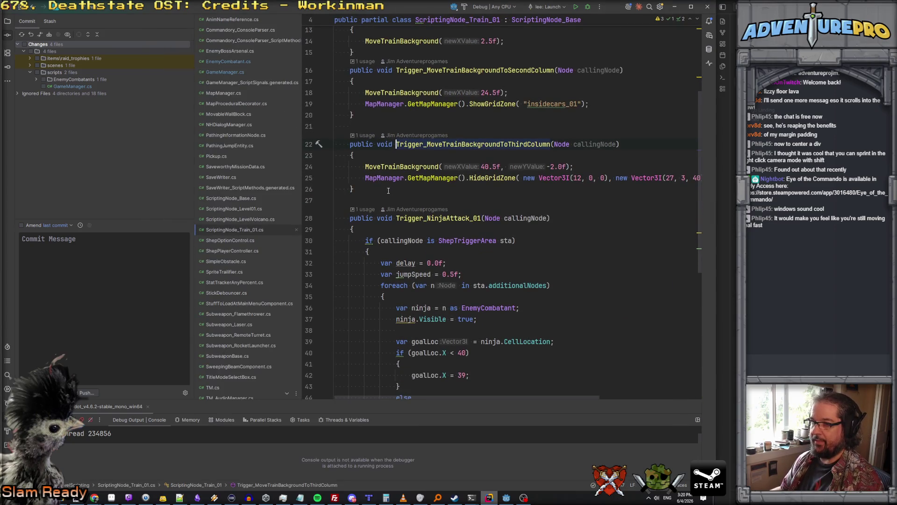
pyautogui.click(384, 194)
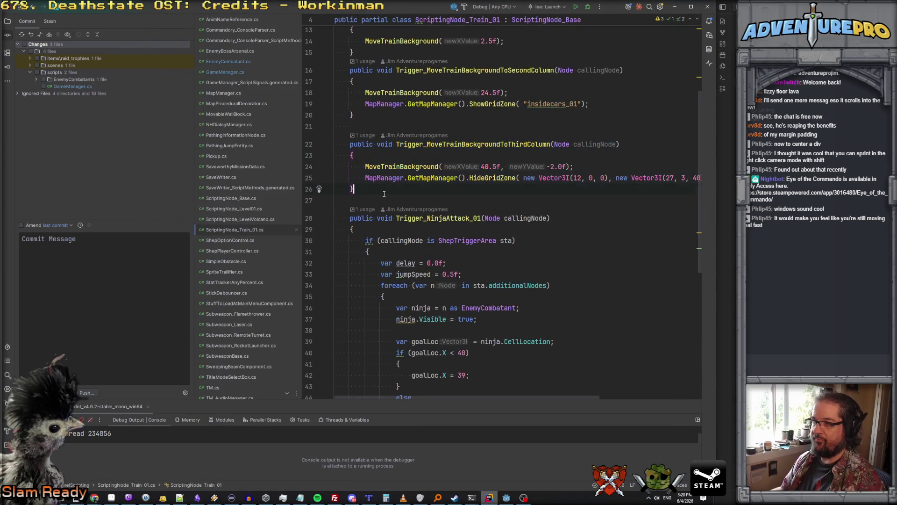
pyautogui.press('Return')
pyautogui.hotkey('ctrl', 'v')
pyautogui.hscroll(2, 446, 191)
pyautogui.hscroll(2, 446, 190)
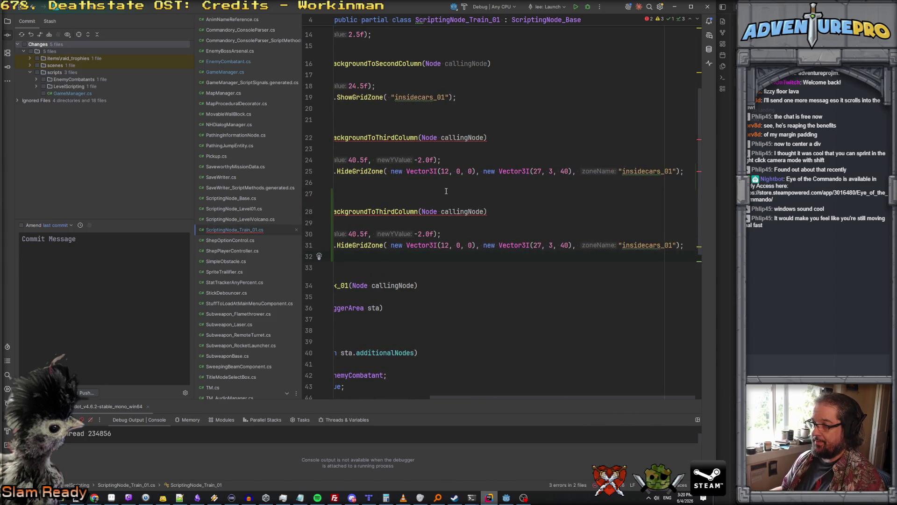
pyautogui.hscroll(-3, 446, 191)
pyautogui.hscroll(-2, 447, 190)
pyautogui.scroll(3, 446, 201)
pyautogui.scroll(-3, 479, 203)
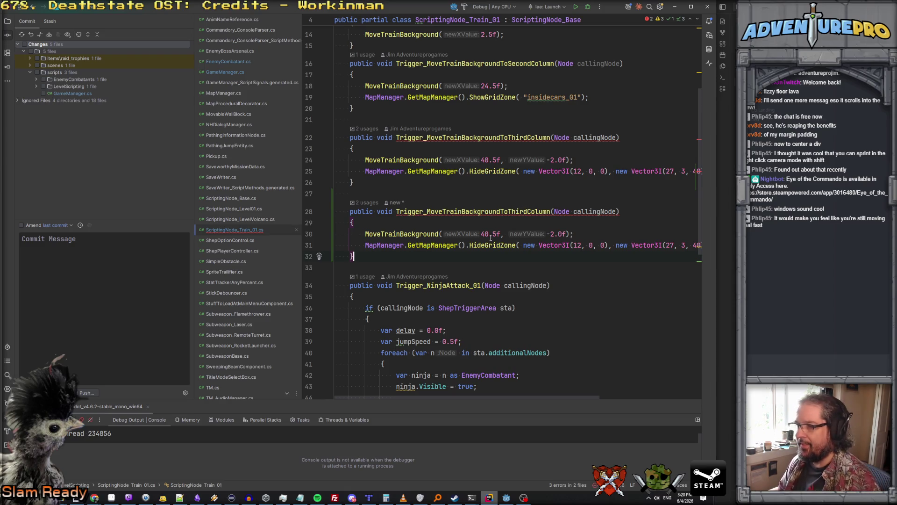
pyautogui.hotkey('alt', 'Tab')
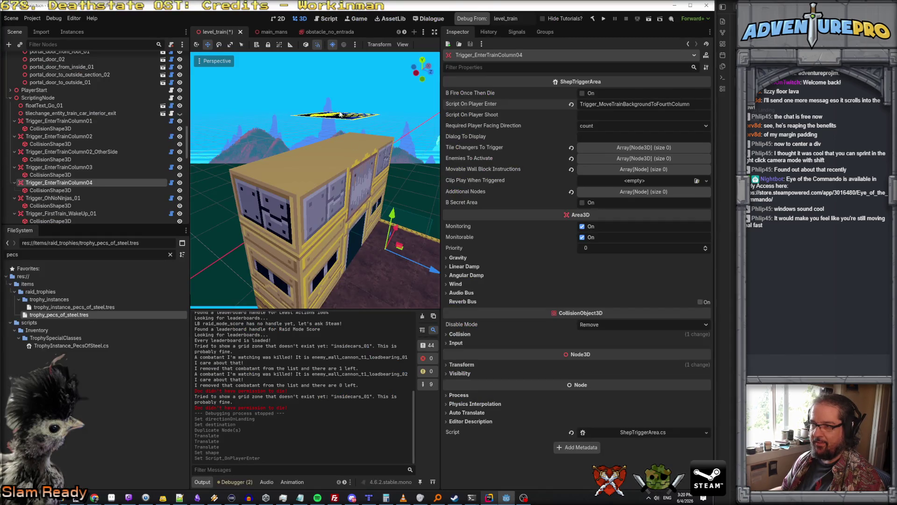
# Step: Select the roof portal door and fly the camera back to a side view of the train
pyautogui.click(341, 114)
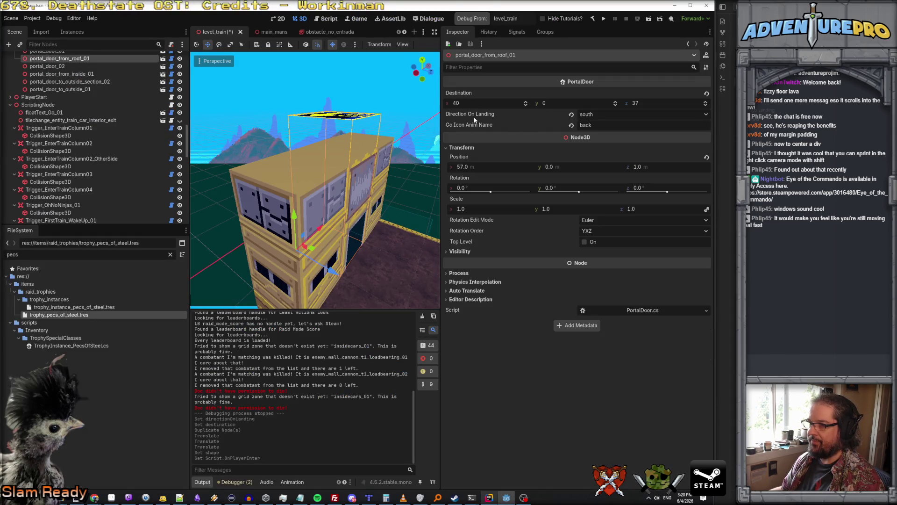
pyautogui.rightClick(394, 165)
pyautogui.press('s')
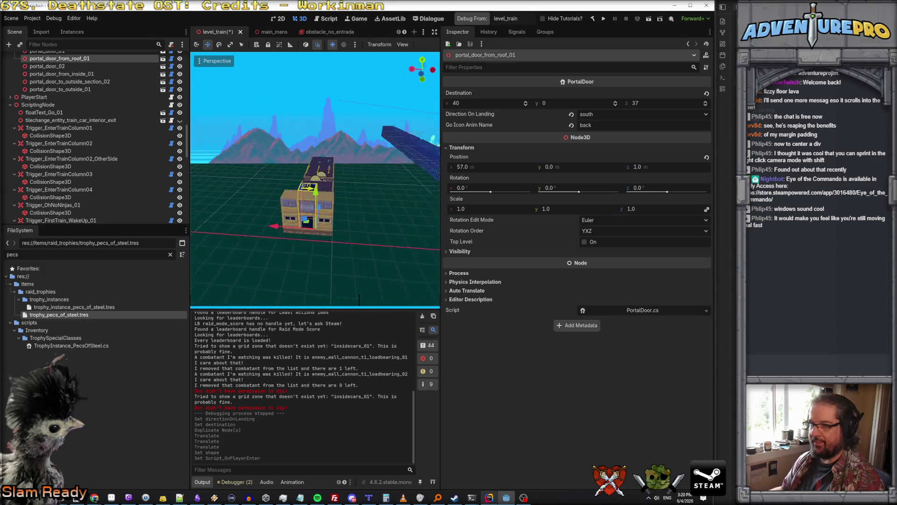
pyautogui.press('s')
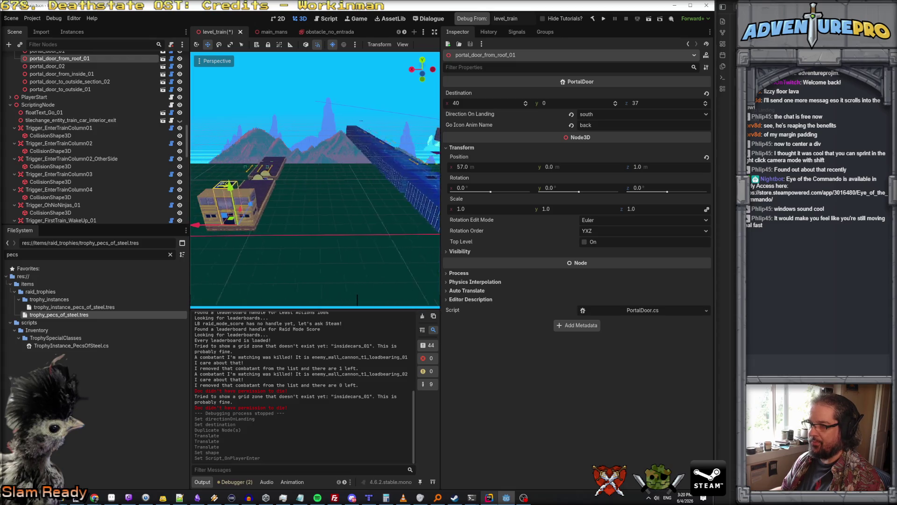
pyautogui.hotkey('alt', 'Tab')
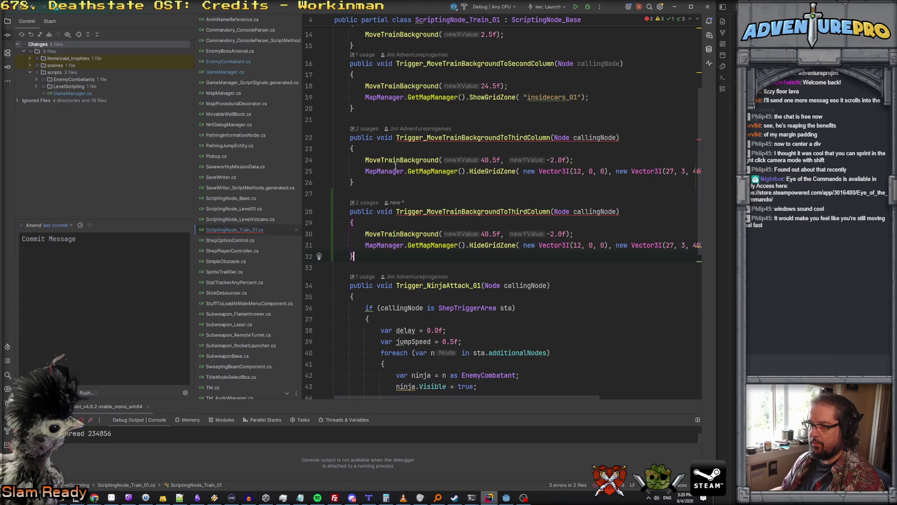
pyautogui.moveTo(485, 169)
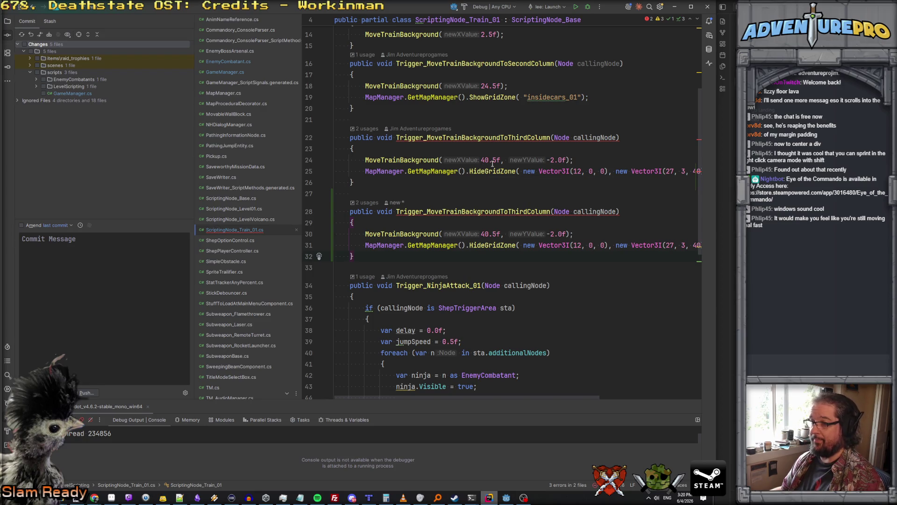
pyautogui.hotkey('alt', 'Tab')
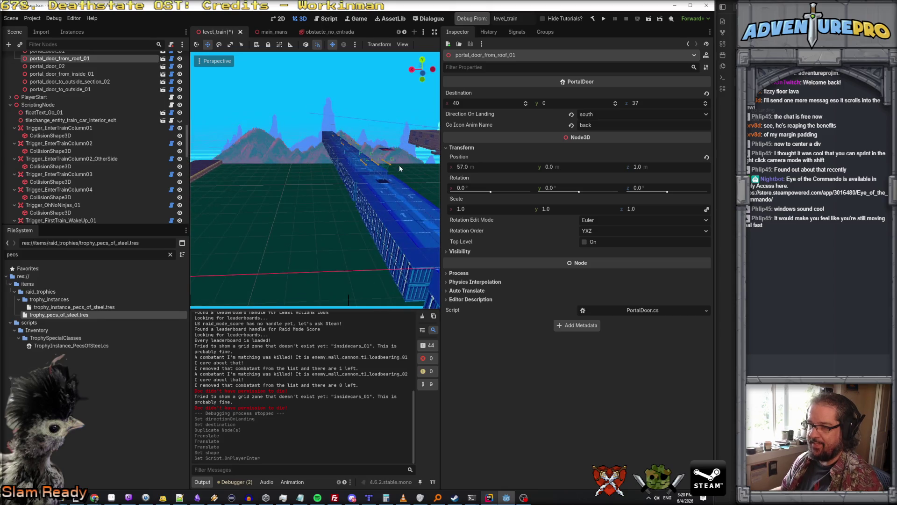
# Step: Select the inside portal door and frame it to read its position
pyautogui.click(388, 150)
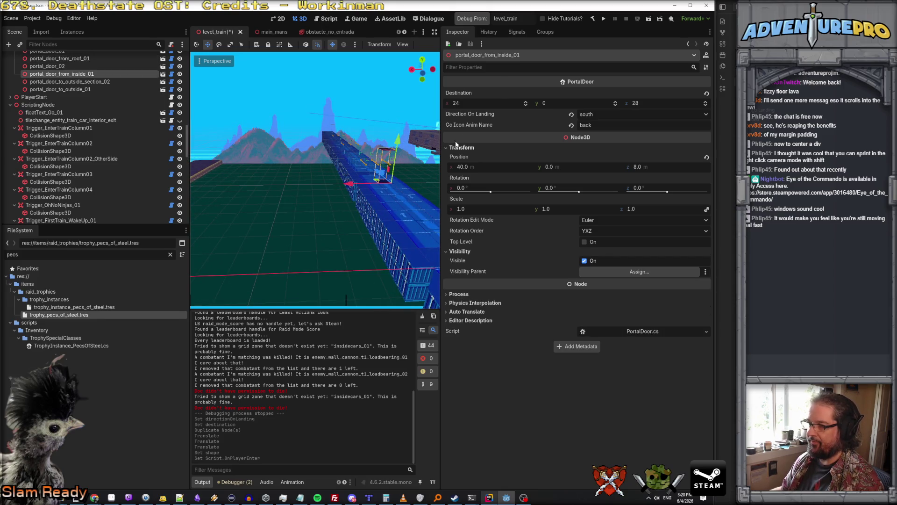
pyautogui.press('f')
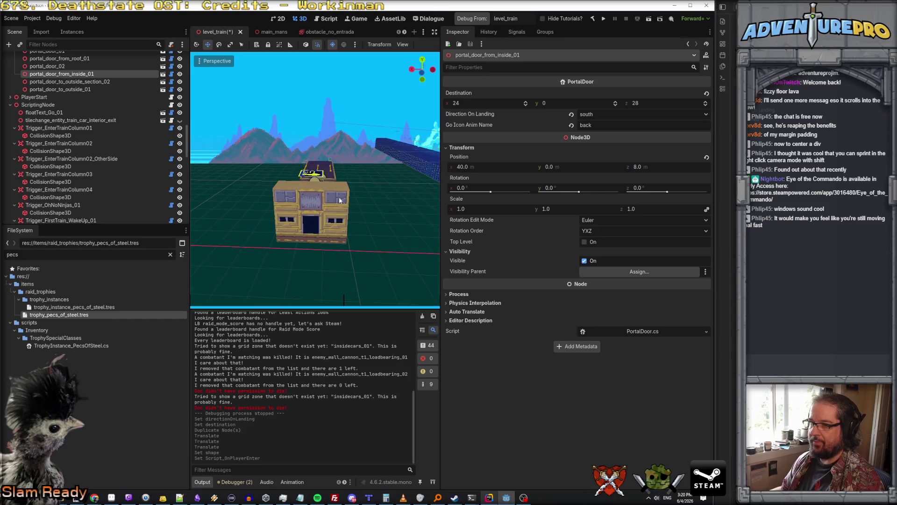
pyautogui.hotkey('alt', 'Tab')
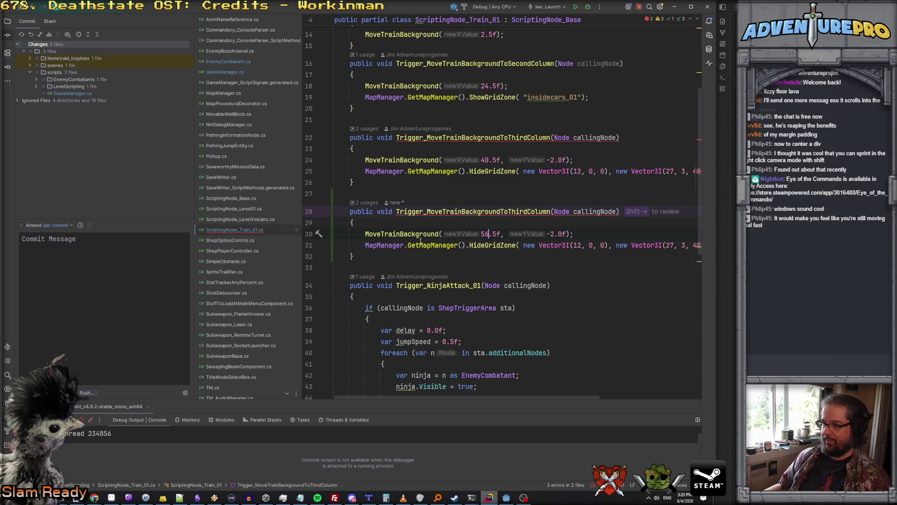
# Step: In the copy, delete the HideGridZone line and rename the method Trigger_MoveTrainBackgroundToFourthColumn
pyautogui.click(365, 246)
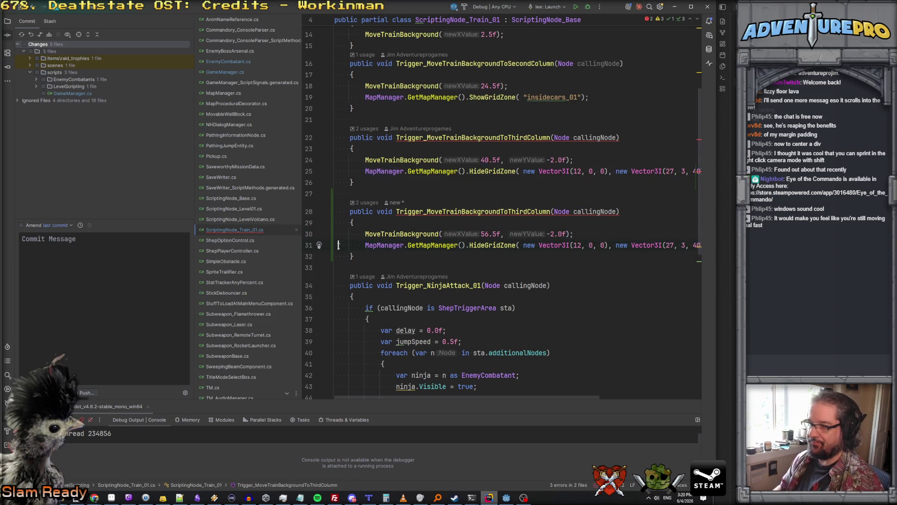
pyautogui.tripleClick(338, 244)
pyautogui.press('Delete')
pyautogui.click(509, 211)
pyautogui.press('BackSpace')
pyautogui.press('BackSpace')
pyautogui.press('BackSpace')
pyautogui.press('Delete')
pyautogui.write('Fourth')
pyautogui.click(524, 194)
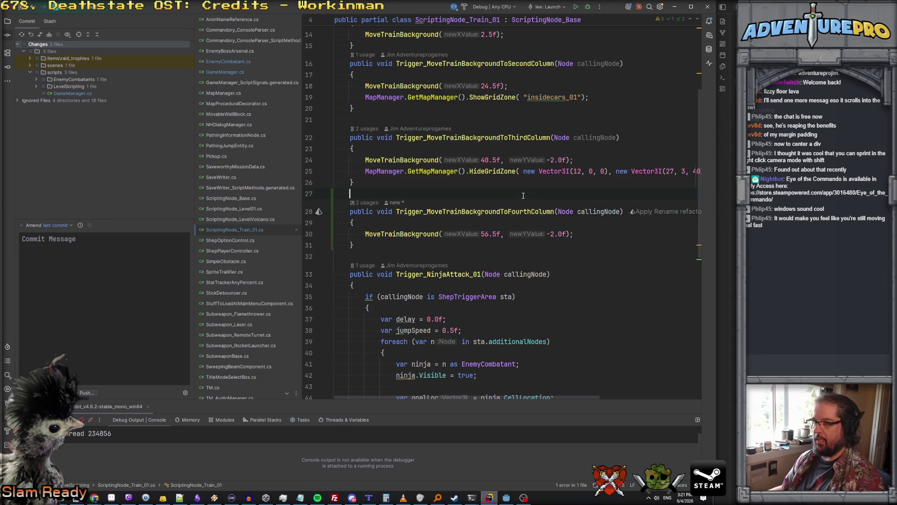
# Step: Back in Godot, frame the portal door and the containers in the viewport
pyautogui.scroll(5, 525, 199)
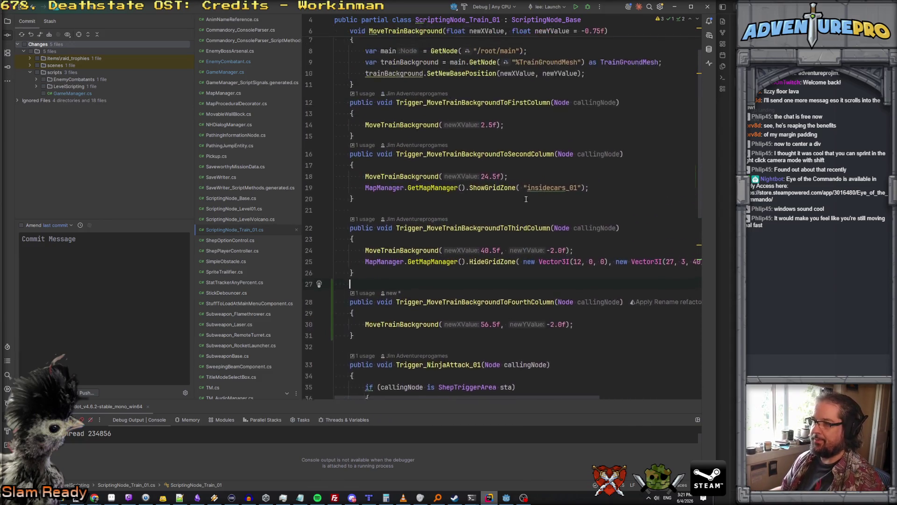
pyautogui.scroll(-1, 525, 199)
pyautogui.scroll(-3, 526, 199)
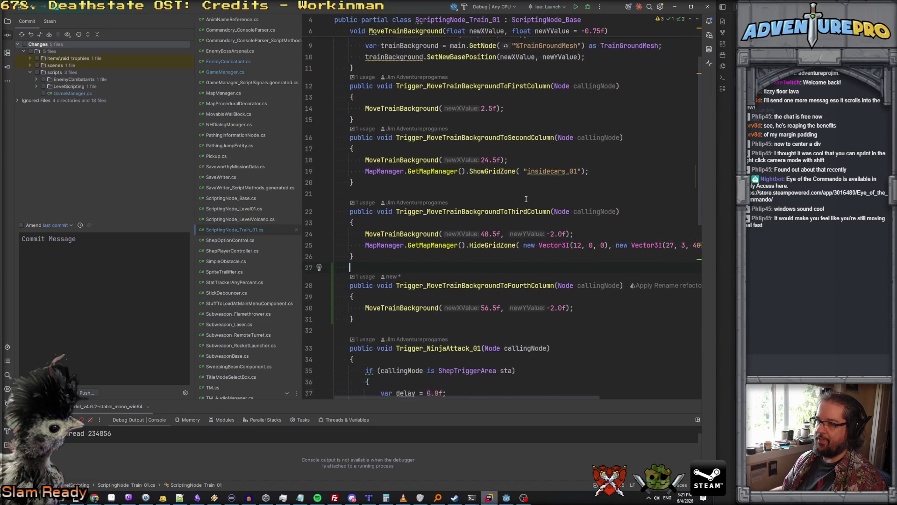
pyautogui.hotkey('alt', 'Tab')
pyautogui.press('f')
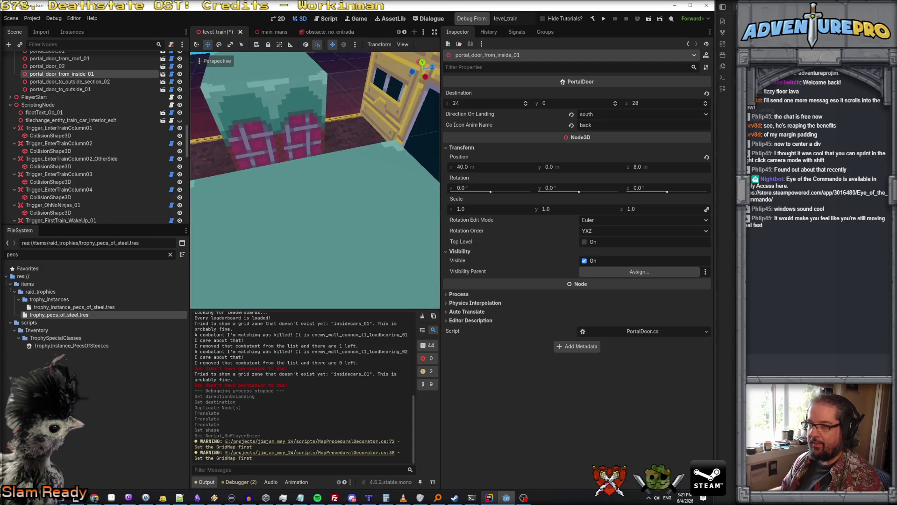
# Step: Inspect the existing train triggers, from the WakeUp triggers to Trigger_EnterTrainColumn02_OtherSide
pyautogui.click(303, 134)
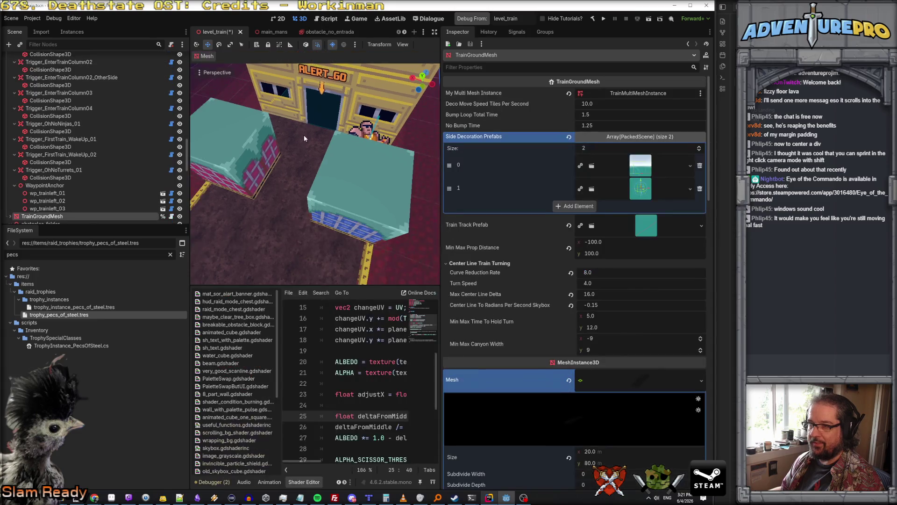
pyautogui.click(80, 139)
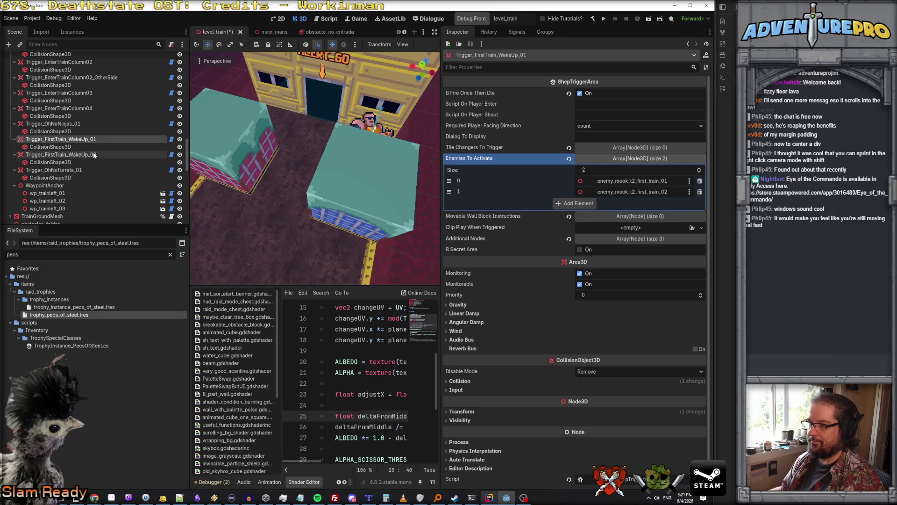
pyautogui.click(79, 155)
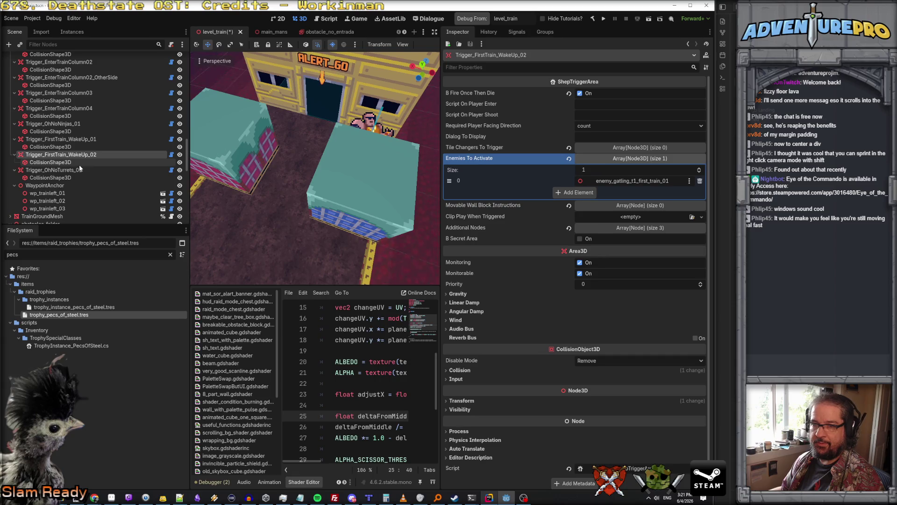
pyautogui.click(78, 170)
pyautogui.scroll(2, 70, 163)
pyautogui.click(86, 89)
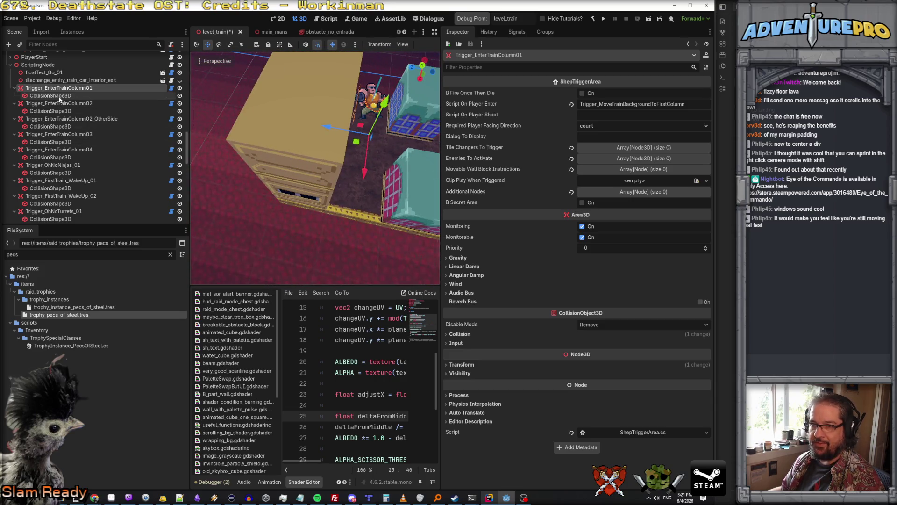
pyautogui.click(93, 96)
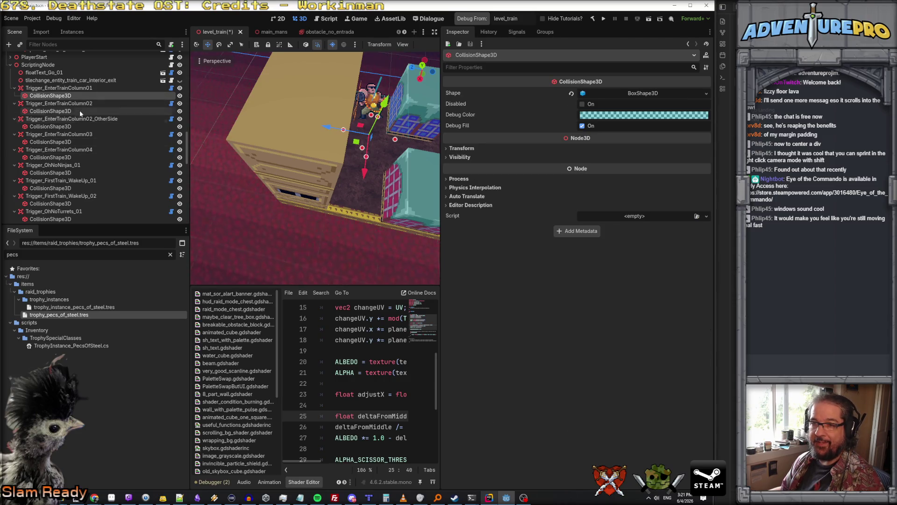
pyautogui.click(74, 117)
pyautogui.doubleClick(68, 126)
pyautogui.click(64, 120)
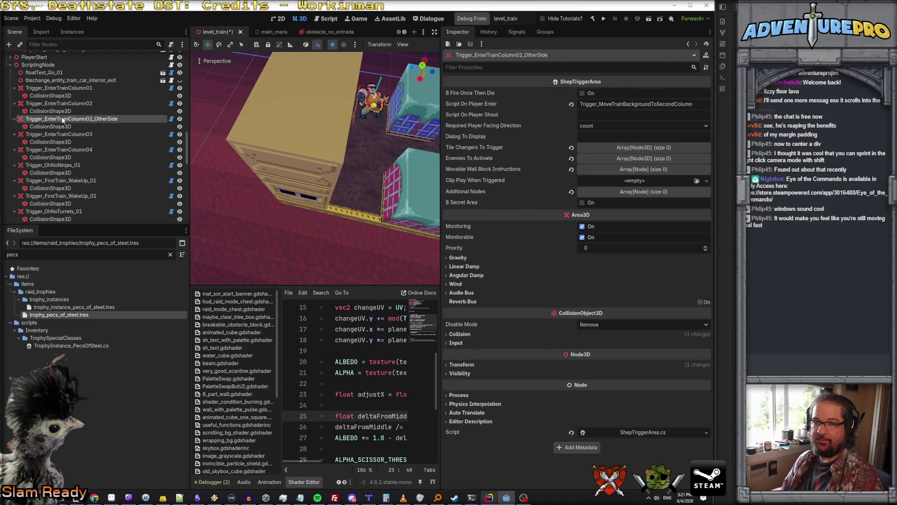
pyautogui.doubleClick(22, 119)
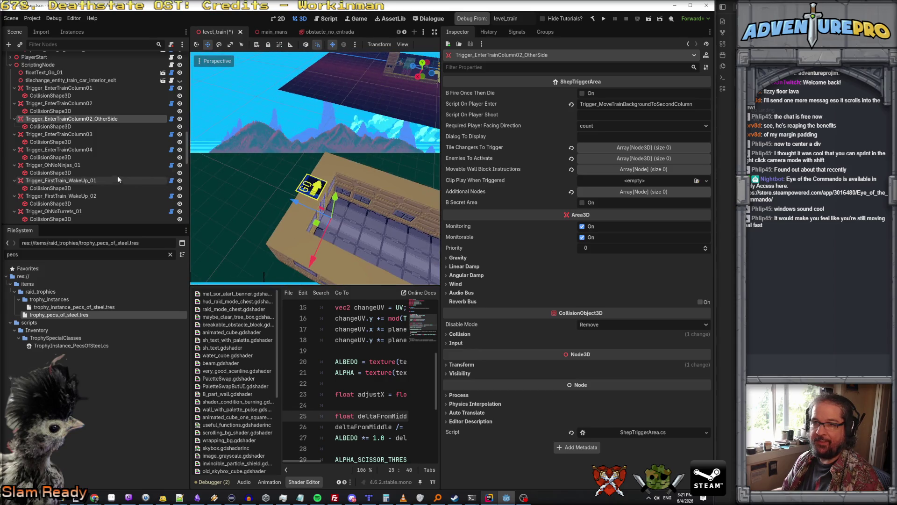
# Step: Duplicate Trigger_EnterTrainColumn03, creating Trigger_EnterTrainColumn05 beneath it
pyautogui.doubleClick(62, 135)
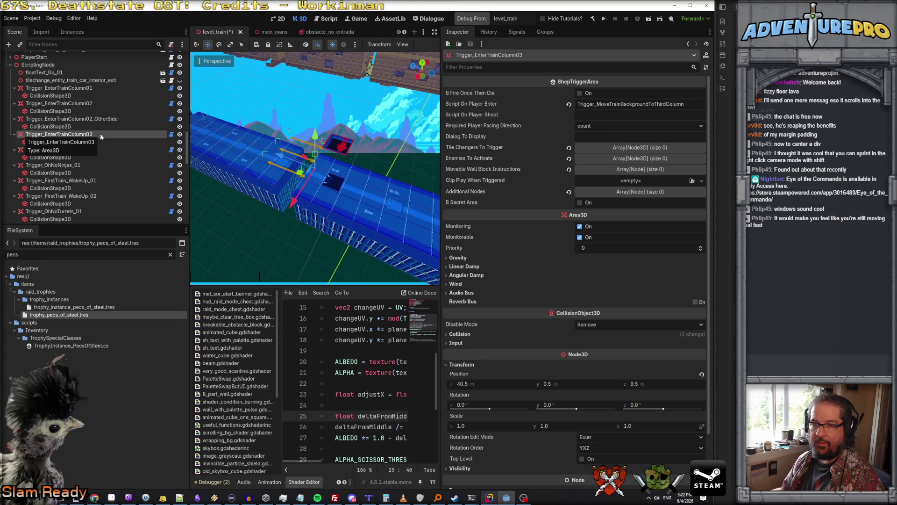
pyautogui.rightClick(75, 136)
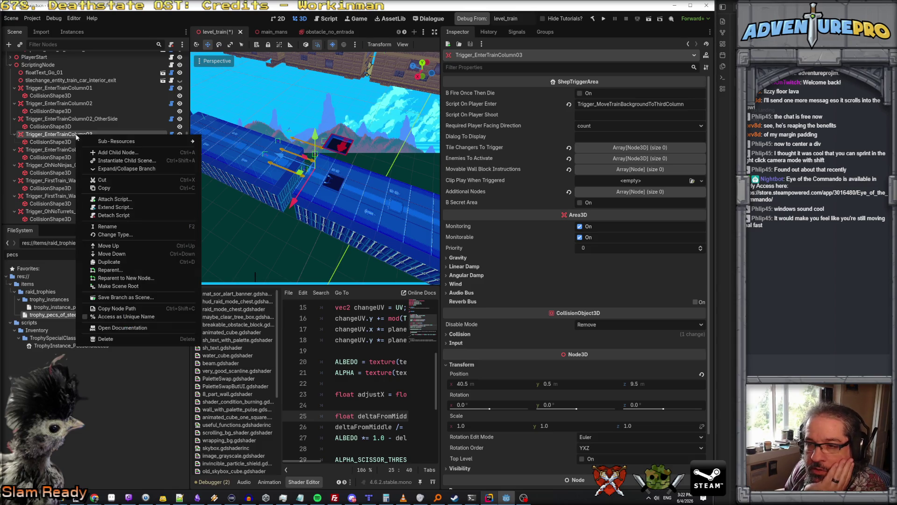
pyautogui.click(118, 262)
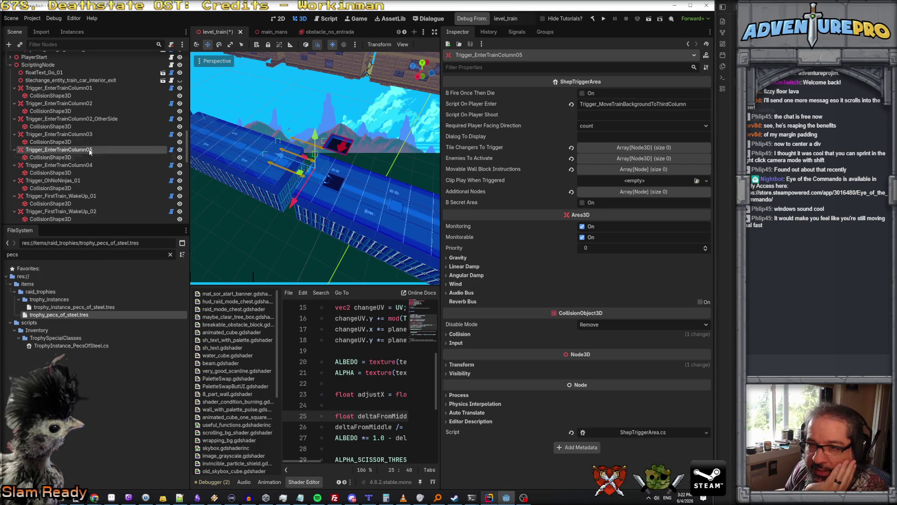
pyautogui.doubleClick(89, 150)
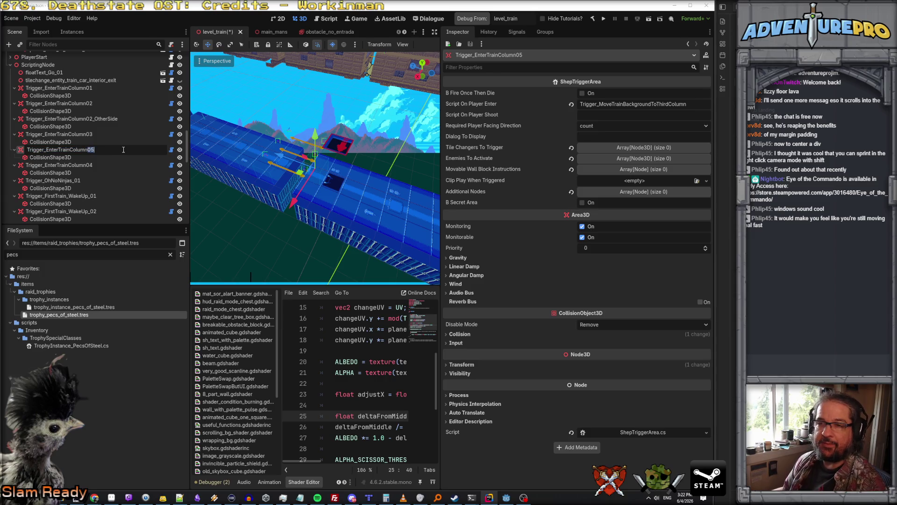
pyautogui.write('3_OtherSi')
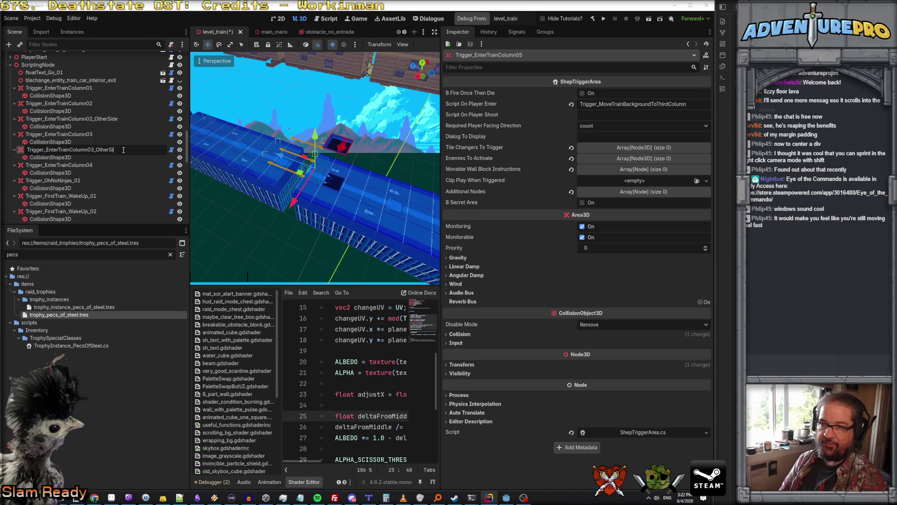
# Step: Name the copy Trigger_EnterTrainColumn03_OtherSide and make its collision shape unique
pyautogui.press('Escape')
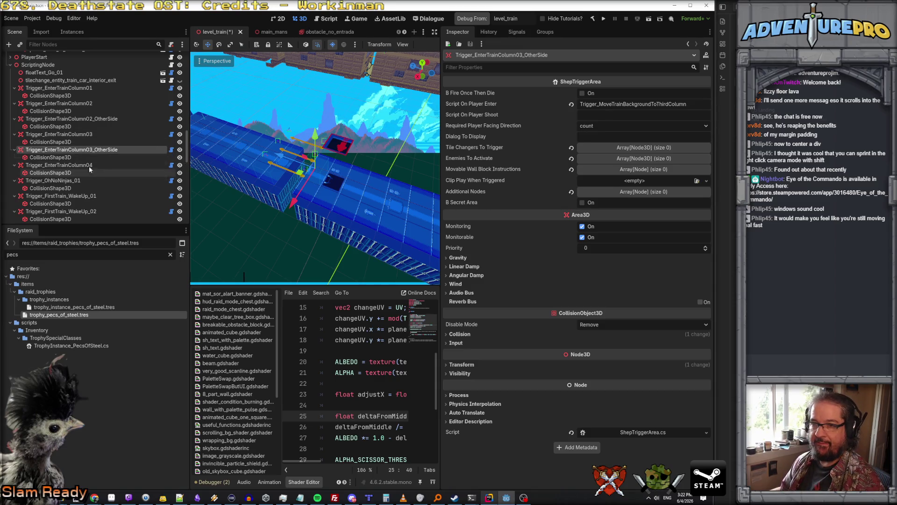
pyautogui.click(77, 159)
pyautogui.click(705, 93)
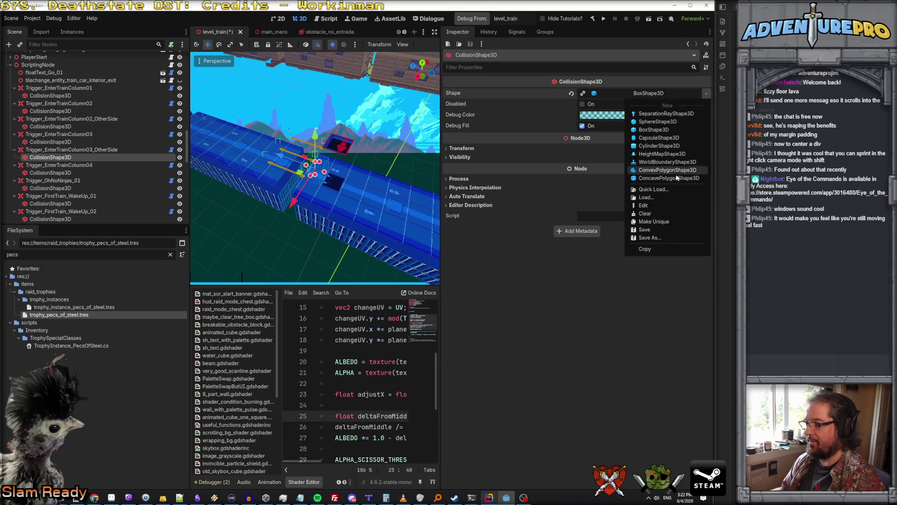
pyautogui.click(674, 222)
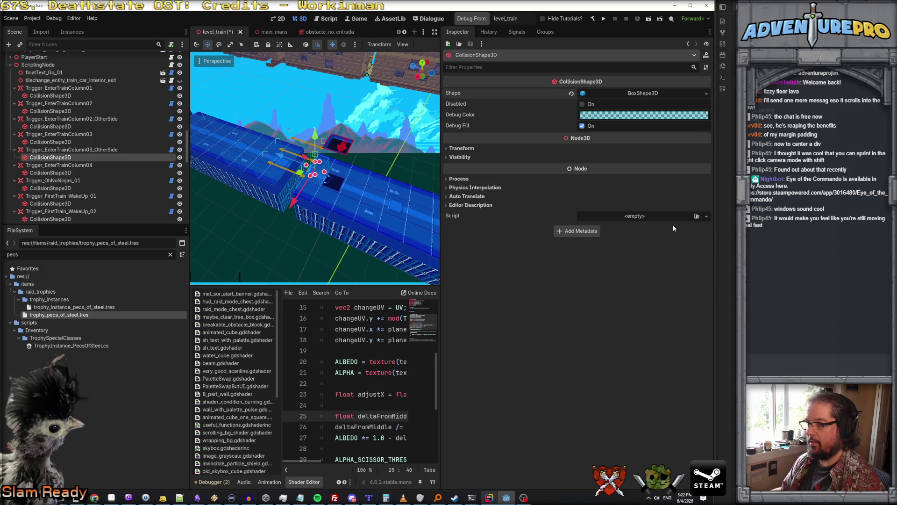
# Step: Shift Trigger_EnterTrainColumn03_OtherSide 2 units along Z
pyautogui.click(114, 150)
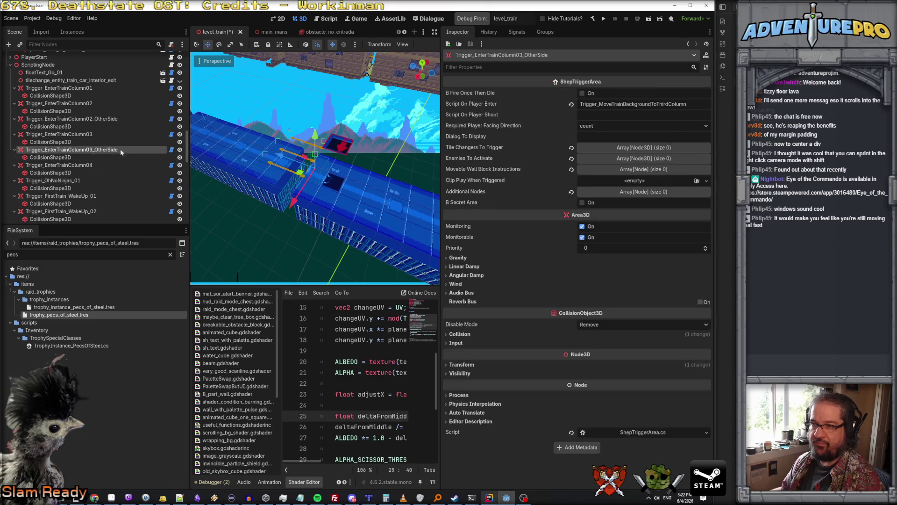
pyautogui.scroll(-4, 283, 170)
pyautogui.scroll(-6, 283, 170)
pyautogui.scroll(2, 277, 155)
pyautogui.scroll(5, 276, 155)
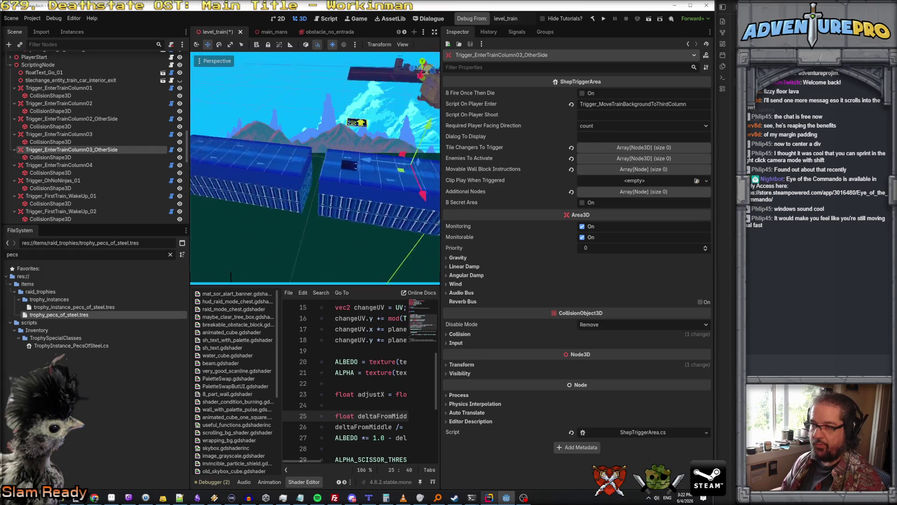
pyautogui.scroll(-2, 243, 154)
pyautogui.moveTo(305, 154)
pyautogui.mouseDown()
pyautogui.moveTo(259, 156)
pyautogui.moveTo(260, 165)
pyautogui.moveTo(285, 154)
pyautogui.moveTo(271, 150)
pyautogui.moveTo(293, 167)
pyautogui.mouseUp()
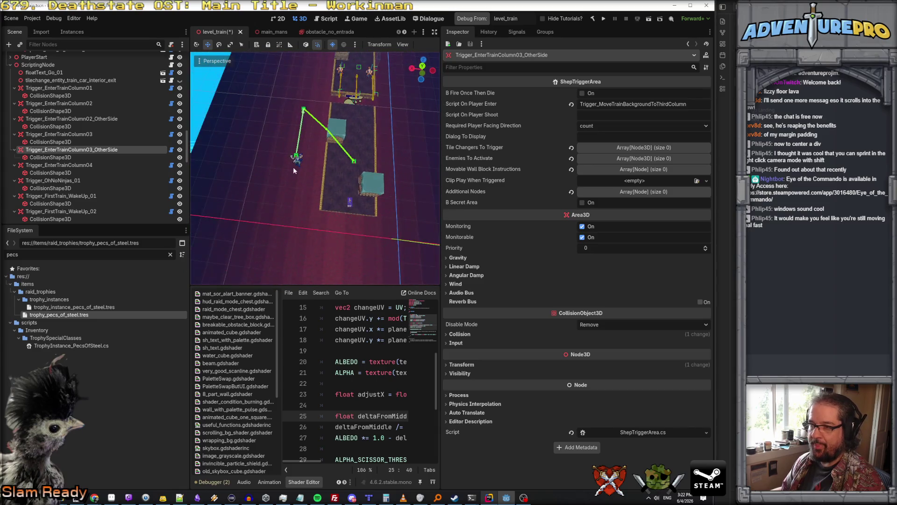
# Step: Box-select the three wp_trainleft waypoints and shift them 1 unit along X
pyautogui.moveTo(285, 103)
pyautogui.mouseDown()
pyautogui.moveTo(362, 179)
pyautogui.moveTo(317, 131)
pyautogui.mouseUp()
pyautogui.scroll(-3, 326, 167)
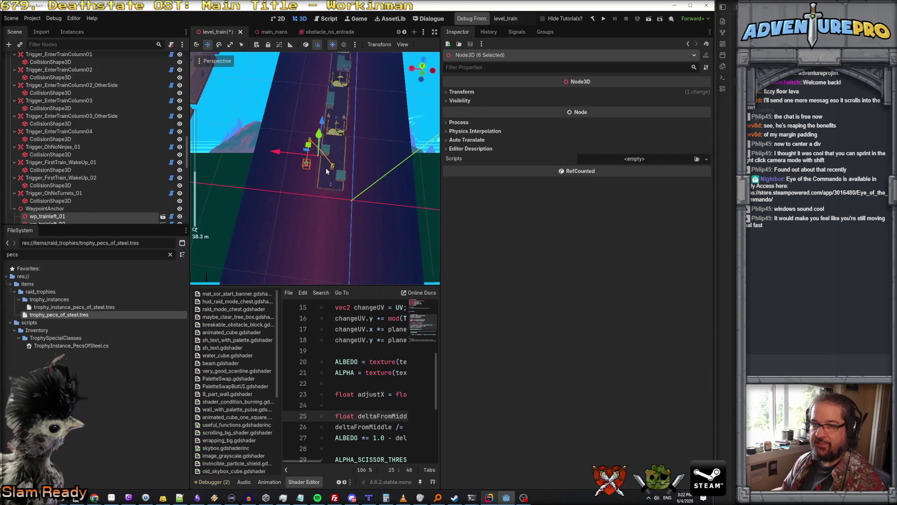
pyautogui.scroll(-2, 127, 155)
pyautogui.scroll(-3, 127, 156)
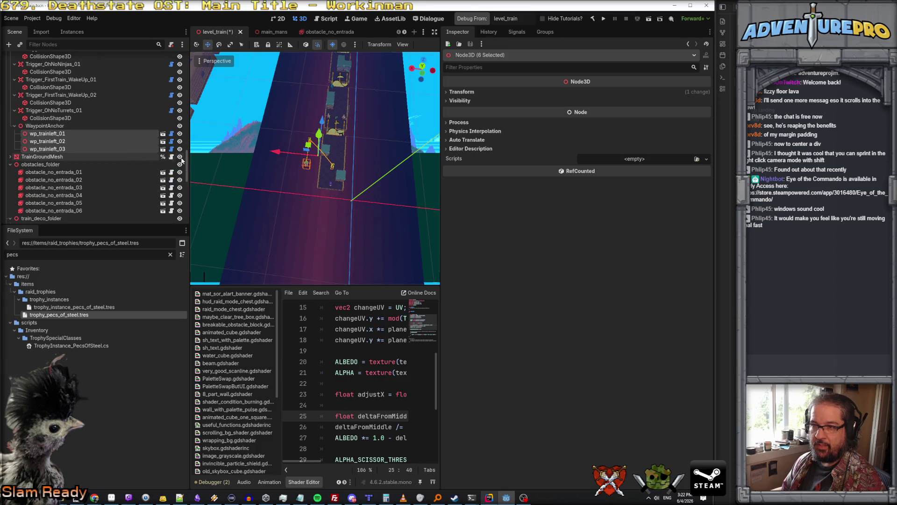
pyautogui.scroll(2, 237, 150)
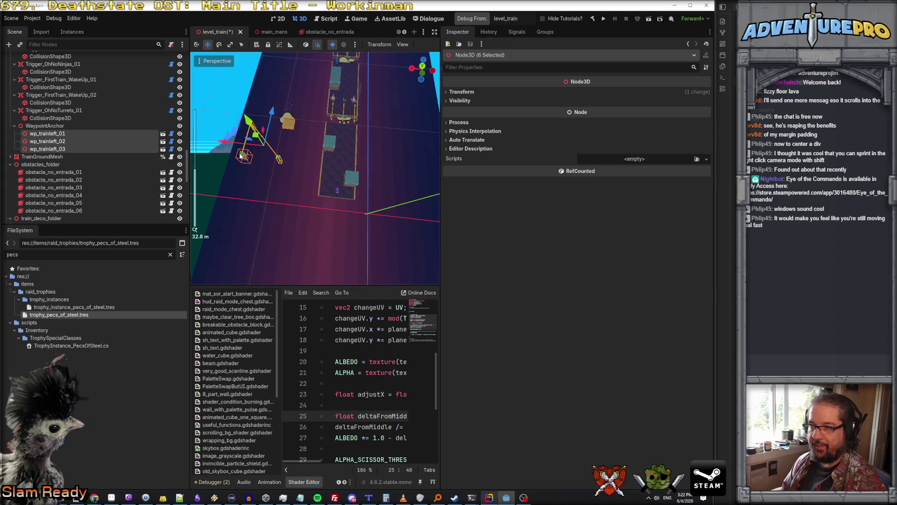
pyautogui.scroll(1, 240, 157)
pyautogui.click(288, 157)
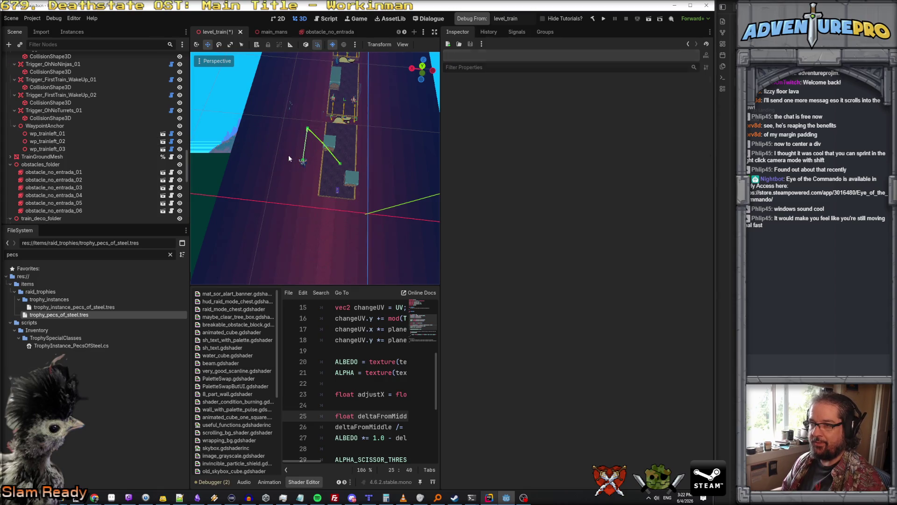
pyautogui.moveTo(312, 142); pyautogui.dragTo(359, 176)
pyautogui.moveTo(268, 161)
pyautogui.mouseDown()
pyautogui.moveTo(236, 159)
pyautogui.moveTo(270, 166)
pyautogui.mouseUp()
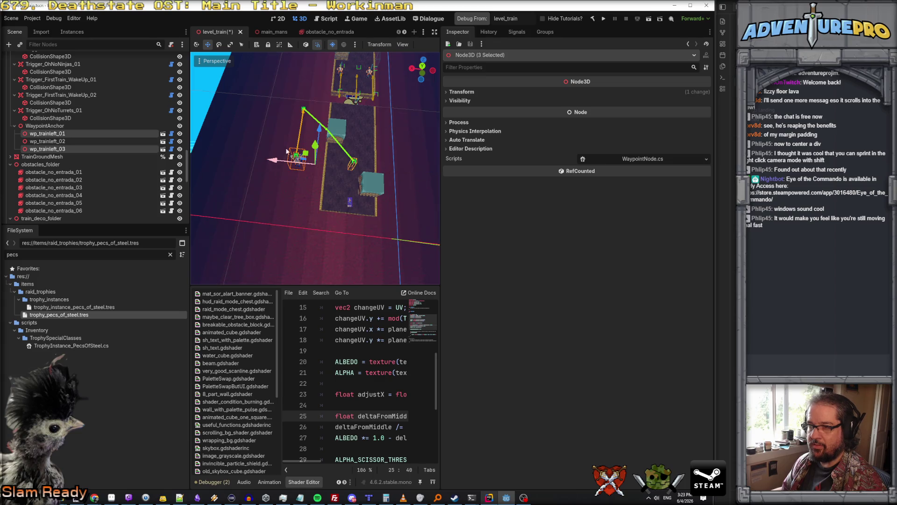
# Step: Reframe the view above the track, reselect the waypoints and slide them along X
pyautogui.click(282, 113)
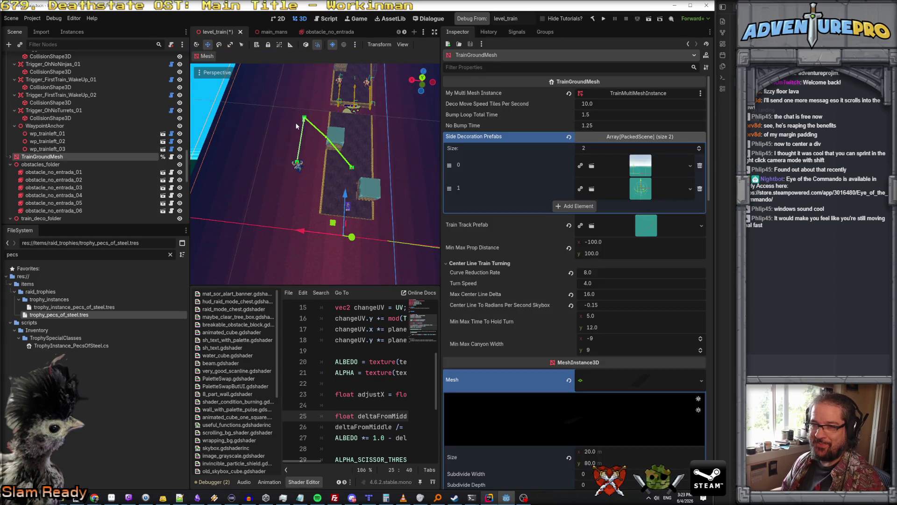
pyautogui.press('w')
pyautogui.moveTo(337, 199)
pyautogui.mouseDown()
pyautogui.moveTo(337, 218)
pyautogui.moveTo(273, 117)
pyautogui.moveTo(313, 153)
pyautogui.mouseUp()
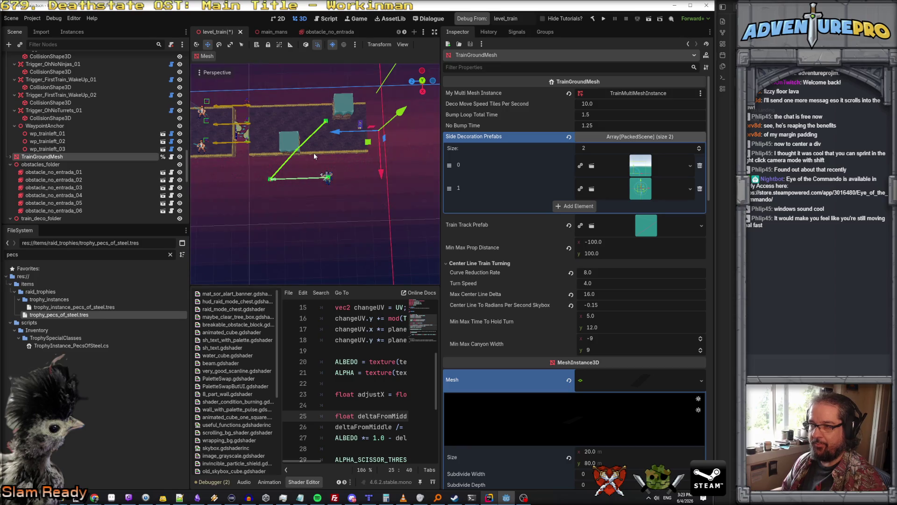
pyautogui.click(314, 156)
pyautogui.moveTo(262, 107)
pyautogui.mouseDown()
pyautogui.moveTo(339, 183)
pyautogui.moveTo(318, 187)
pyautogui.moveTo(349, 193)
pyautogui.mouseUp()
pyautogui.press('f')
pyautogui.moveTo(287, 193)
pyautogui.mouseDown()
pyautogui.moveTo(258, 193)
pyautogui.moveTo(304, 165)
pyautogui.mouseUp()
# Step: Move the waypoints 3 units along X, shift them along Z, then back 1 unit
pyautogui.press('f')
pyautogui.press('w')
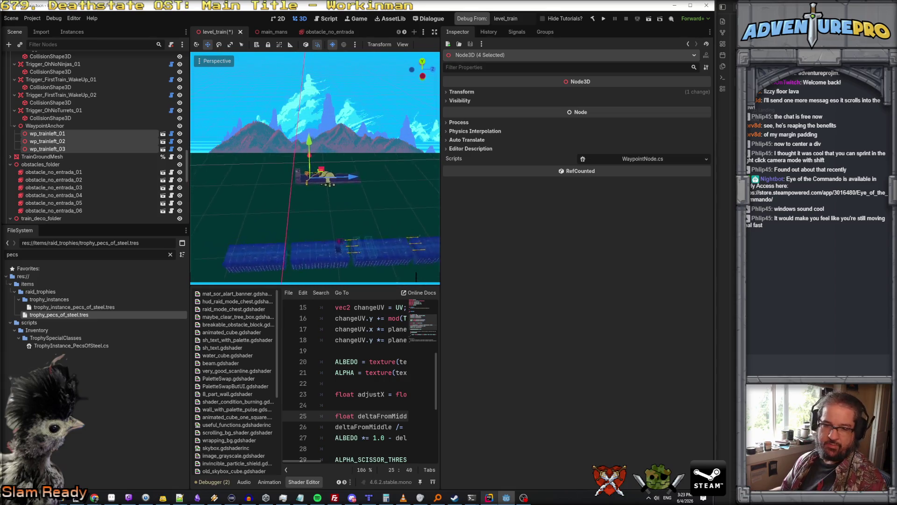
pyautogui.press('s')
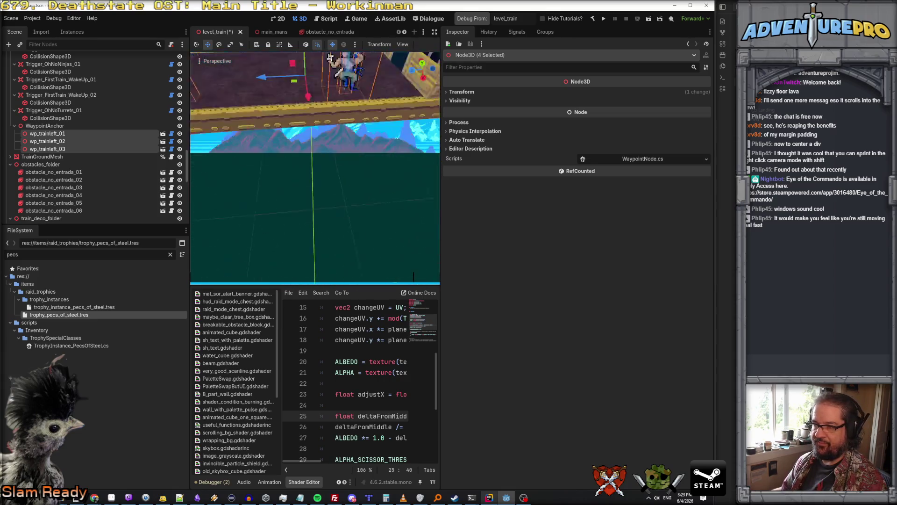
pyautogui.moveTo(316, 189); pyautogui.dragTo(325, 234)
pyautogui.moveTo(274, 194); pyautogui.dragTo(232, 200)
pyautogui.moveTo(285, 236); pyautogui.dragTo(273, 217)
pyautogui.rightClick(273, 218)
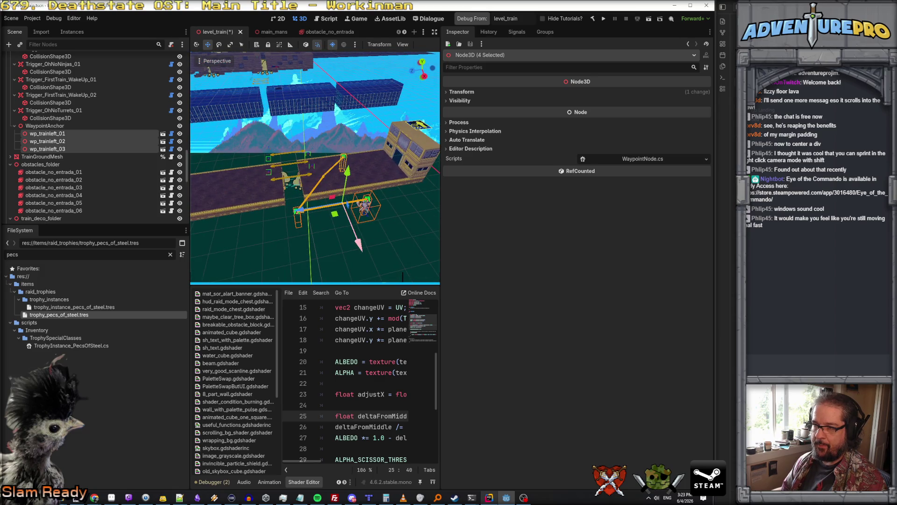
pyautogui.press('d')
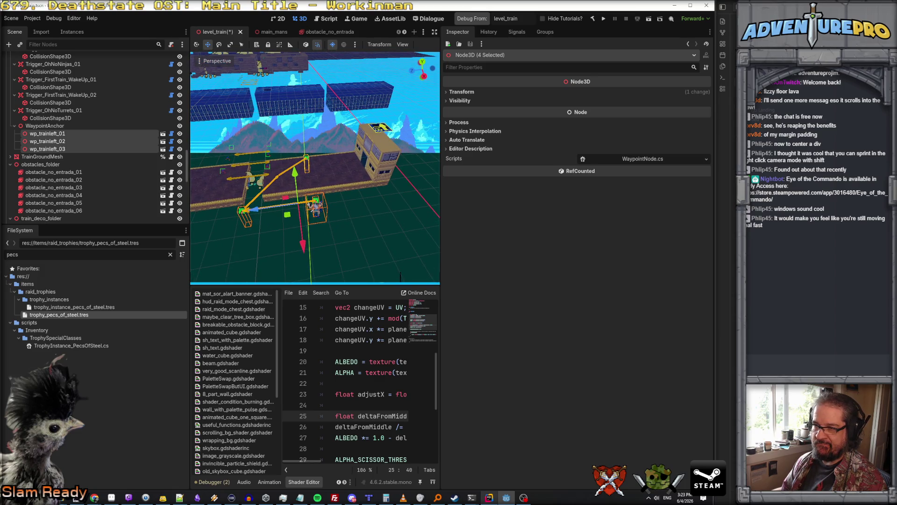
pyautogui.moveTo(314, 168); pyautogui.dragTo(261, 169)
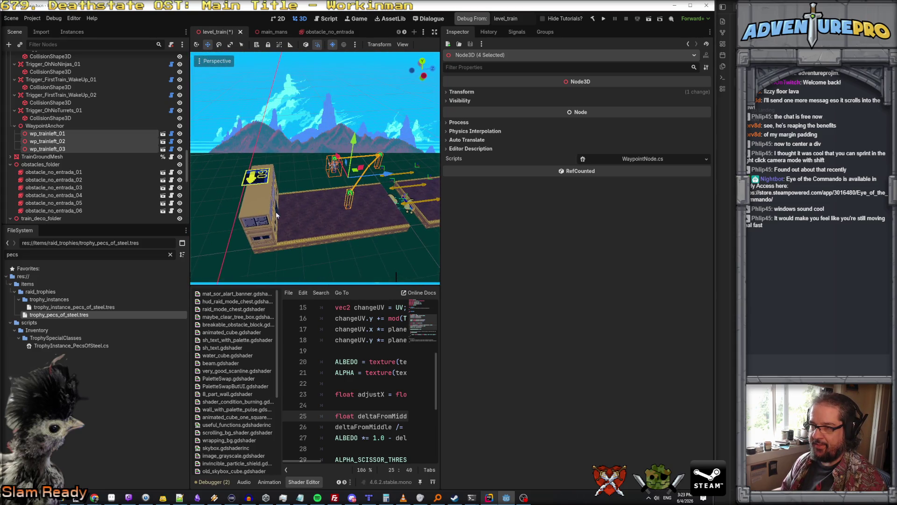
pyautogui.click(312, 158)
# Step: Move enemy_ninja_test_01 3 units back along Z and slide wp_trainleft_01 along Z
pyautogui.click(333, 164)
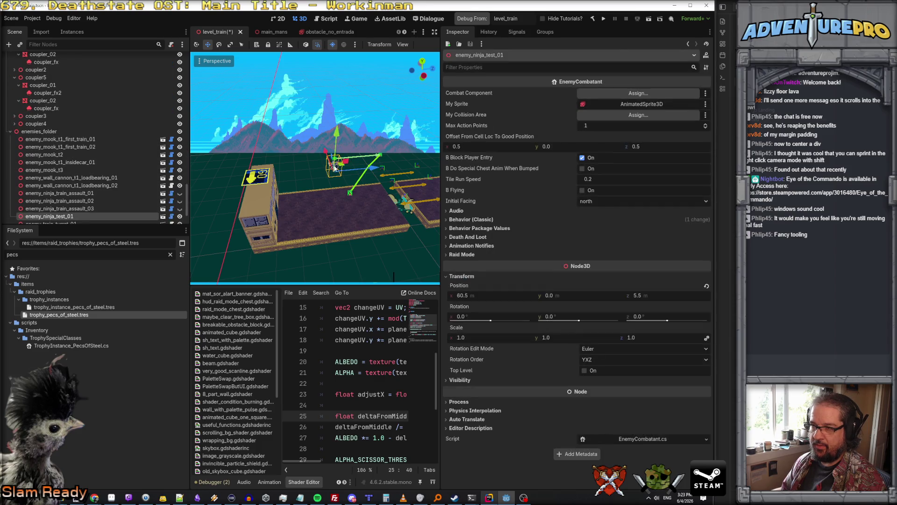
pyautogui.moveTo(372, 170); pyautogui.dragTo(330, 175)
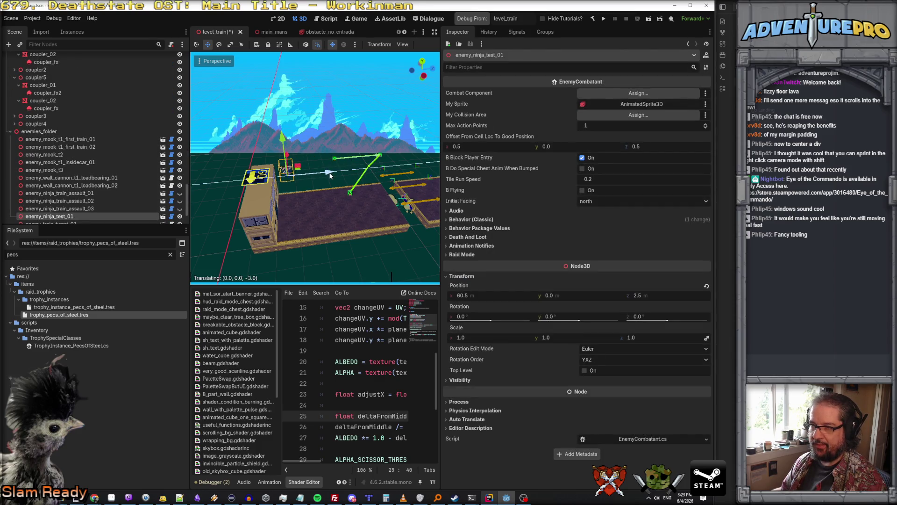
pyautogui.click(337, 161)
pyautogui.moveTo(374, 170); pyautogui.dragTo(326, 175)
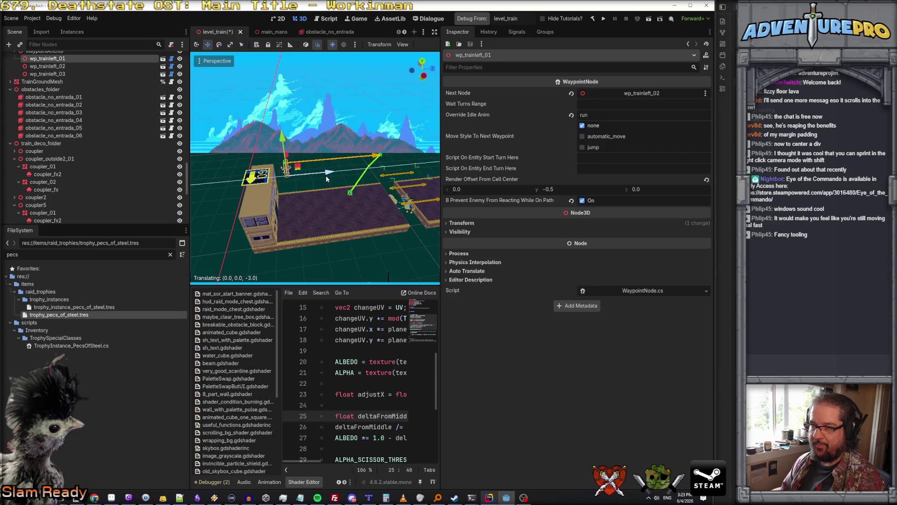
pyautogui.click(305, 212)
pyautogui.click(349, 196)
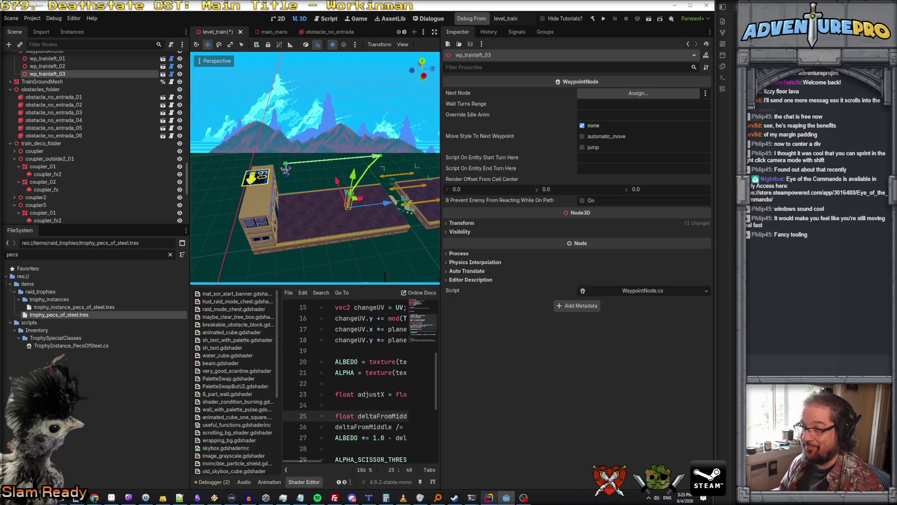
pyautogui.moveTo(298, 217); pyautogui.dragTo(393, 216)
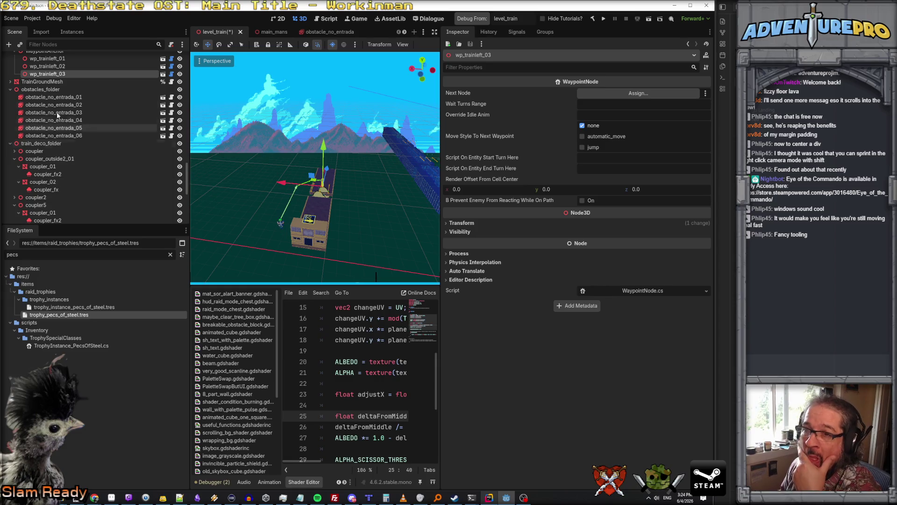
pyautogui.scroll(3, 52, 99)
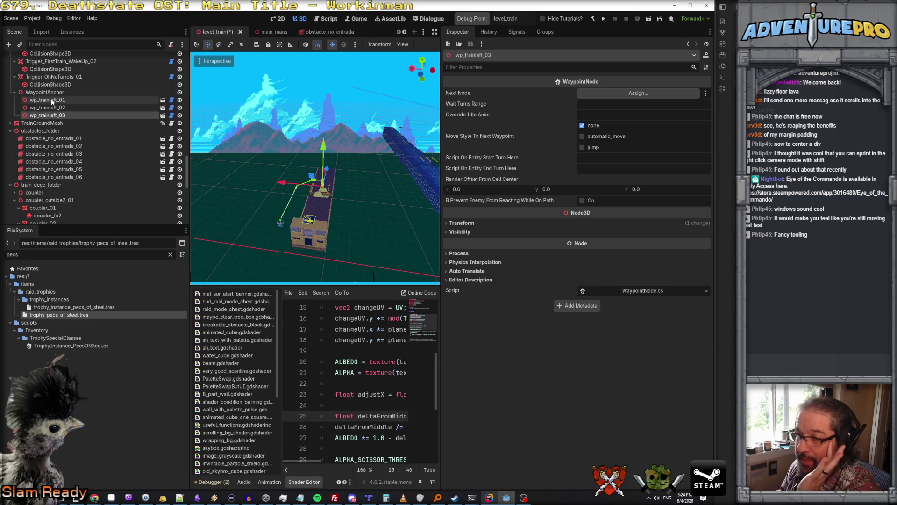
# Step: Duplicate waypoints wp_trainleft_01 to 03 and shift the copies 1 unit along X
pyautogui.click(53, 106)
pyautogui.keyDown('ctrl'); pyautogui.click(52, 100); pyautogui.keyUp('ctrl')
pyautogui.keyDown('ctrl'); pyautogui.click(56, 116); pyautogui.keyUp('ctrl')
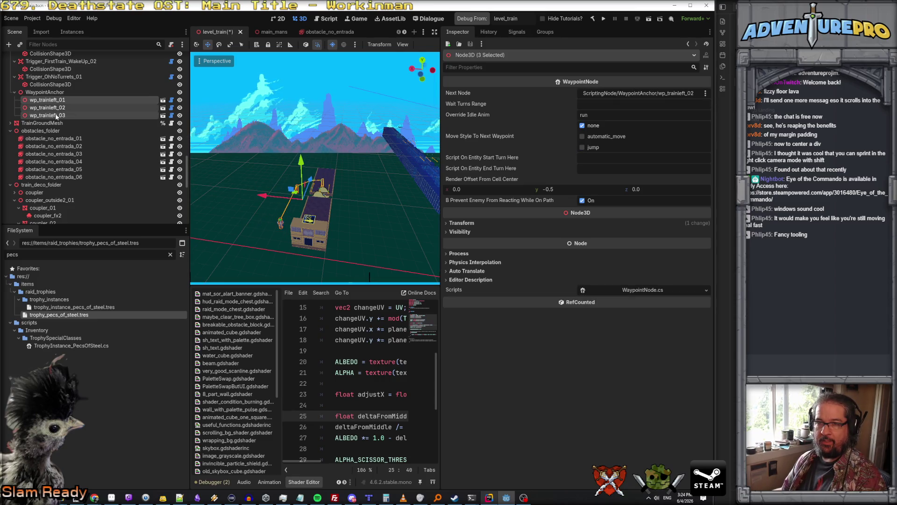
pyautogui.rightClick(57, 115)
pyautogui.click(108, 180)
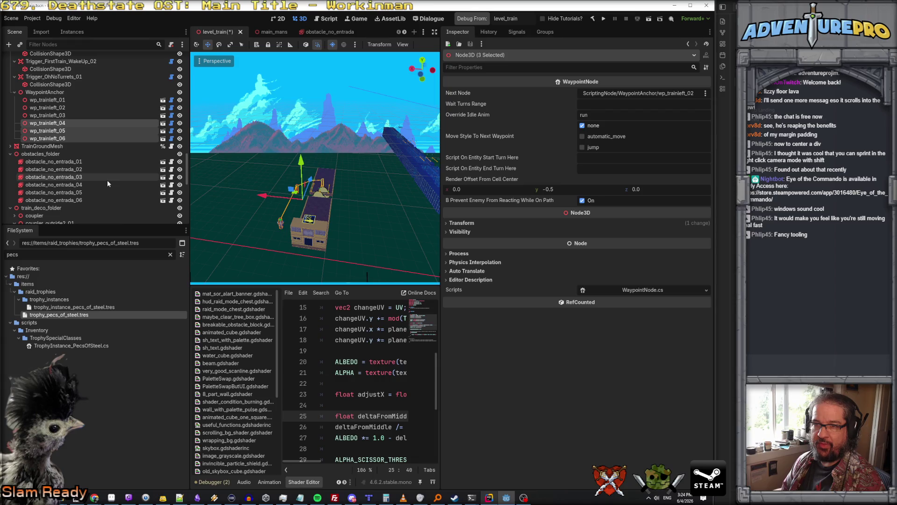
pyautogui.moveTo(265, 195); pyautogui.dragTo(252, 195)
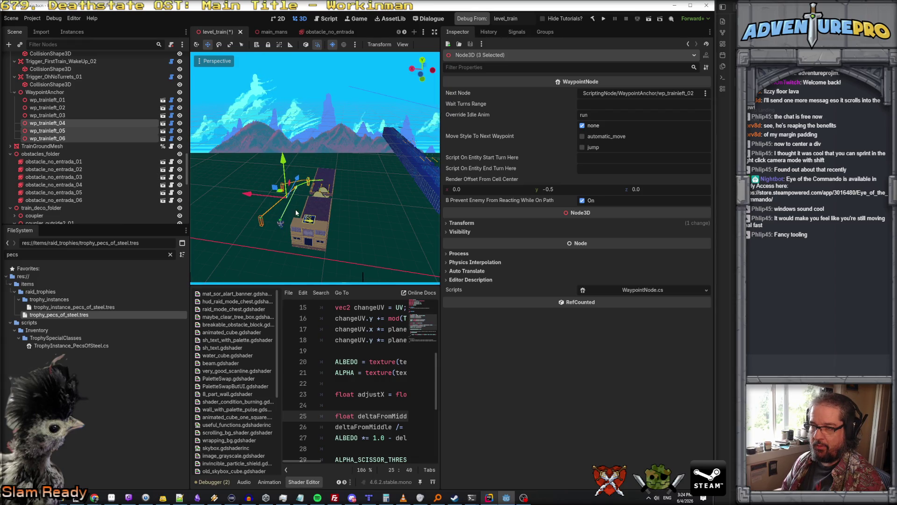
pyautogui.moveTo(361, 276); pyautogui.dragTo(358, 276)
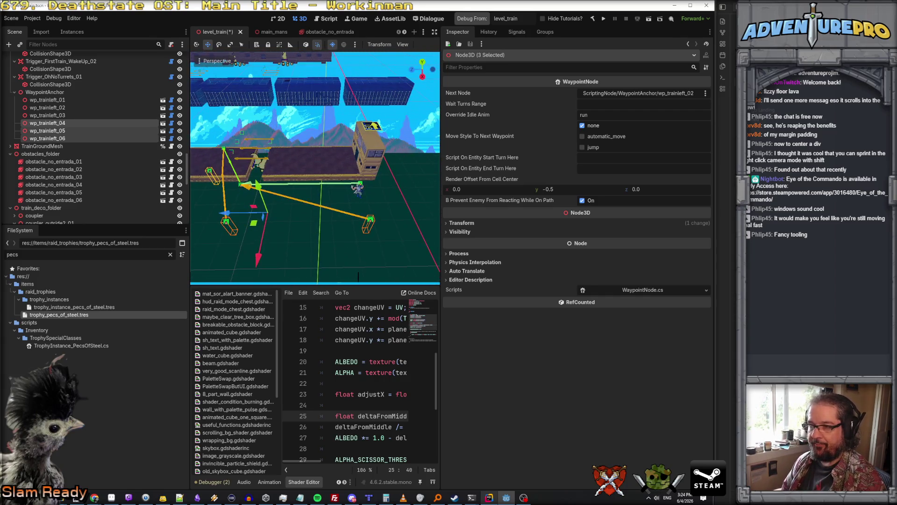
# Step: Move wp_trainleft_04 along the track and chain it to wp_trainleft_05, then 05 to 06
pyautogui.click(66, 125)
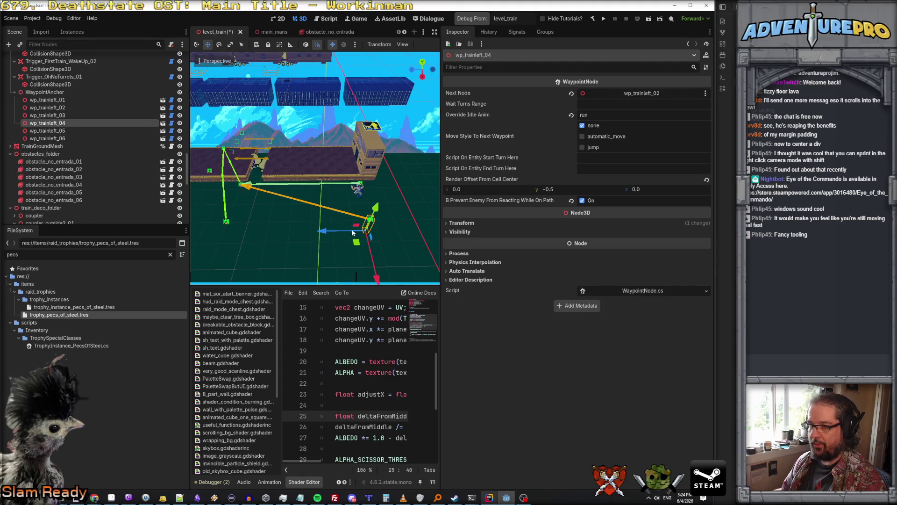
pyautogui.moveTo(348, 229); pyautogui.dragTo(371, 225)
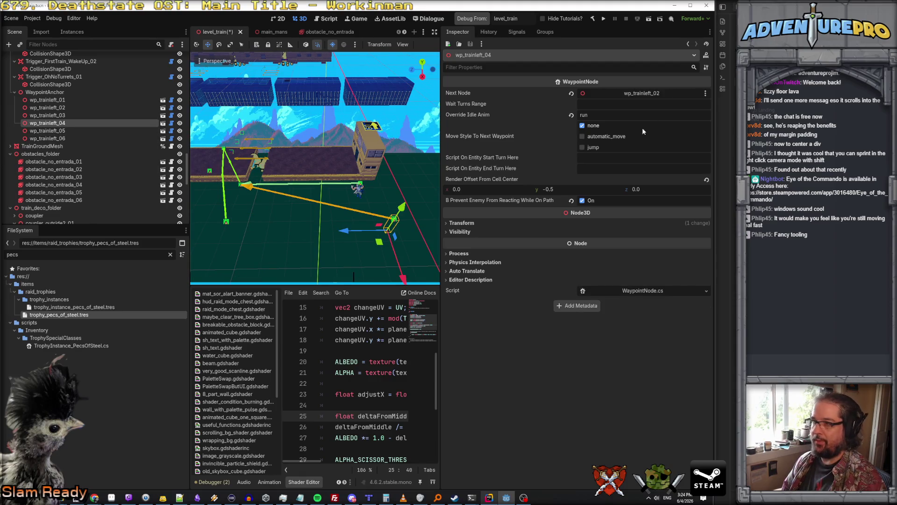
pyautogui.moveTo(47, 130); pyautogui.dragTo(625, 95)
pyautogui.click(47, 131)
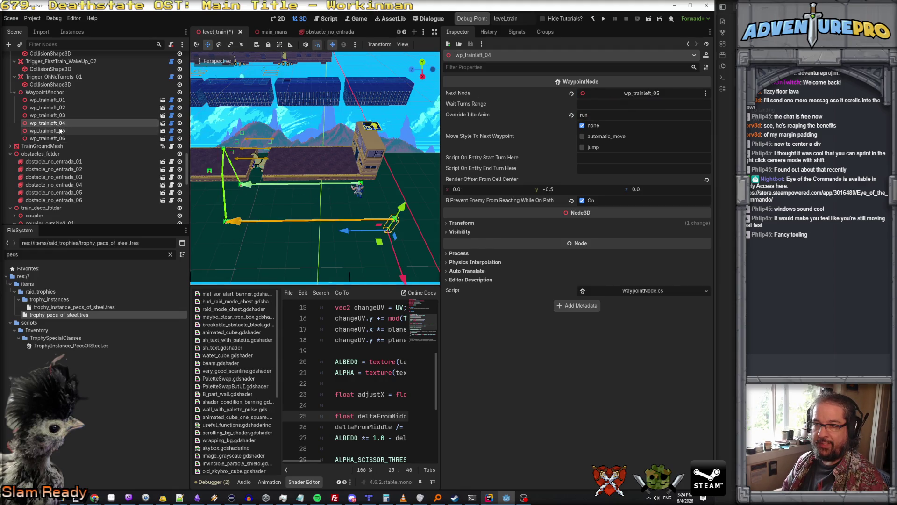
pyautogui.moveTo(190, 245)
pyautogui.mouseDown()
pyautogui.moveTo(234, 226)
pyautogui.moveTo(266, 241)
pyautogui.mouseUp()
pyautogui.moveTo(58, 138)
pyautogui.mouseDown()
pyautogui.moveTo(509, 113)
pyautogui.moveTo(617, 97)
pyautogui.mouseUp()
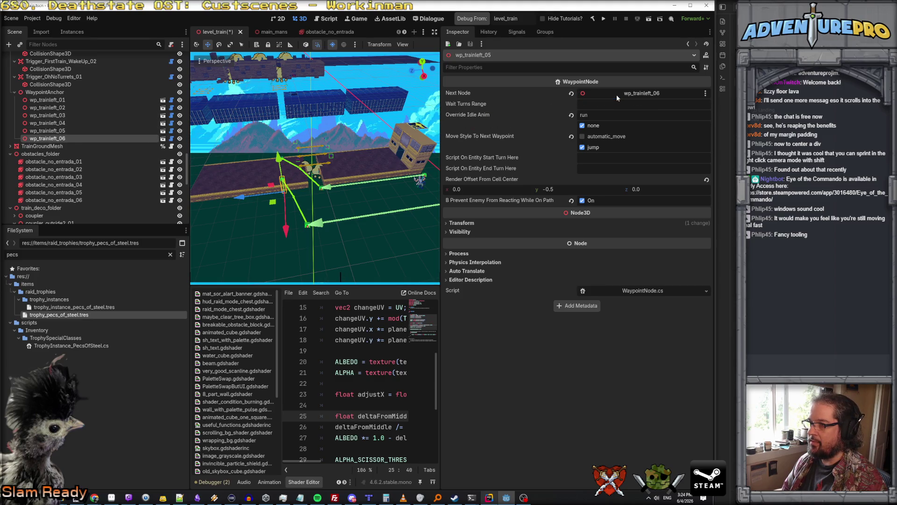
# Step: Move wp_trainleft_06 two units along X and fly the view over the platform
pyautogui.click(99, 139)
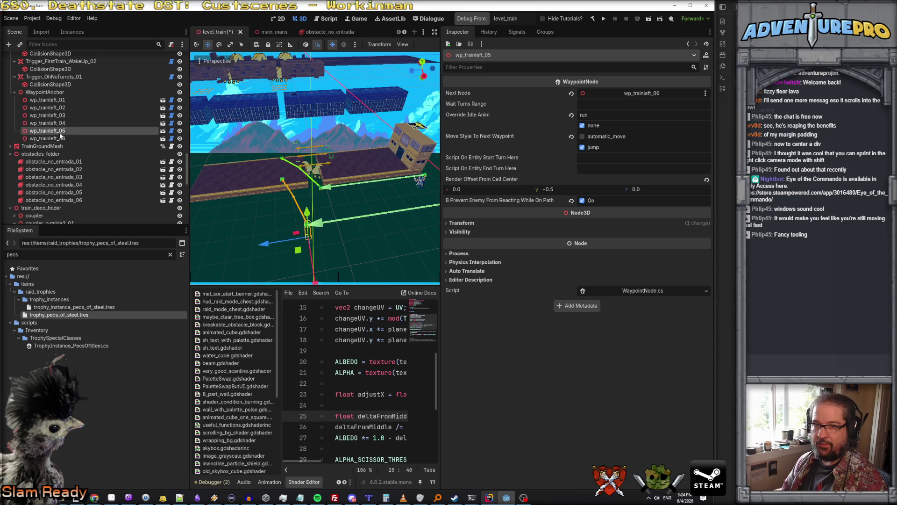
pyautogui.moveTo(285, 228)
pyautogui.mouseDown()
pyautogui.moveTo(283, 200)
pyautogui.moveTo(284, 208)
pyautogui.mouseUp()
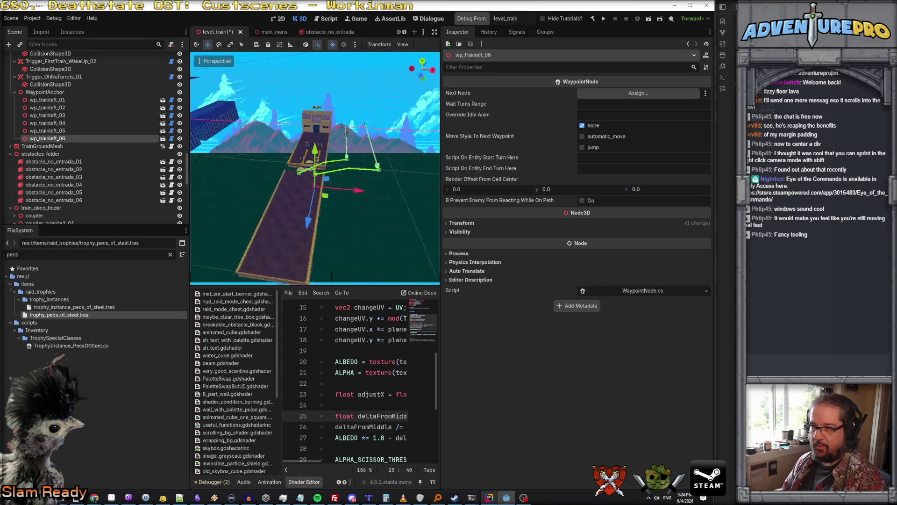
pyautogui.press('w')
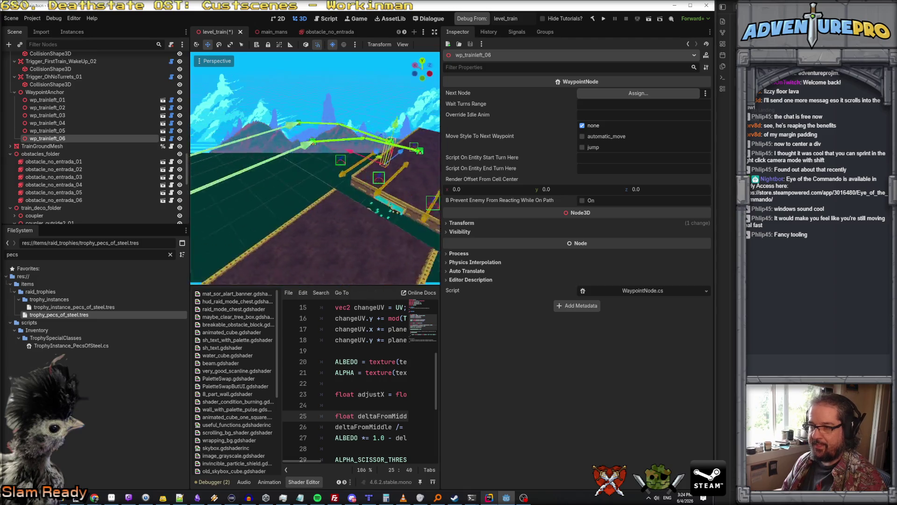
pyautogui.press('w')
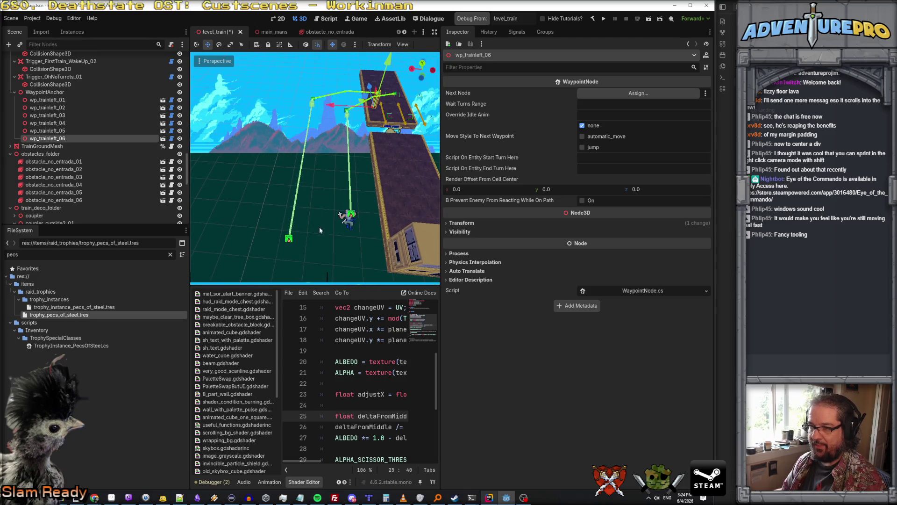
pyautogui.click(349, 228)
# Step: Rename enemy_ninja_test_01 to enemy_ninja_fastrunner_left_01
pyautogui.scroll(-5, 55, 172)
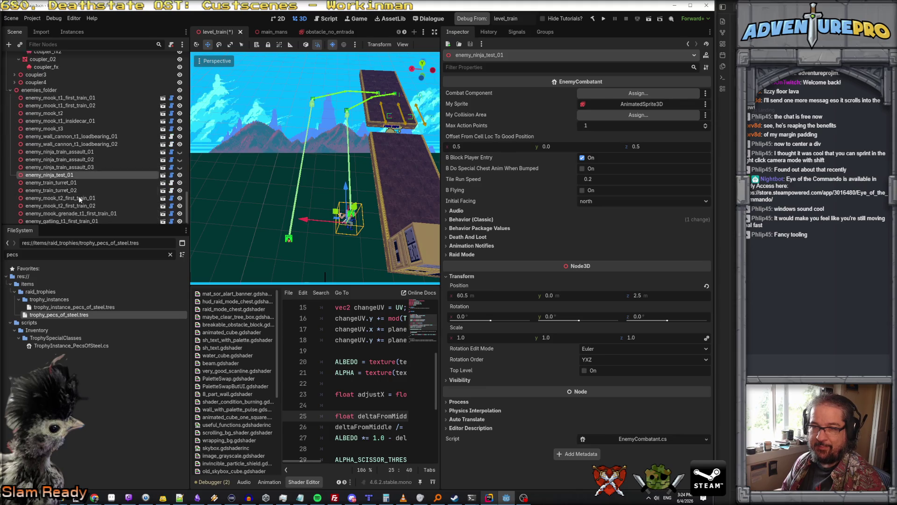
pyautogui.doubleClick(60, 171)
pyautogui.moveTo(58, 171); pyautogui.dragTo(102, 168)
pyautogui.write('f')
pyautogui.write('r')
pyautogui.write('_left_')
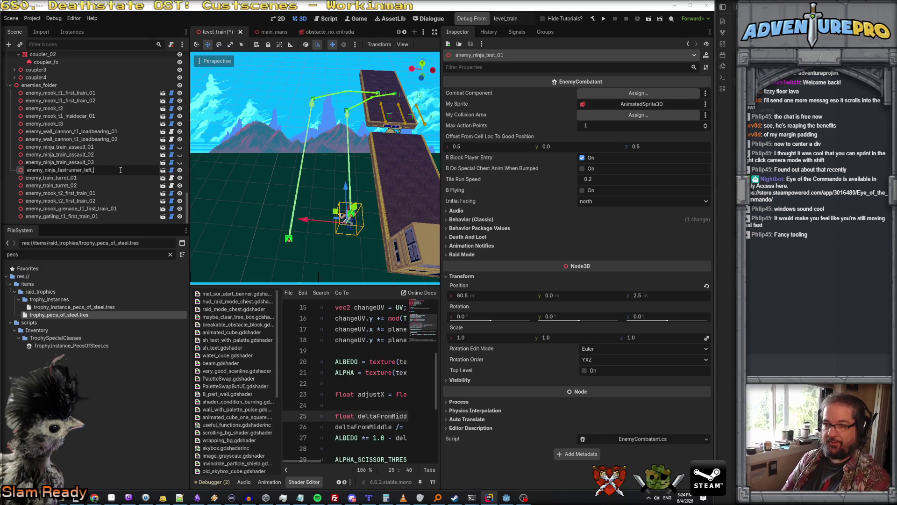
pyautogui.write('01')
pyautogui.press('Return')
# Step: Duplicate the fastrunner ninja as enemy_ninja_fastrunner_left_02 and move it off to the left
pyautogui.rightClick(89, 170)
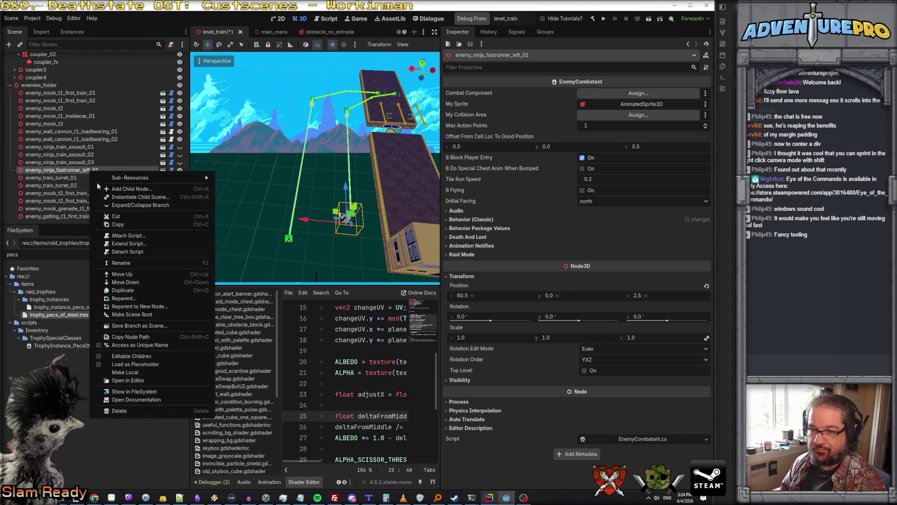
pyautogui.click(137, 289)
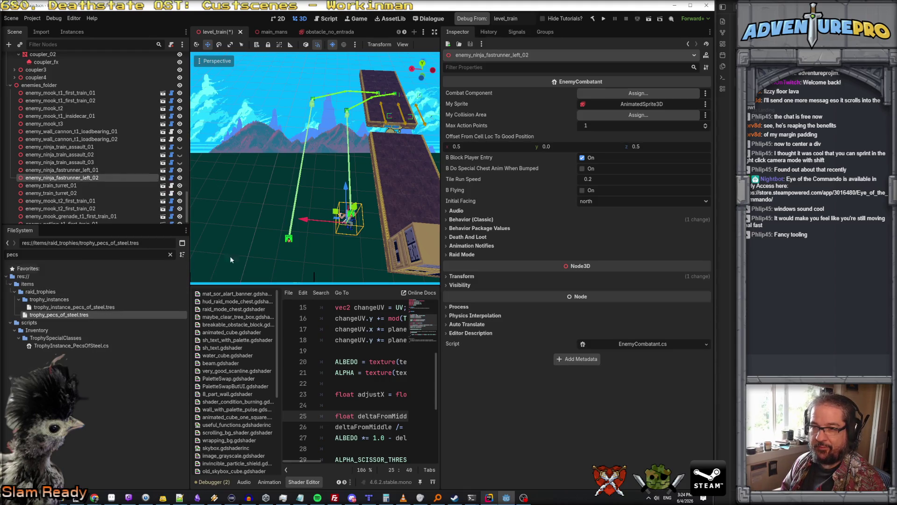
pyautogui.moveTo(348, 218)
pyautogui.mouseDown()
pyautogui.moveTo(294, 214)
pyautogui.moveTo(338, 229)
pyautogui.moveTo(369, 271)
pyautogui.mouseUp()
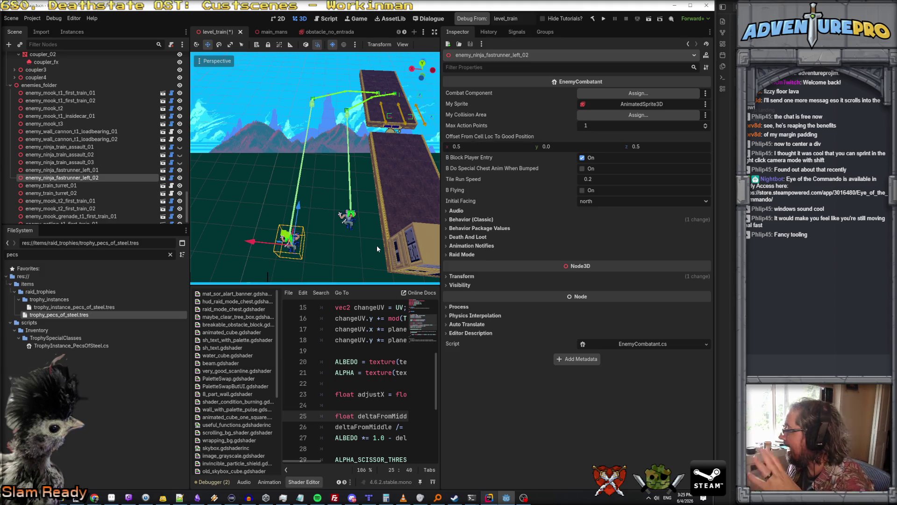
pyautogui.click(250, 188)
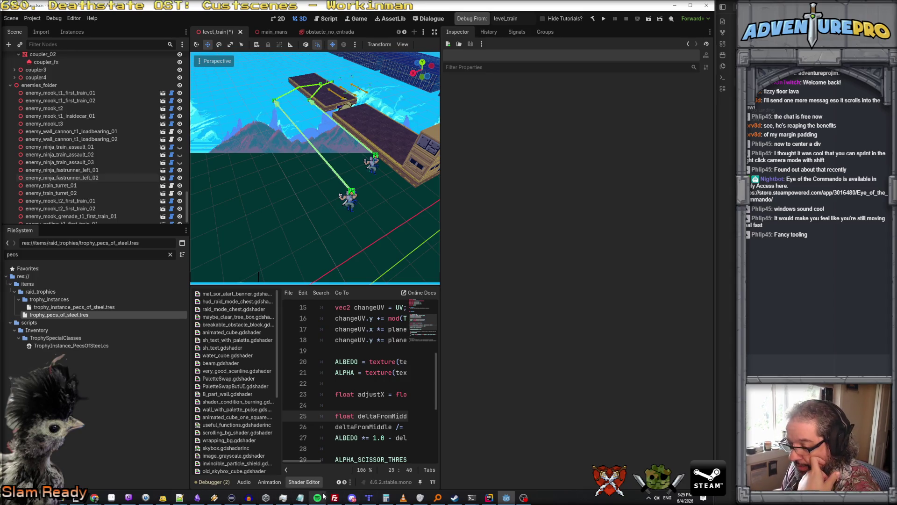
pyautogui.click(490, 498)
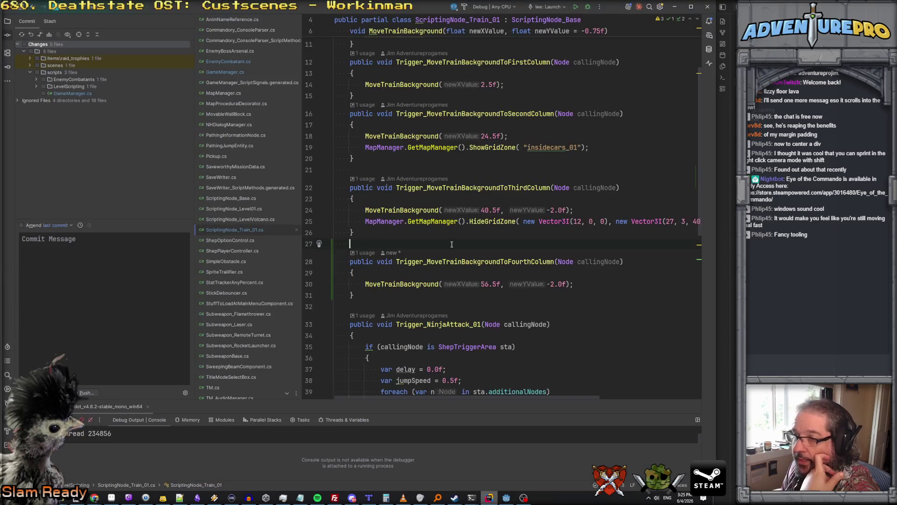
# Step: In EnemyCombatant.cs, search for 'process' to reach the _Process method
pyautogui.click(229, 61)
pyautogui.scroll(20, 455, 146)
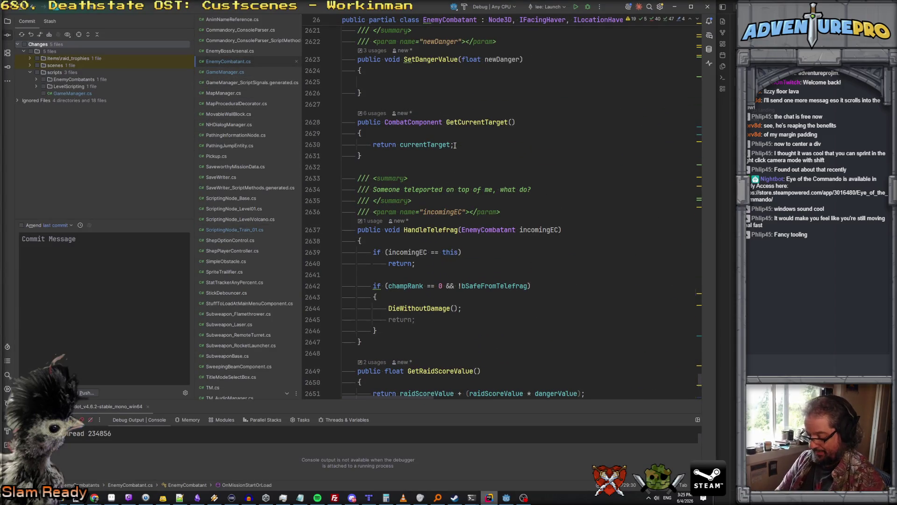
pyautogui.hotkey('ctrl', 'f')
pyautogui.write('process')
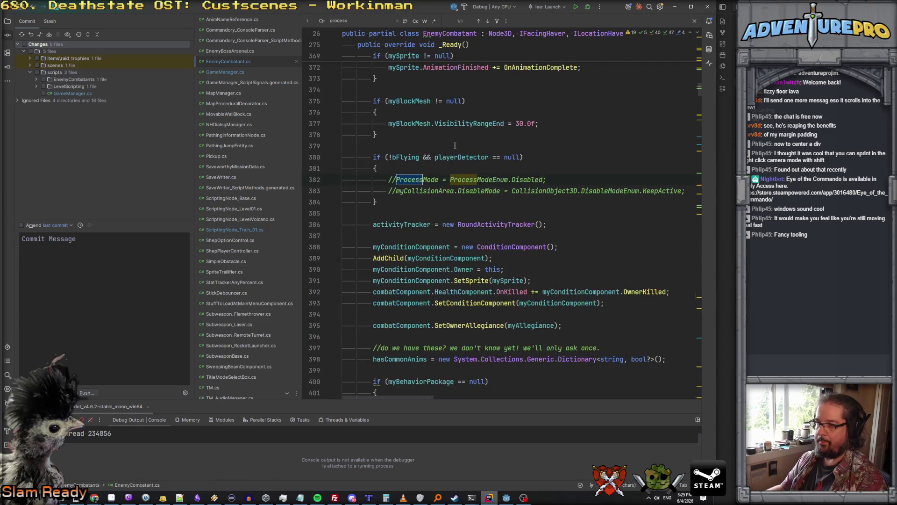
pyautogui.press('Return')
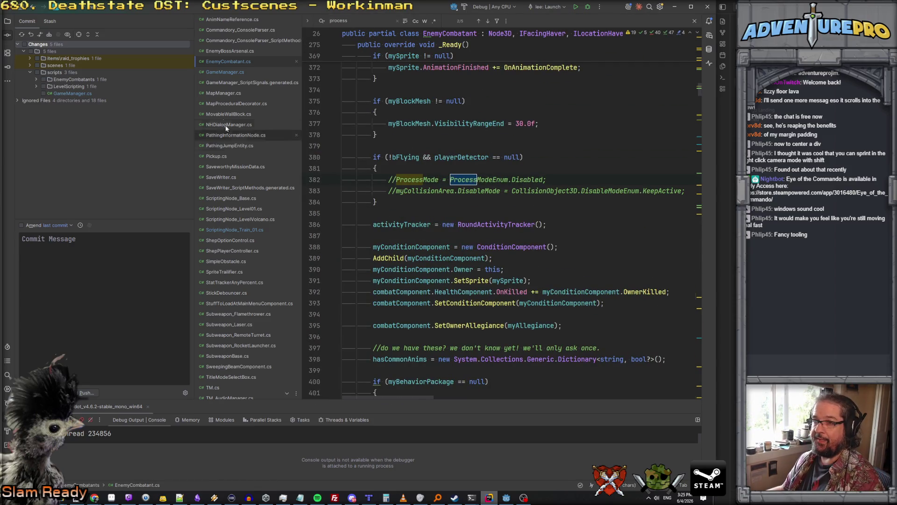
pyautogui.hotkey('alt', '0')
pyautogui.press('Return')
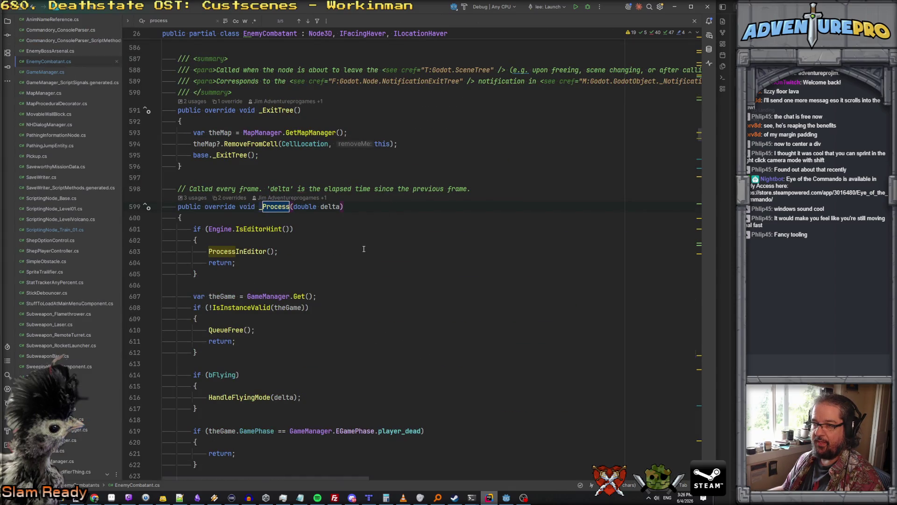
pyautogui.scroll(-3, 355, 234)
# Step: Add an if (!Visible) { return; } early exit after the validity check in _Process
pyautogui.click(270, 206)
pyautogui.press('Down')
pyautogui.press('Down')
pyautogui.press('Down')
pyautogui.scroll(-2, 269, 210)
pyautogui.press('Down')
pyautogui.press('Down')
pyautogui.click(266, 183)
pyautogui.press('Return')
pyautogui.press('Return')
pyautogui.write('if( ')
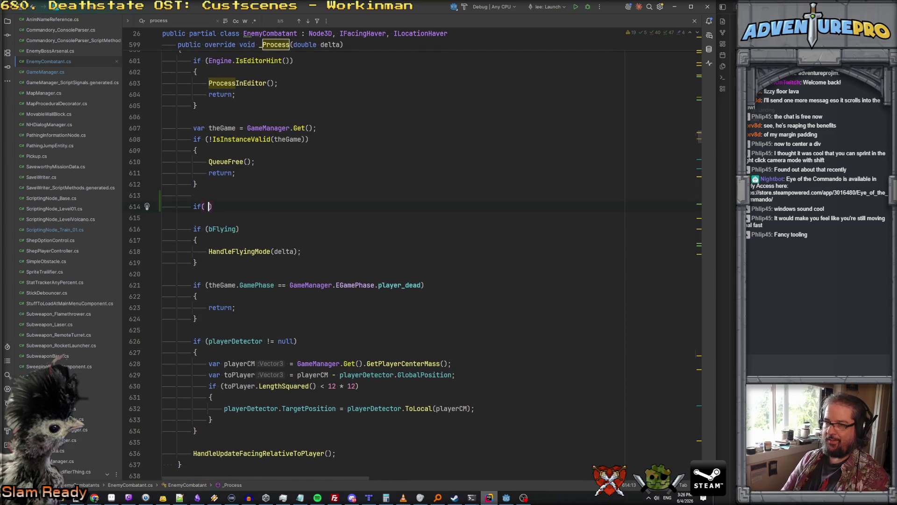
pyautogui.write('!Visible')
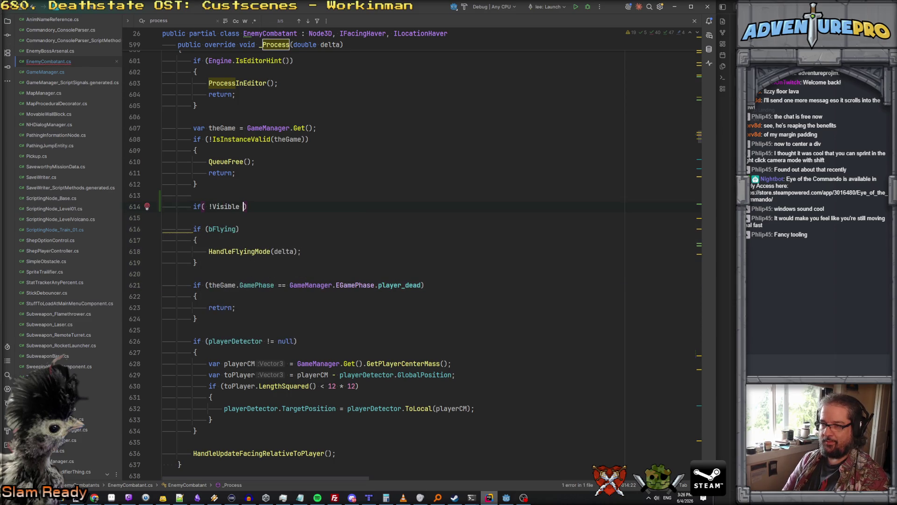
pyautogui.press('End')
pyautogui.press('Return')
pyautogui.write('{')
pyautogui.press('Return')
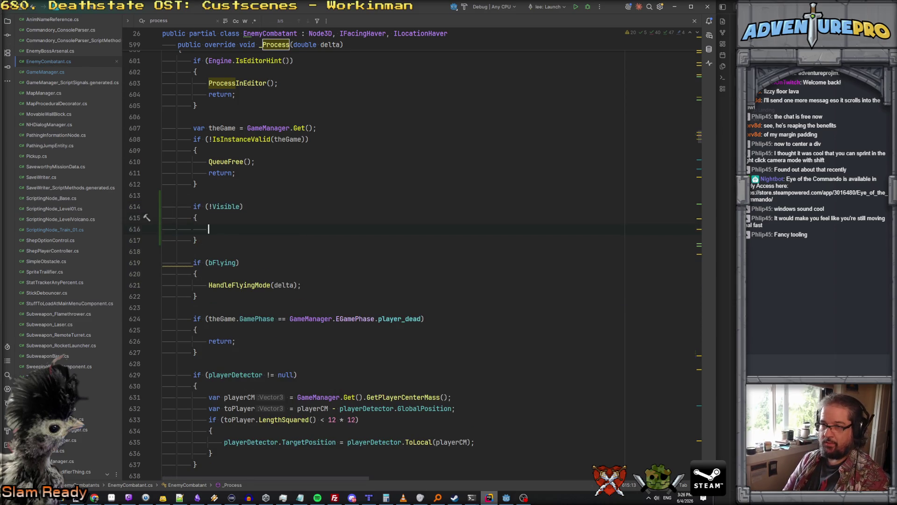
pyautogui.write('retr')
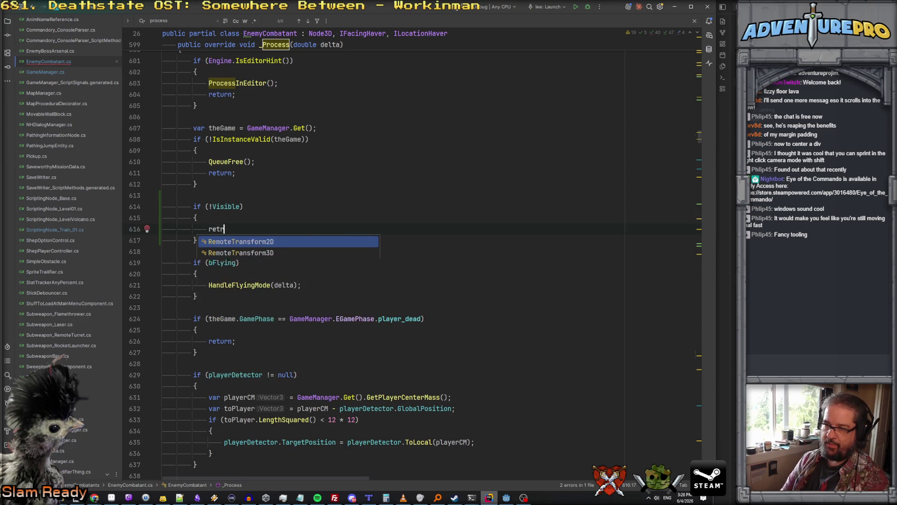
pyautogui.press('BackSpace')
pyautogui.write('urn;')
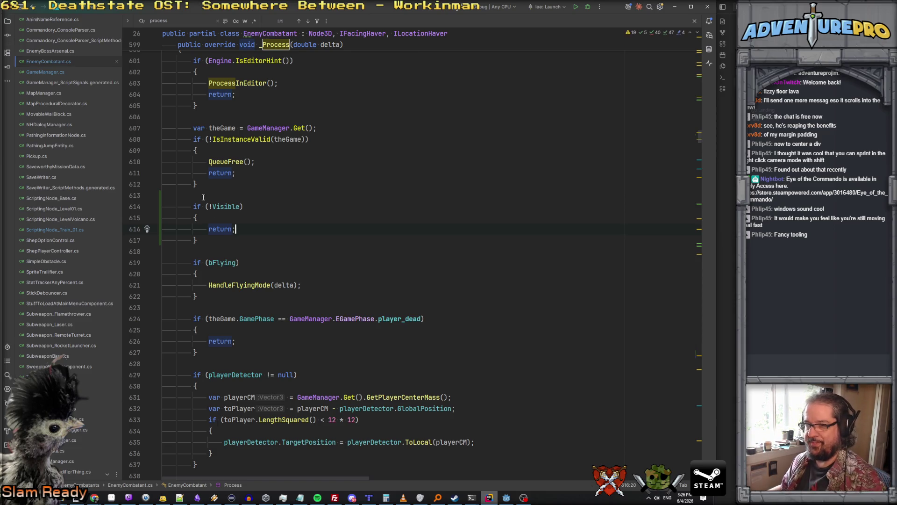
# Step: Review the new block and search the whole project for 'takeaction'
pyautogui.moveTo(208, 245)
pyautogui.mouseDown()
pyautogui.moveTo(166, 240)
pyautogui.moveTo(161, 207)
pyautogui.mouseUp()
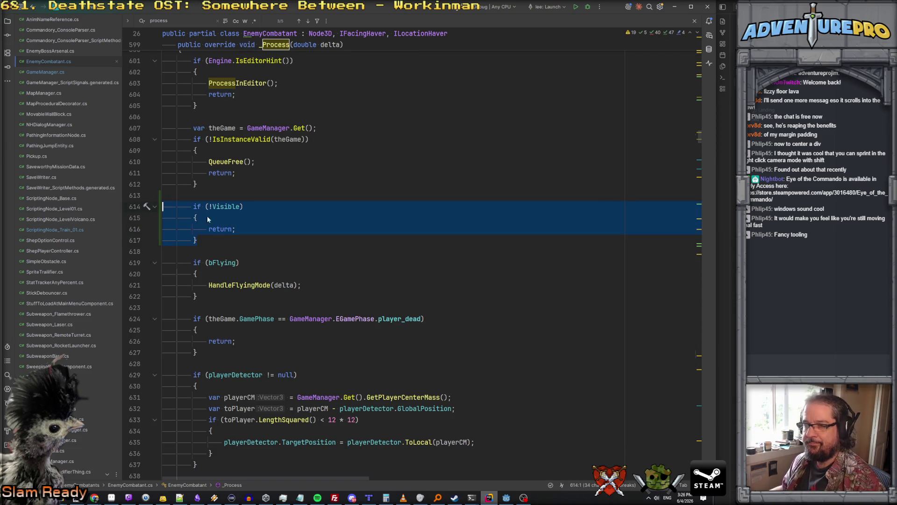
pyautogui.scroll(5, 282, 177)
pyautogui.scroll(-8, 282, 177)
pyautogui.scroll(-8, 282, 178)
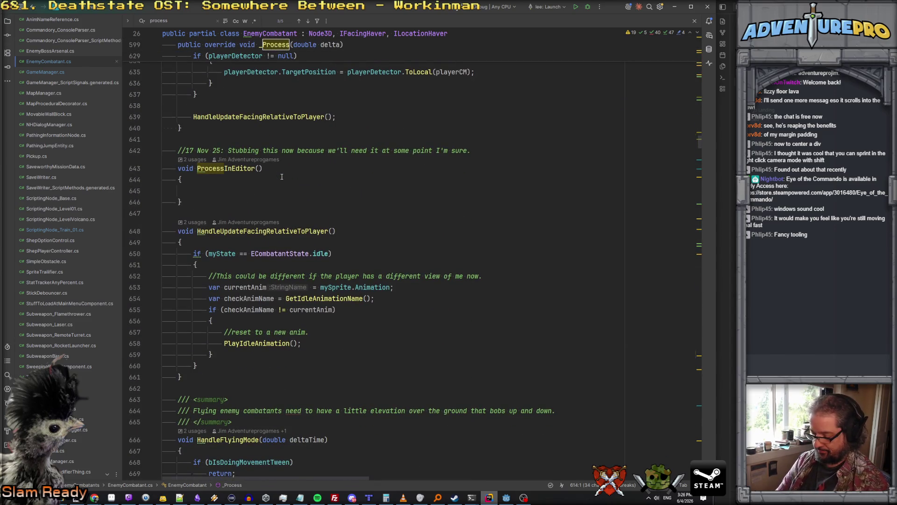
pyautogui.hotkey('ctrl', 't')
pyautogui.write('takeaction')
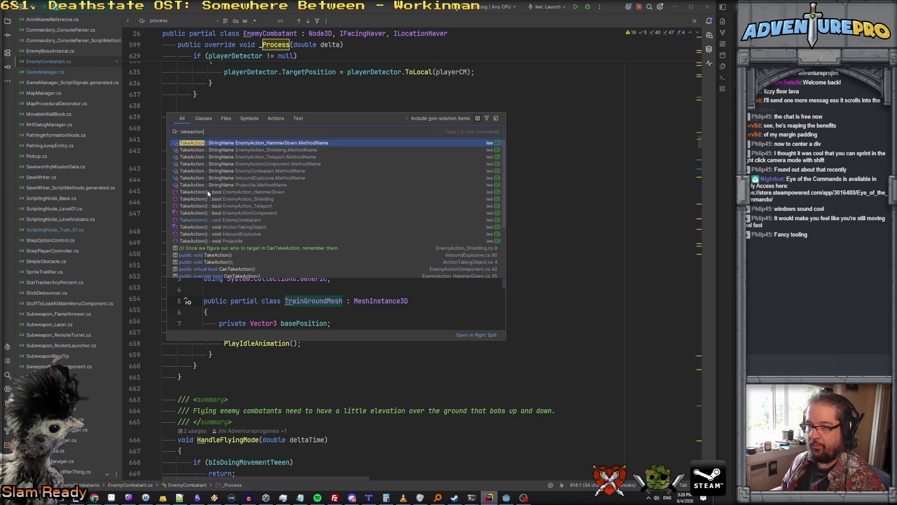
# Step: Open EnemyCombatant.TakeAction, find its usages, and check the GameManager call at line 1026
pyautogui.scroll(-1, 225, 261)
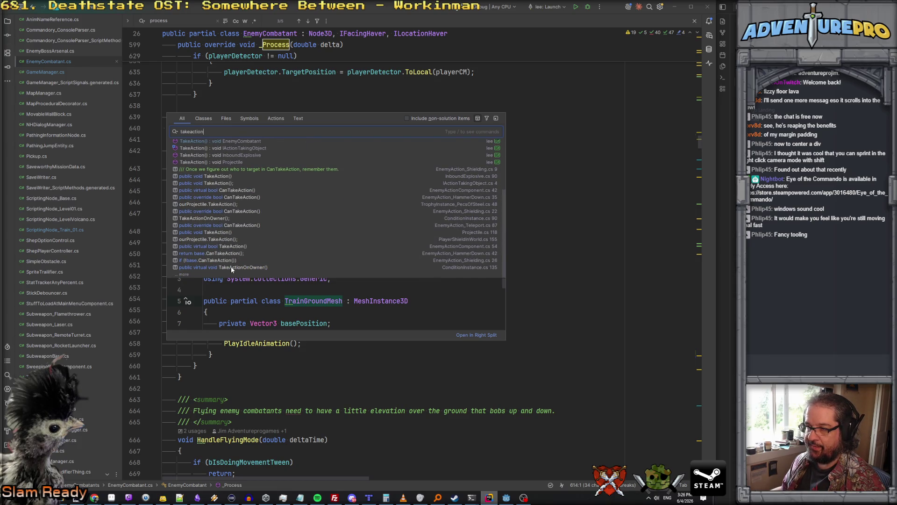
pyautogui.scroll(3, 236, 225)
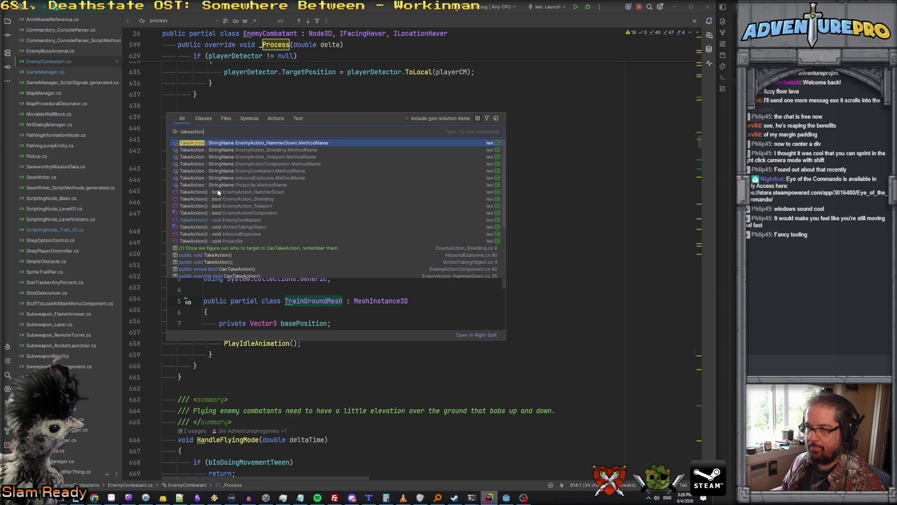
pyautogui.click(195, 218)
pyautogui.doubleClick(248, 209)
pyautogui.hotkey('alt', 'F7')
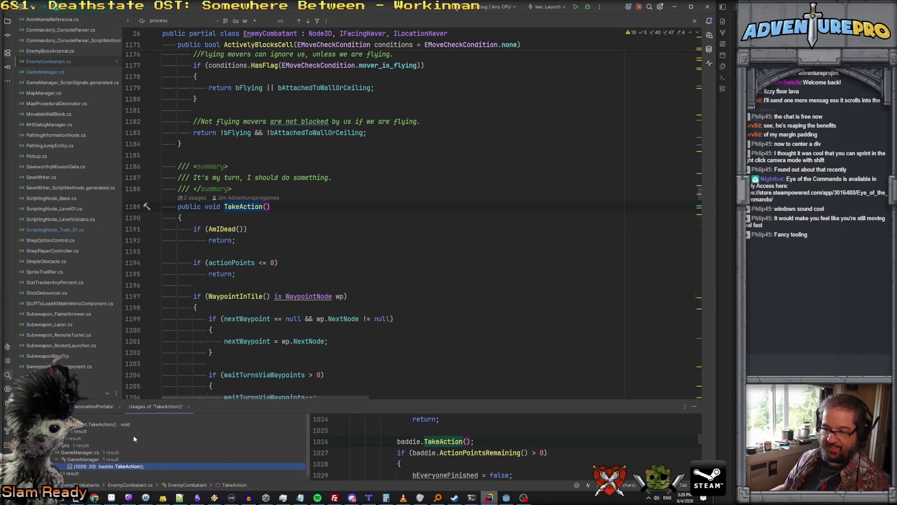
pyautogui.scroll(2, 345, 163)
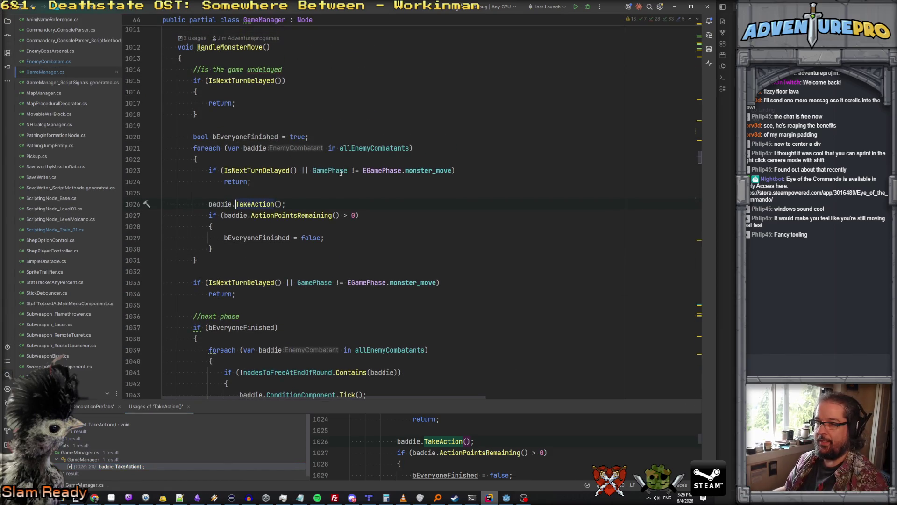
pyautogui.click(276, 190)
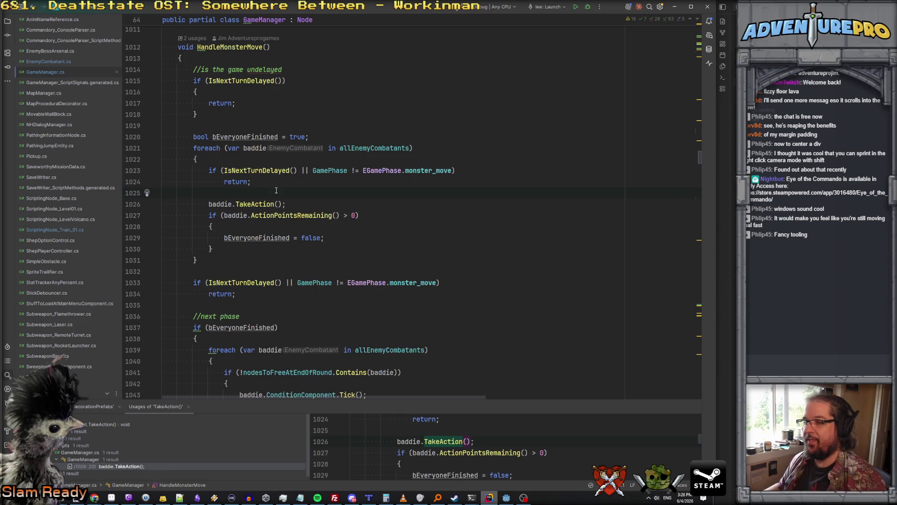
pyautogui.keyDown('ctrl'); pyautogui.click(255, 204); pyautogui.keyUp('ctrl')
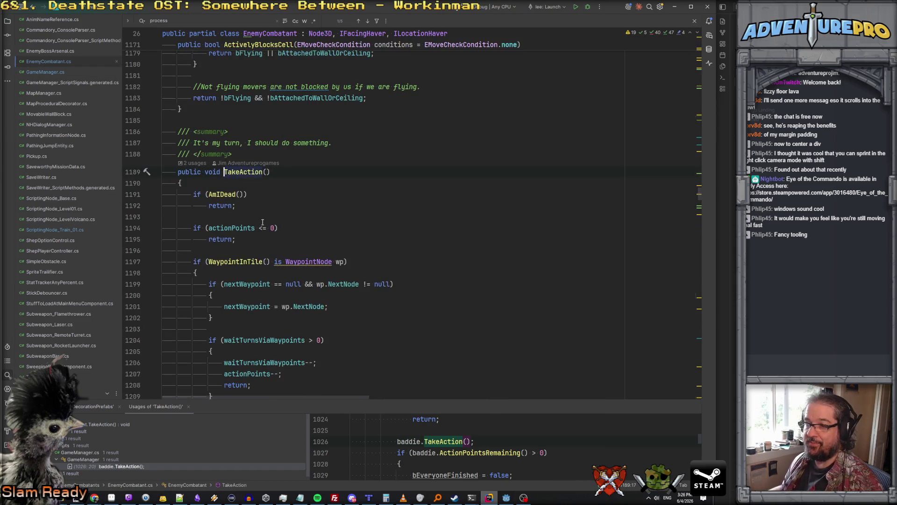
# Step: Add an if (!Visible) check with a brace block after TakeAction's actionPoints early return
pyautogui.click(234, 187)
pyautogui.press('Down')
pyautogui.press('Down')
pyautogui.press('Down')
pyautogui.press('Up')
pyautogui.press('End')
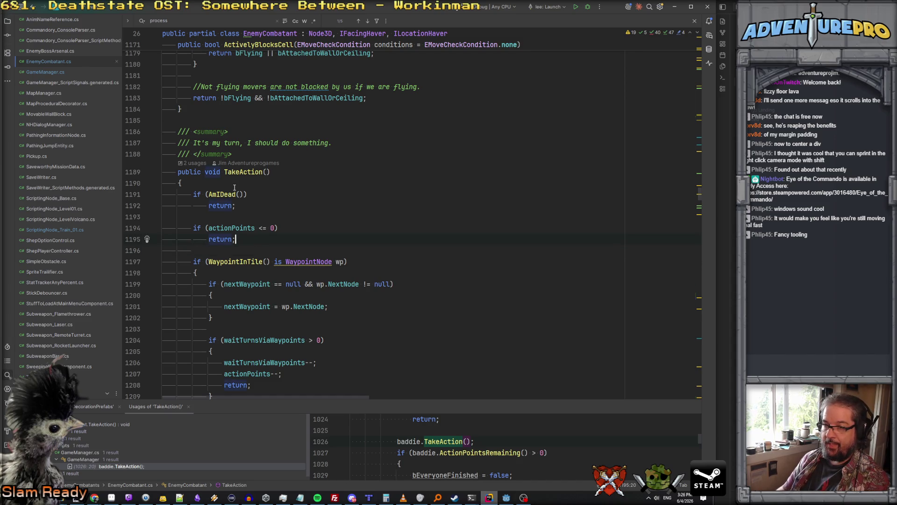
pyautogui.press('Return')
pyautogui.press('Return')
pyautogui.write('if( !Visi')
pyautogui.press('Return')
pyautogui.press('End')
pyautogui.press('Return')
pyautogui.write('{')
pyautogui.press('Return')
# Step: Fill the visibility check with actionPoints = 0; and return;
pyautogui.write('ac')
pyautogui.press('Return')
pyautogui.write('= 0')
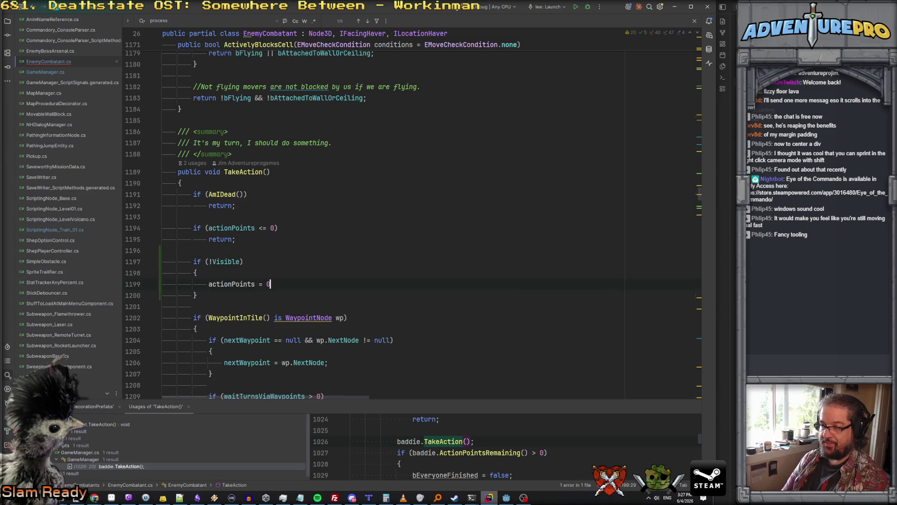
pyautogui.write(';')
pyautogui.press('Return')
pyautogui.write('ret')
pyautogui.press('Return')
pyautogui.write(';')
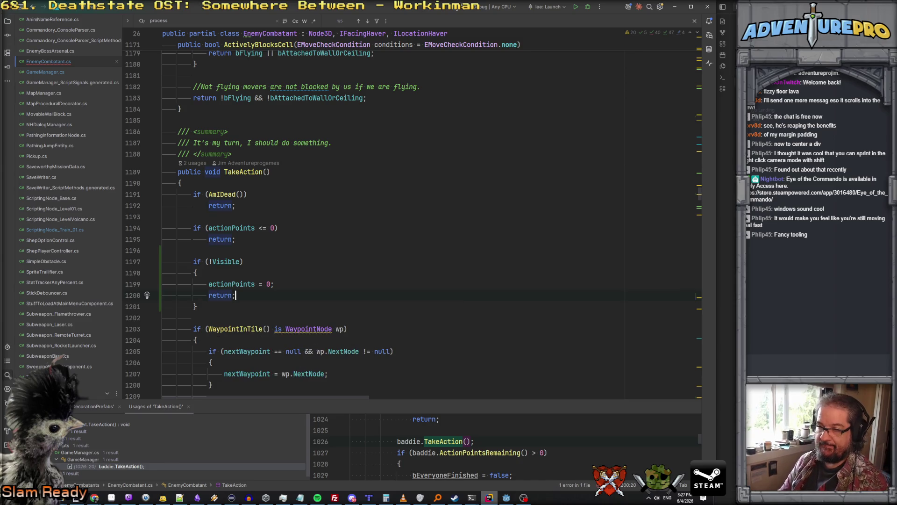
pyautogui.scroll(-3, 271, 204)
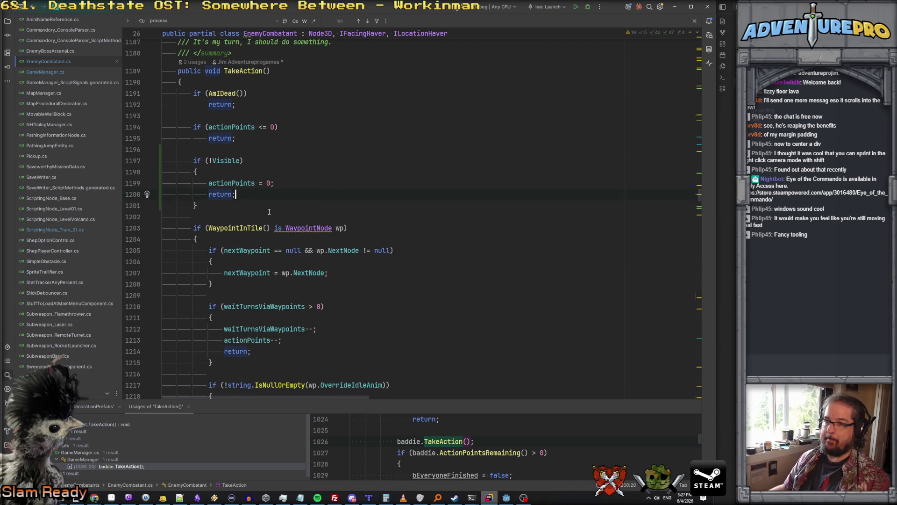
pyautogui.scroll(-1, 269, 211)
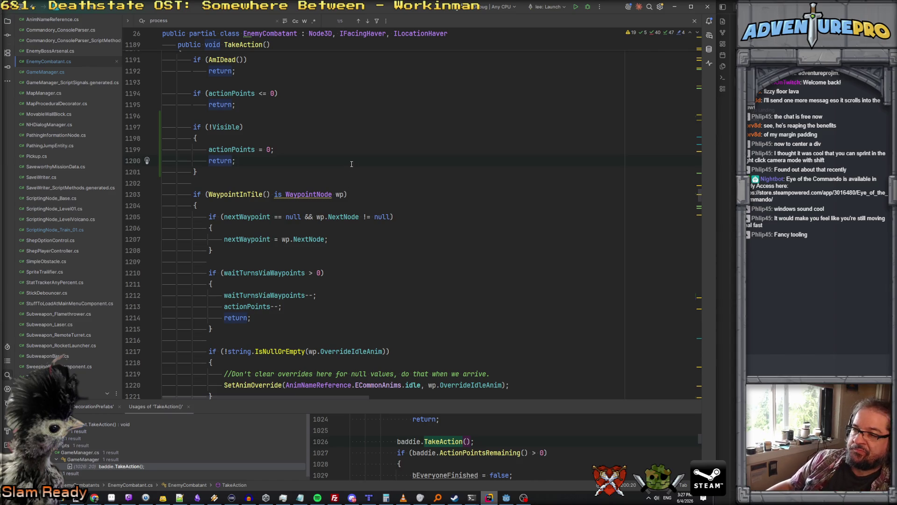
pyautogui.scroll(-20, 352, 163)
pyautogui.scroll(-20, 351, 163)
# Step: Find 'doend' to reach DoEndOfTurnRecovery and delete the stray blank line there
pyautogui.scroll(-16, 351, 165)
pyautogui.scroll(-20, 351, 165)
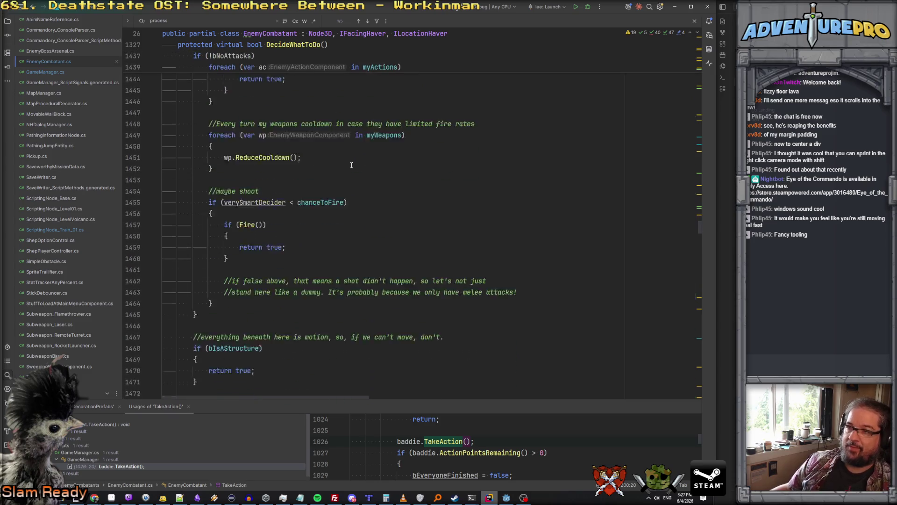
pyautogui.scroll(-19, 351, 165)
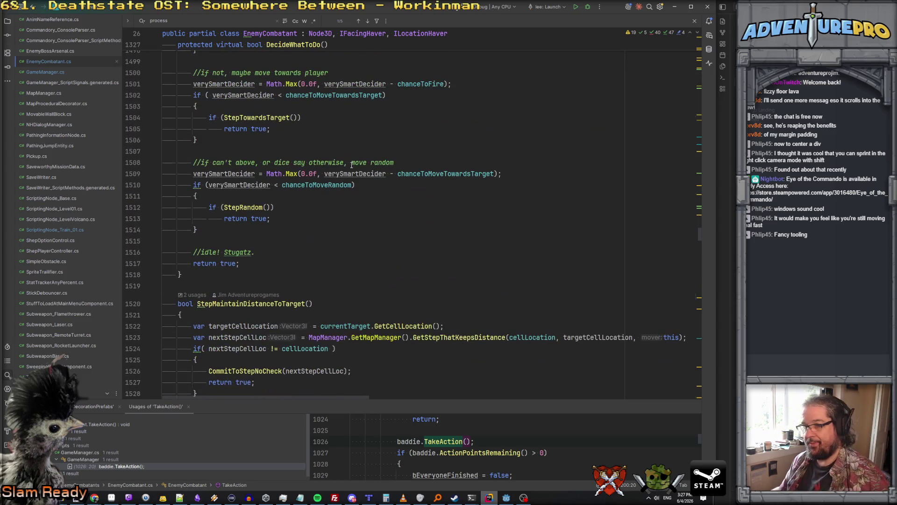
pyautogui.hotkey('ctrl', 'f')
pyautogui.write('doend')
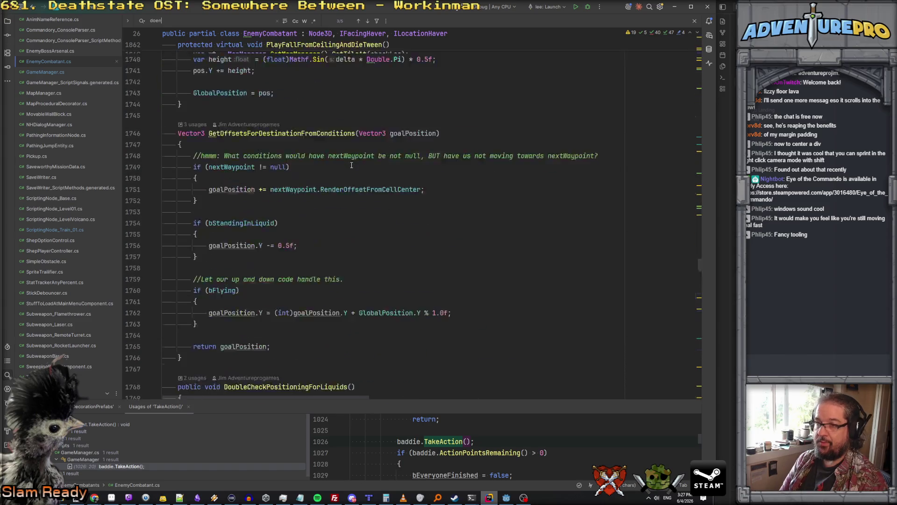
pyautogui.scroll(-3, 285, 213)
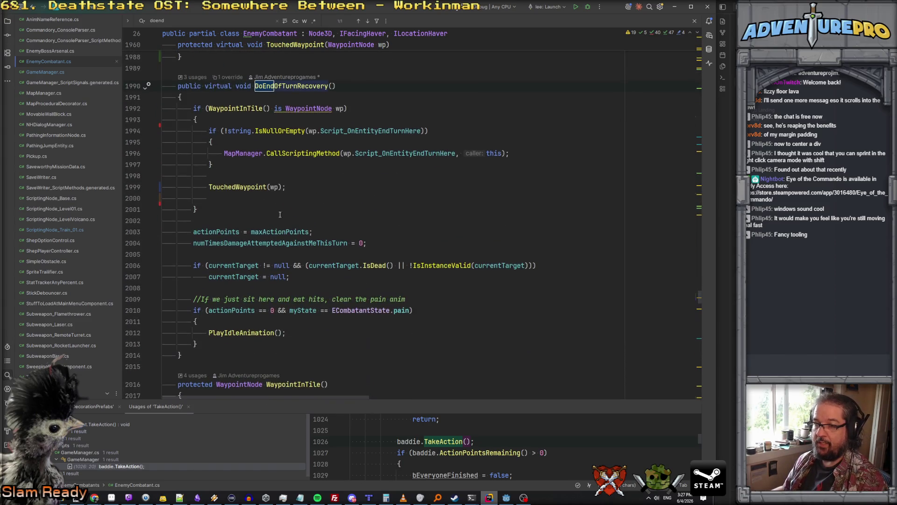
pyautogui.click(259, 199)
pyautogui.press('Home')
pyautogui.press('Delete')
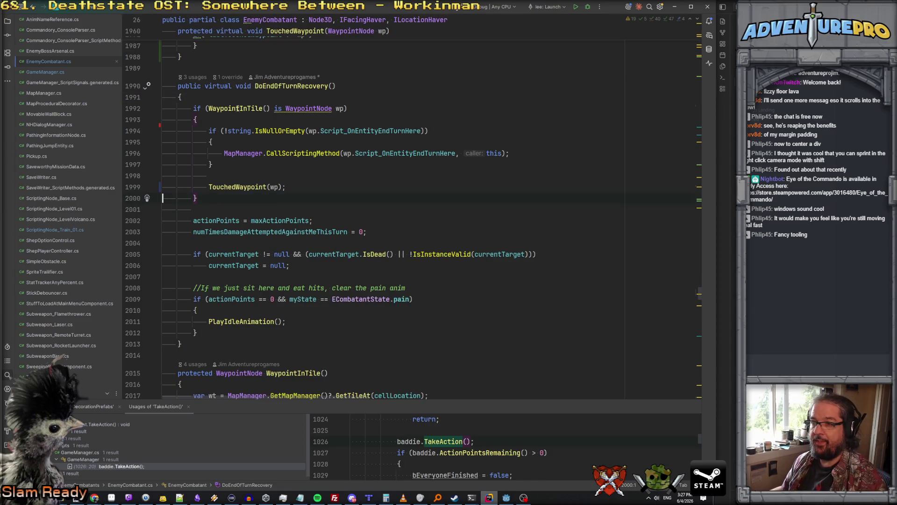
# Step: Jump to WaypointInTile and add if (!Visible) return null; at the top of its body
pyautogui.keyDown('ctrl'); pyautogui.click(238, 109); pyautogui.keyUp('ctrl')
pyautogui.scroll(-4, 218, 294)
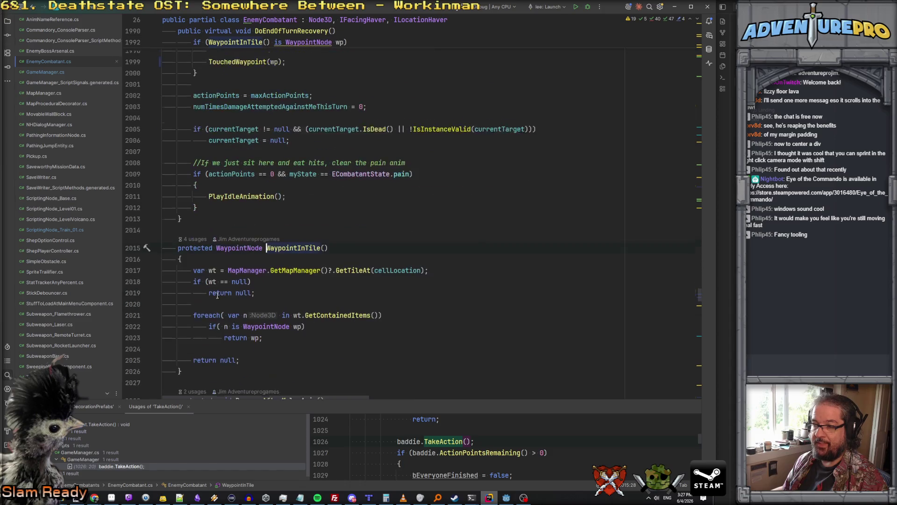
pyautogui.click(187, 259)
pyautogui.press('Return')
pyautogui.write('if( !')
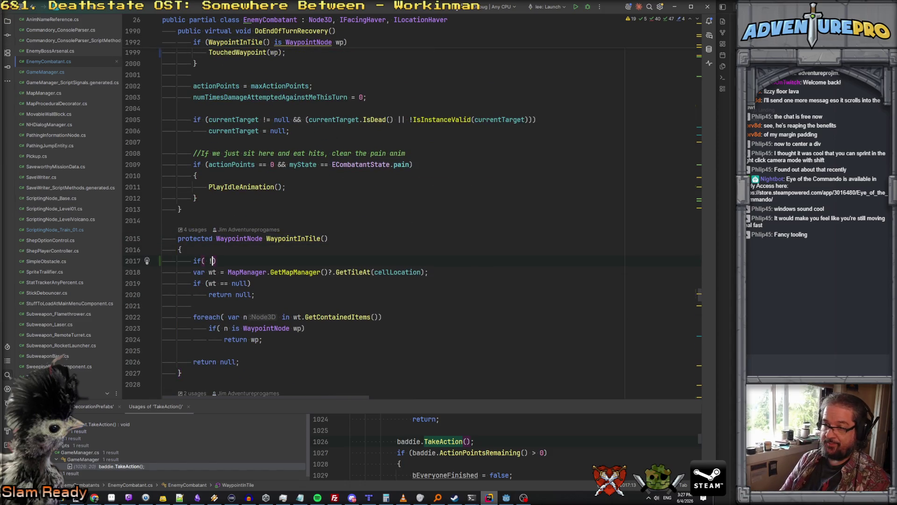
pyautogui.write('Visible )')
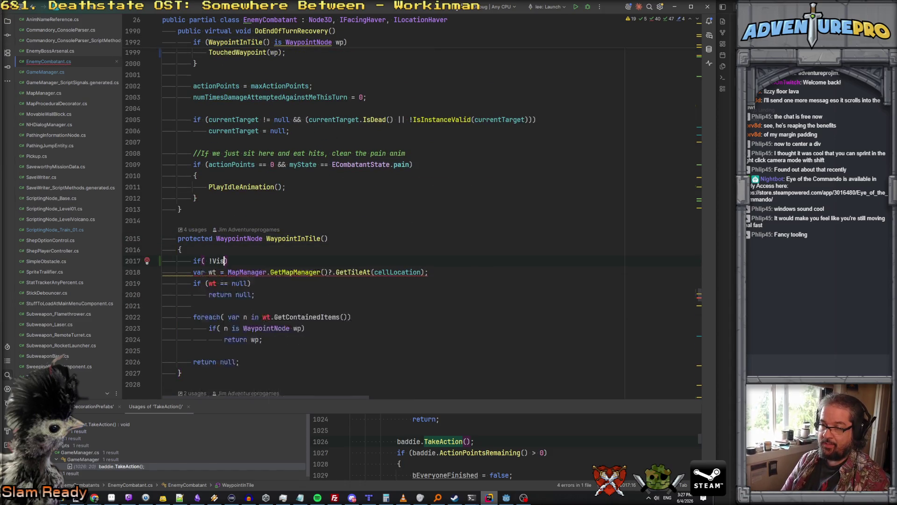
pyautogui.press('Return')
pyautogui.write('return n')
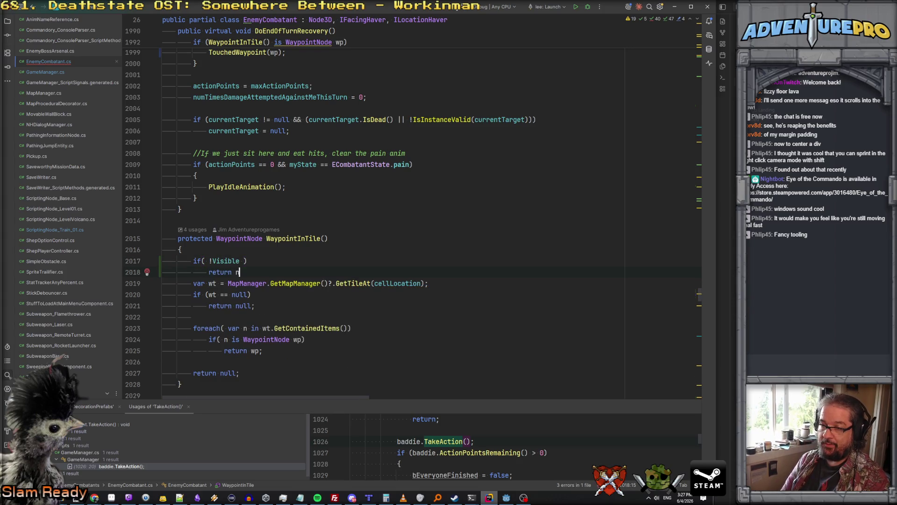
pyautogui.write('ull;')
pyautogui.press('Return')
# Step: Comment the check explaining scripted enemies shouldn't waypoint until wanted
pyautogui.press('Up')
pyautogui.press('Up')
pyautogui.press('Home')
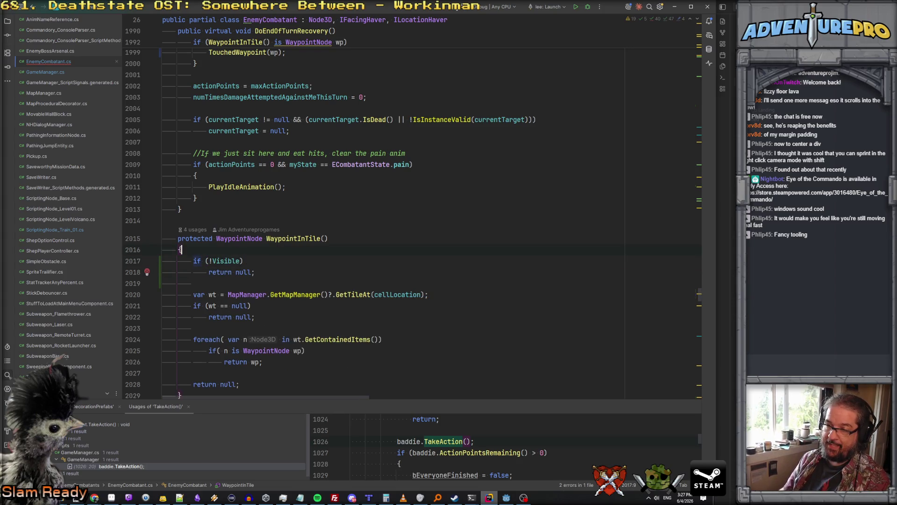
pyautogui.press('Return')
pyautogui.press('Up')
pyautogui.write('//Safe')
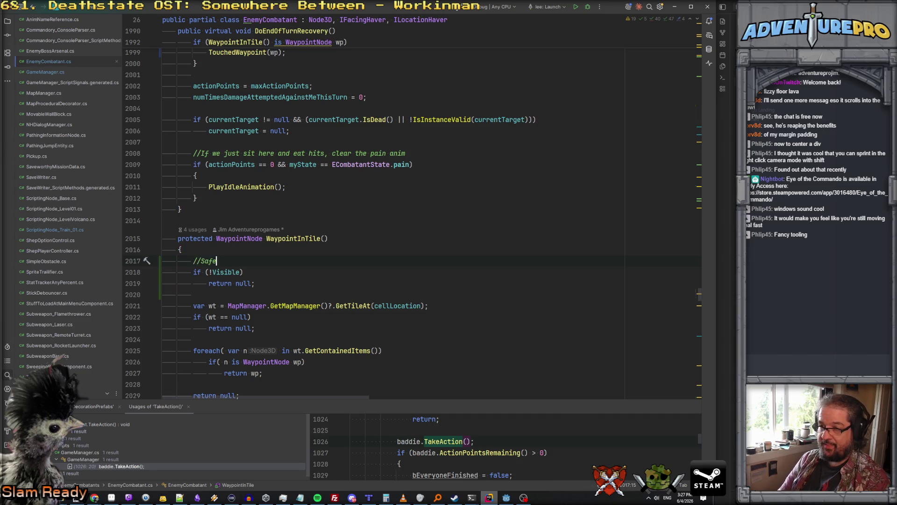
pyautogui.write(' check to make surescripted enemies do')
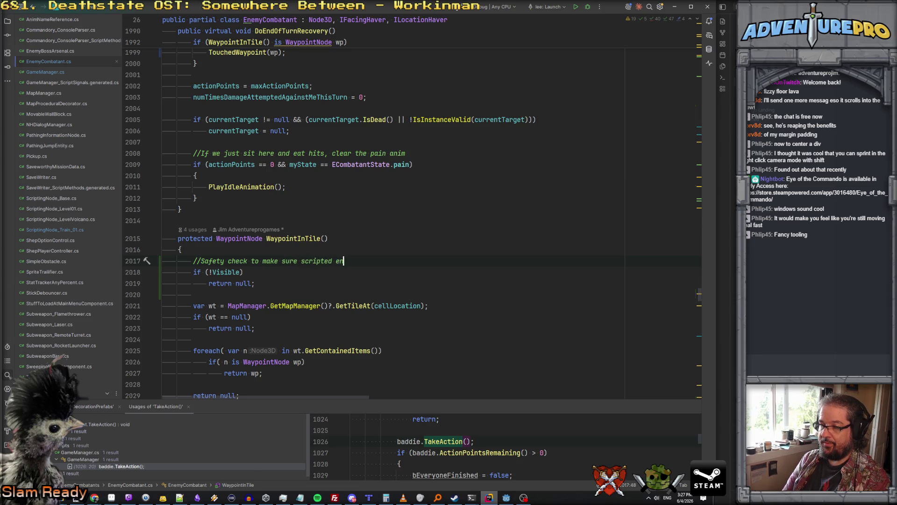
pyautogui.write("n't way p")
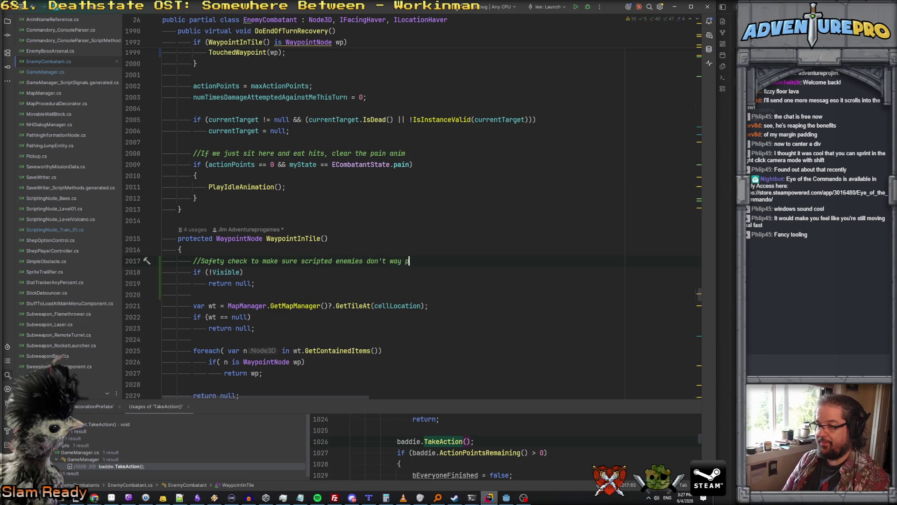
pyautogui.press('BackSpace')
pyautogui.press('BackSpace')
pyautogui.write('point until we want them to.')
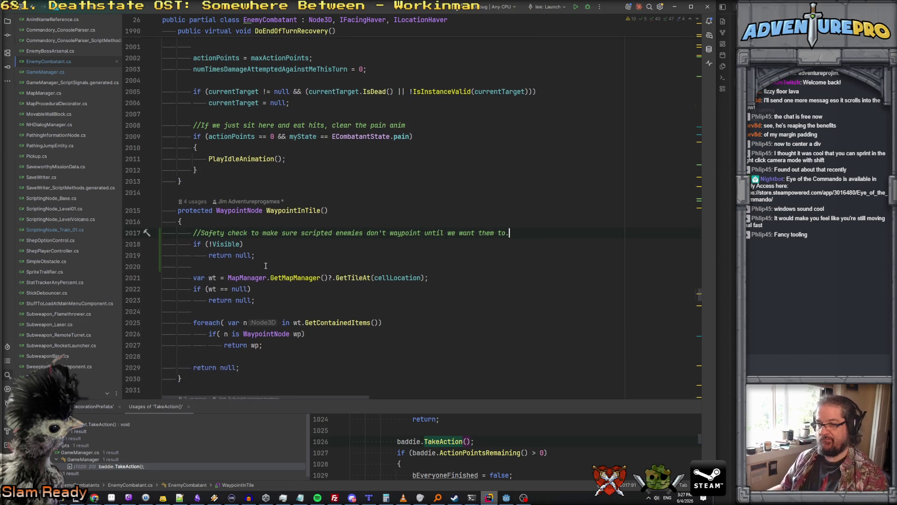
pyautogui.keyDown('ctrl'); pyautogui.click(297, 238); pyautogui.keyUp('ctrl')
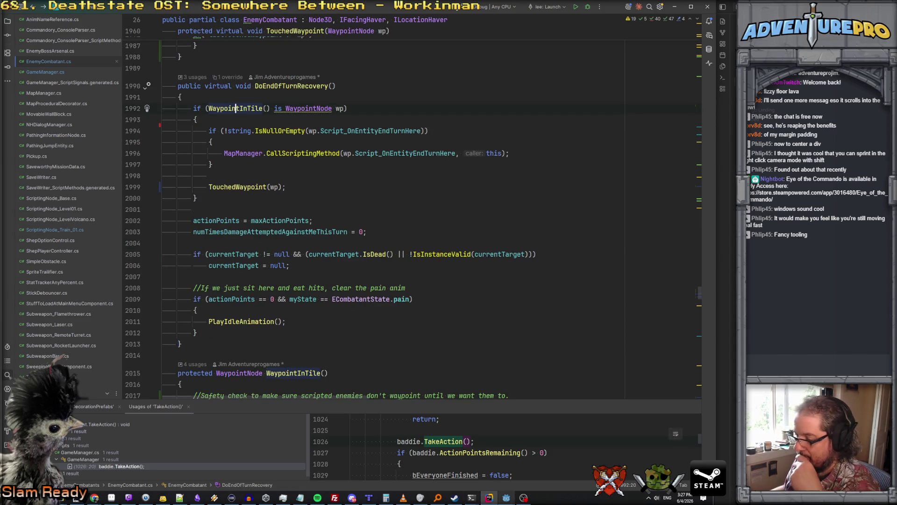
pyautogui.click(506, 497)
# Step: Duplicate the Trigger_OhNoTurrets_01 trigger in the train level
pyautogui.rightClick(380, 211)
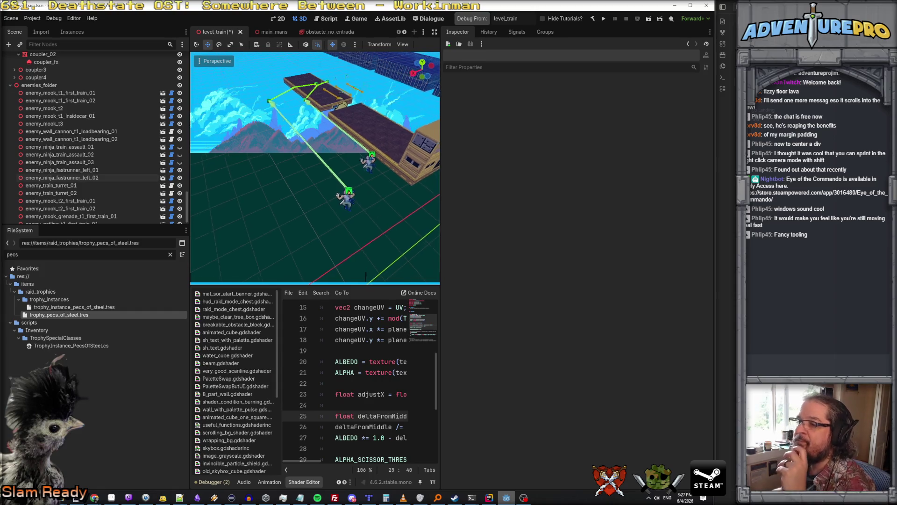
pyautogui.scroll(10, 85, 115)
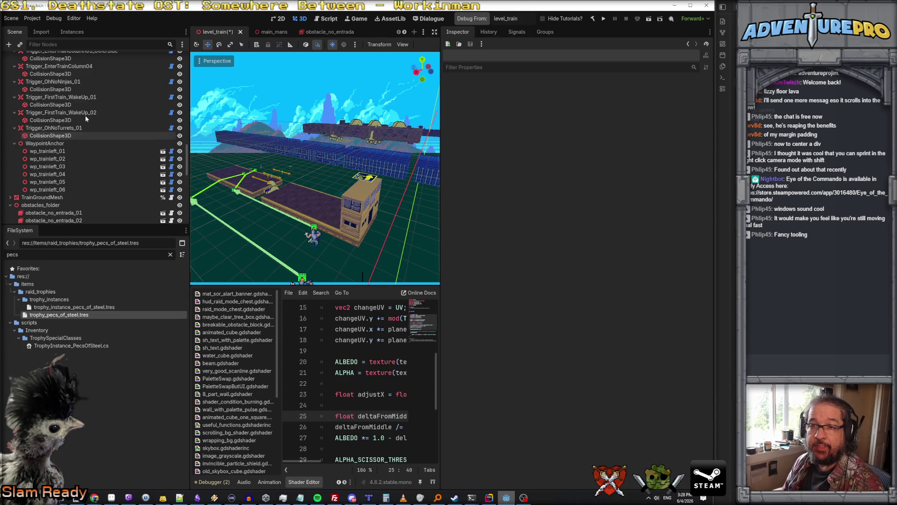
pyautogui.scroll(2, 70, 122)
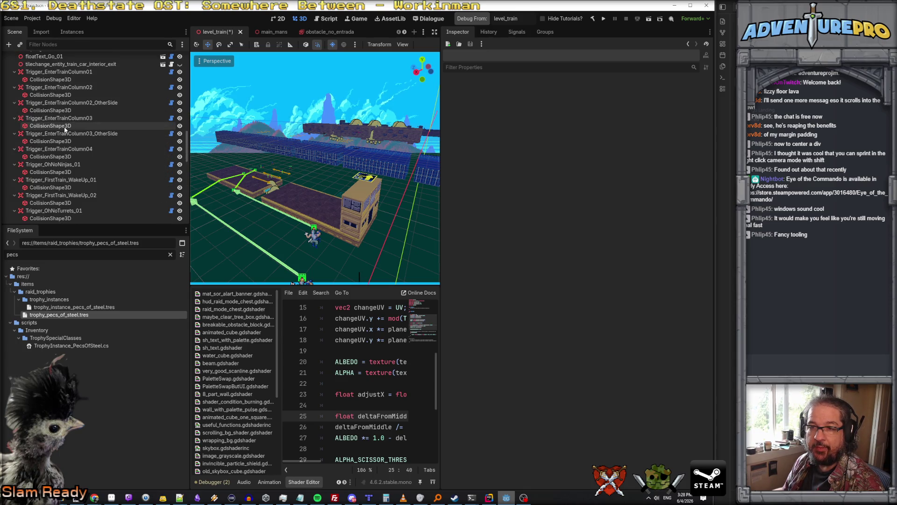
pyautogui.click(68, 149)
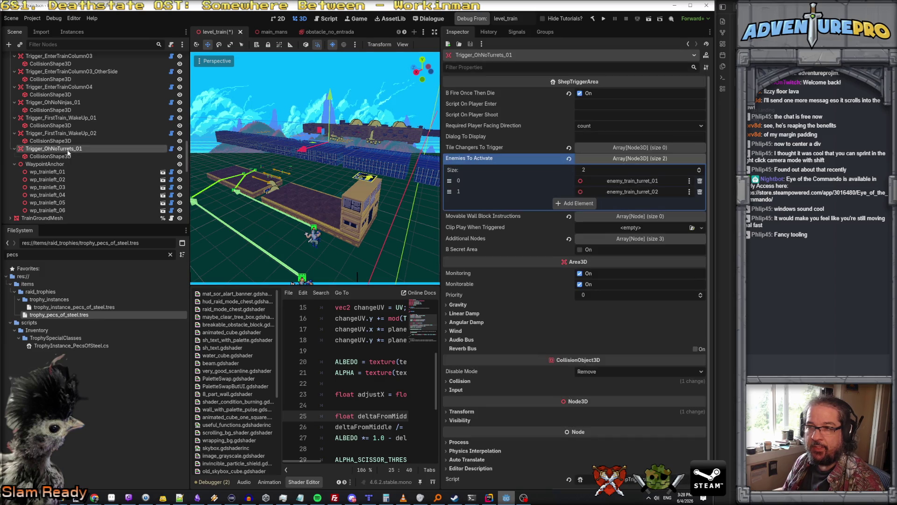
pyautogui.rightClick(75, 153)
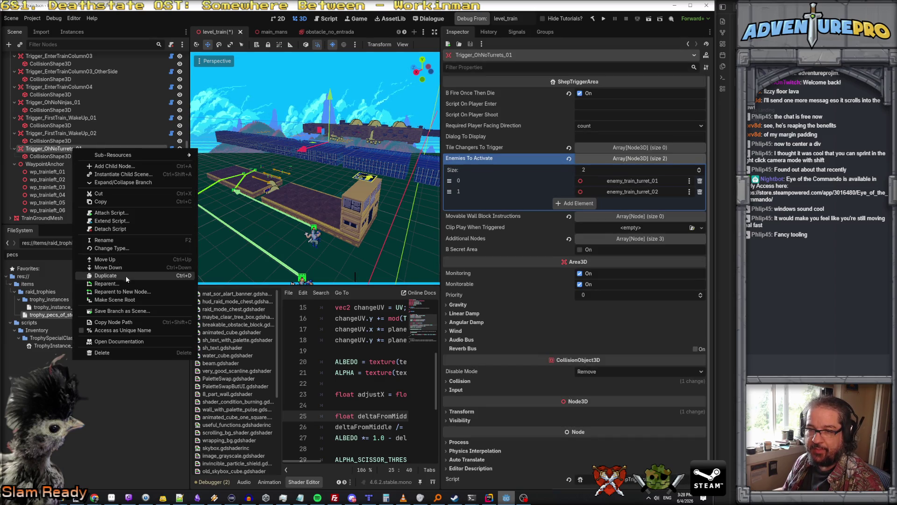
pyautogui.click(124, 276)
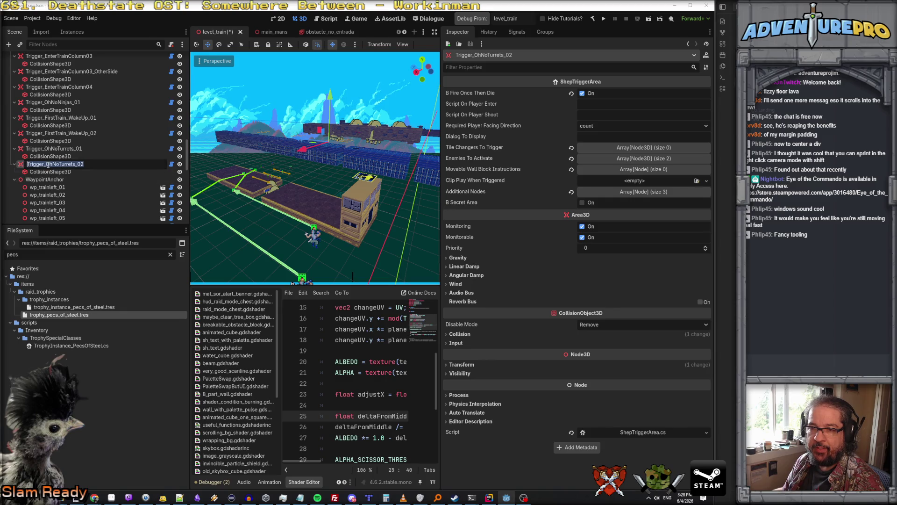
# Step: Rename the duplicate trigger to Trigger_SecondTrain_FastNinjas_01
pyautogui.moveTo(47, 164); pyautogui.dragTo(100, 167)
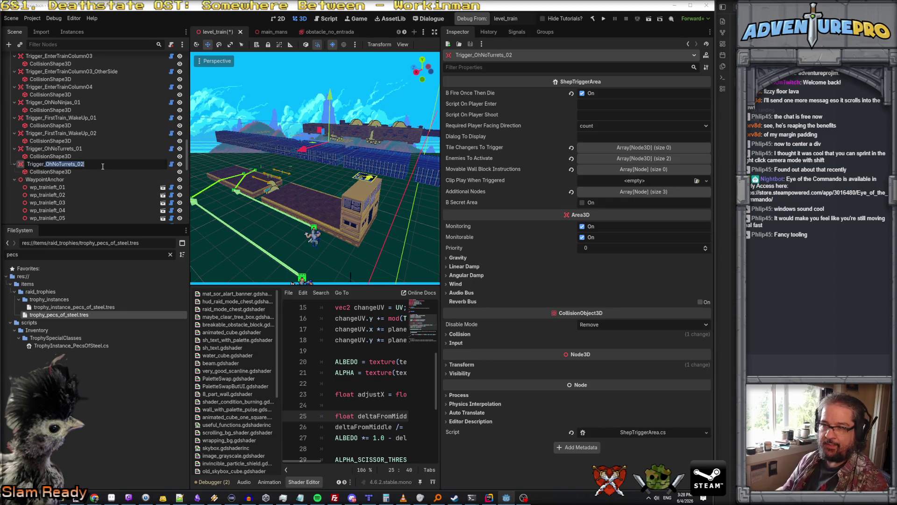
pyautogui.write('SecondTrain_FastNinja')
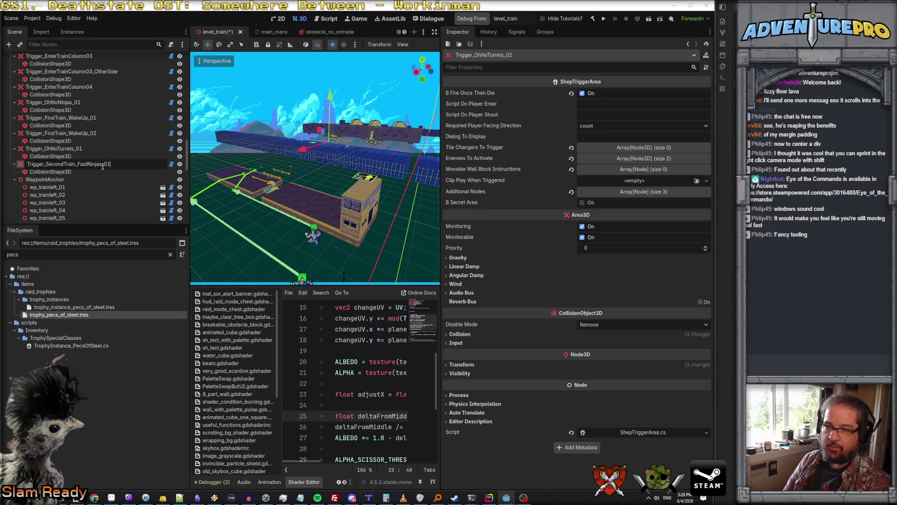
pyautogui.press('Return')
pyautogui.click(70, 172)
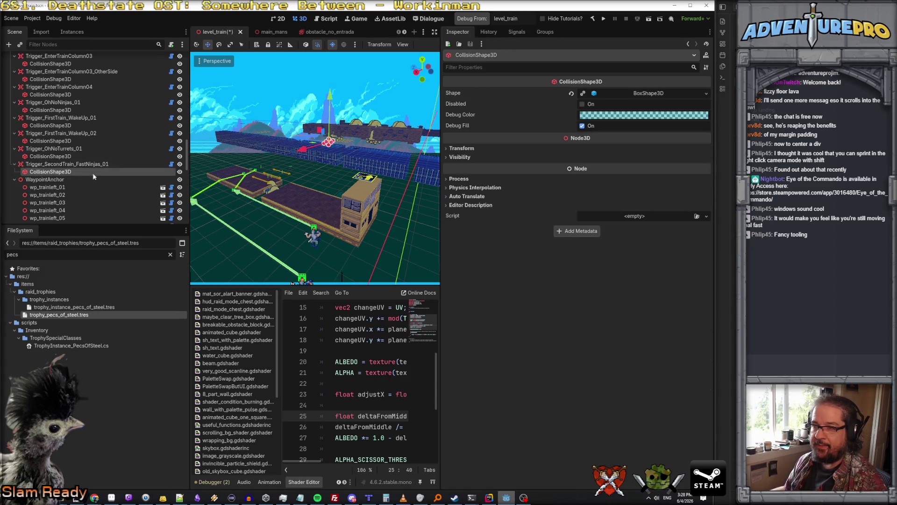
# Step: Make the trigger's box collision shape unique and move the trigger to Z -6
pyautogui.click(706, 93)
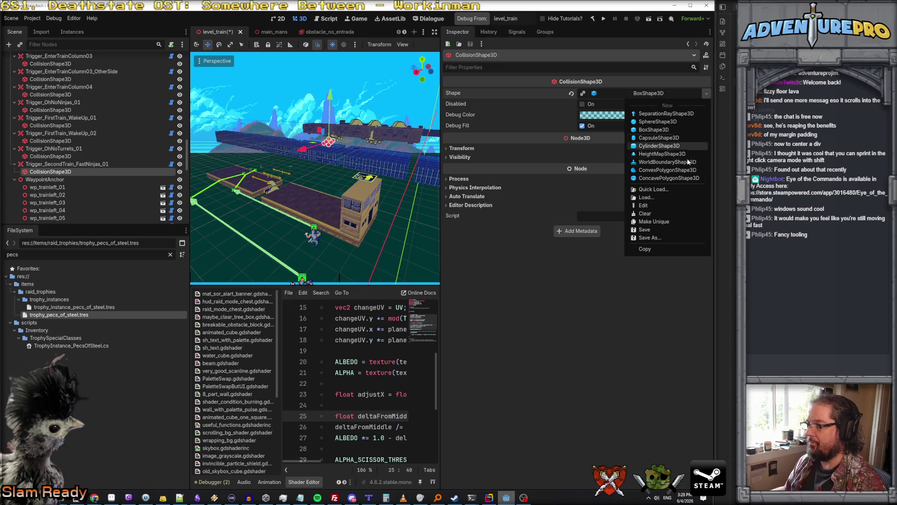
pyautogui.click(651, 221)
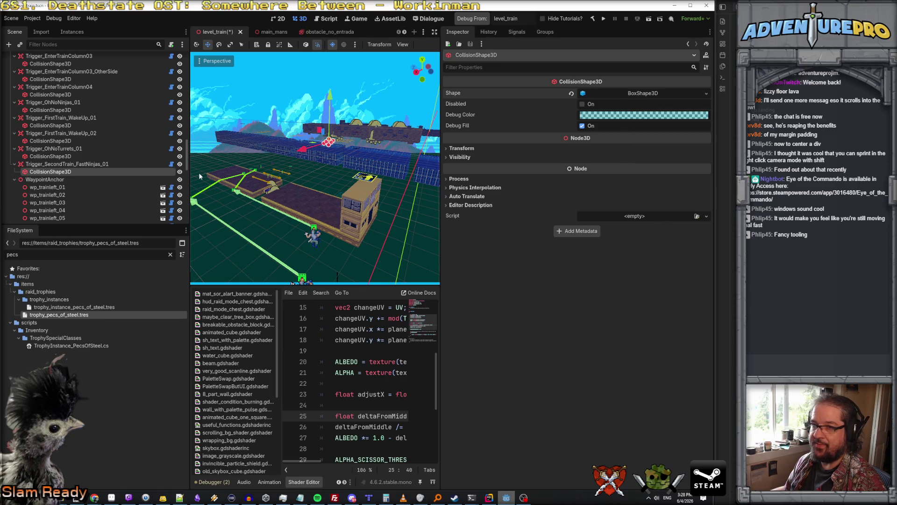
pyautogui.click(89, 164)
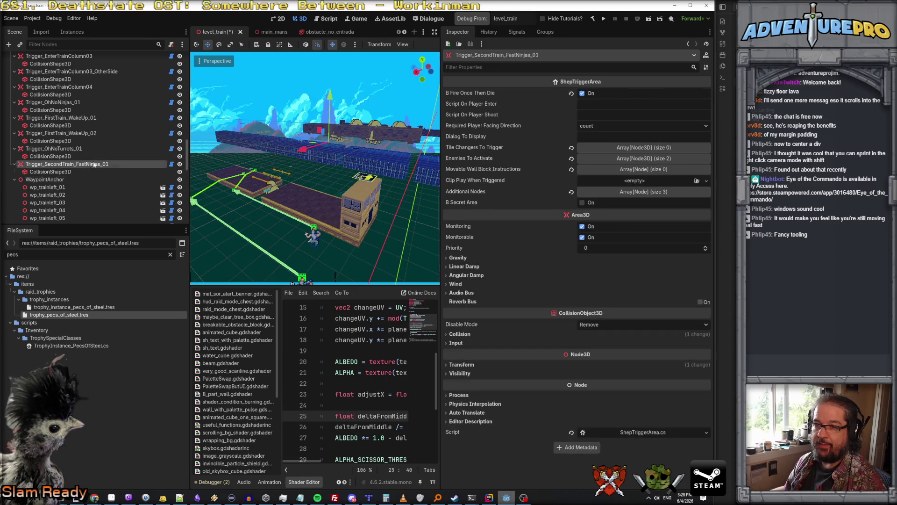
pyautogui.moveTo(309, 151)
pyautogui.mouseDown()
pyautogui.moveTo(286, 177)
pyautogui.moveTo(318, 189)
pyautogui.moveTo(288, 272)
pyautogui.moveTo(315, 265)
pyautogui.moveTo(313, 225)
pyautogui.mouseUp()
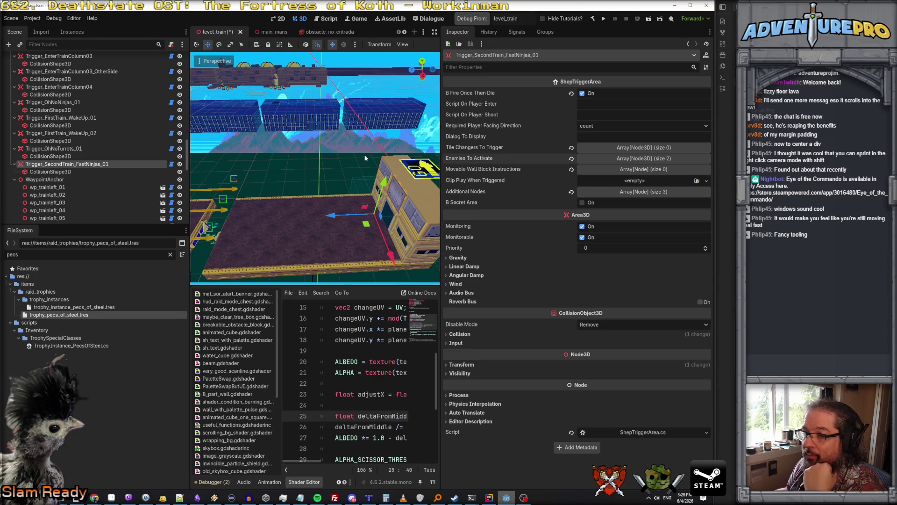
pyautogui.moveTo(330, 145); pyautogui.dragTo(287, 159)
pyautogui.scroll(-5, 119, 164)
pyautogui.scroll(-5, 119, 164)
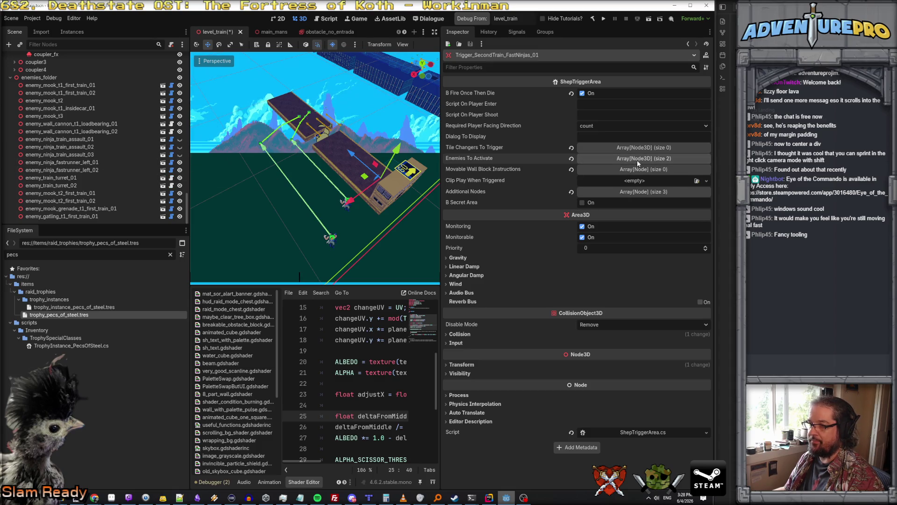
# Step: Add enemy_ninja_fastrunner_left_01 and _02 as elements 0 and 1 of Enemies To Activate
pyautogui.click(612, 159)
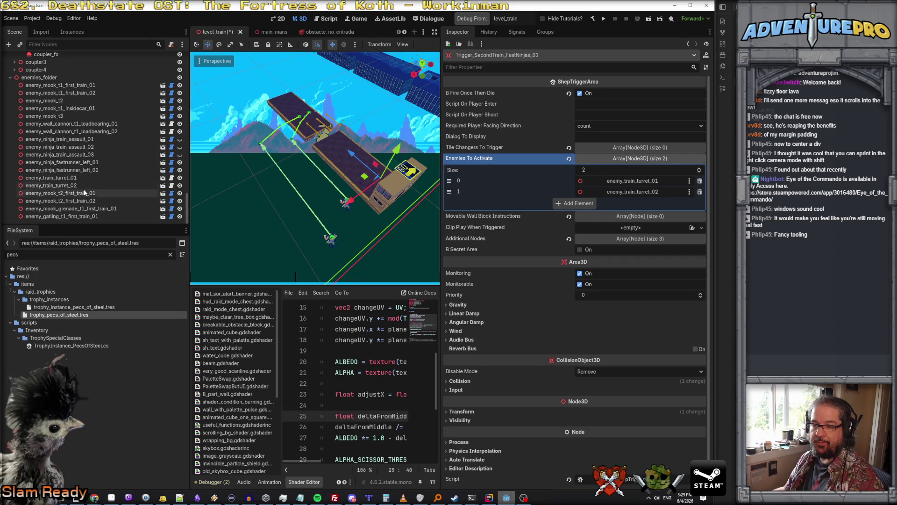
pyautogui.moveTo(80, 162)
pyautogui.mouseDown()
pyautogui.moveTo(511, 171)
pyautogui.moveTo(609, 184)
pyautogui.mouseUp()
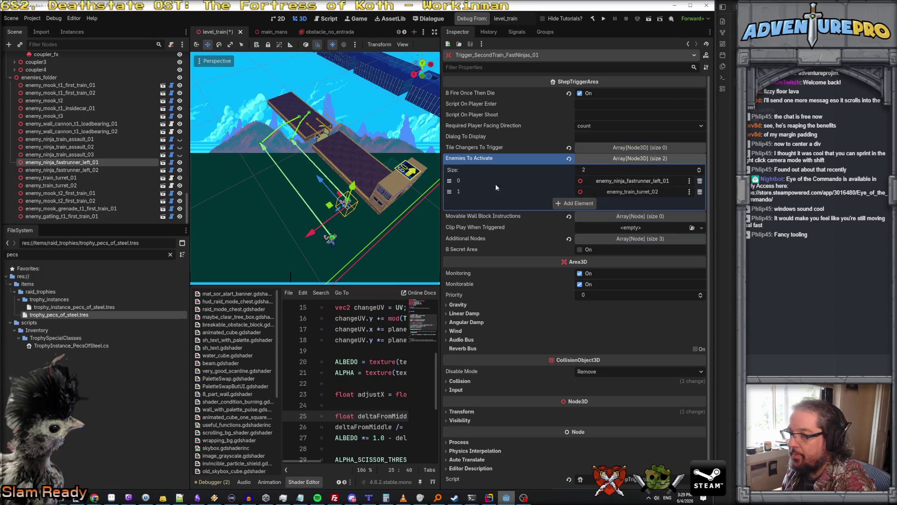
pyautogui.moveTo(108, 170); pyautogui.dragTo(635, 194)
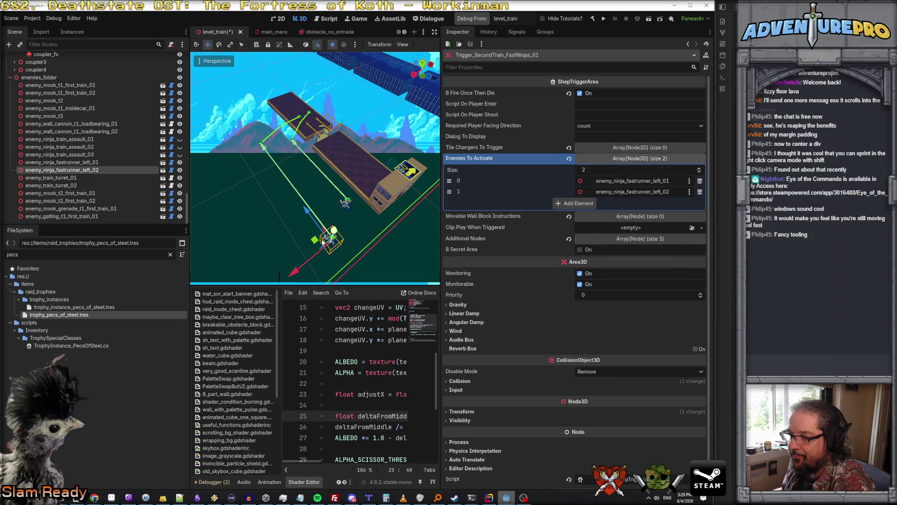
# Step: Hide both fastrunner ninjas in the level with their eye icons
pyautogui.click(119, 162)
pyautogui.keyDown('shift'); pyautogui.click(123, 170); pyautogui.keyUp('shift')
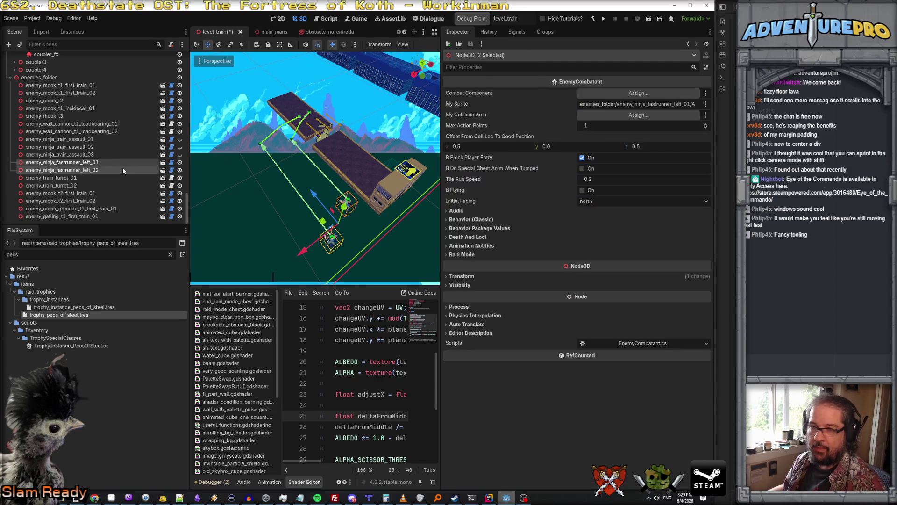
pyautogui.click(180, 164)
pyautogui.click(256, 195)
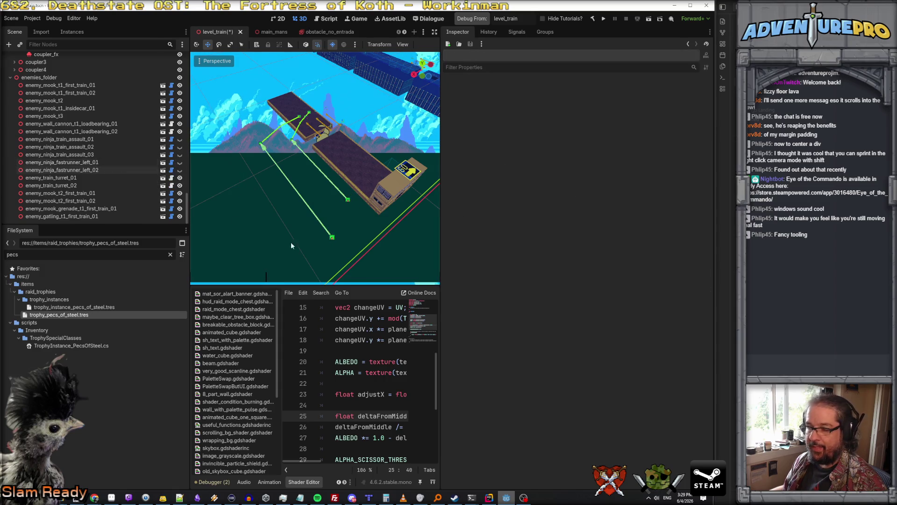
# Step: In Rider, search 'sheptrigger' and open ShepTriggerArea.cs to its activation logic
pyautogui.click(488, 497)
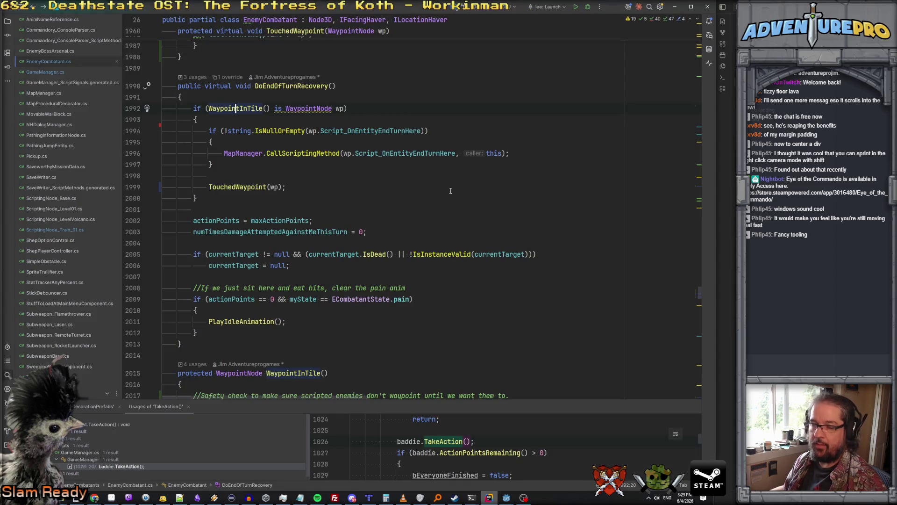
pyautogui.hotkey('ctrl', 't')
pyautogui.write('sheptrigger')
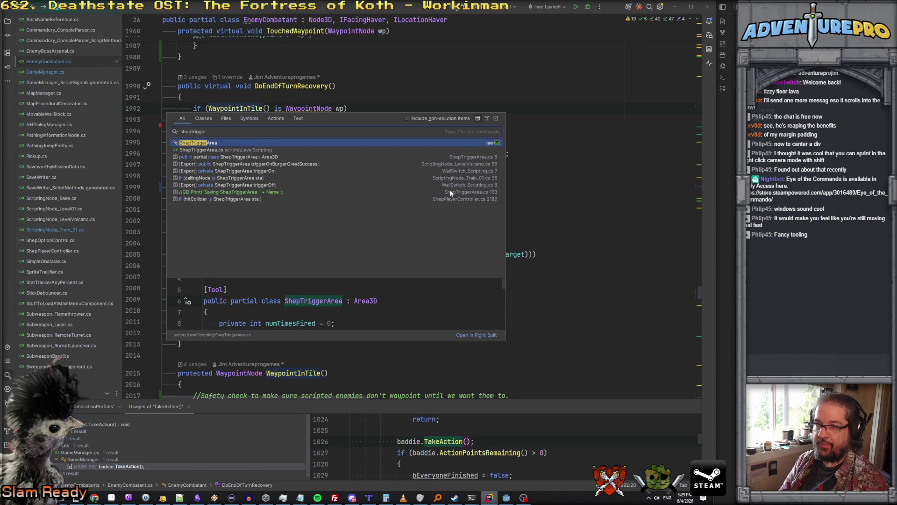
pyautogui.press('Return')
pyautogui.scroll(-5, 448, 193)
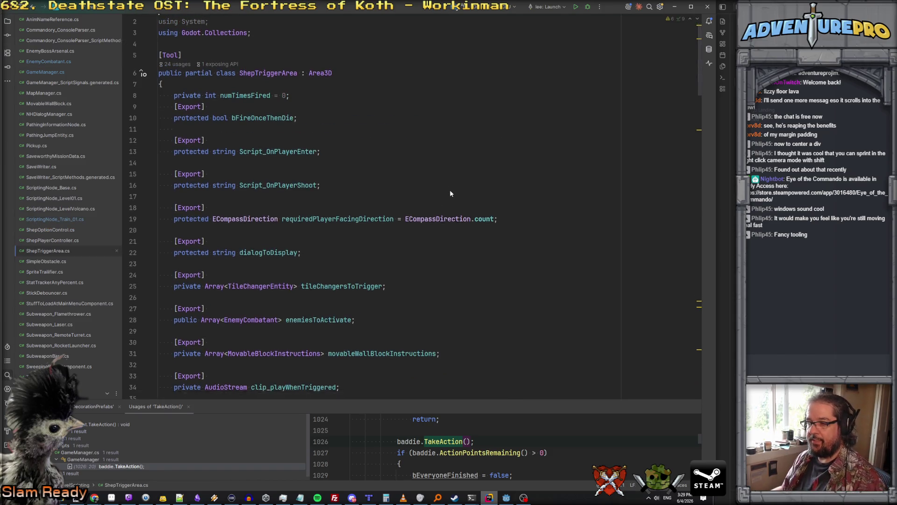
pyautogui.scroll(-15, 447, 193)
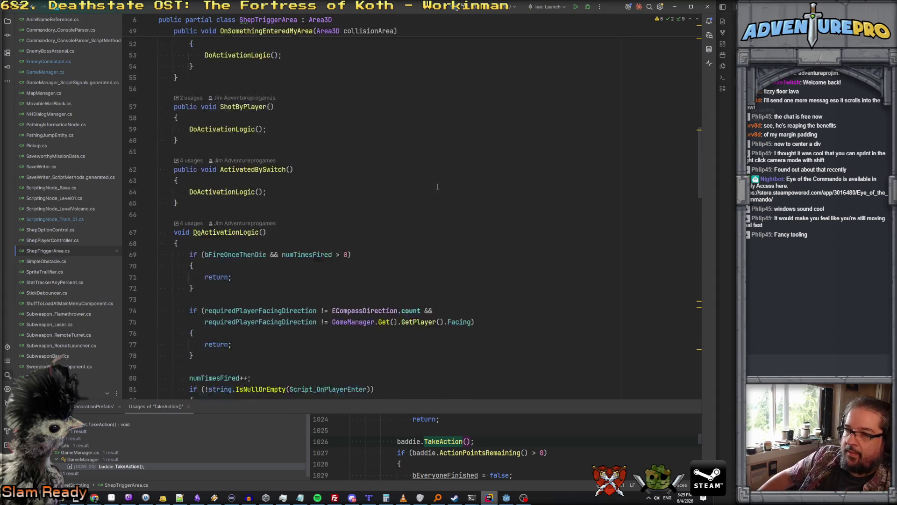
pyautogui.scroll(-8, 438, 186)
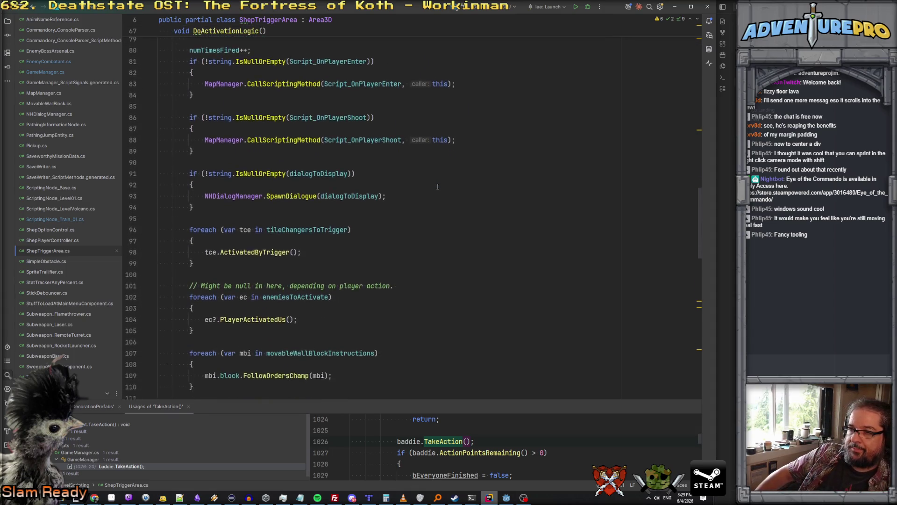
pyautogui.scroll(-3, 438, 186)
pyautogui.scroll(1, 376, 171)
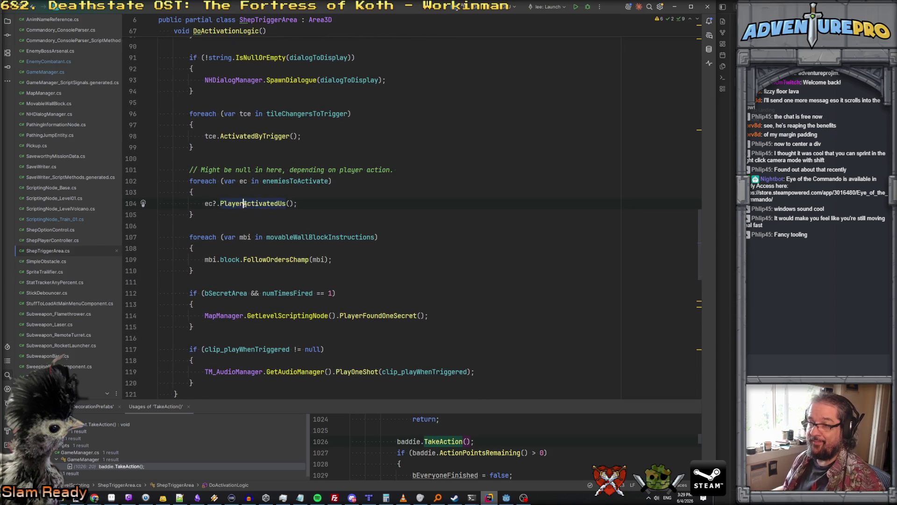
# Step: Go to PlayerActivatedUs and start a new line after the bHaveBeenActivatedByPlayer early return
pyautogui.keyDown('ctrl'); pyautogui.click(283, 204); pyautogui.keyUp('ctrl')
pyautogui.scroll(-2, 299, 200)
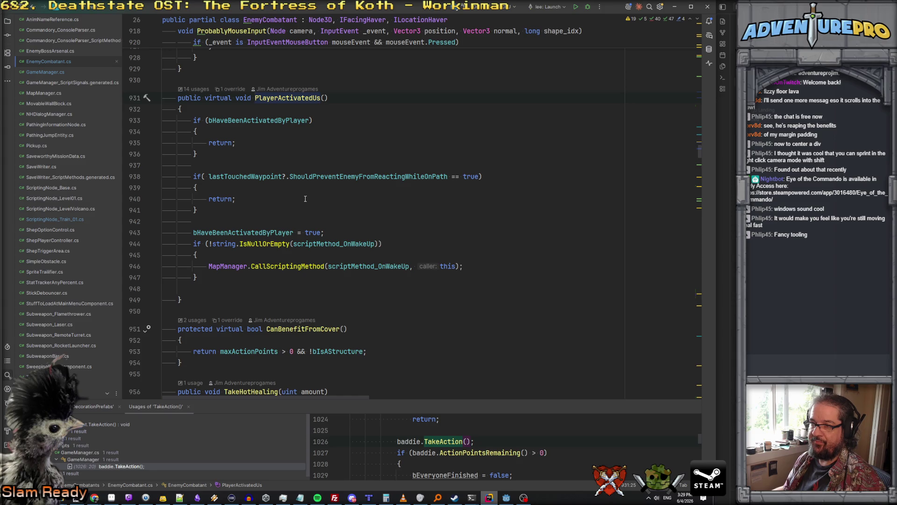
pyautogui.scroll(3, 305, 199)
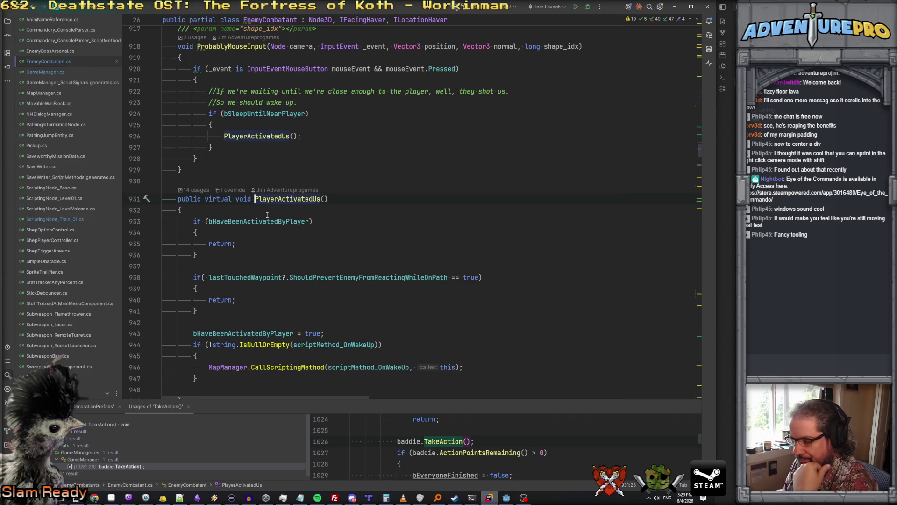
pyautogui.scroll(-2, 320, 193)
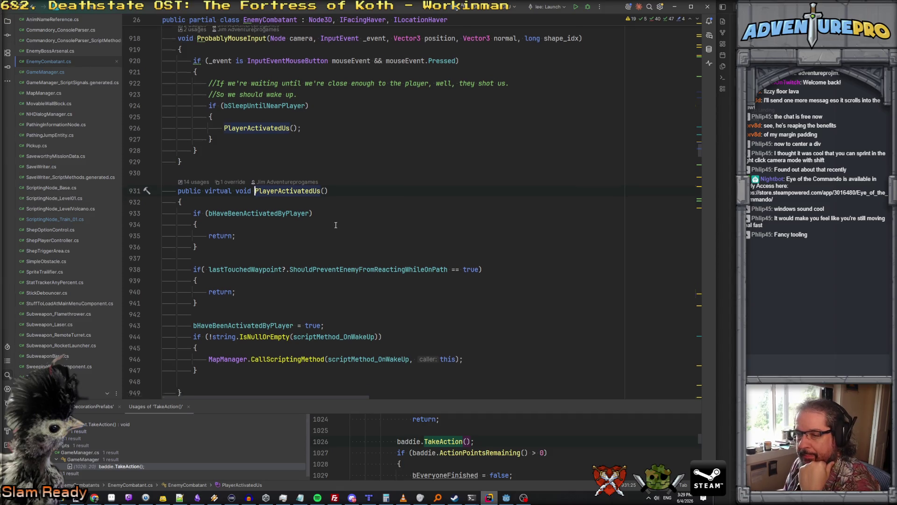
pyautogui.click(311, 176)
pyautogui.click(310, 187)
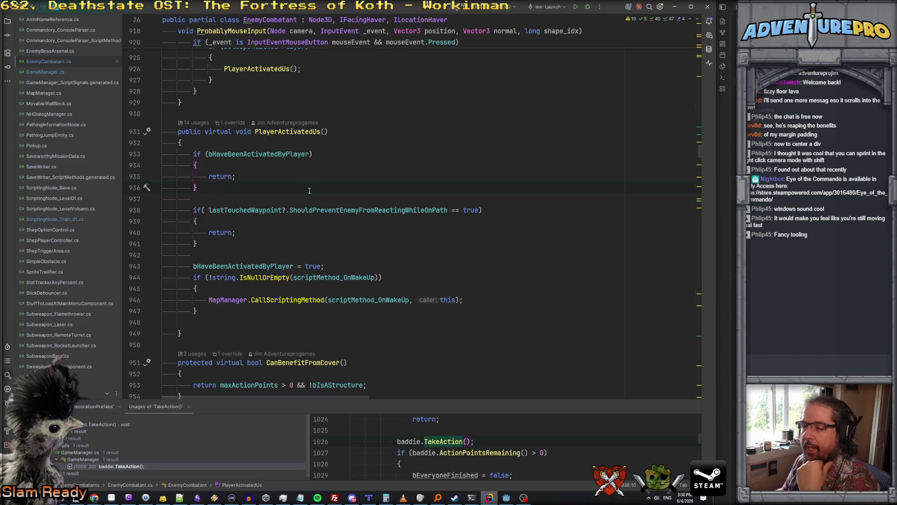
pyautogui.press('Return')
pyautogui.press('Return')
# Step: Add an if (!Visible) block that calls SetVisible(true)
pyautogui.write('if( !Vi')
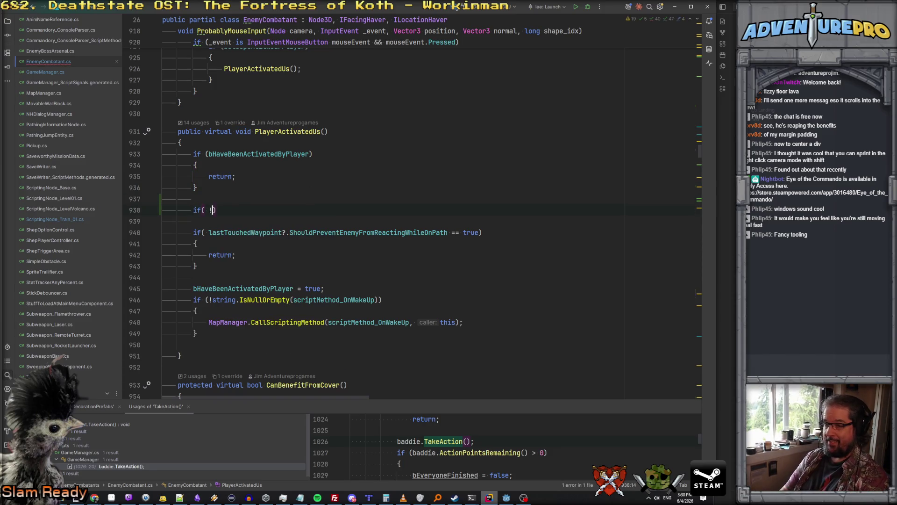
pyautogui.press('Return')
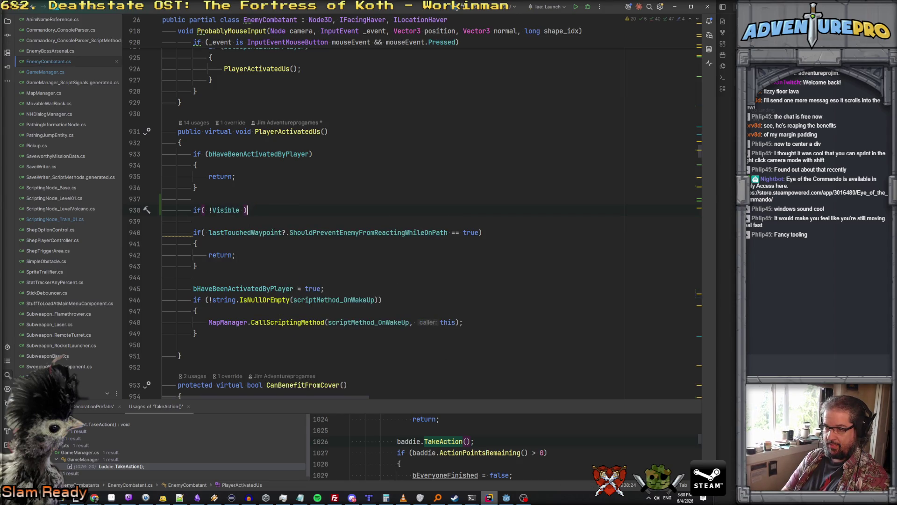
pyautogui.press('Return')
pyautogui.write('{')
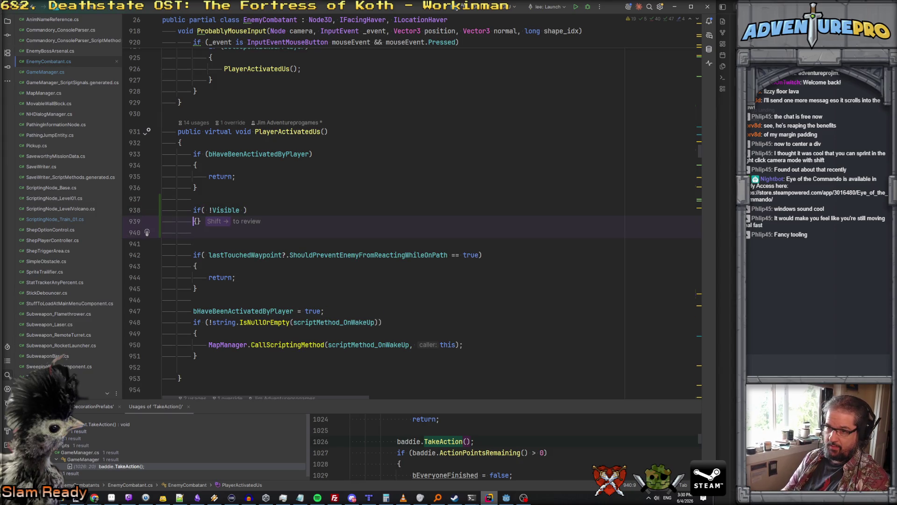
pyautogui.press('Return')
pyautogui.write('SetVi')
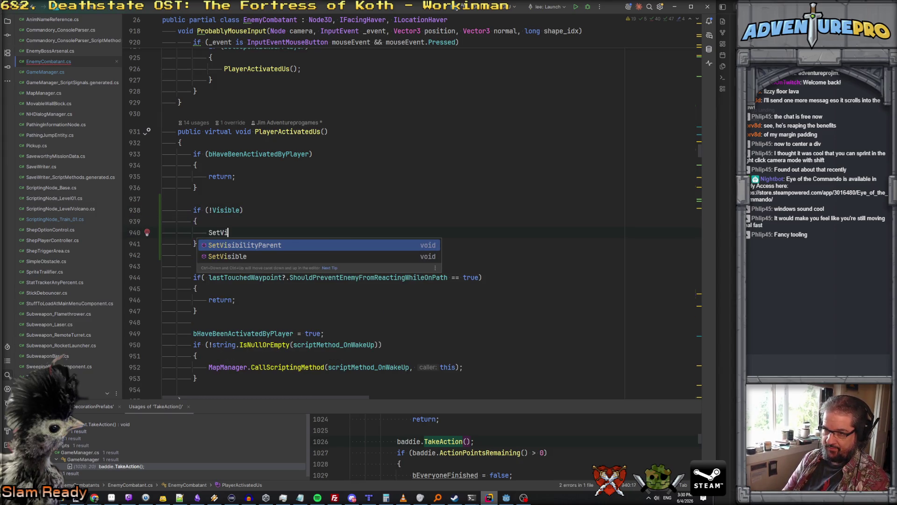
pyautogui.press('Return')
pyautogui.write('true);')
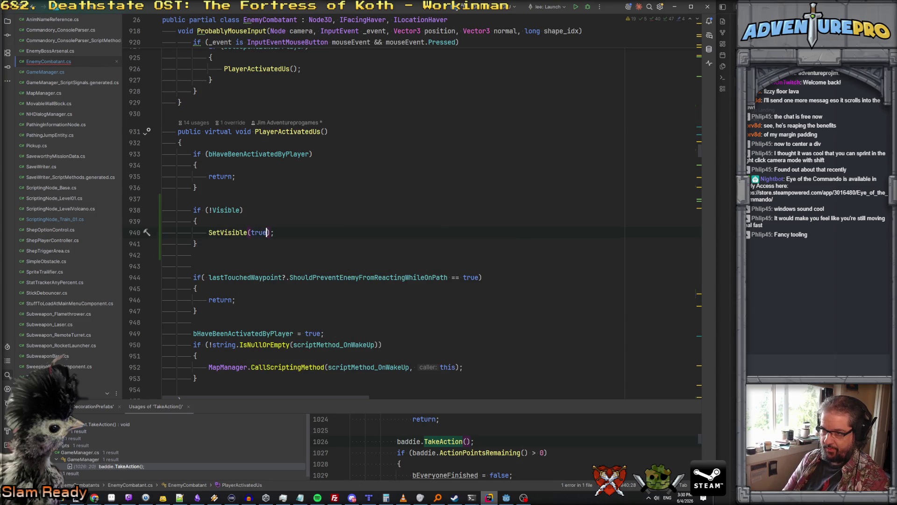
pyautogui.click(163, 243)
pyautogui.press('Return')
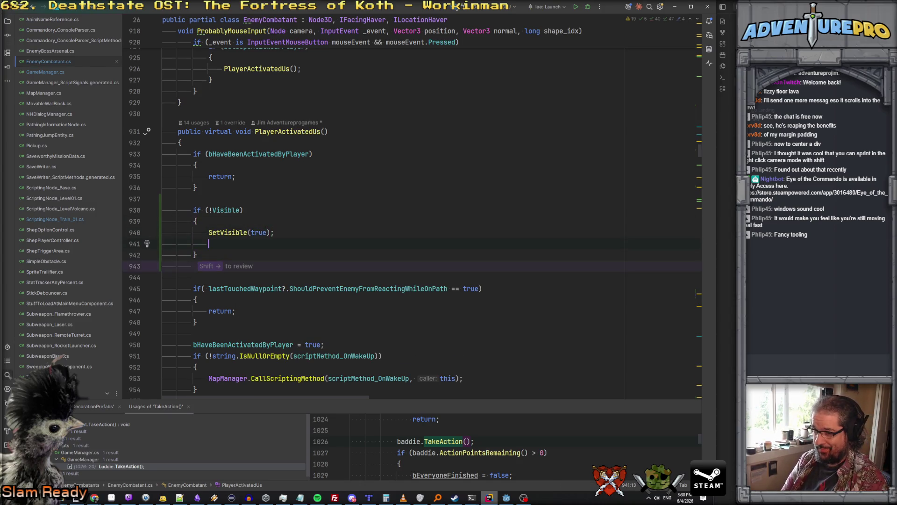
# Step: Add a TouchedWaypoint call guarded by if (WaypointInTile() is WaypointNode wp)
pyautogui.write('To')
pyautogui.press('Escape')
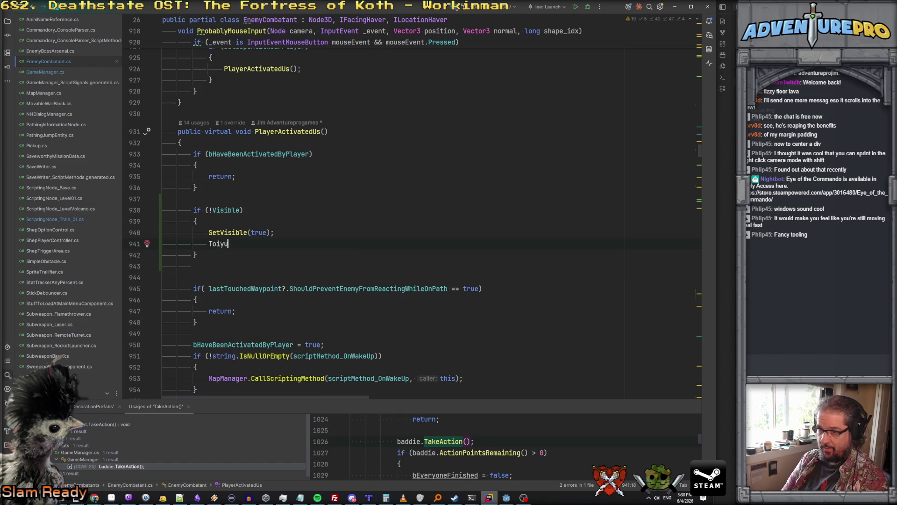
pyautogui.write('u')
pyautogui.press('Return')
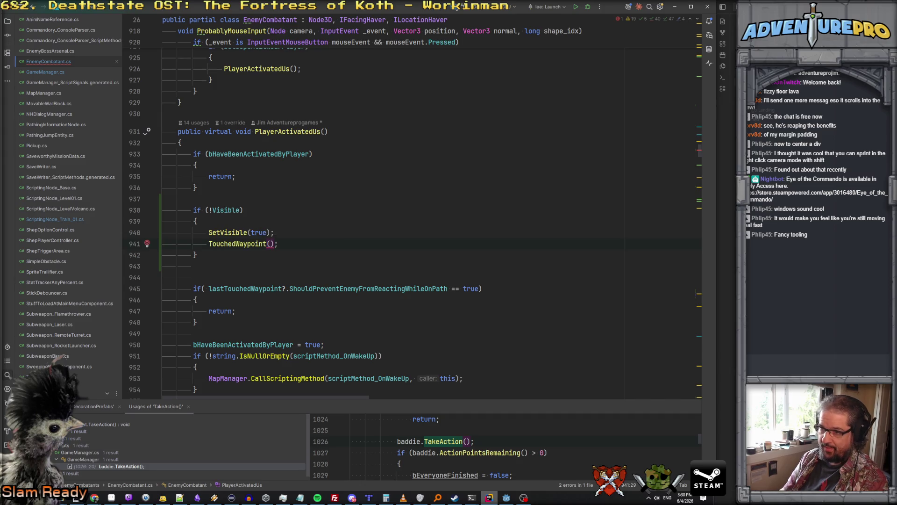
pyautogui.hotkey('ctrl', 'alt', 'Return')
pyautogui.write('if( ')
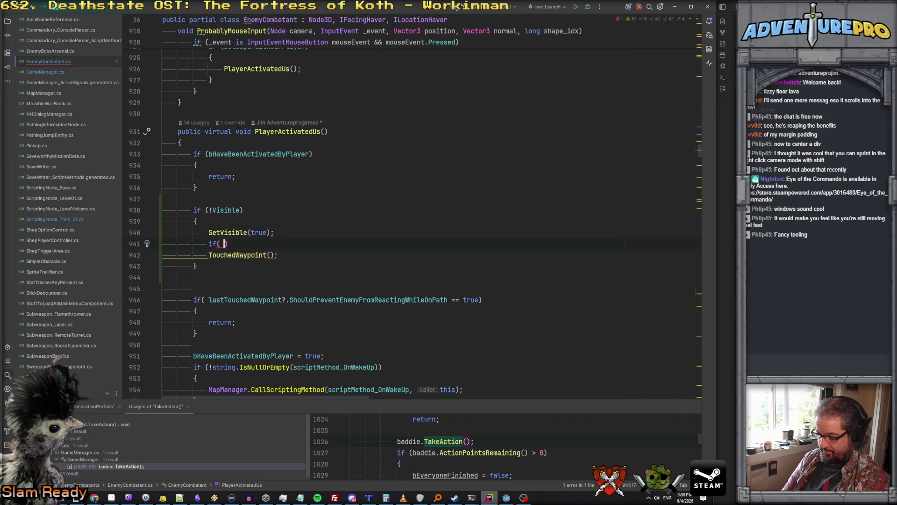
pyautogui.write('Wayp')
pyautogui.press('Return')
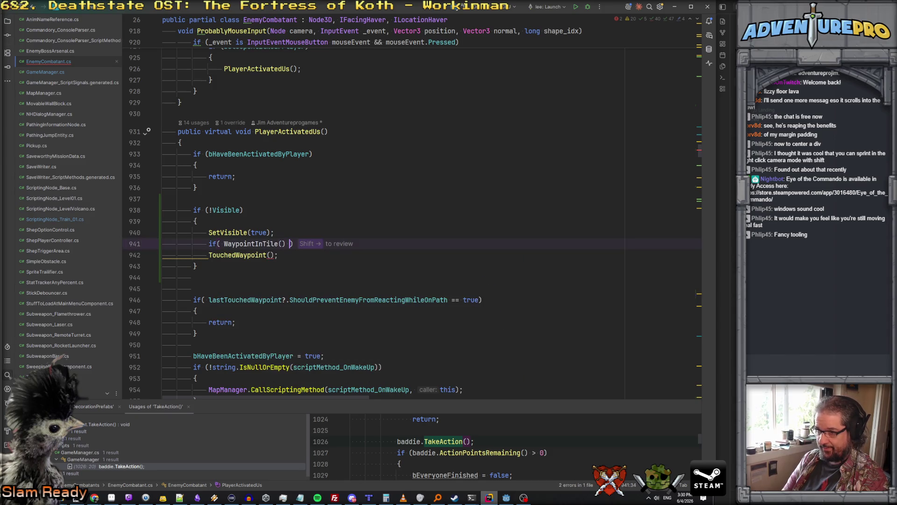
pyautogui.write('is Way')
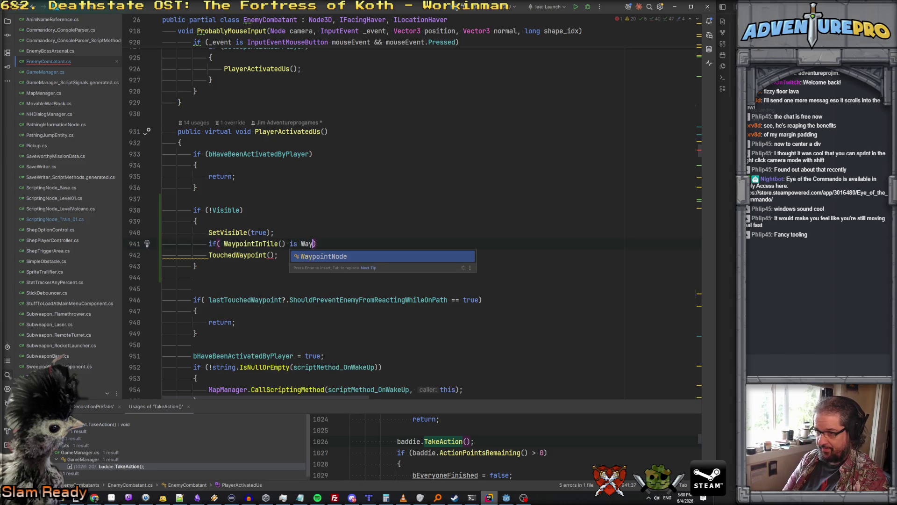
pyautogui.press('Return')
pyautogui.write('wp')
# Step: Brace the waypoint block and pass wp as TouchedWaypoint's argument
pyautogui.click(166, 254)
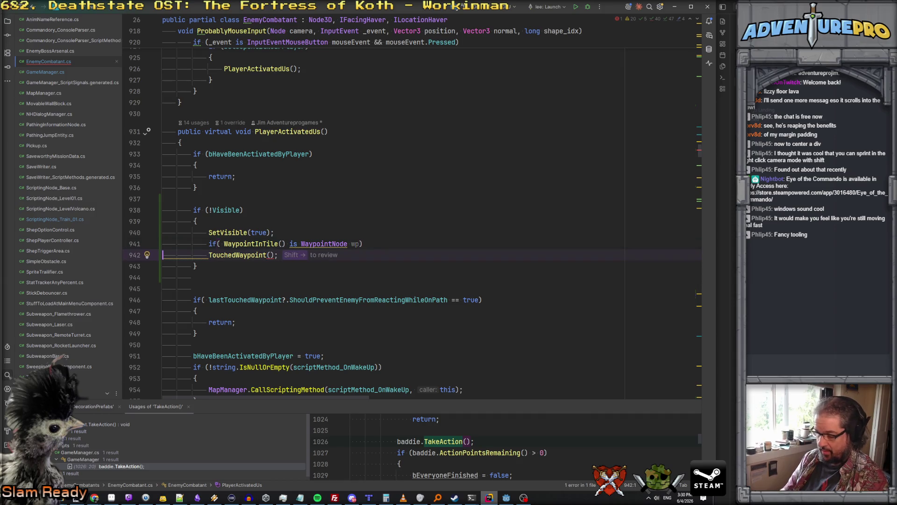
pyautogui.write('{')
pyautogui.click(285, 266)
pyautogui.write('wp')
pyautogui.press('Escape')
pyautogui.press('Up')
pyautogui.press('Up')
pyautogui.press('Up')
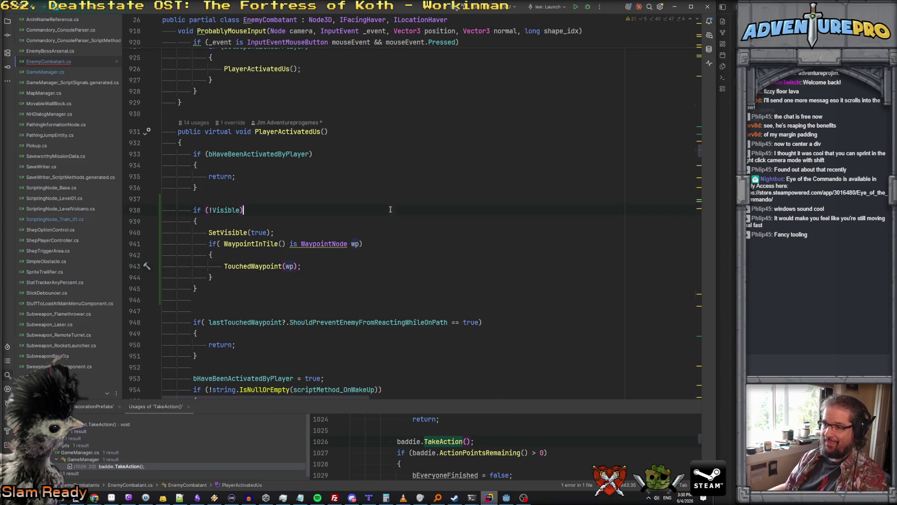
# Step: Review the TouchedWaypoint call, the ShouldPreventEnemyFromReactingWhileOnPath check and the closing brace
pyautogui.click(280, 266)
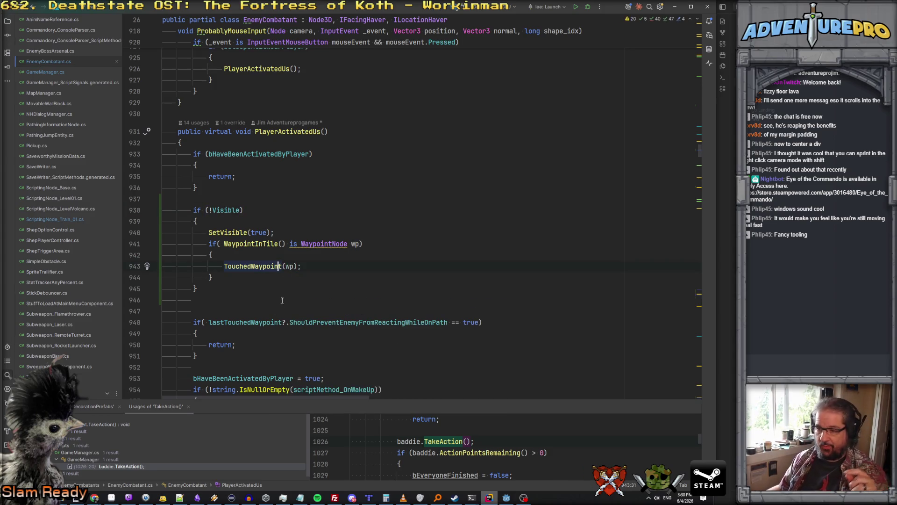
pyautogui.click(312, 313)
pyautogui.click(332, 322)
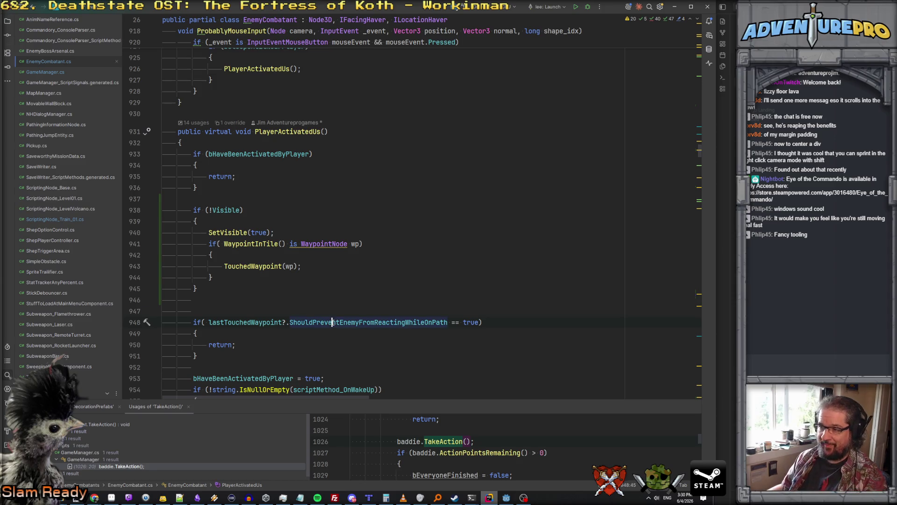
pyautogui.click(427, 279)
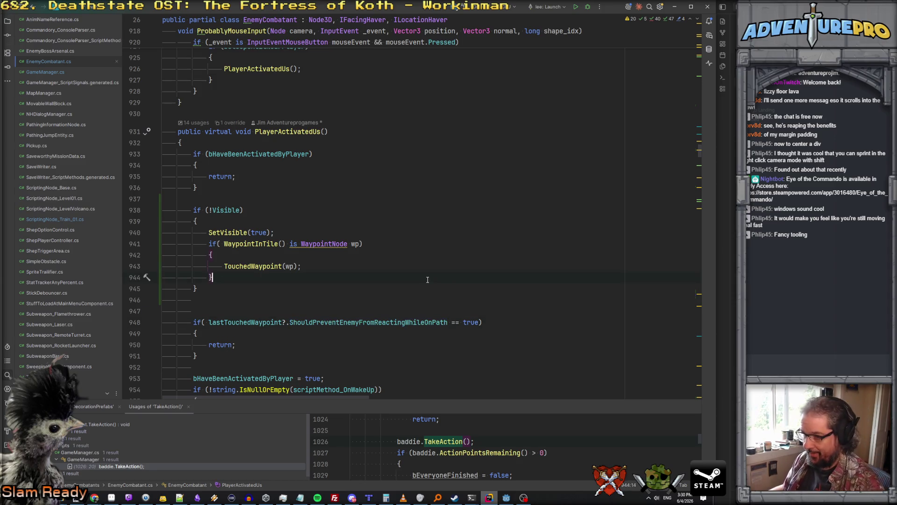
pyautogui.click(506, 498)
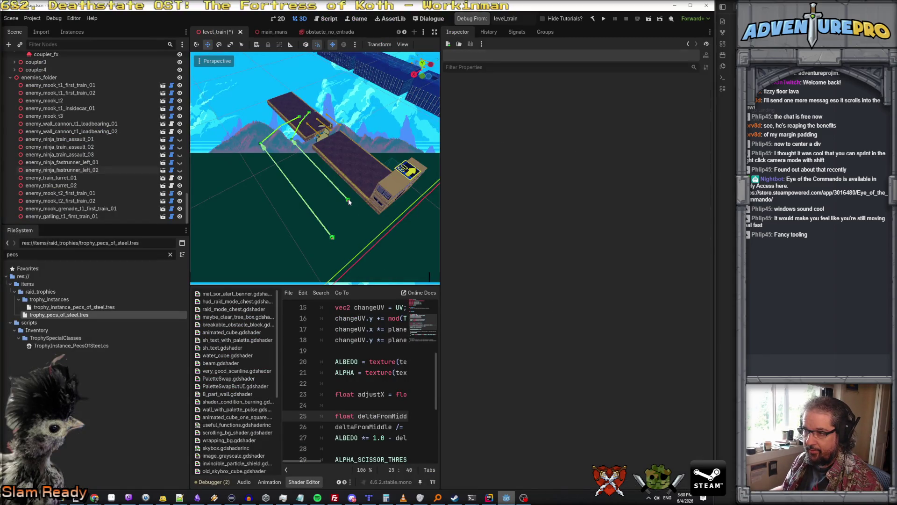
# Step: Inspect waypoints wp_trainleft_01 and wp_trainleft_05, save level_train, and run the game
pyautogui.click(349, 199)
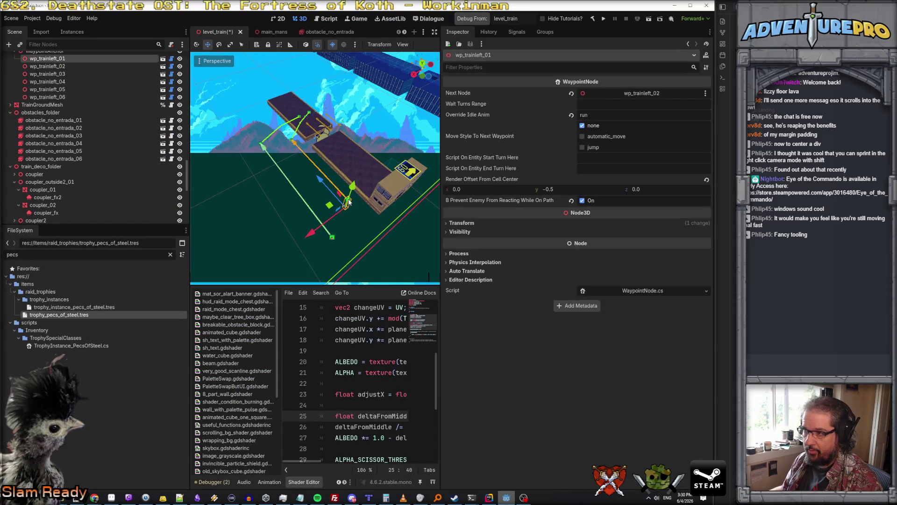
pyautogui.click(333, 238)
pyautogui.click(260, 145)
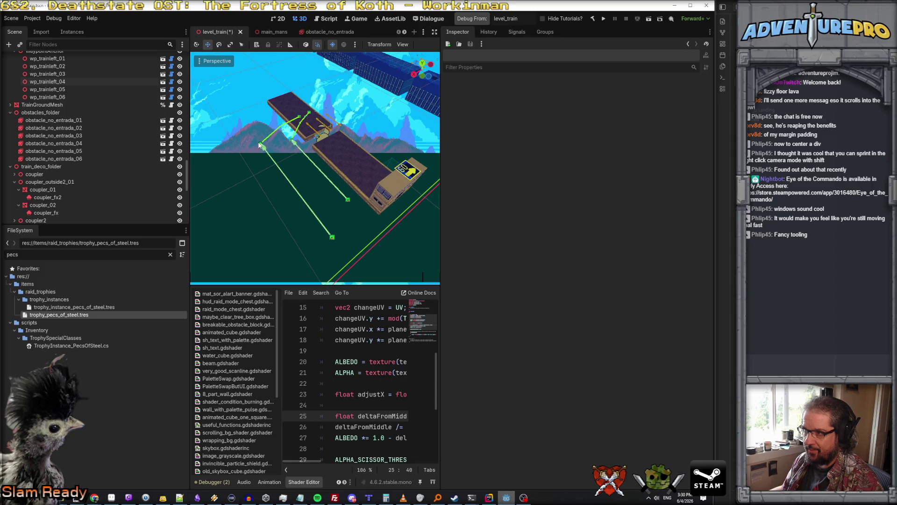
pyautogui.click(260, 145)
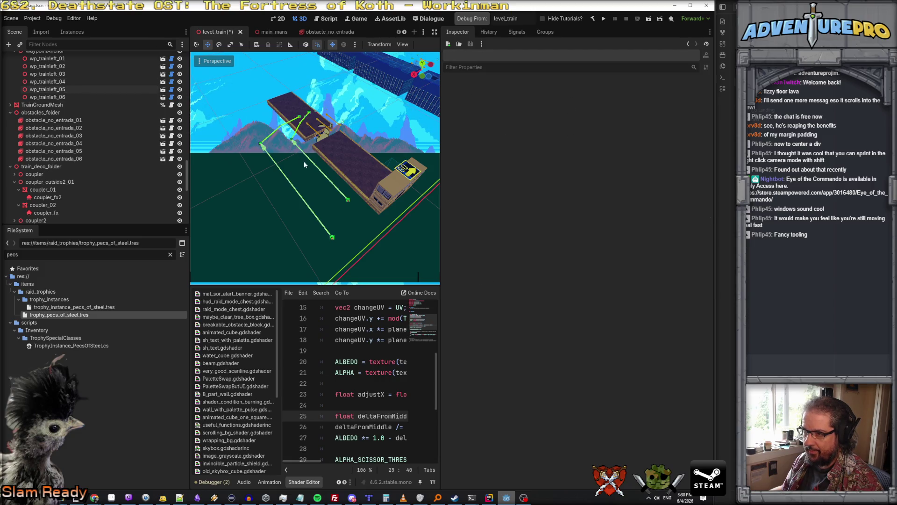
pyautogui.hotkey('ctrl', 's')
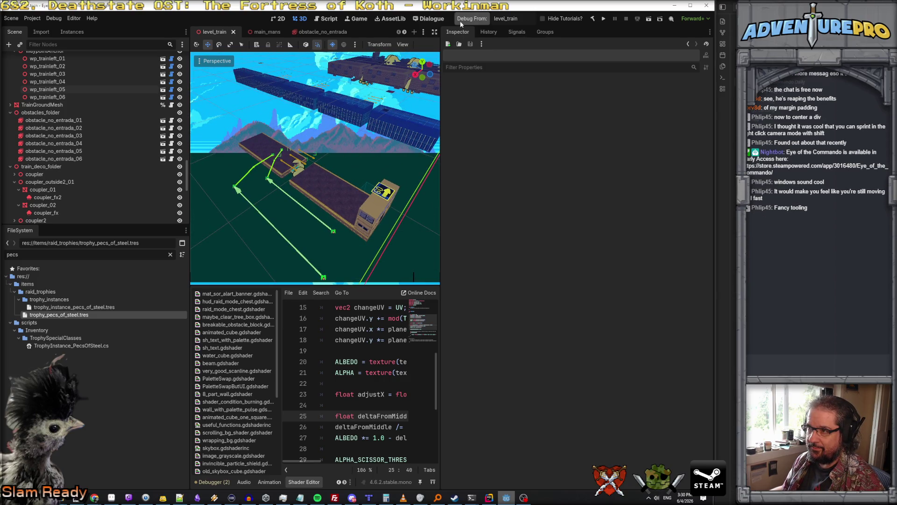
pyautogui.click(461, 19)
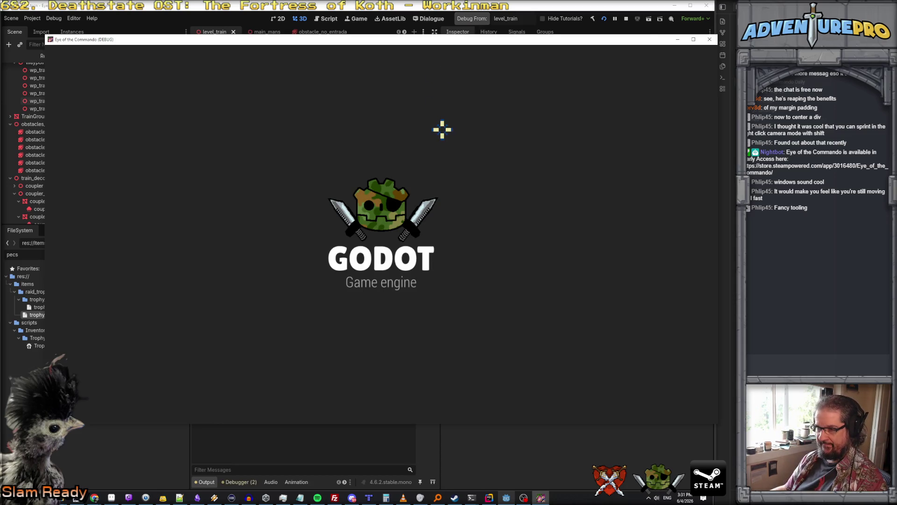
# Step: Enter the WARGOD cheat for full ammo and dismiss the TDR-451 found popup
pyautogui.press('`')
pyautogui.write('w')
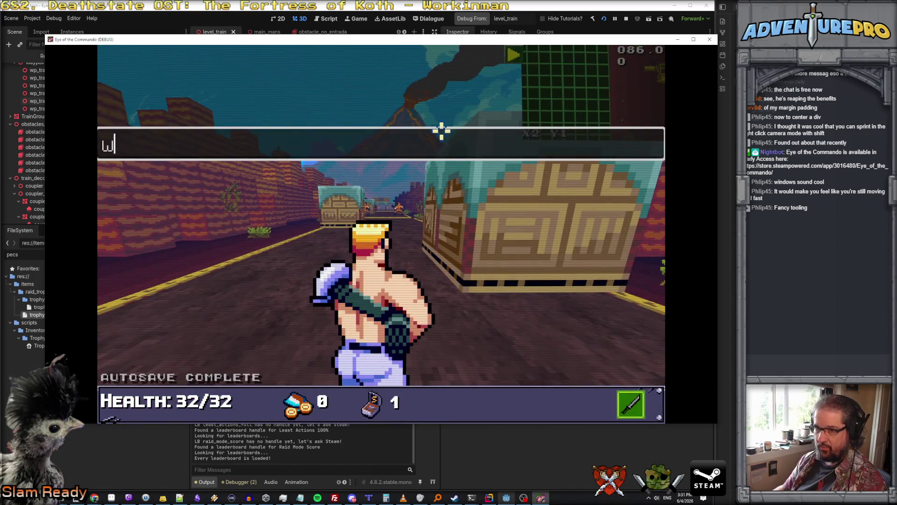
pyautogui.press('Return')
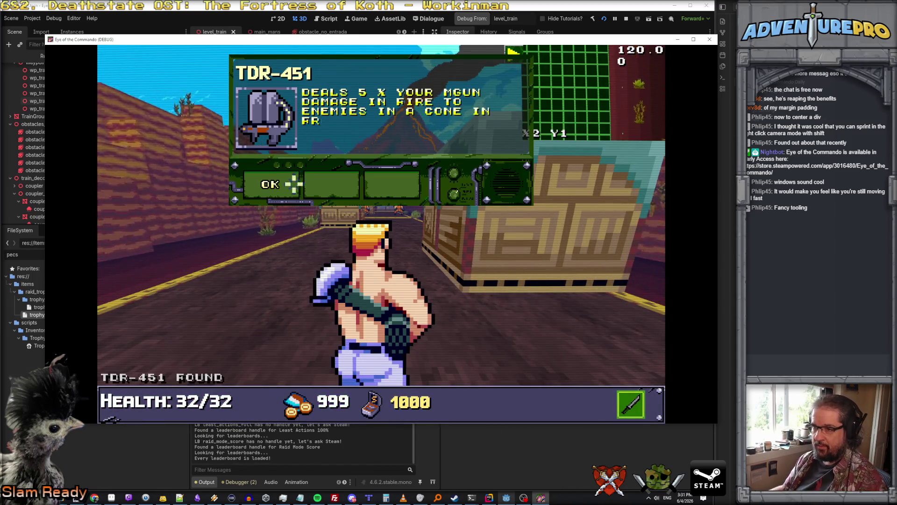
pyautogui.click(290, 181)
# Step: Fight down the road into the train car and destroy both wall cannons
pyautogui.click(407, 205)
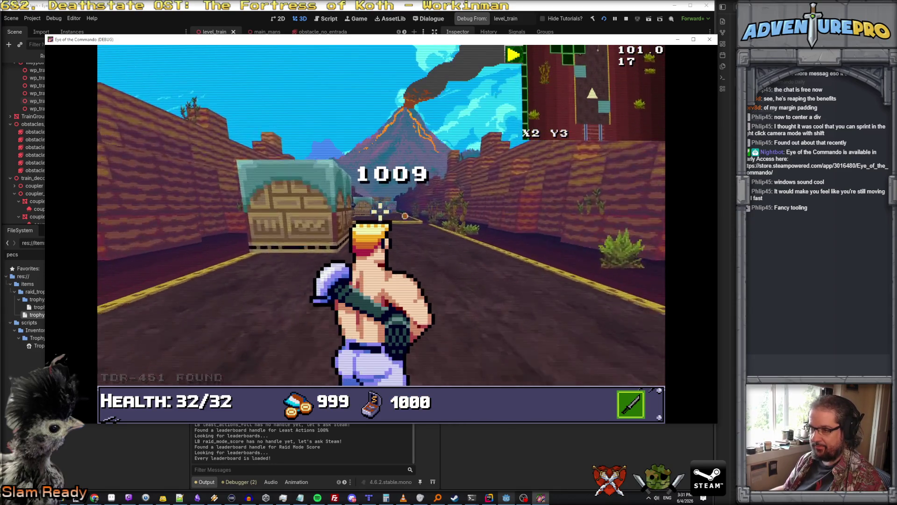
pyautogui.click(395, 217)
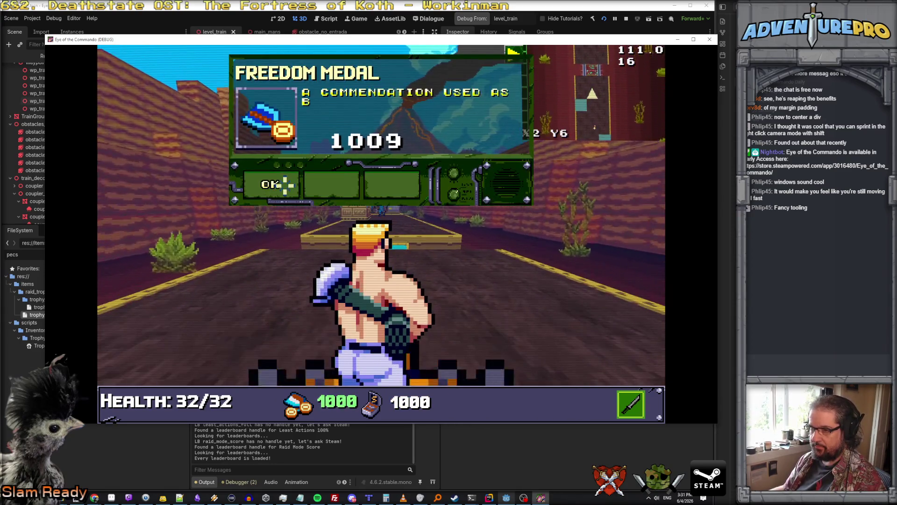
pyautogui.press('space')
pyautogui.rightClick(380, 208)
pyautogui.click(381, 207)
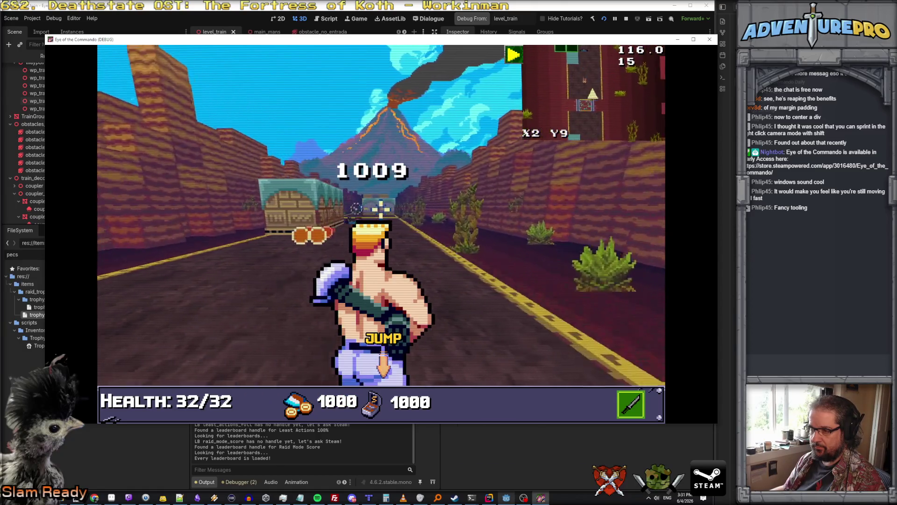
pyautogui.press('w')
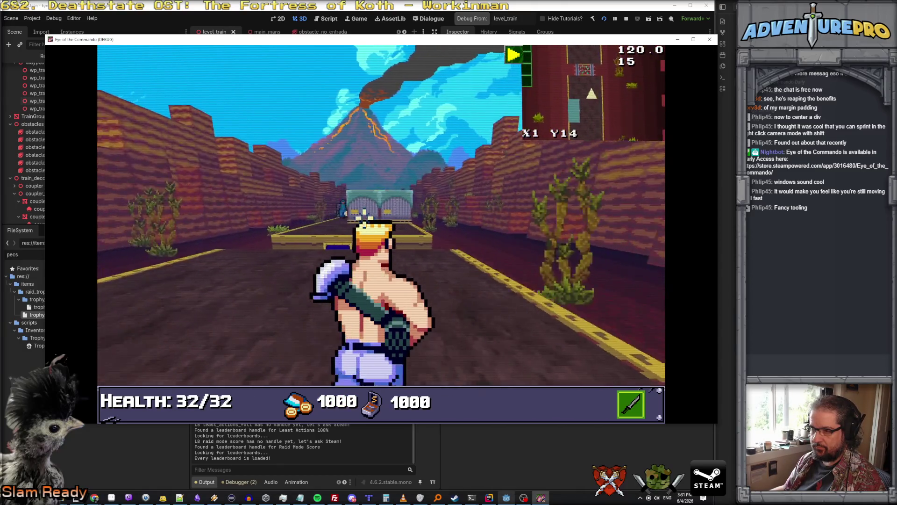
pyautogui.rightClick(396, 212)
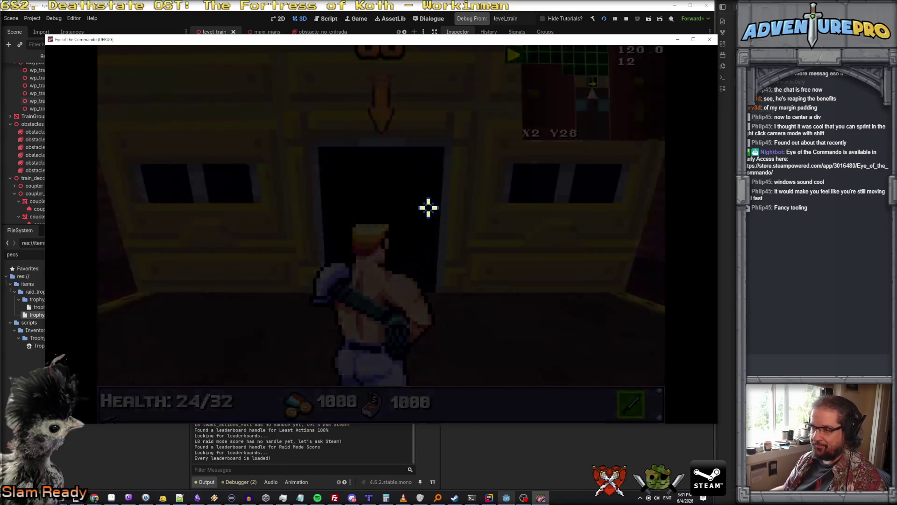
pyautogui.press('w')
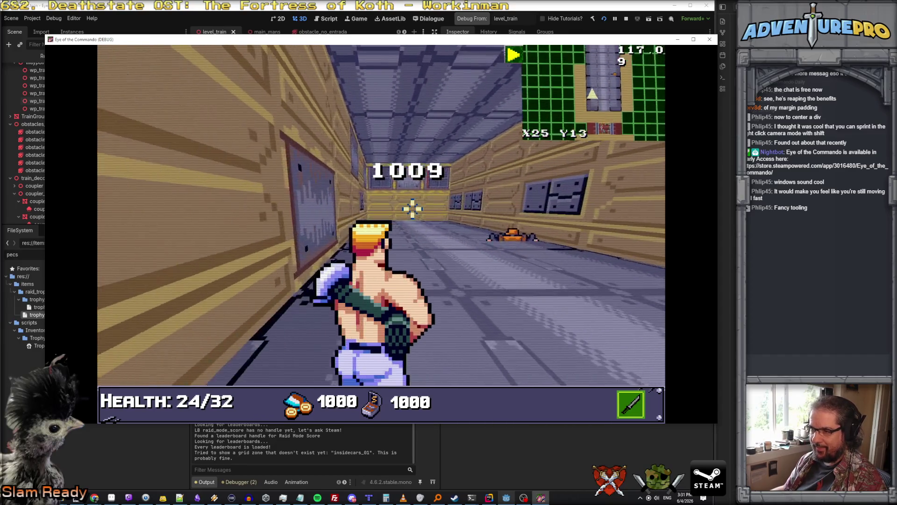
pyautogui.click(345, 171)
pyautogui.click(417, 171)
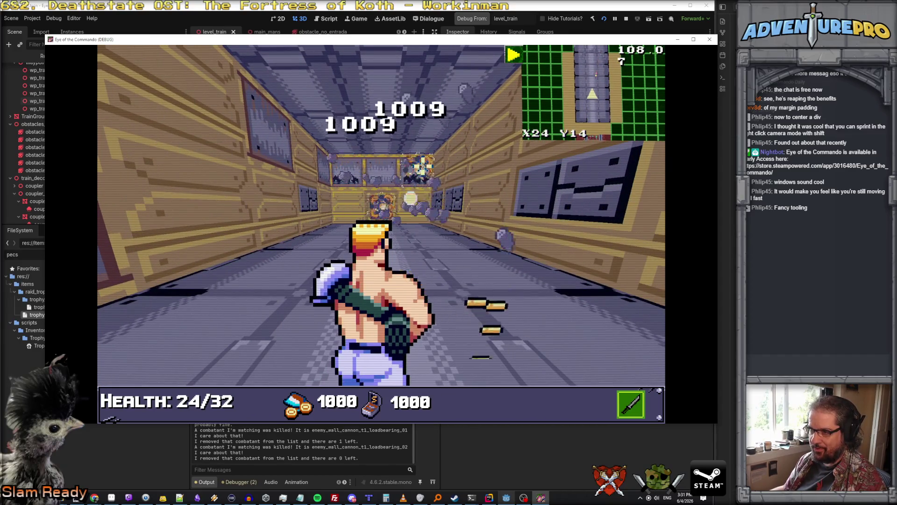
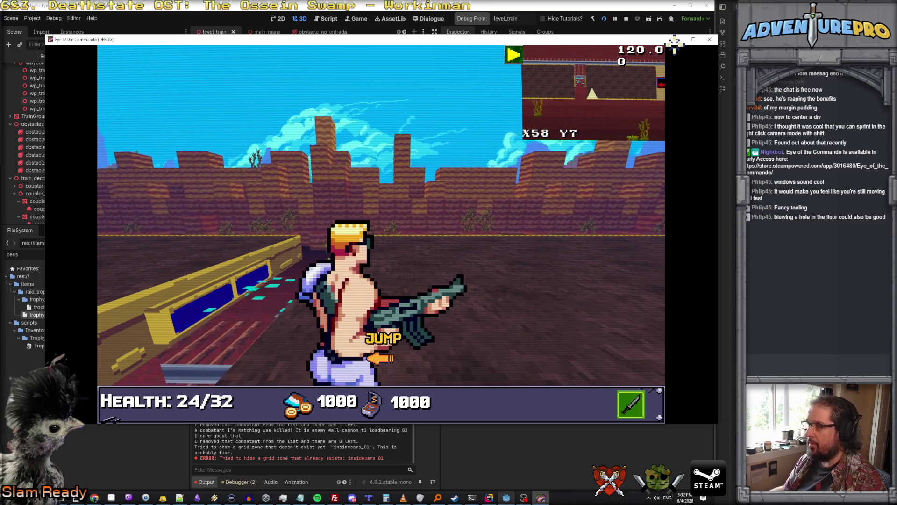
# Step: Stop the game's debug run and return to the code editor showing EnemyCombatant.cs
pyautogui.click(709, 41)
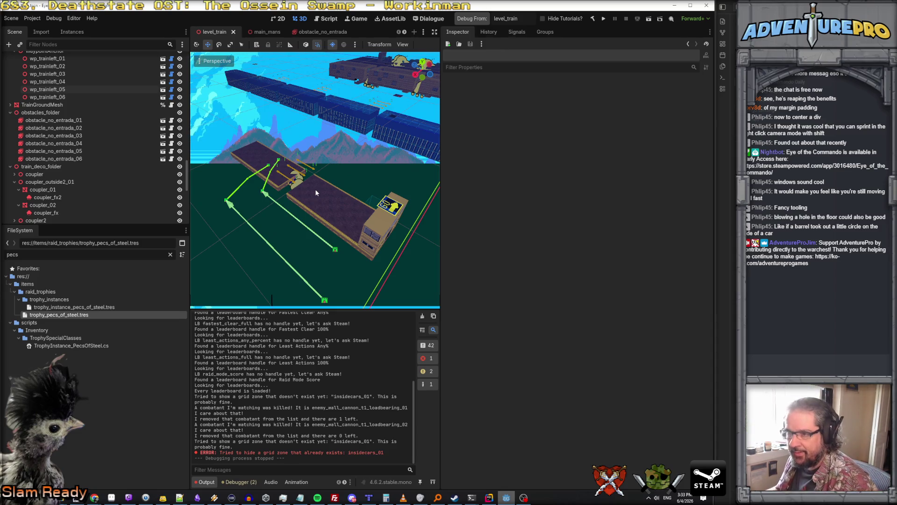
pyautogui.click(489, 497)
pyautogui.scroll(3, 327, 234)
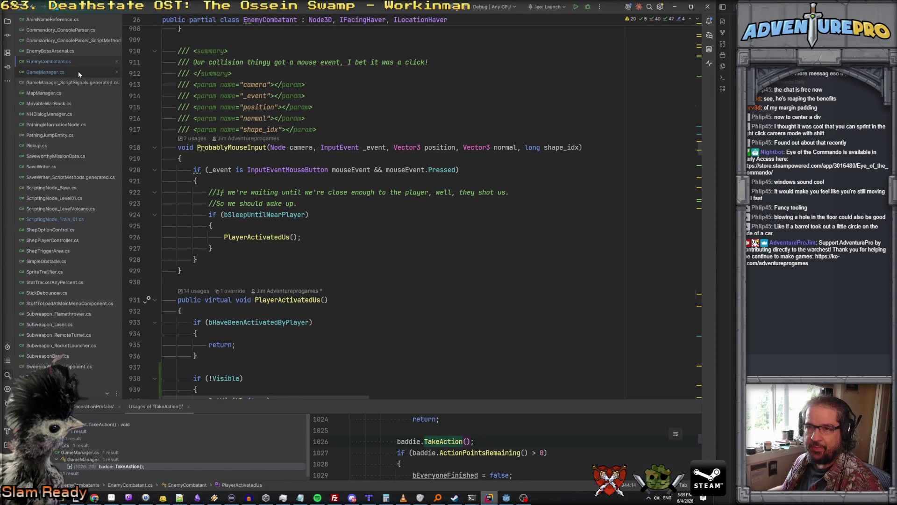
# Step: Open ScriptingNode_Train_01.cs and go to the MoveTrainBackground declaration to check newYValue
pyautogui.click(77, 219)
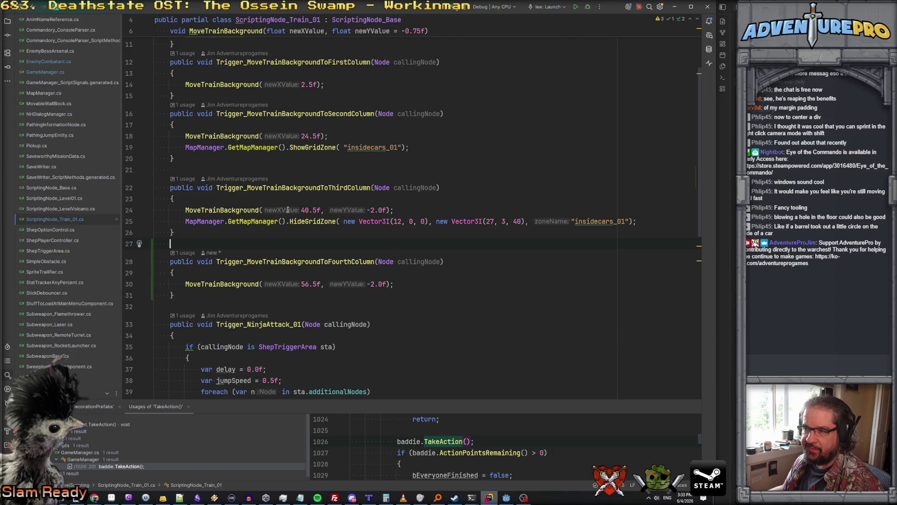
pyautogui.scroll(5, 287, 211)
pyautogui.scroll(1, 288, 209)
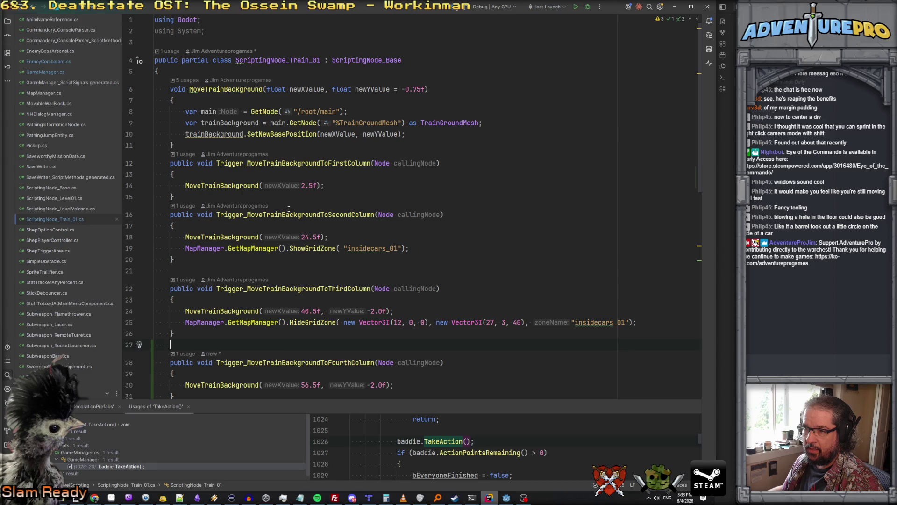
pyautogui.scroll(-2, 289, 209)
pyautogui.click(219, 152)
pyautogui.keyDown('ctrl'); pyautogui.click(222, 152); pyautogui.keyUp('ctrl')
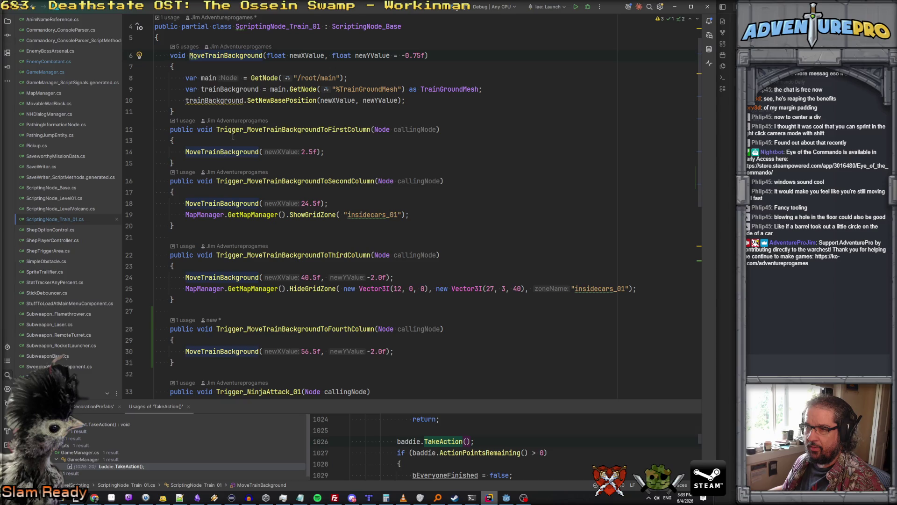
pyautogui.click(378, 55)
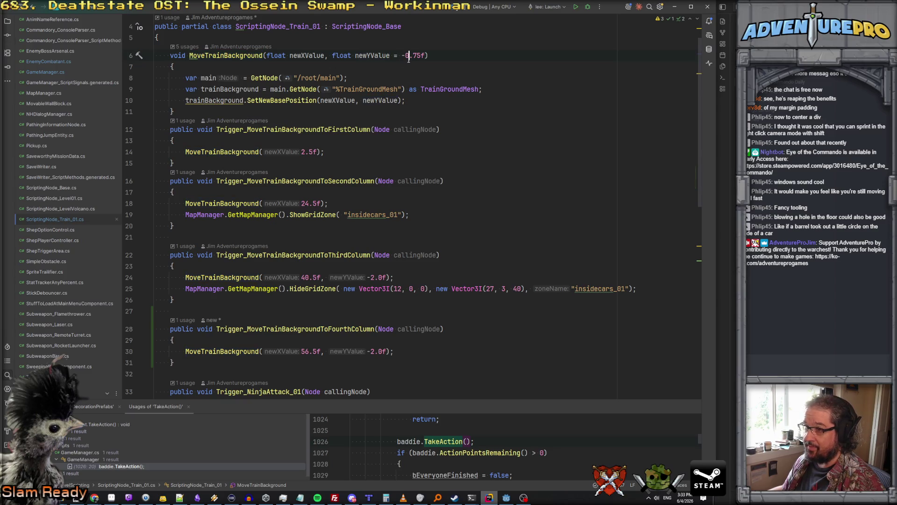
# Step: Delete the -2.0f y value so the fourth-column call passes only 56.5f
pyautogui.moveTo(366, 353); pyautogui.dragTo(386, 351)
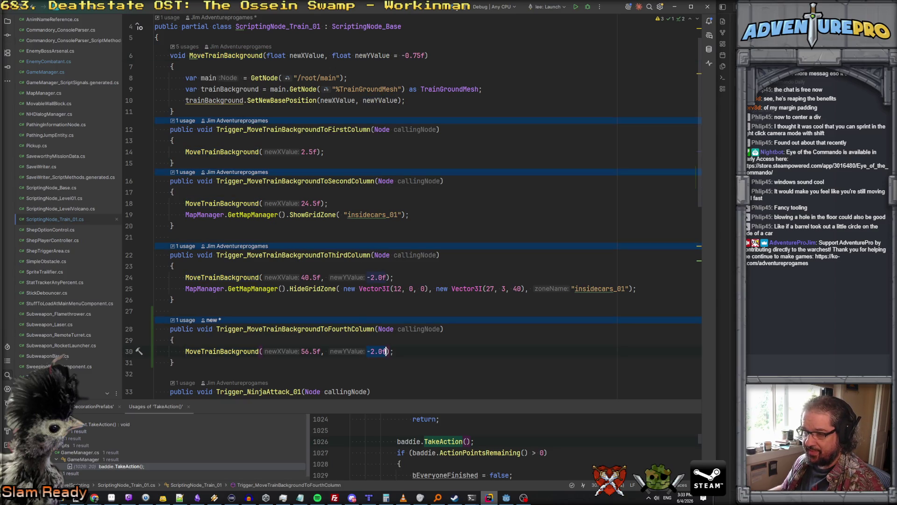
pyautogui.press('BackSpace')
pyautogui.press('BackSpace')
pyautogui.press('BackSpace')
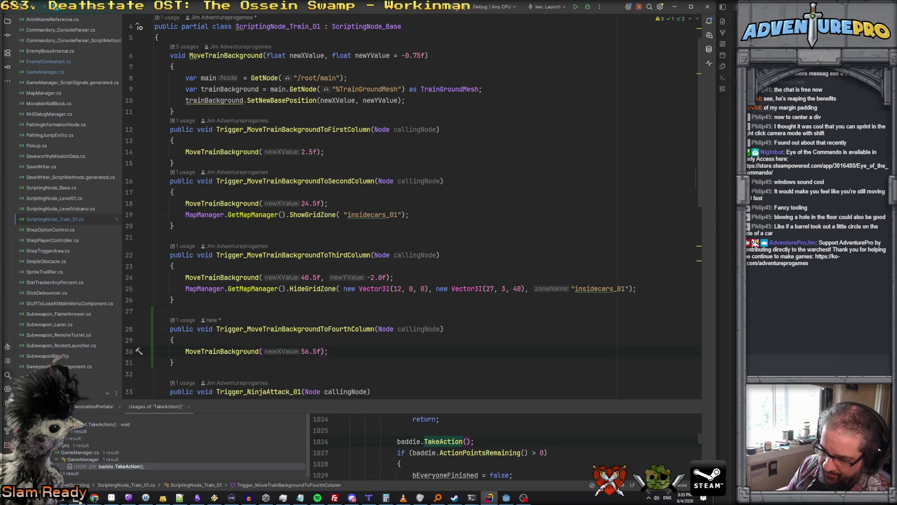
pyautogui.click(111, 497)
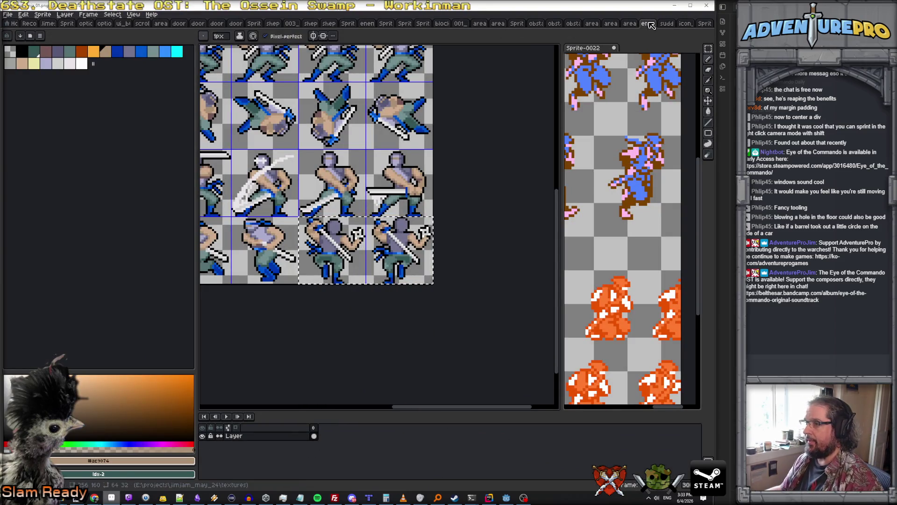
# Step: Close the ninja running sprite with saving, the icon sprite, and Sprite-0024 without saving
pyautogui.click(668, 23)
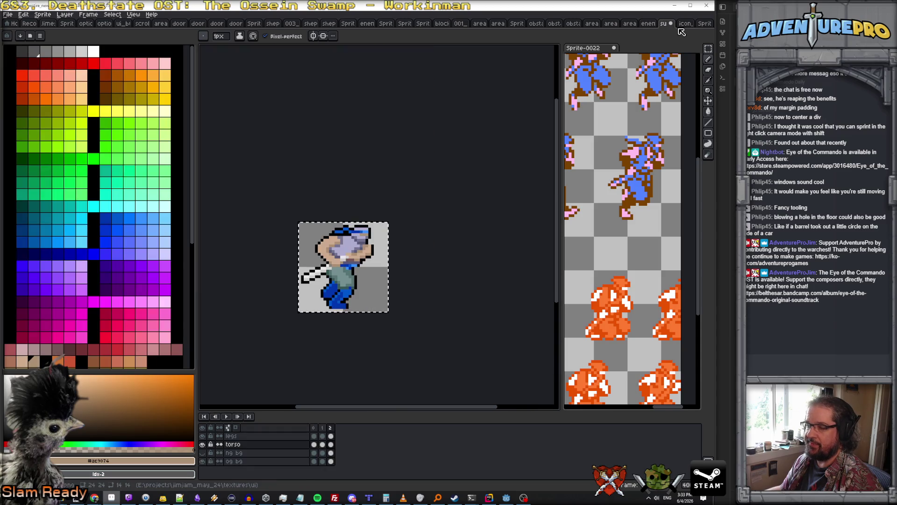
pyautogui.click(671, 24)
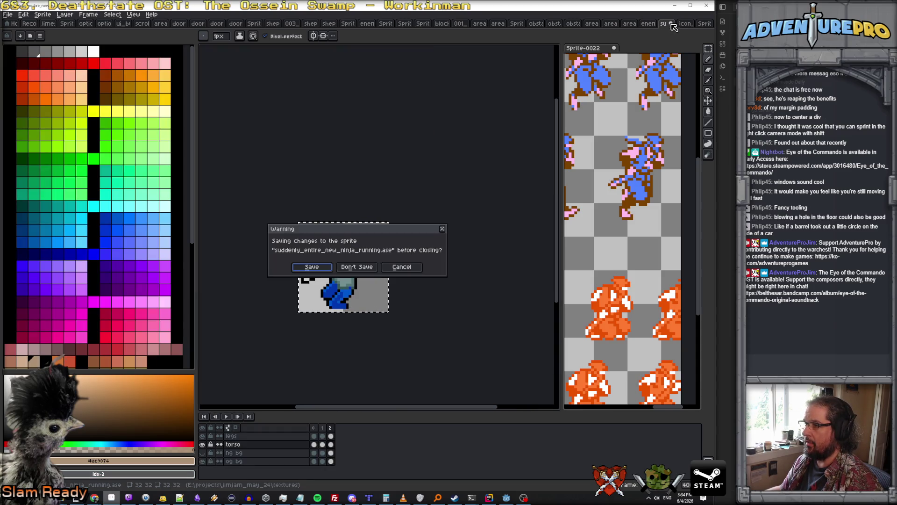
pyautogui.click(321, 267)
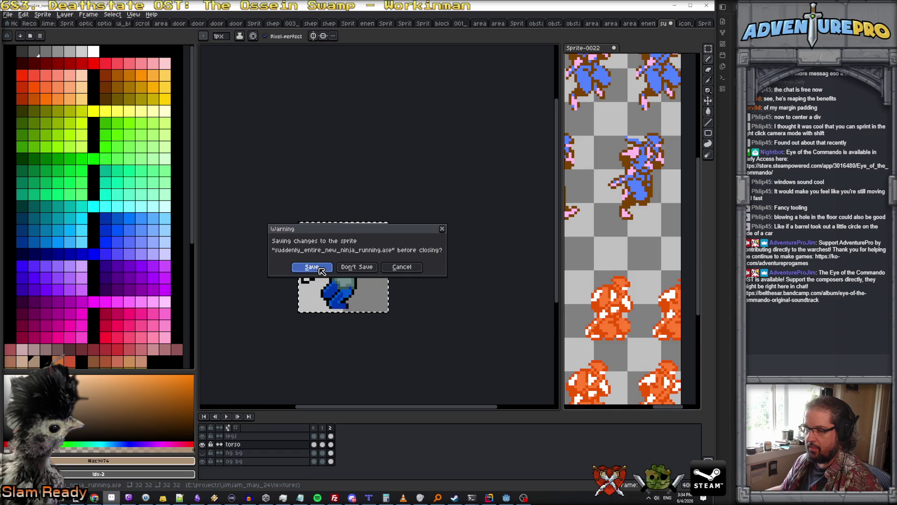
pyautogui.click(690, 24)
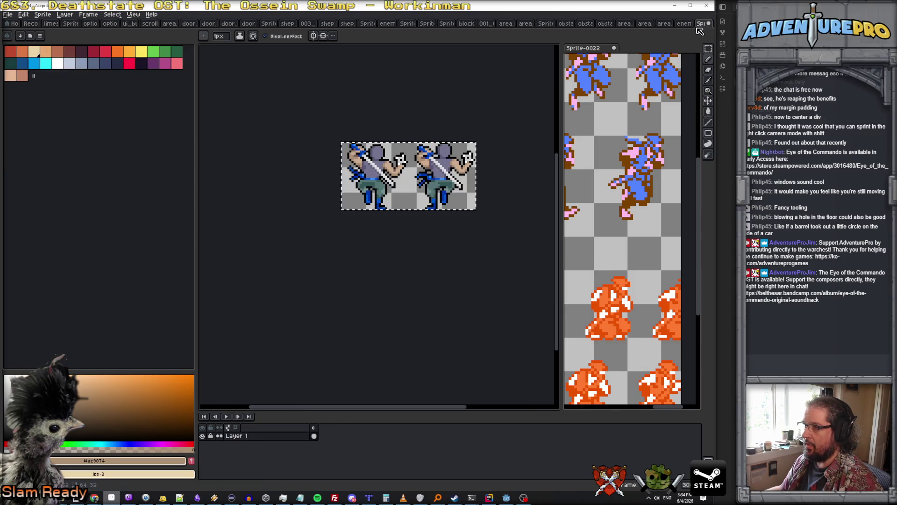
pyautogui.click(708, 23)
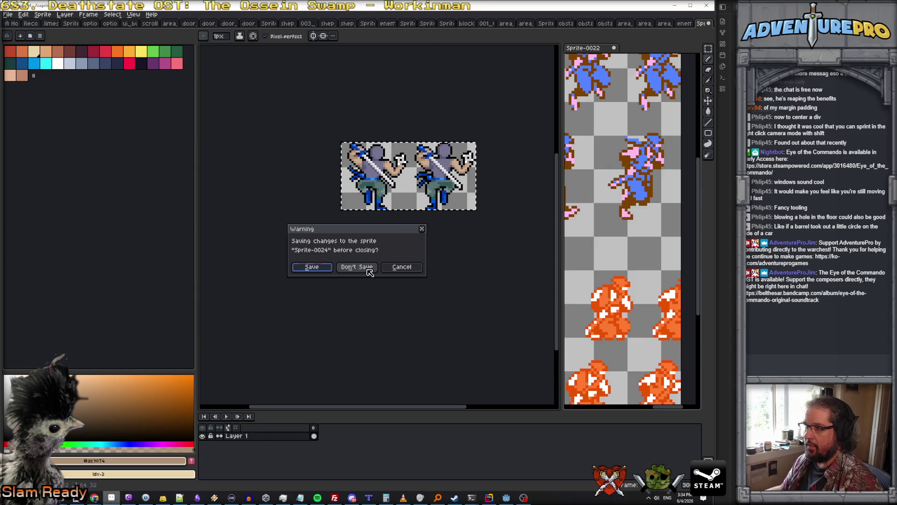
pyautogui.click(357, 267)
# Step: Close the remaining palette and area door sprites, leaving the tree sprite showing
pyautogui.click(687, 24)
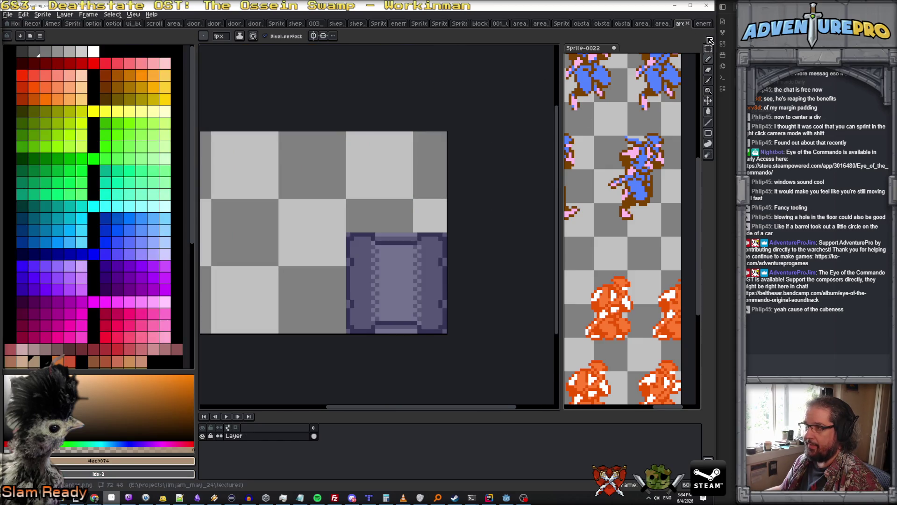
pyautogui.click(687, 24)
pyautogui.click(687, 23)
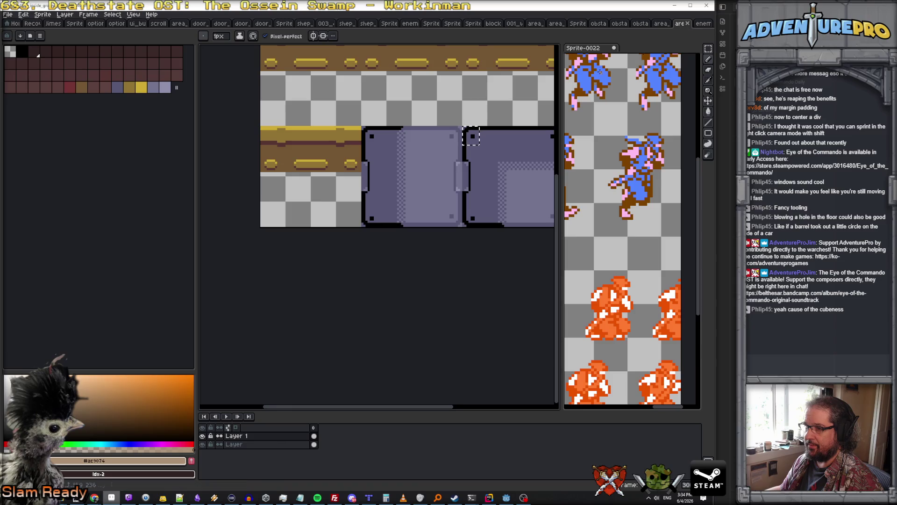
pyautogui.click(687, 23)
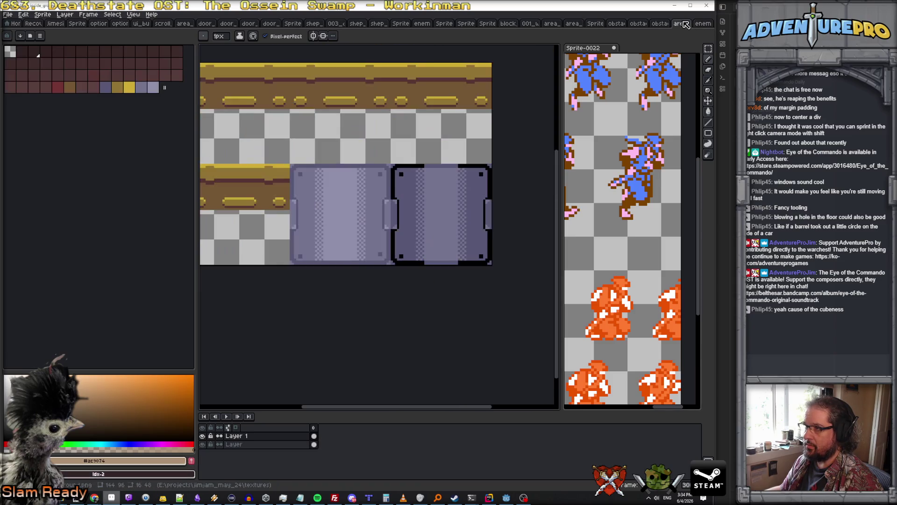
pyautogui.click(687, 24)
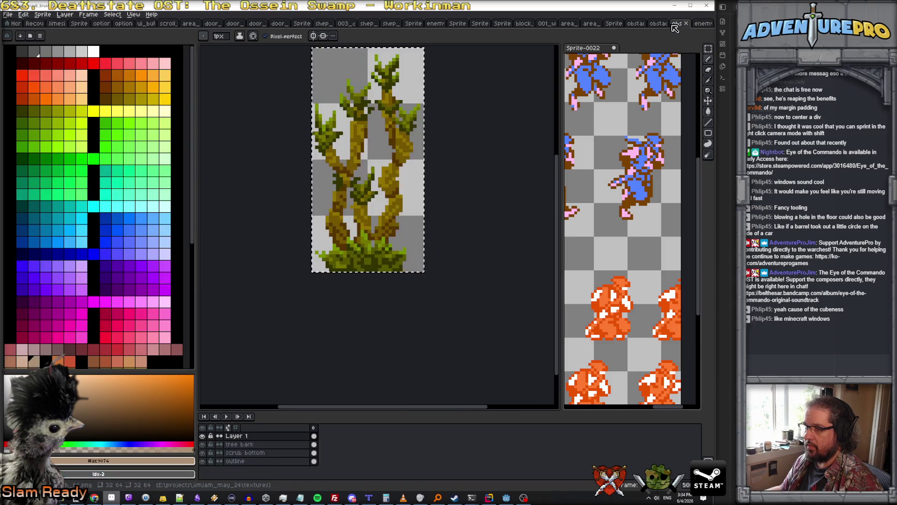
pyautogui.click(7, 14)
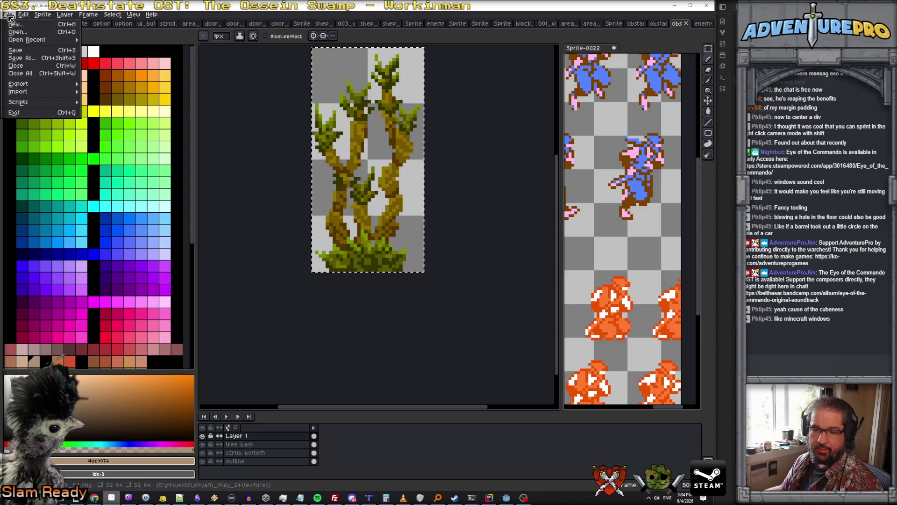
# Step: Open area_train_wall_interior_04.png from the textures folder via File > Open
pyautogui.click(37, 33)
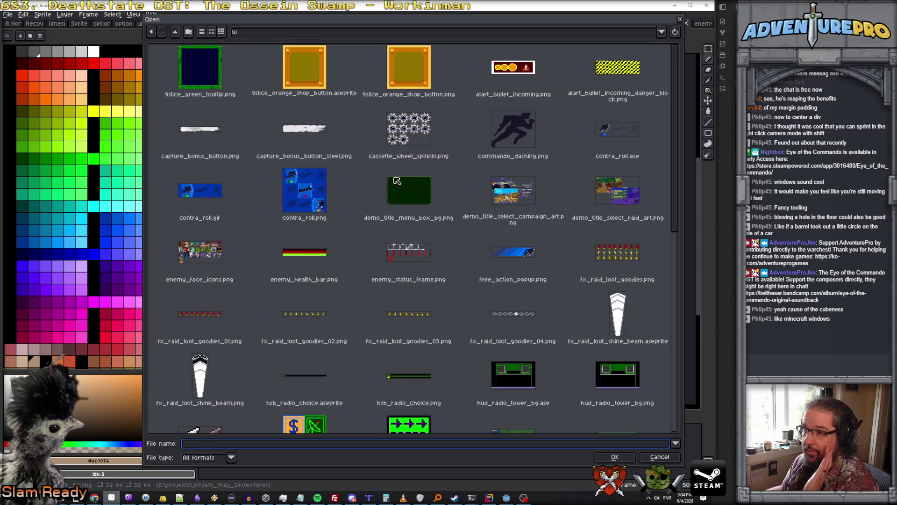
pyautogui.scroll(-10, 433, 197)
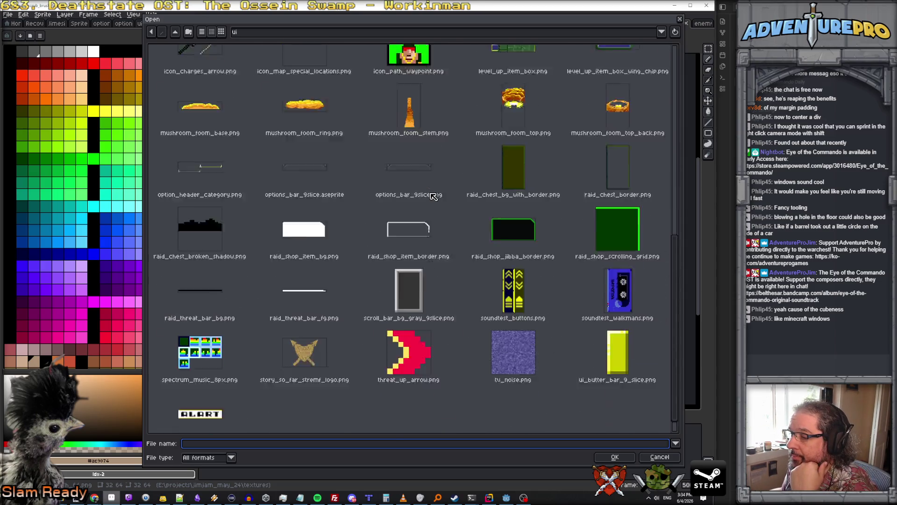
pyautogui.scroll(10, 433, 197)
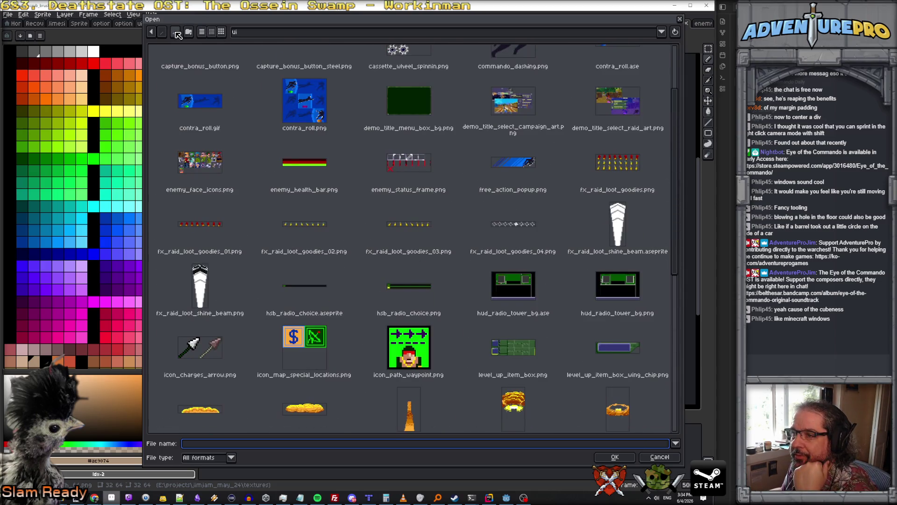
pyautogui.click(175, 31)
pyautogui.scroll(-10, 355, 234)
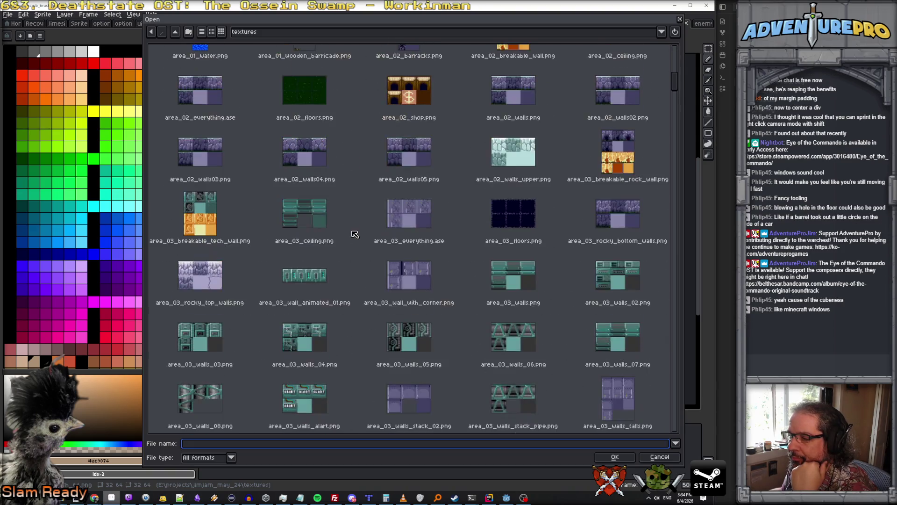
pyautogui.scroll(-10, 355, 233)
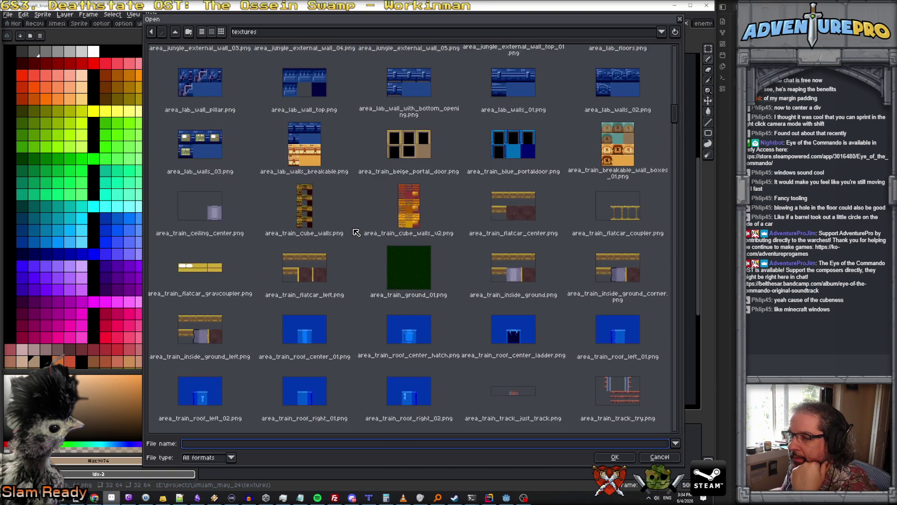
pyautogui.scroll(-5, 356, 232)
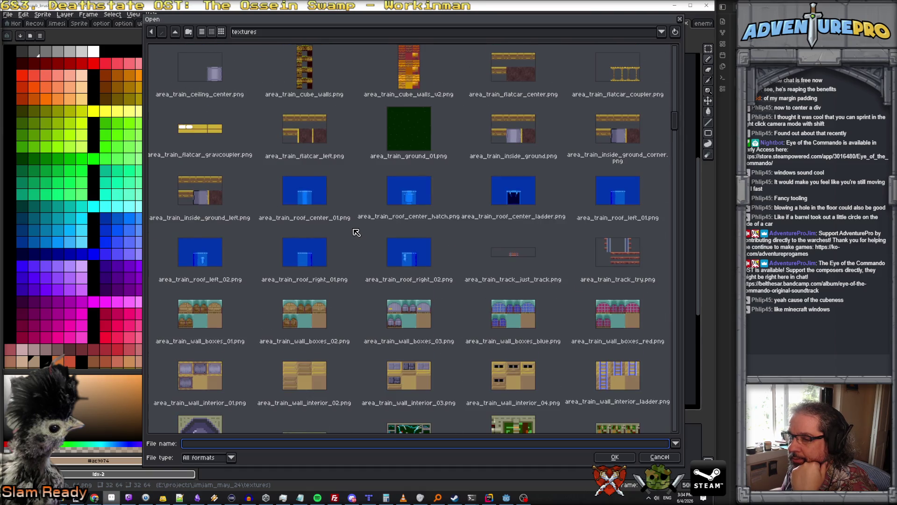
pyautogui.scroll(-1, 356, 232)
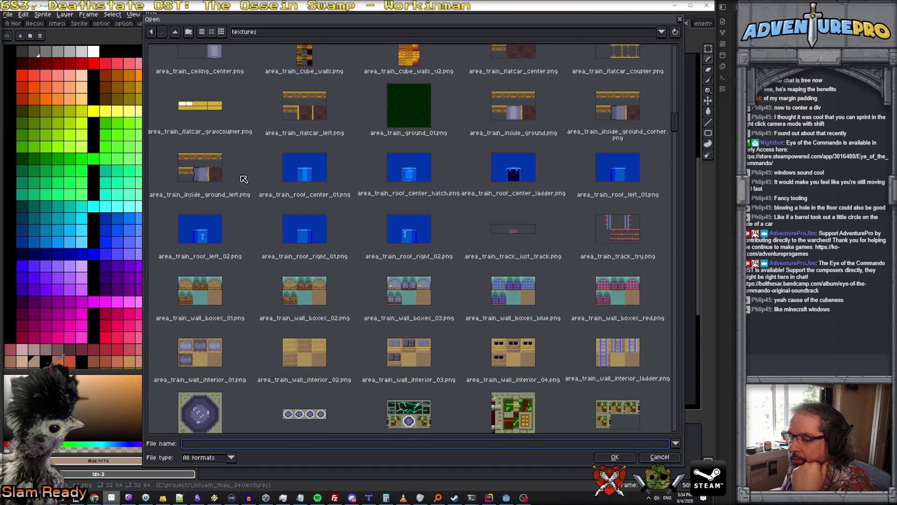
pyautogui.scroll(-2, 257, 200)
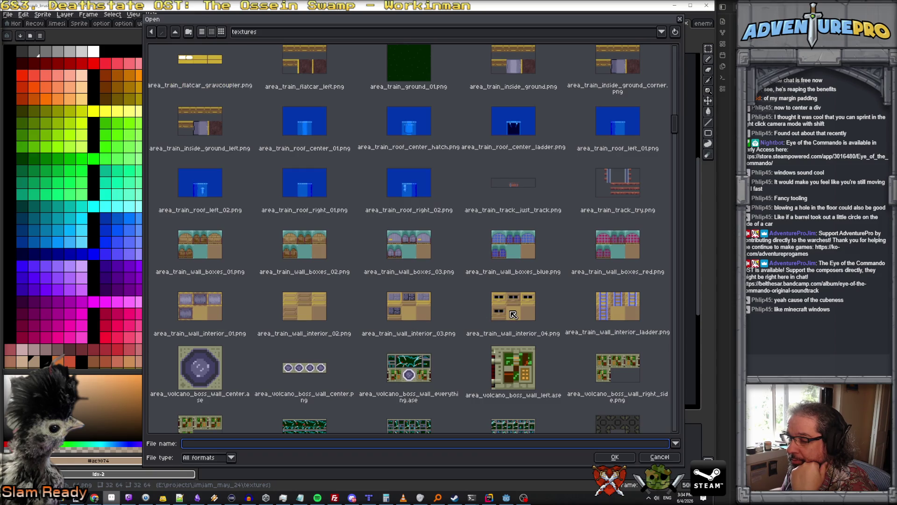
pyautogui.doubleClick(512, 313)
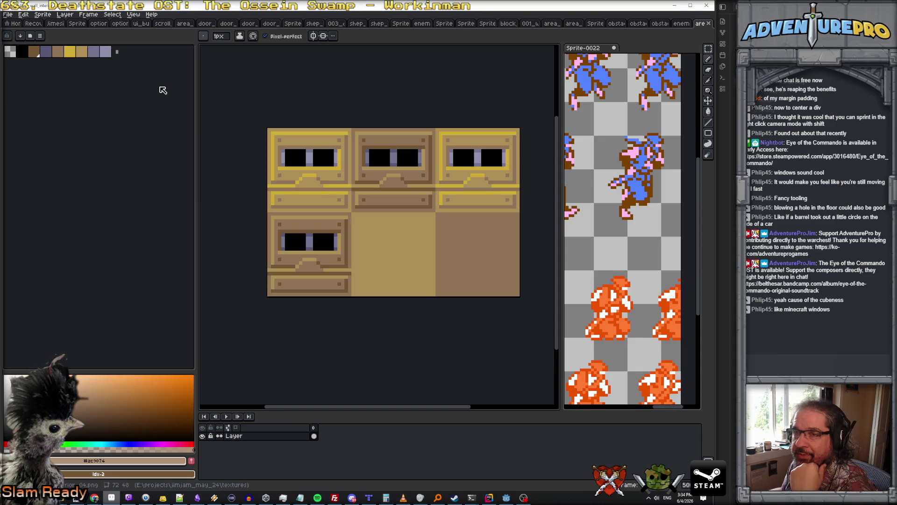
# Step: Magic-wand select the seven black window panes and clear them to transparent
pyautogui.scroll(1, 284, 224)
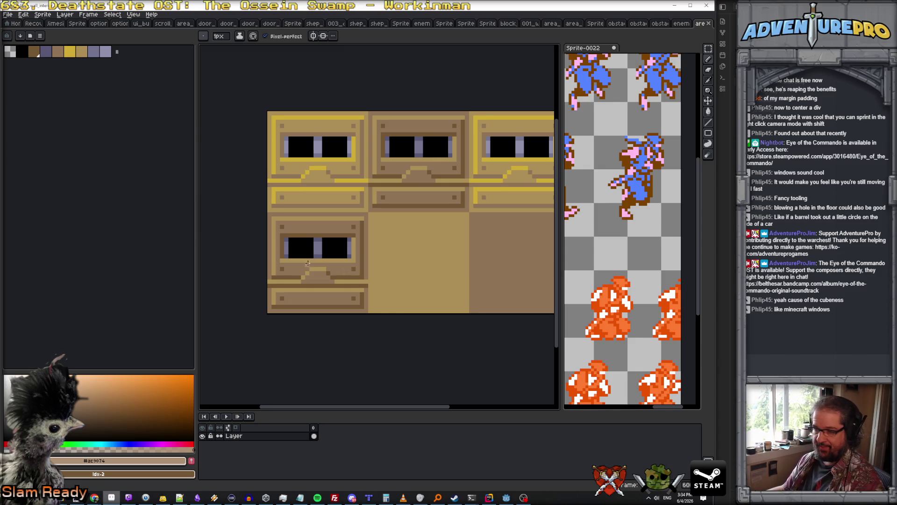
pyautogui.press('e')
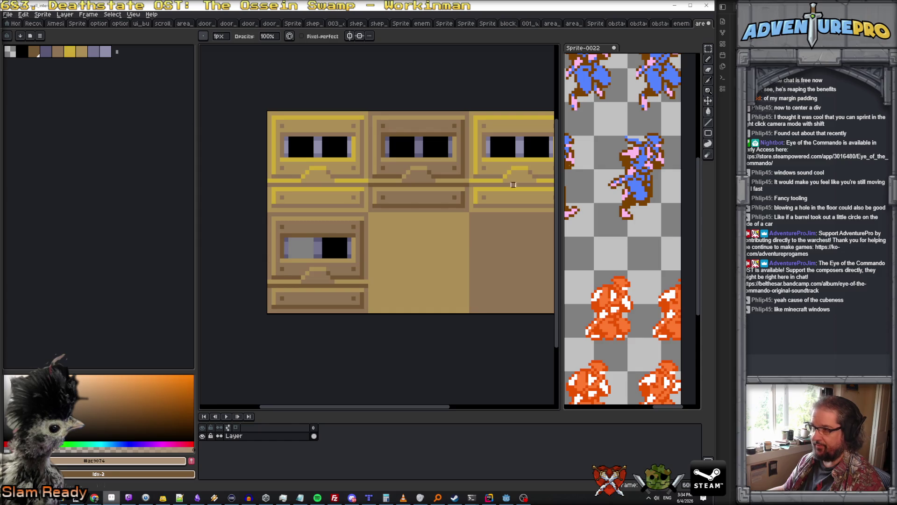
pyautogui.press('w')
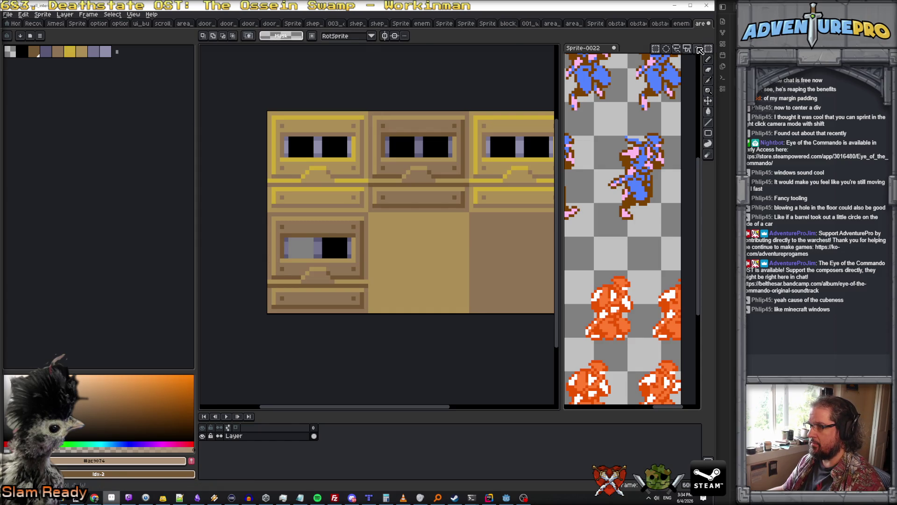
pyautogui.click(437, 147)
pyautogui.keyDown('shift'); pyautogui.click(402, 147); pyautogui.keyUp('shift')
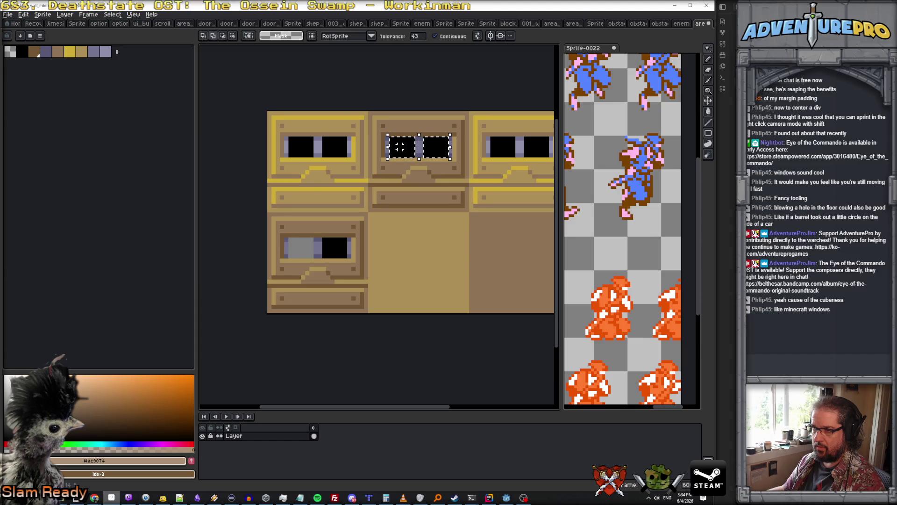
pyautogui.keyDown('shift'); pyautogui.click(334, 148); pyautogui.keyUp('shift')
pyautogui.keyDown('shift'); pyautogui.click(299, 146); pyautogui.keyUp('shift')
pyautogui.keyDown('shift'); pyautogui.click(334, 248); pyautogui.keyUp('shift')
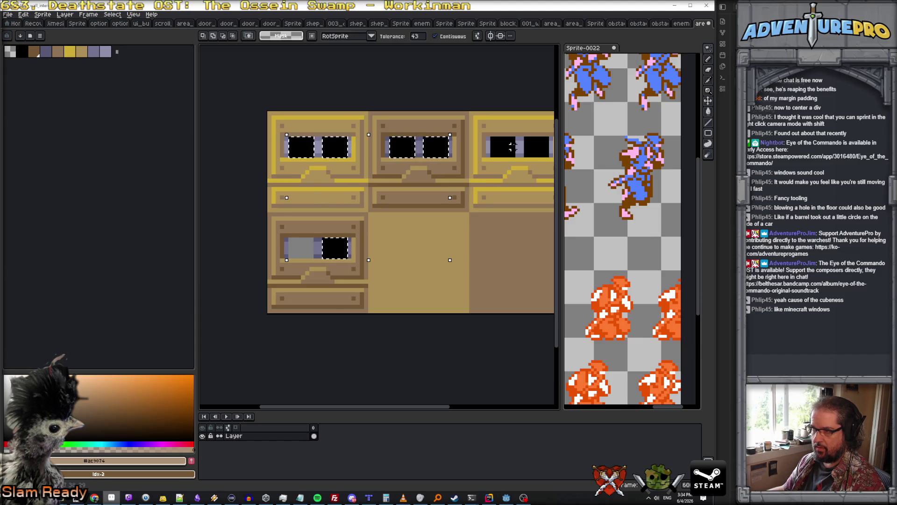
pyautogui.keyDown('shift'); pyautogui.click(502, 147); pyautogui.keyUp('shift')
pyautogui.keyDown('shift'); pyautogui.click(530, 146); pyautogui.keyUp('shift')
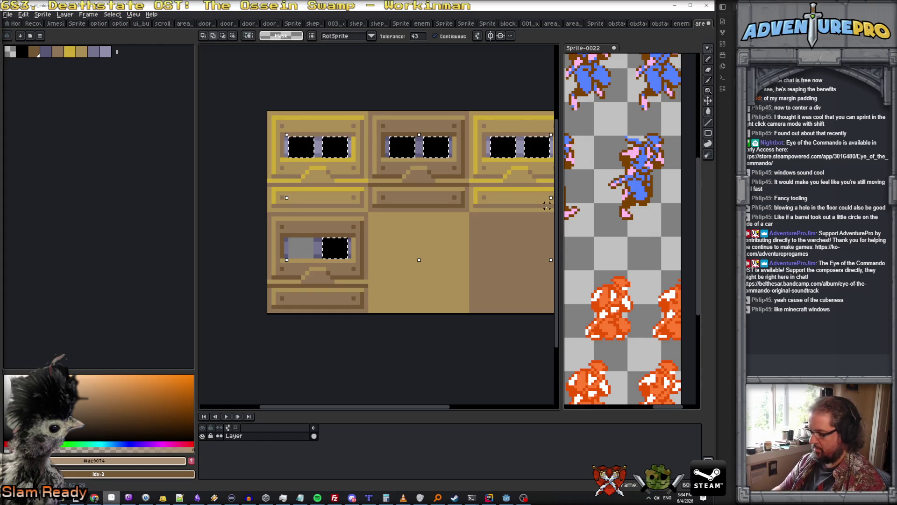
pyautogui.press('Delete')
pyautogui.hotkey('ctrl', 'd')
# Step: Save the sprite as area_train_wall_interior_05_window.png in the textures folder
pyautogui.hotkey('alt', 'f')
pyautogui.press('a')
pyautogui.click(264, 443)
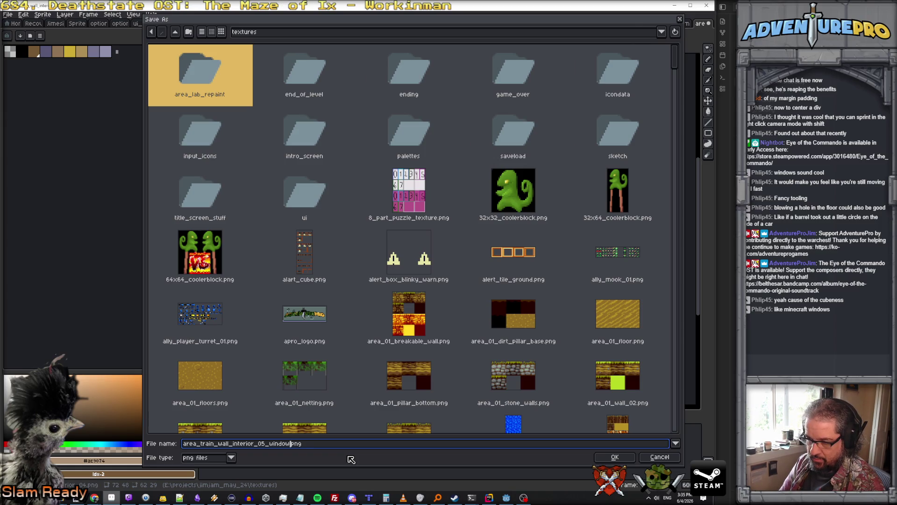
pyautogui.press('Return')
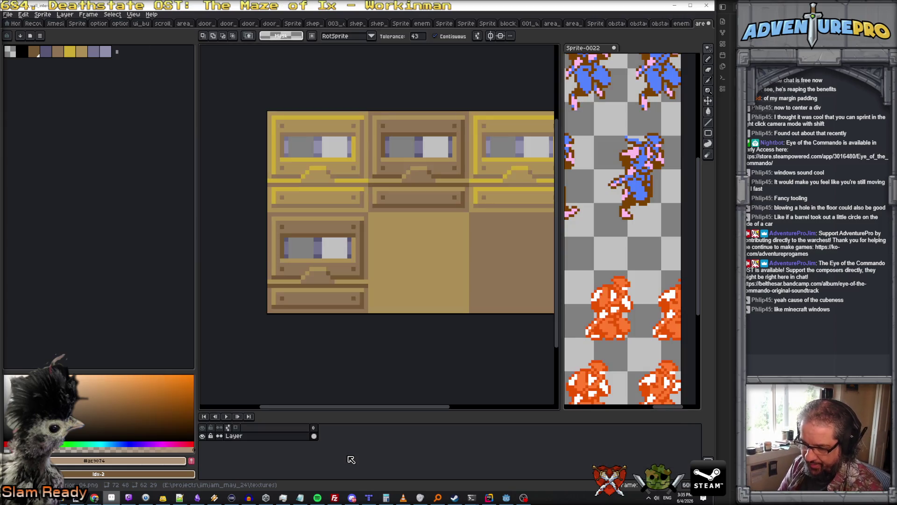
pyautogui.click(488, 499)
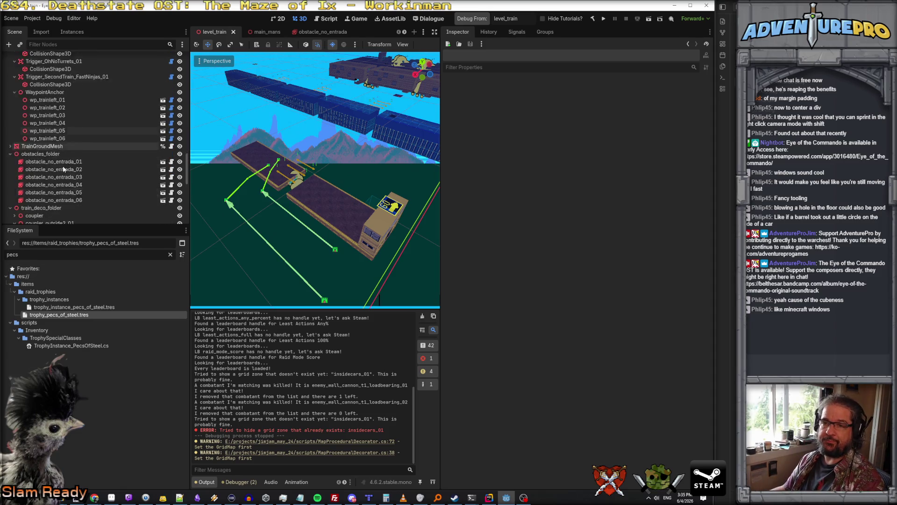
# Step: Open mesh_library_level_train.tscn and duplicate wall_interior_04 as wall_interior_05 at the list's end
pyautogui.write('train')
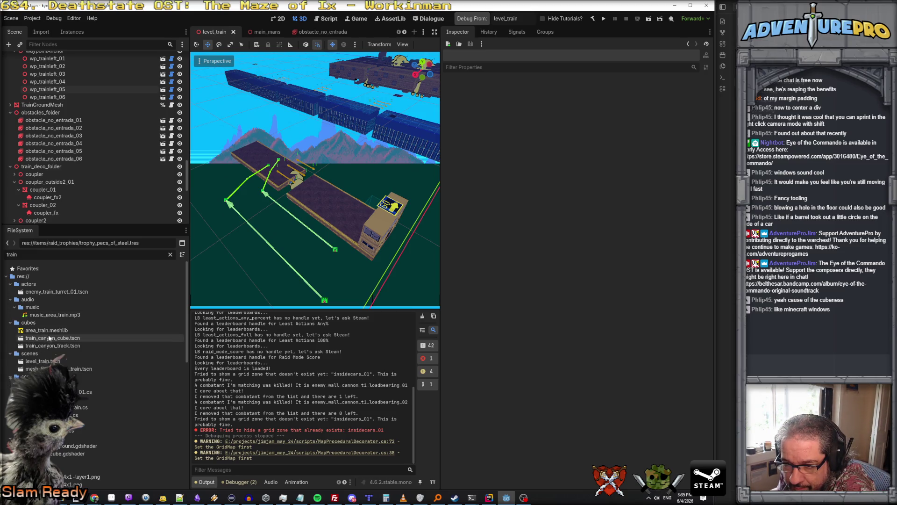
pyautogui.doubleClick(47, 369)
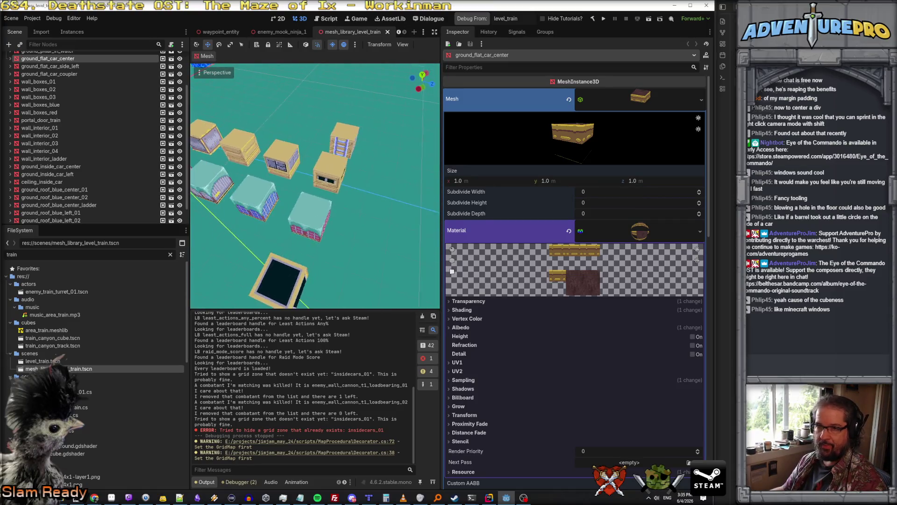
pyautogui.click(334, 177)
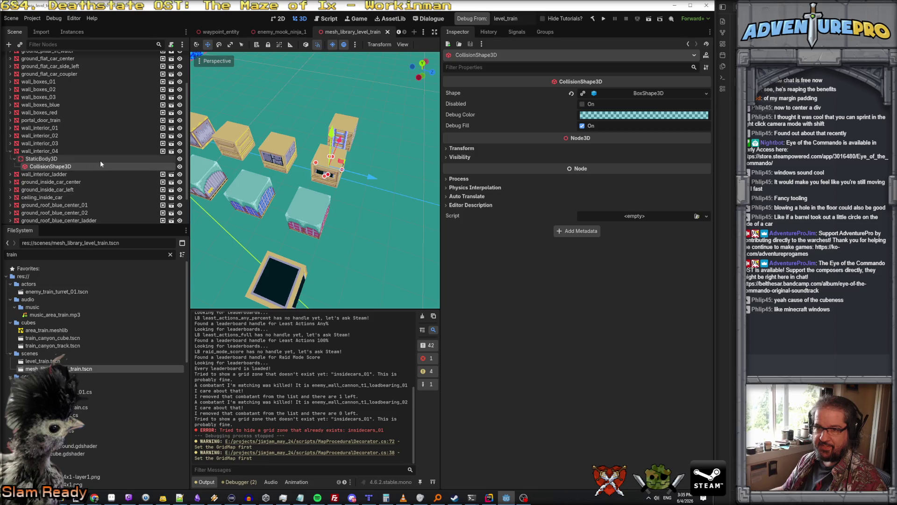
pyautogui.rightClick(49, 117)
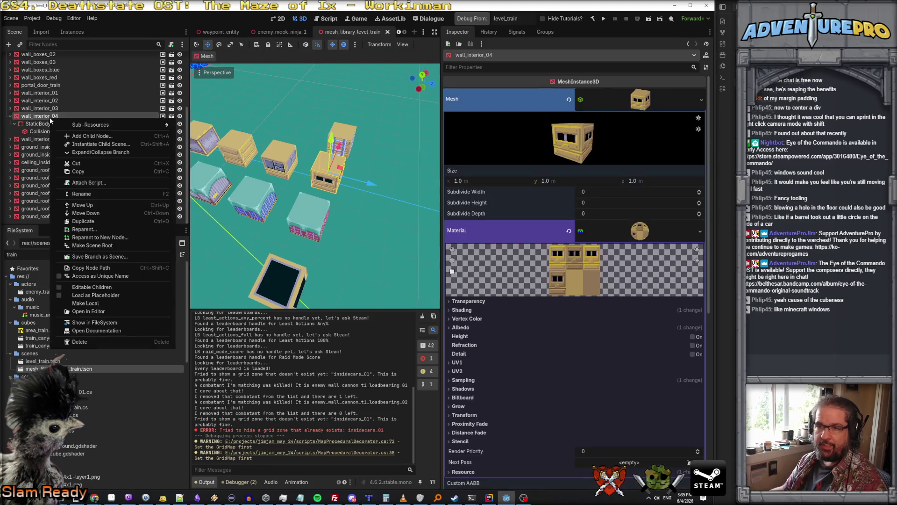
pyautogui.click(107, 221)
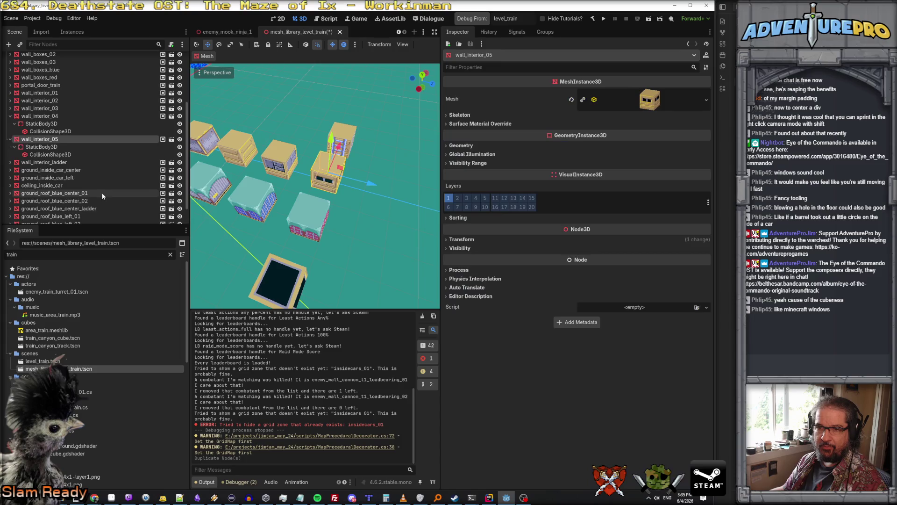
pyautogui.click(11, 116)
pyautogui.moveTo(31, 132); pyautogui.dragTo(37, 221)
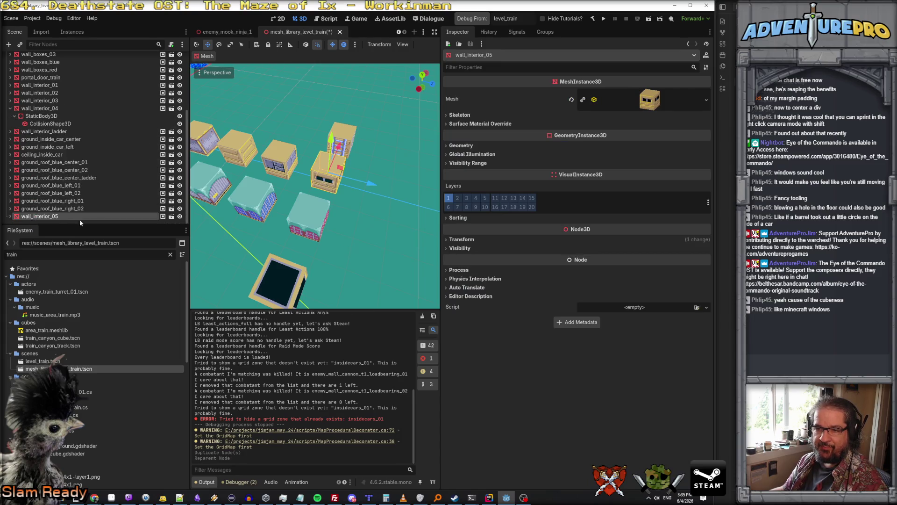
pyautogui.doubleClick(64, 217)
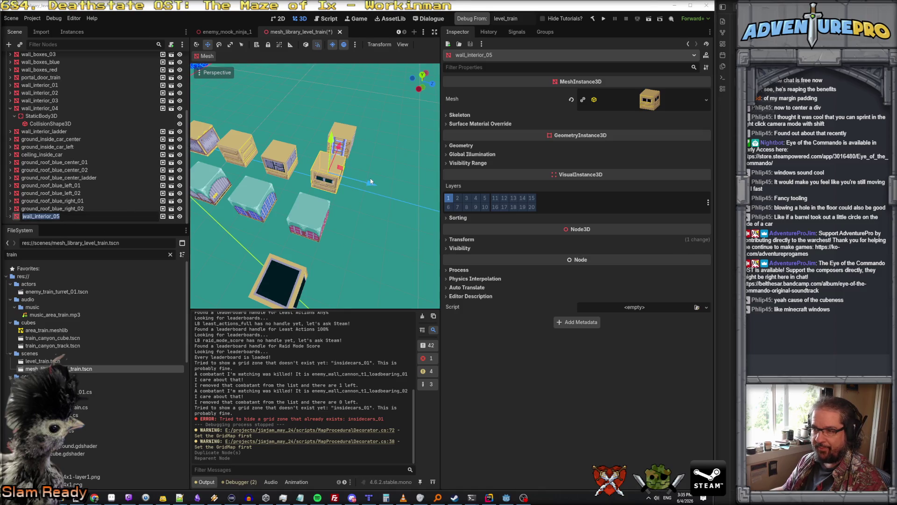
pyautogui.press('Return')
# Step: Move the new cube right of the others and make its mesh and material unique
pyautogui.moveTo(385, 192); pyautogui.dragTo(438, 206)
pyautogui.click(649, 100)
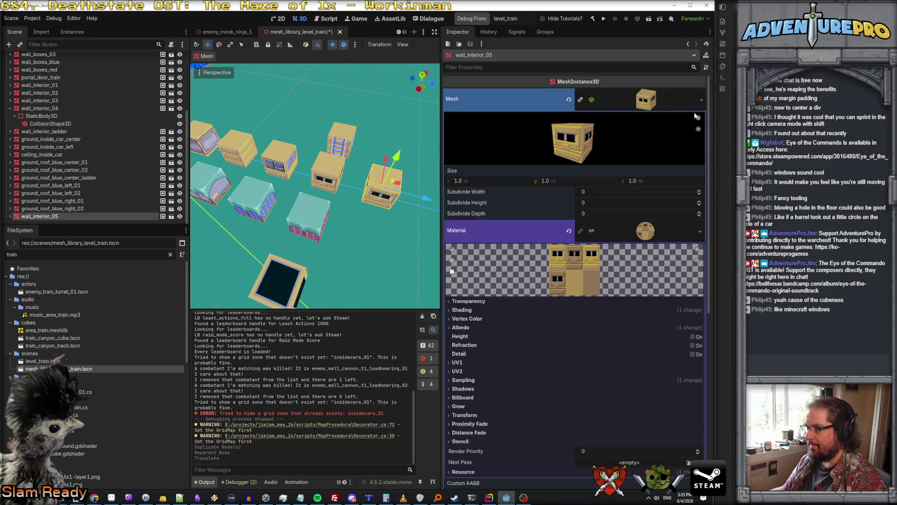
pyautogui.click(701, 101)
pyautogui.click(676, 289)
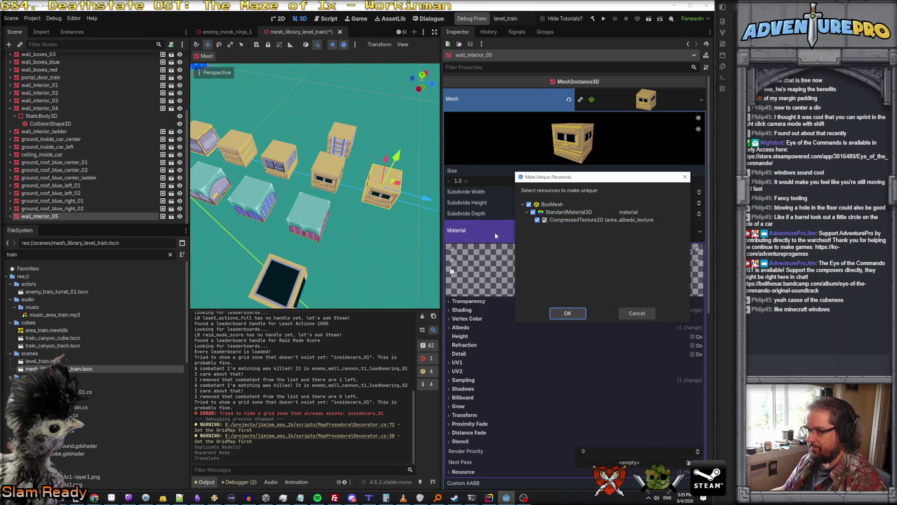
pyautogui.click(566, 314)
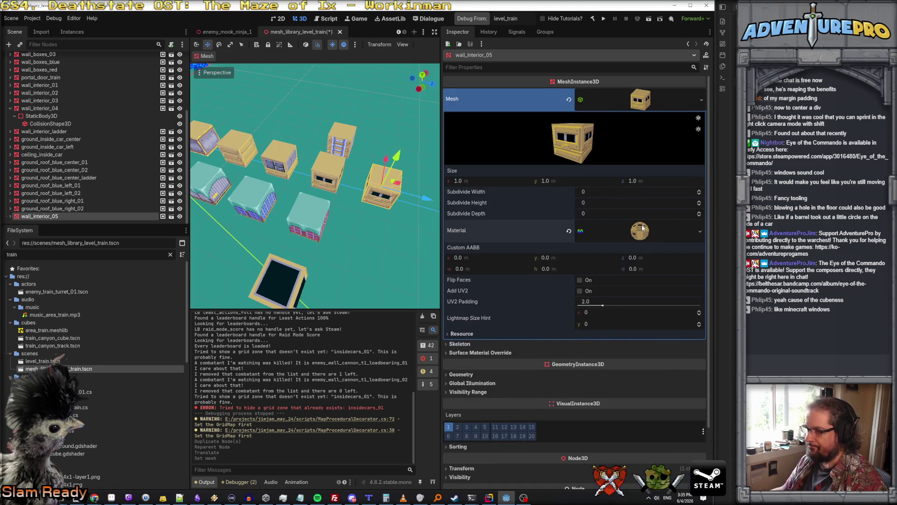
# Step: Search for an existing interior wall material, then cancel without loading one
pyautogui.click(700, 231)
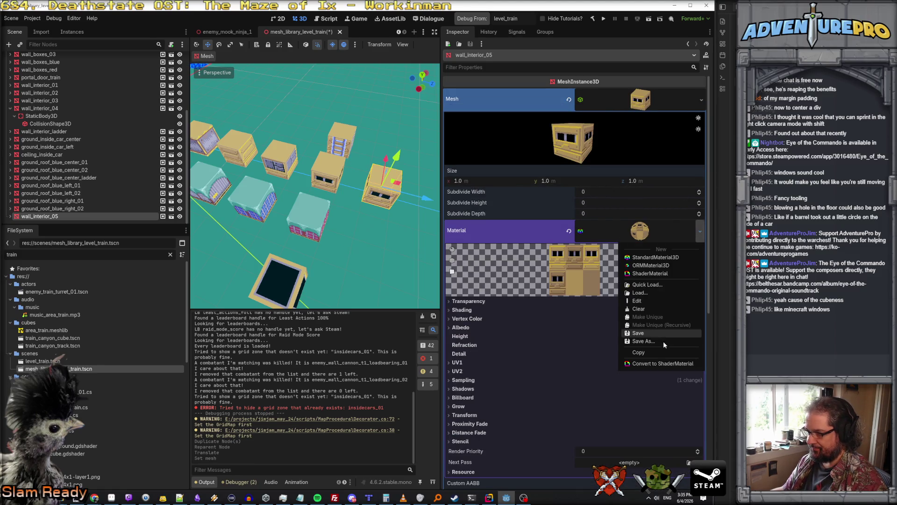
pyautogui.click(648, 285)
pyautogui.write('wall')
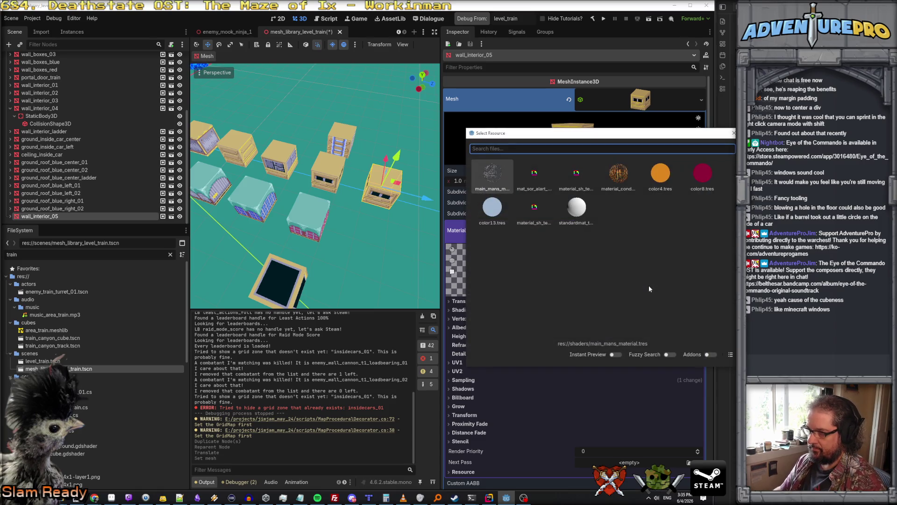
pyautogui.press('BackSpace')
pyautogui.press('BackSpace')
pyautogui.press('BackSpace')
pyautogui.write('int')
pyautogui.press('Escape')
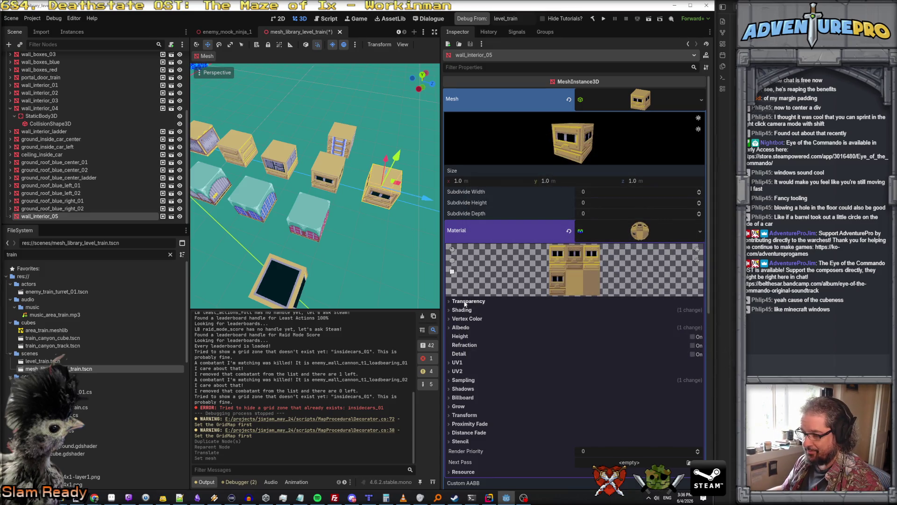
# Step: Quick-load the new train wall window texture as the material's albedo and frame the cube
pyautogui.click(460, 327)
pyautogui.click(700, 355)
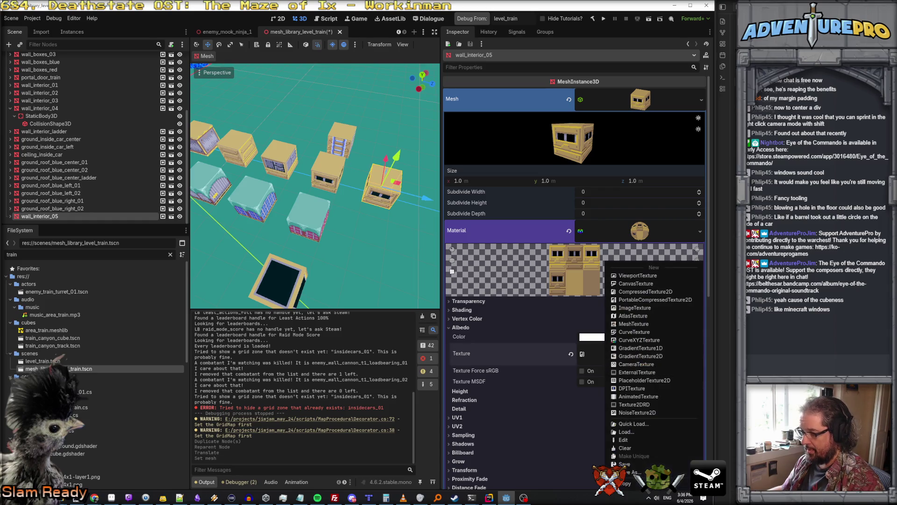
pyautogui.click(628, 425)
pyautogui.write('wall_tr')
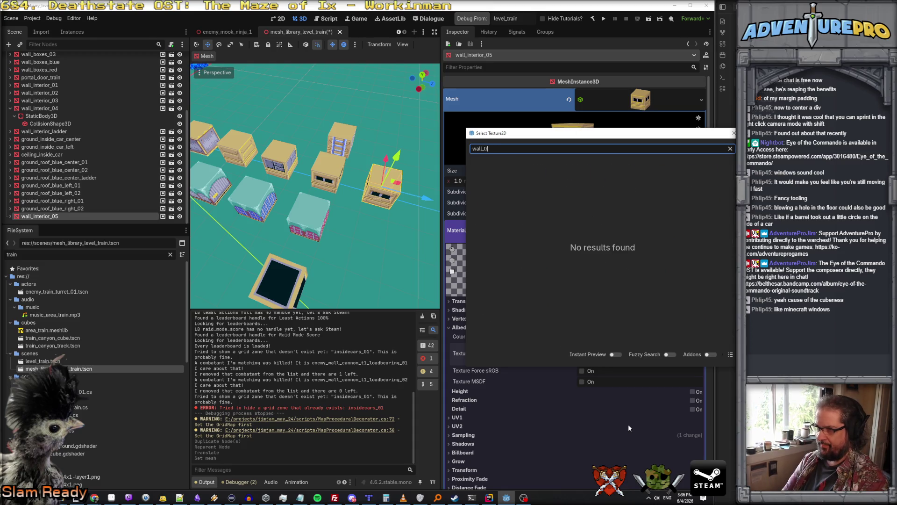
pyautogui.press('BackSpace')
pyautogui.press('BackSpace')
pyautogui.press('BackSpace')
pyautogui.write('train_i')
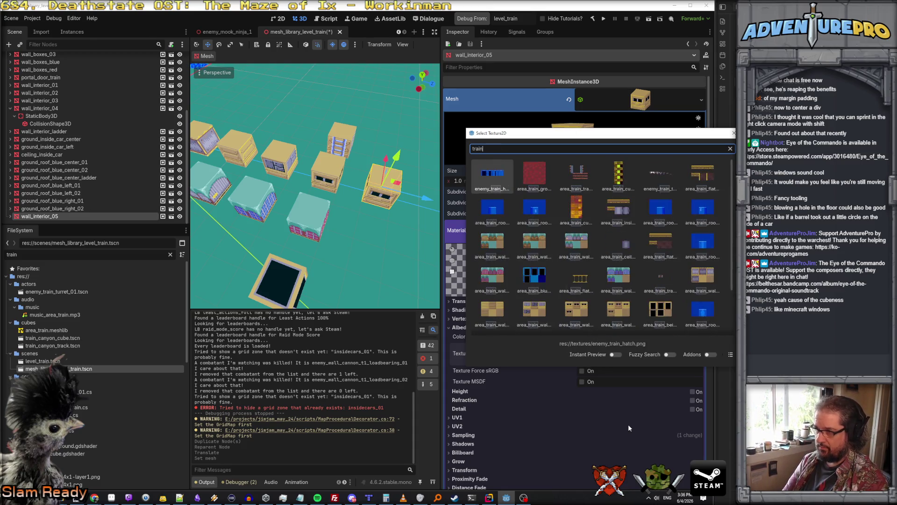
pyautogui.press('BackSpace')
pyautogui.press('BackSpace')
pyautogui.write('_')
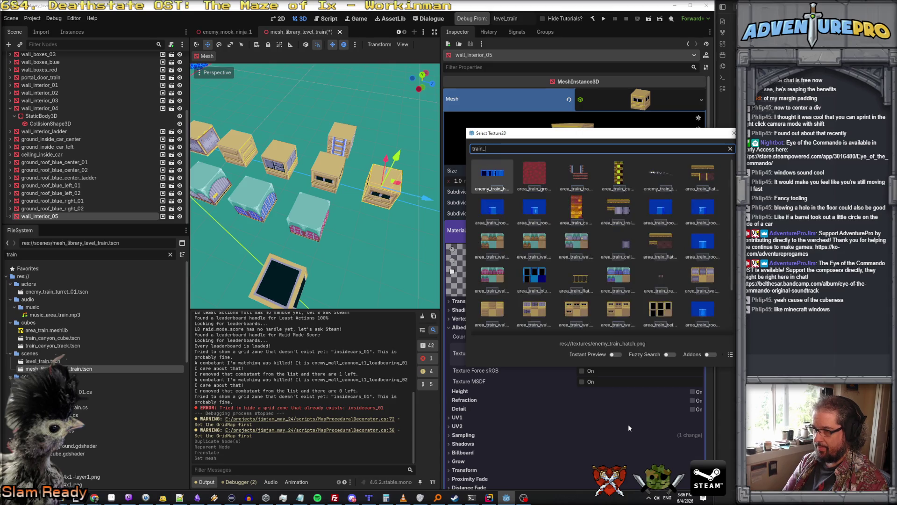
pyautogui.write('wa')
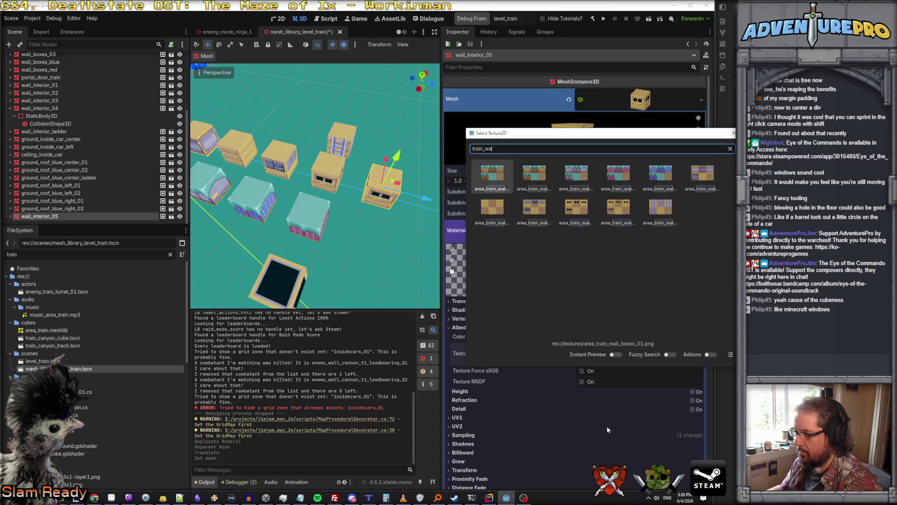
pyautogui.doubleClick(619, 212)
pyautogui.moveTo(318, 187)
pyautogui.mouseDown()
pyautogui.moveTo(299, 168)
pyautogui.moveTo(308, 184)
pyautogui.moveTo(262, 180)
pyautogui.moveTo(366, 208)
pyautogui.mouseUp()
pyautogui.press('f')
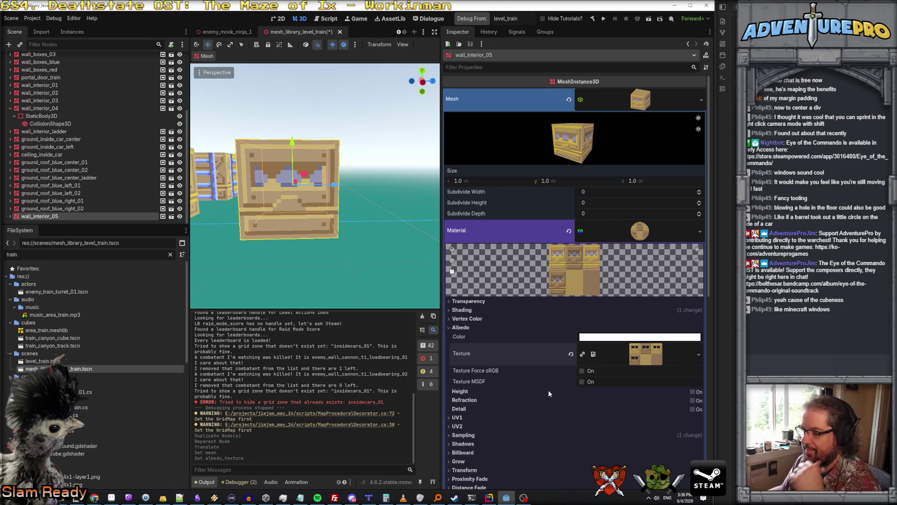
pyautogui.scroll(-3, 512, 385)
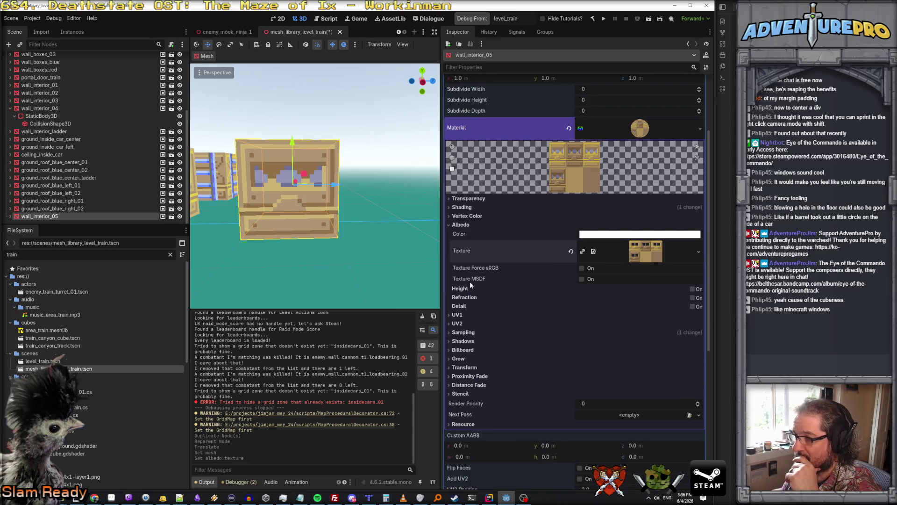
# Step: Set material Transparency to Depth Pre-Pass, keeping Mix blend and Default depth test, then save
pyautogui.click(469, 199)
pyautogui.click(585, 209)
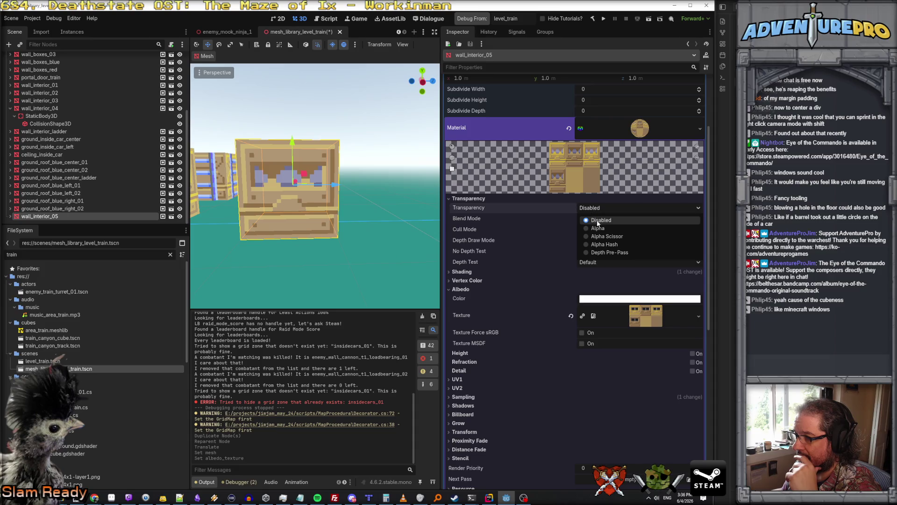
pyautogui.click(596, 227)
pyautogui.click(591, 208)
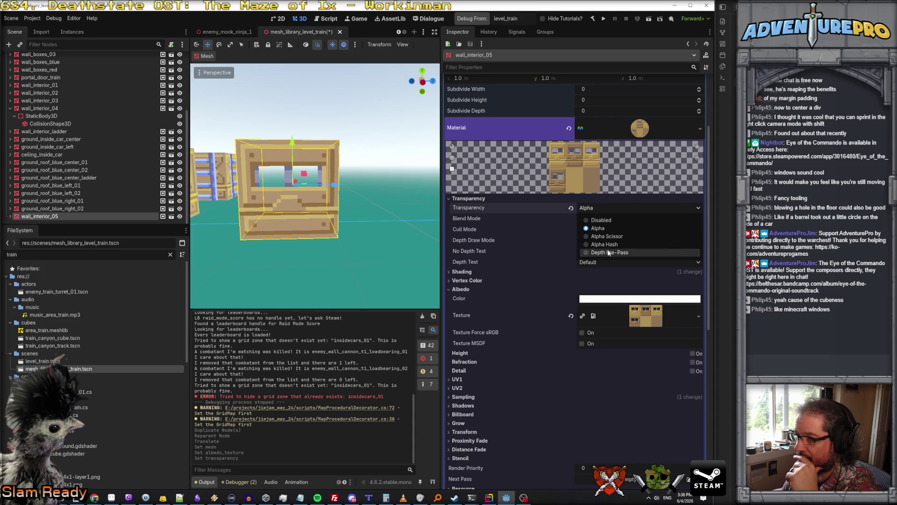
pyautogui.click(608, 253)
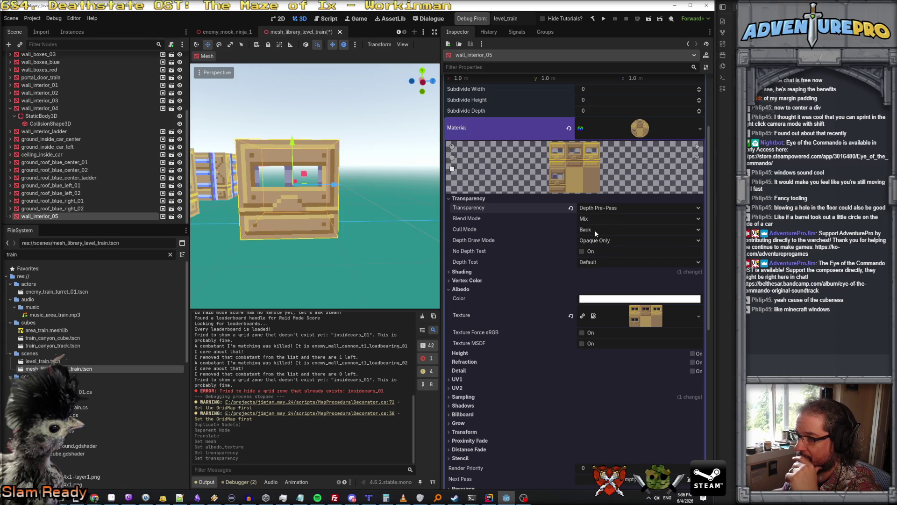
pyautogui.click(590, 218)
pyautogui.click(590, 218)
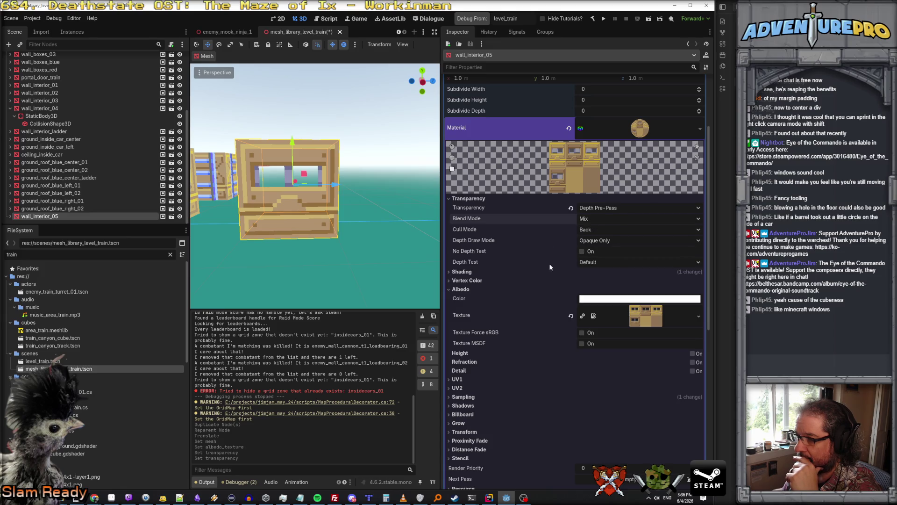
pyautogui.click(589, 262)
pyautogui.click(589, 272)
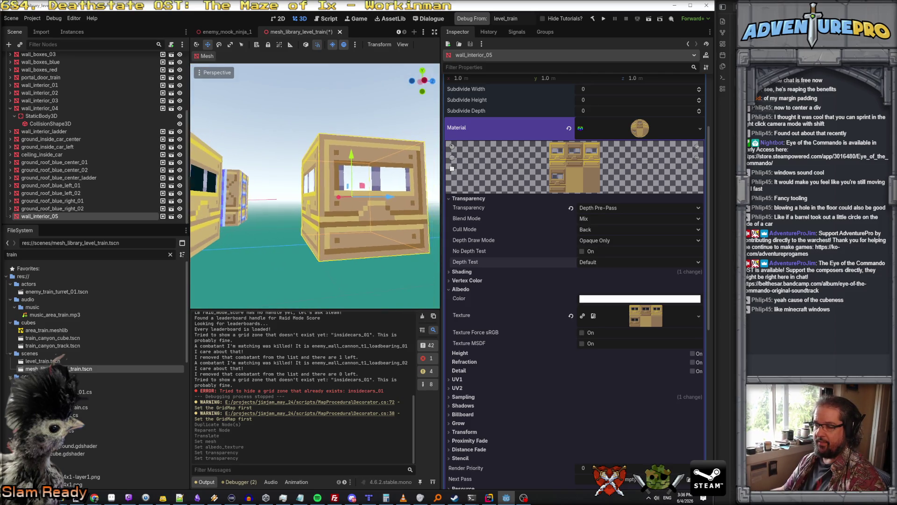
pyautogui.hotkey('ctrl', 's')
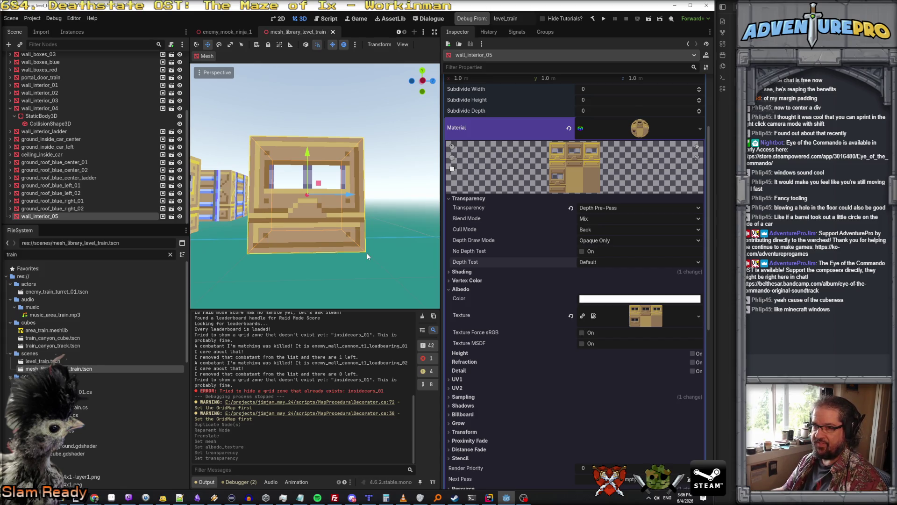
# Step: Export the scene as a MeshLibrary, overwriting area_train.meshlib
pyautogui.click(11, 18)
pyautogui.moveTo(43, 127)
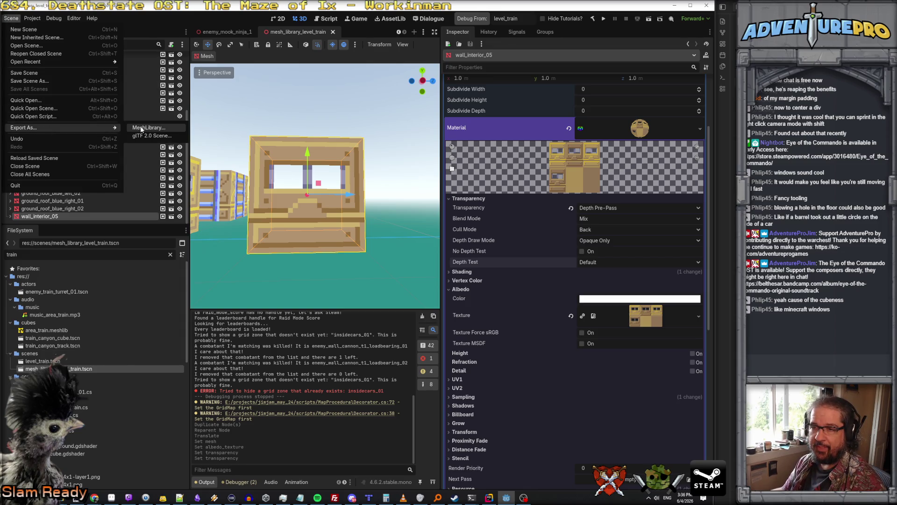
pyautogui.click(141, 125)
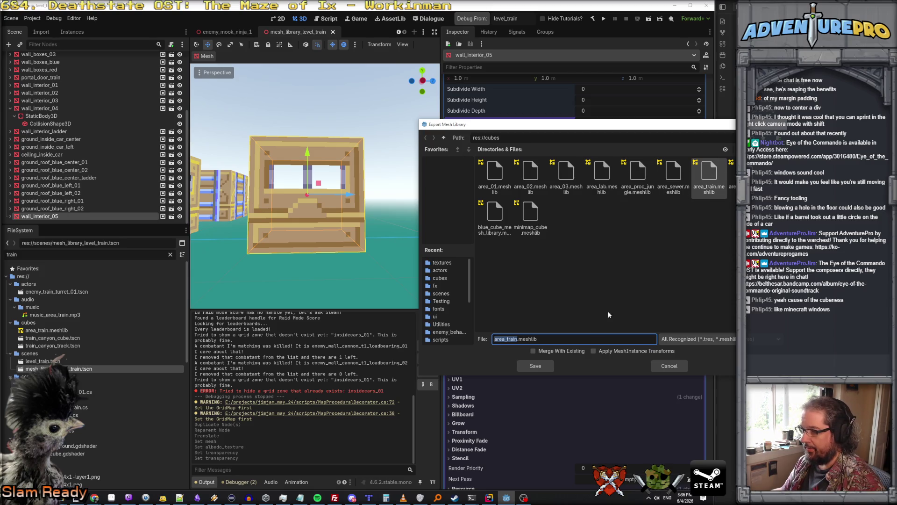
pyautogui.click(550, 353)
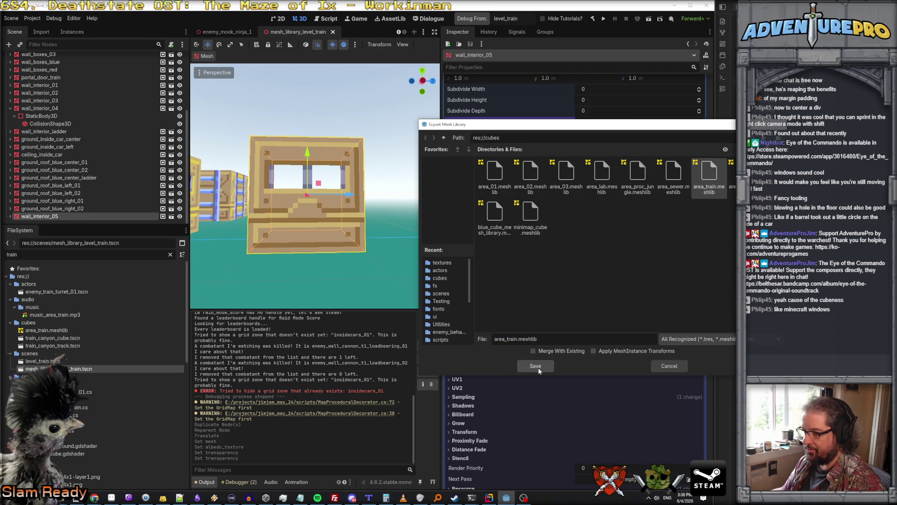
pyautogui.click(537, 367)
pyautogui.click(577, 262)
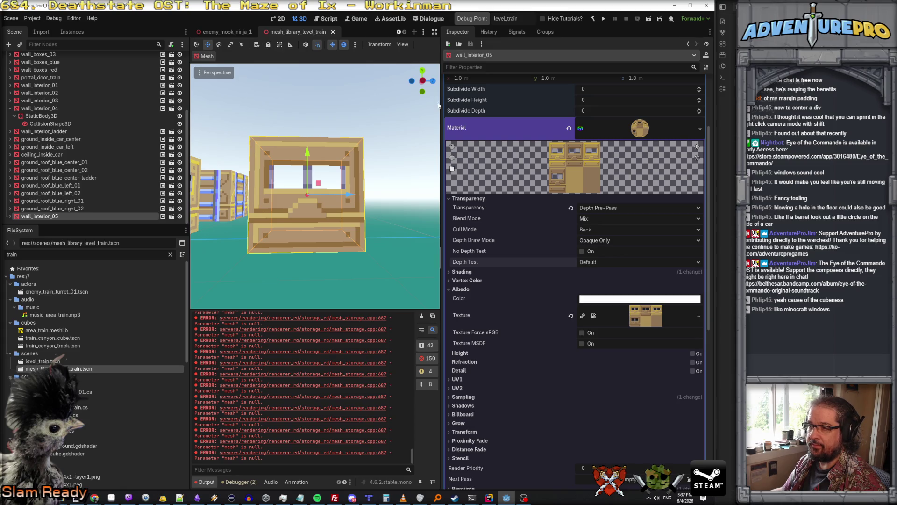
# Step: Widen the 3D viewport and switch to the level_train scene
pyautogui.moveTo(441, 102); pyautogui.dragTo(563, 102)
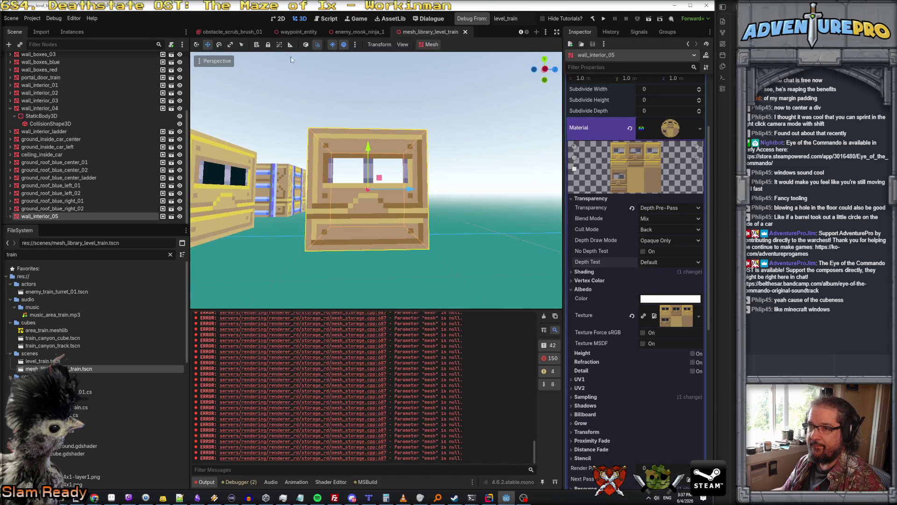
pyautogui.scroll(3, 252, 31)
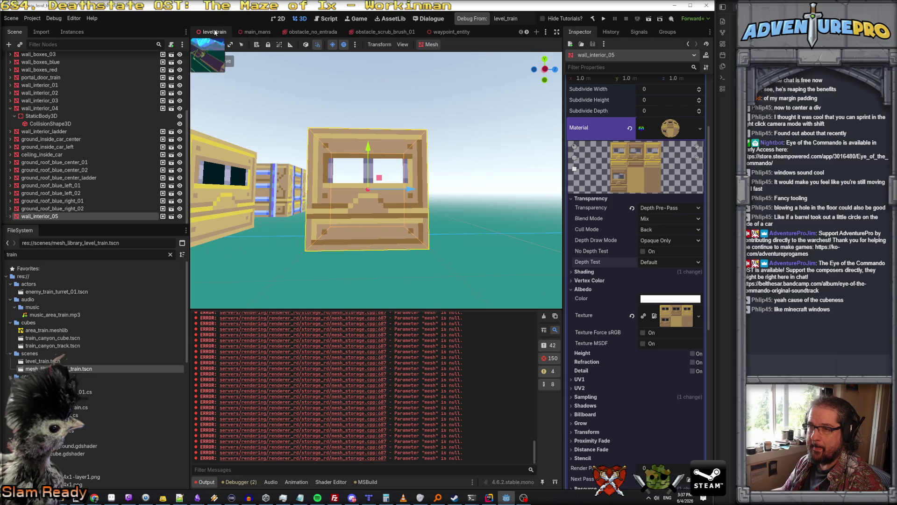
pyautogui.click(215, 31)
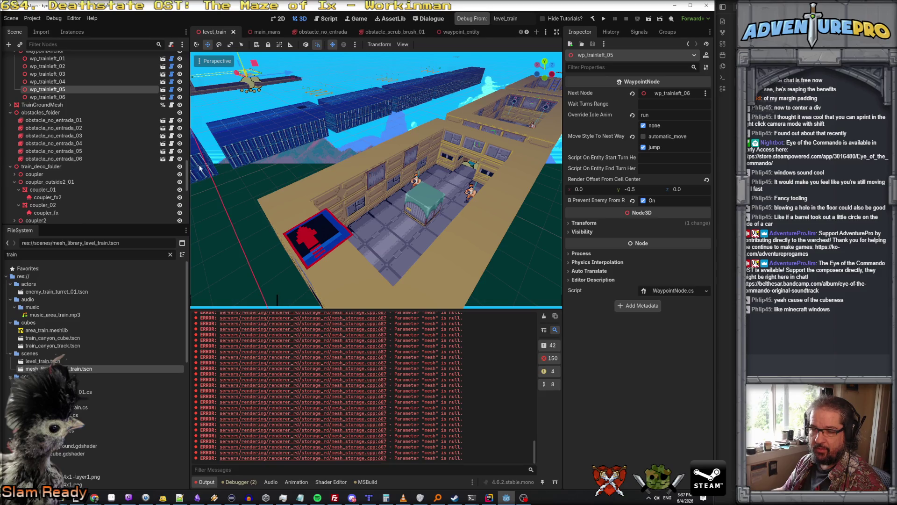
pyautogui.scroll(15, 180, 147)
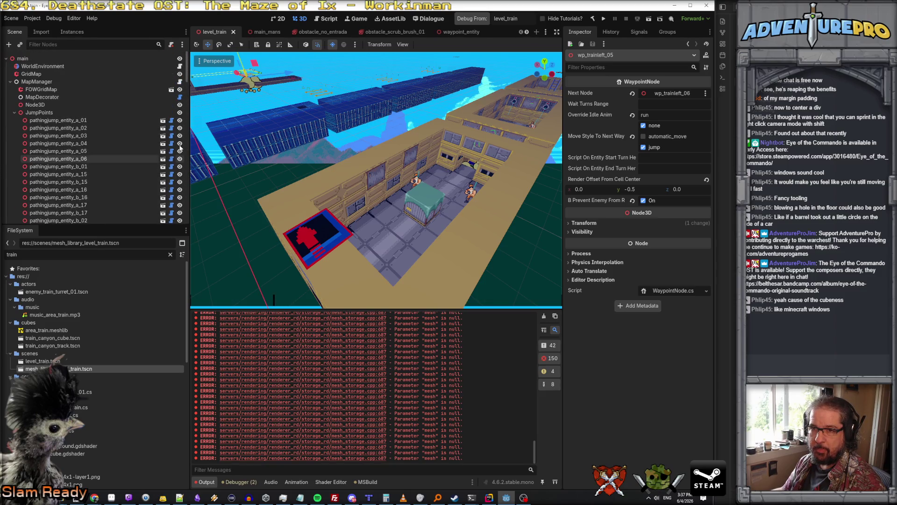
# Step: Select the GridMap, pick wall_interior_05 on floor 0, and paint two panels into the train wall
pyautogui.click(52, 74)
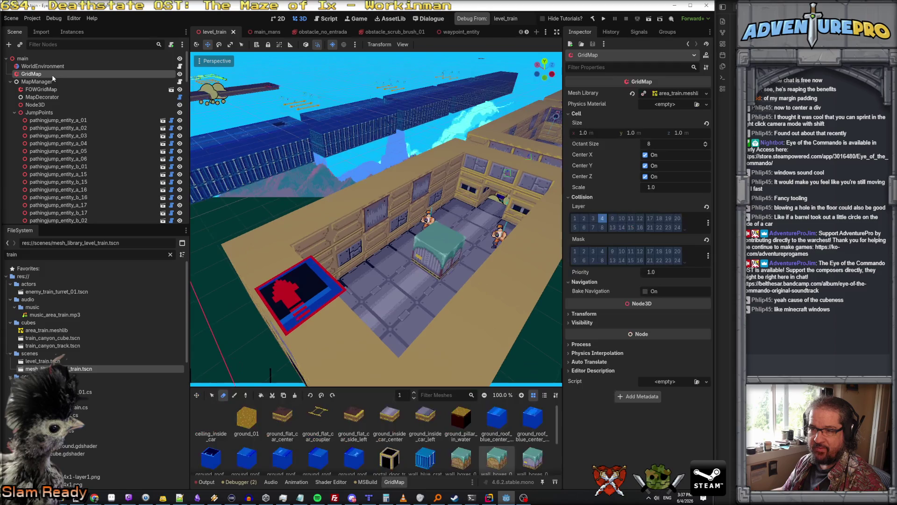
pyautogui.scroll(-3, 463, 458)
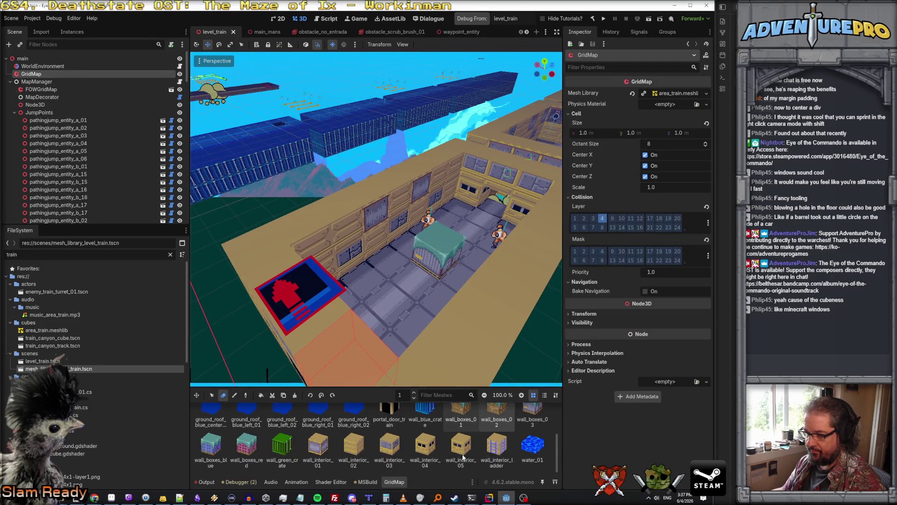
pyautogui.click(457, 446)
pyautogui.press('1')
pyautogui.click(359, 219)
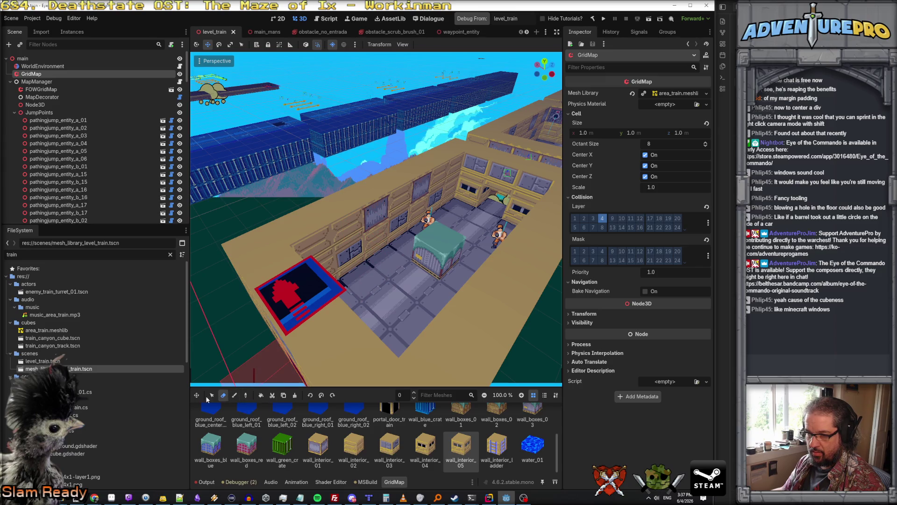
pyautogui.click(235, 395)
pyautogui.click(375, 253)
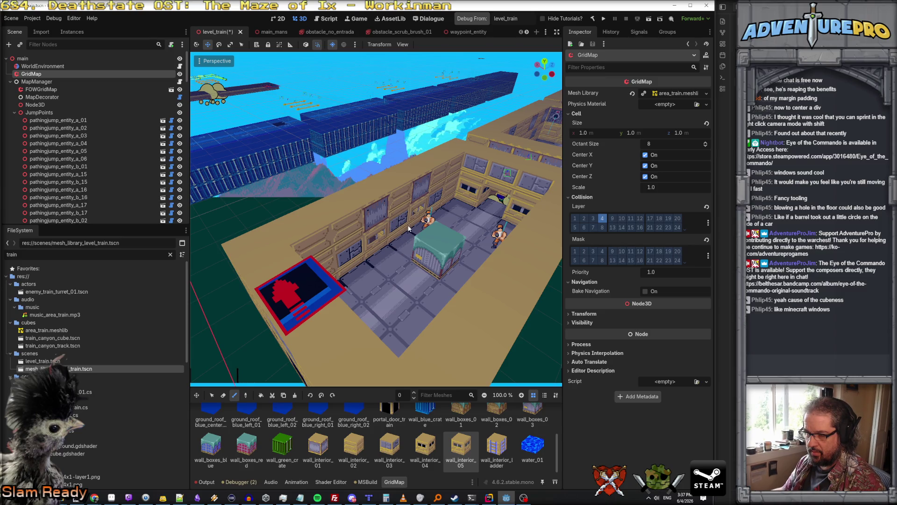
pyautogui.press('a')
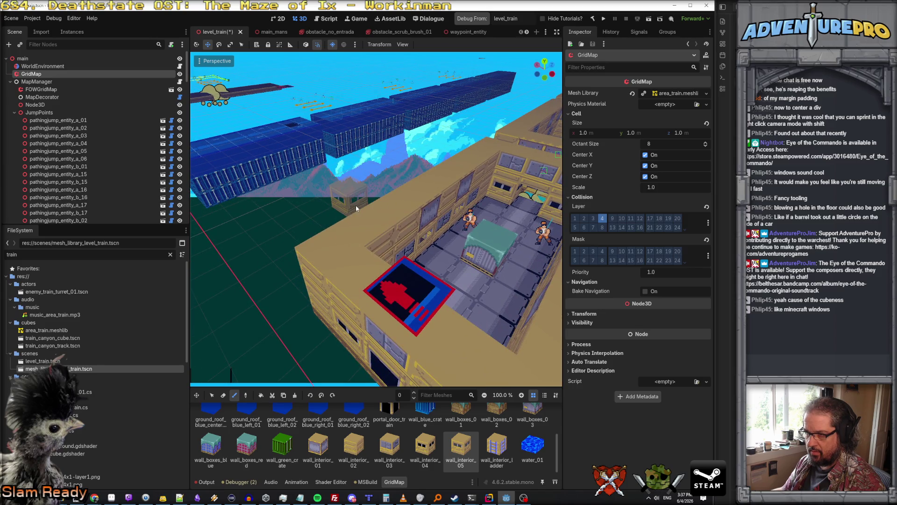
pyautogui.moveTo(355, 206)
pyautogui.mouseDown()
pyautogui.moveTo(421, 201)
pyautogui.moveTo(355, 206)
pyautogui.mouseUp()
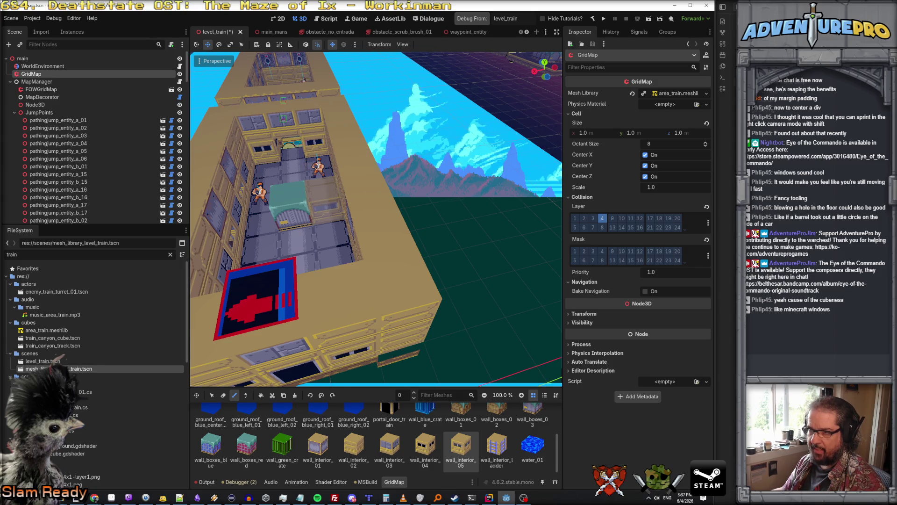
# Step: Fly into the train car's corner room and place a metal panel in the back wall
pyautogui.press('w')
pyautogui.press('w')
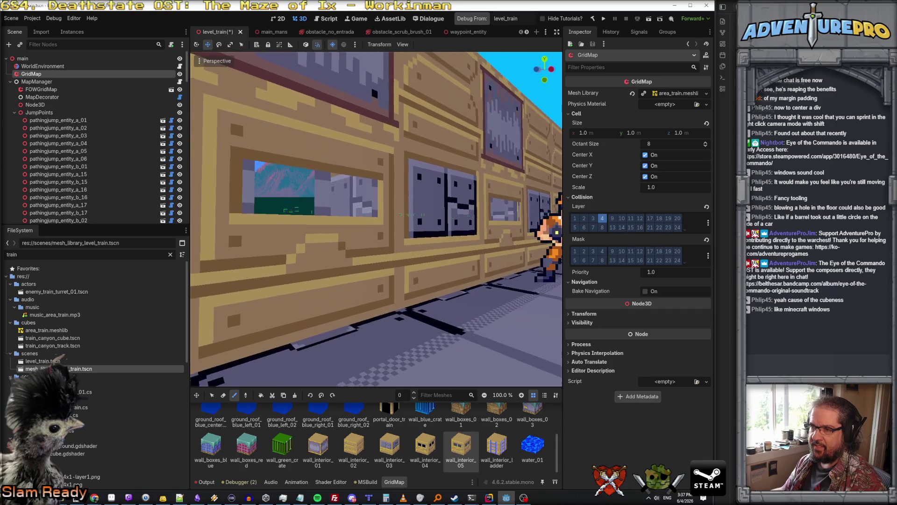
pyautogui.press('w')
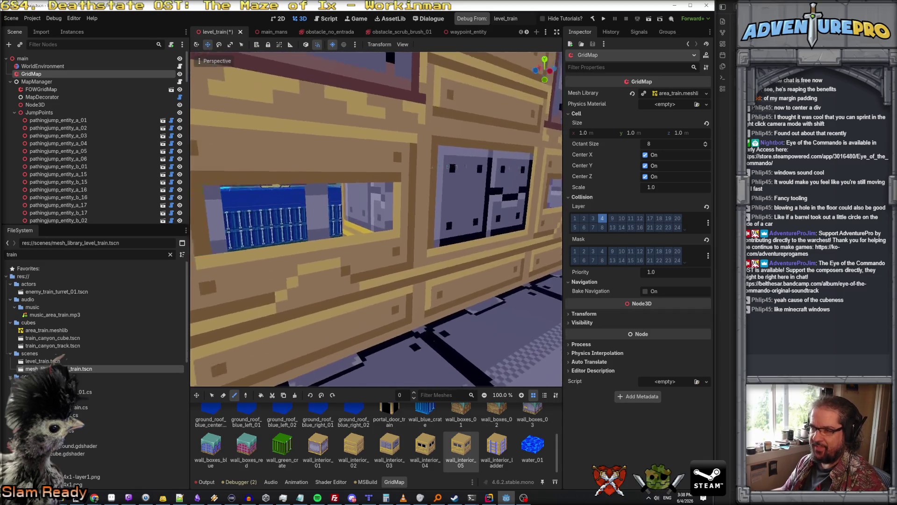
pyautogui.press('a')
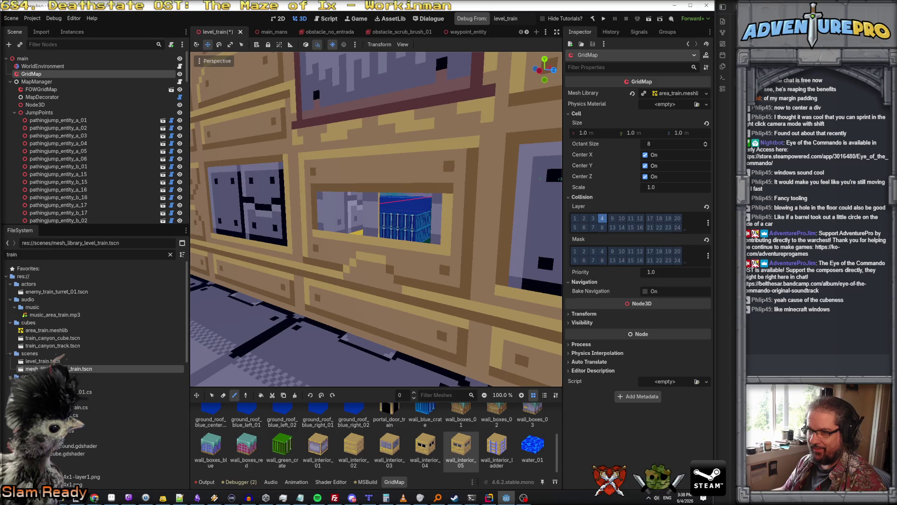
pyautogui.press('d')
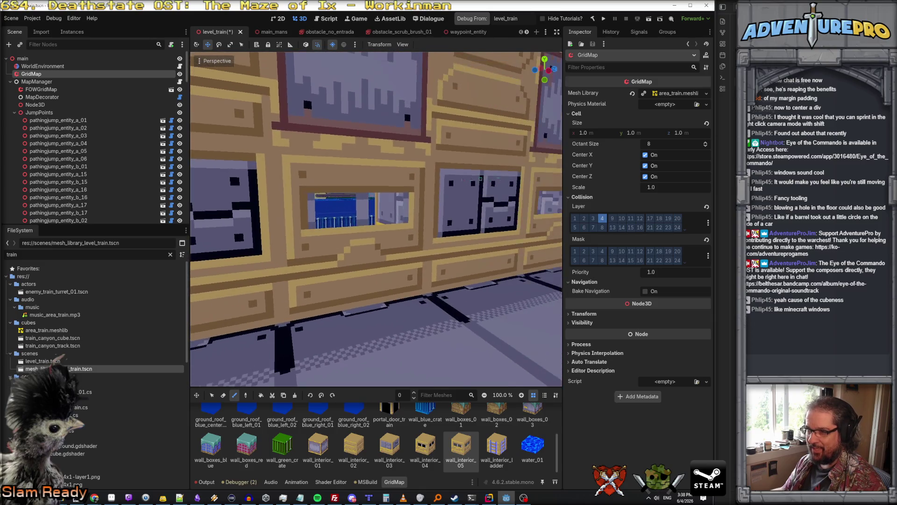
pyautogui.press('w')
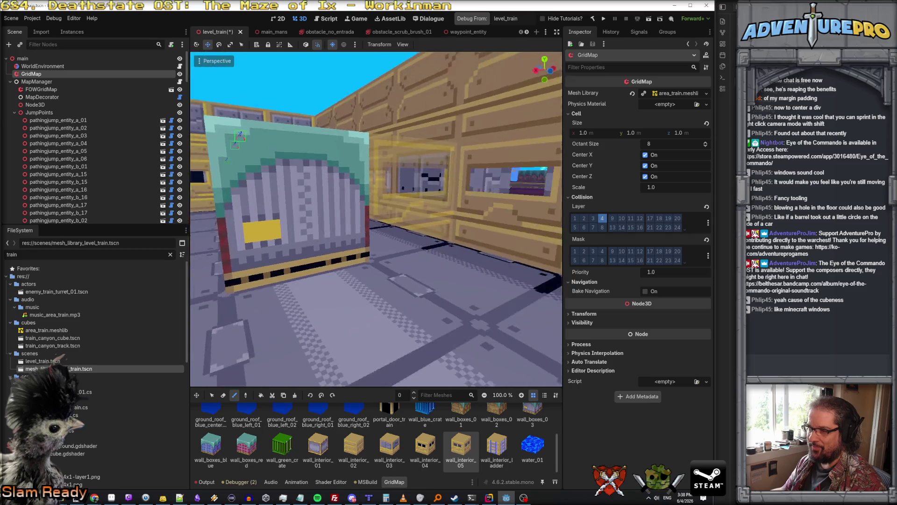
pyautogui.press('s')
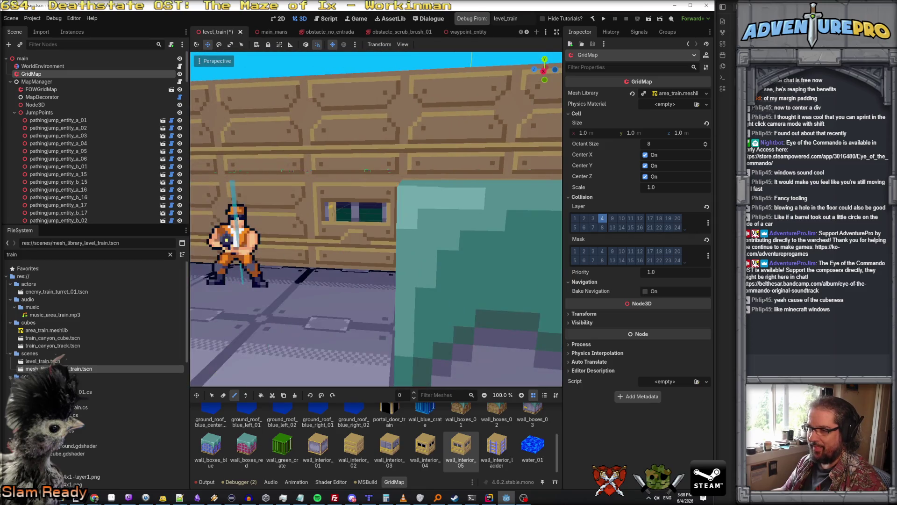
pyautogui.press('w')
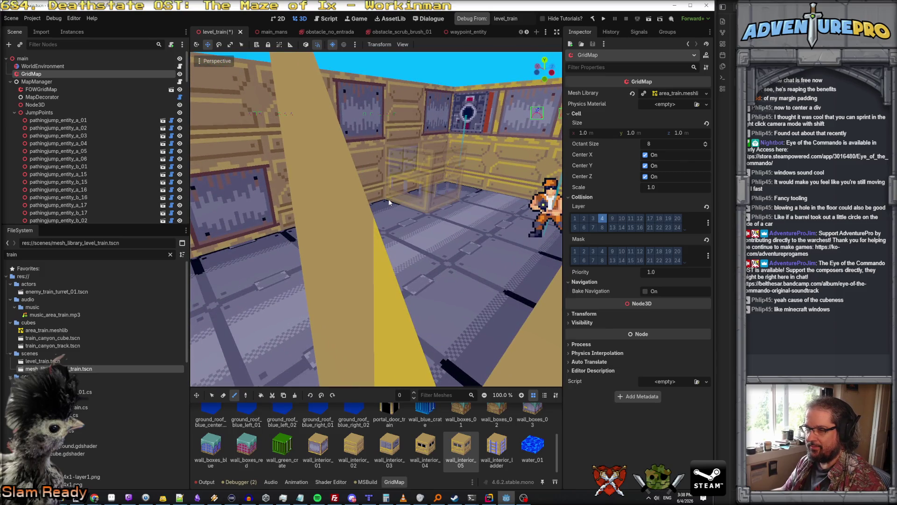
pyautogui.click(369, 202)
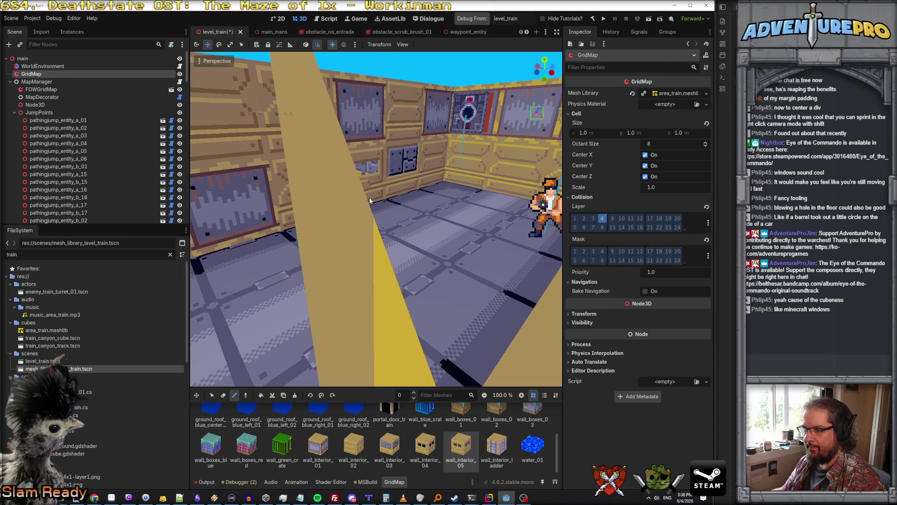
# Step: Add a wall_interior_05 window panel to the room's wall and save level_train
pyautogui.press('w')
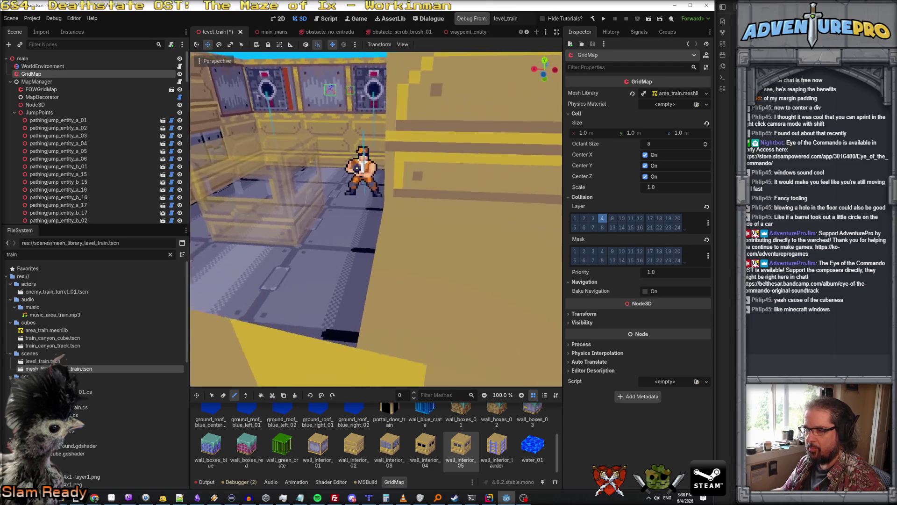
pyautogui.scroll(3, 376, 220)
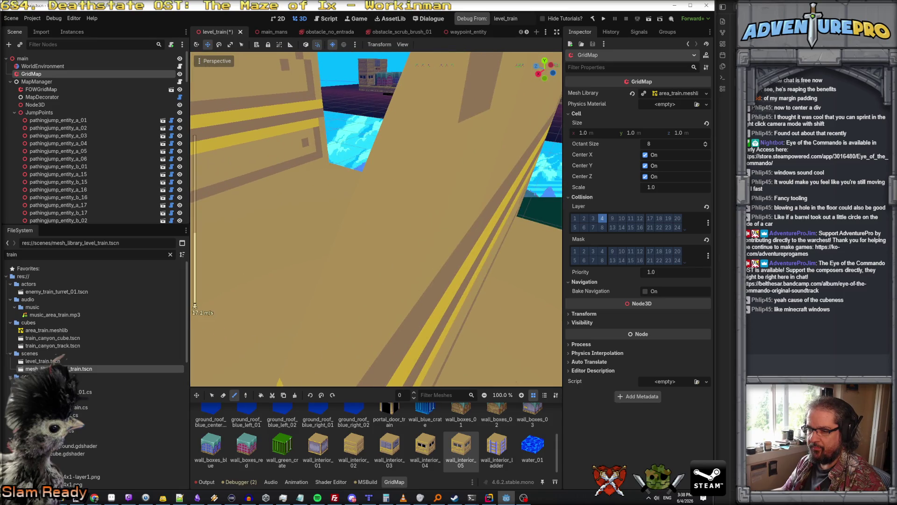
pyautogui.press('s')
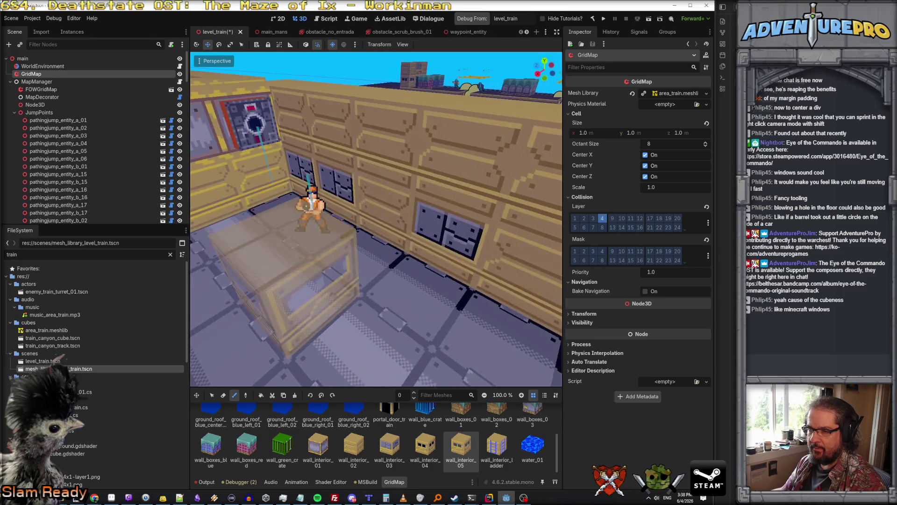
pyautogui.click(391, 227)
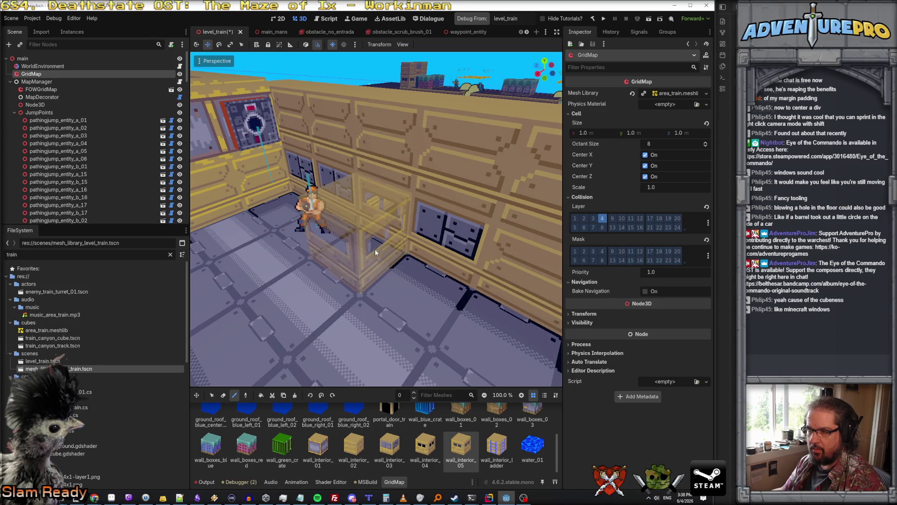
pyautogui.hotkey('ctrl', 's')
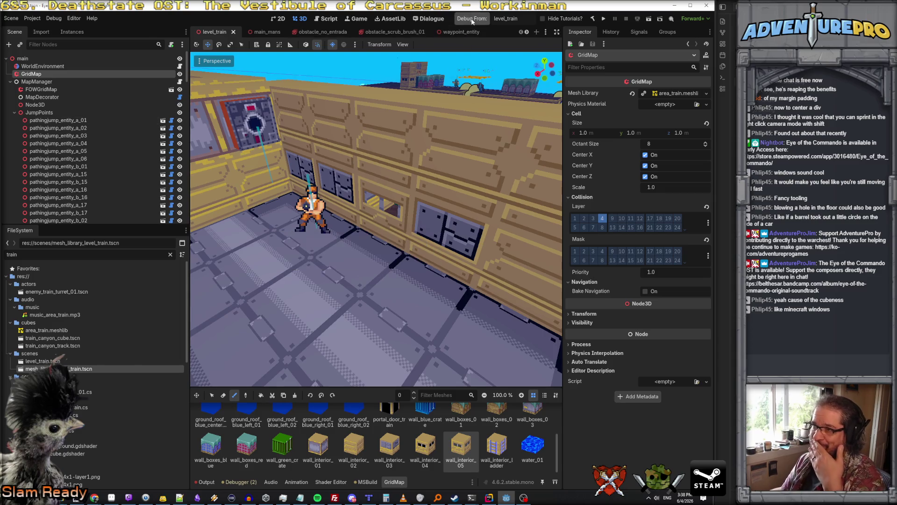
# Step: Launch the debug build and run the weapons-and-ammo cheat from the console, dismissing the RL-440 popup
pyautogui.click(471, 20)
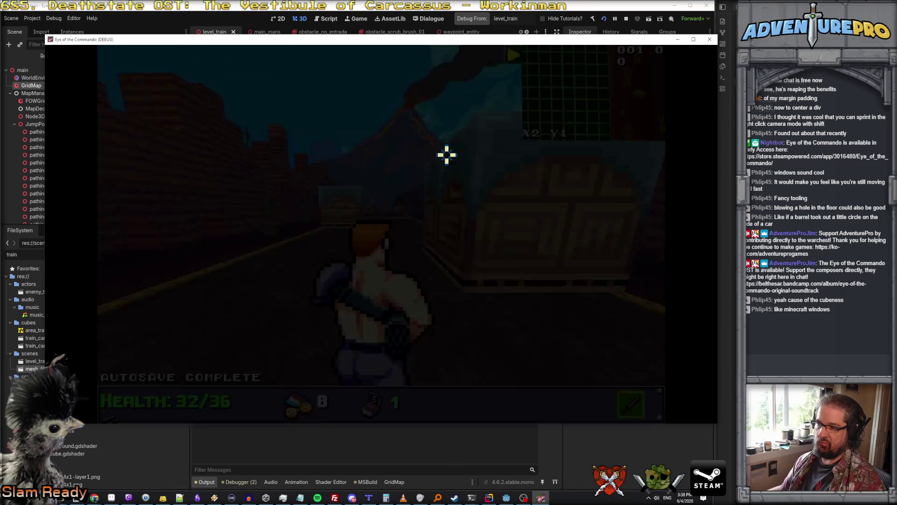
pyautogui.press('`')
pyautogui.write('WARGOPD')
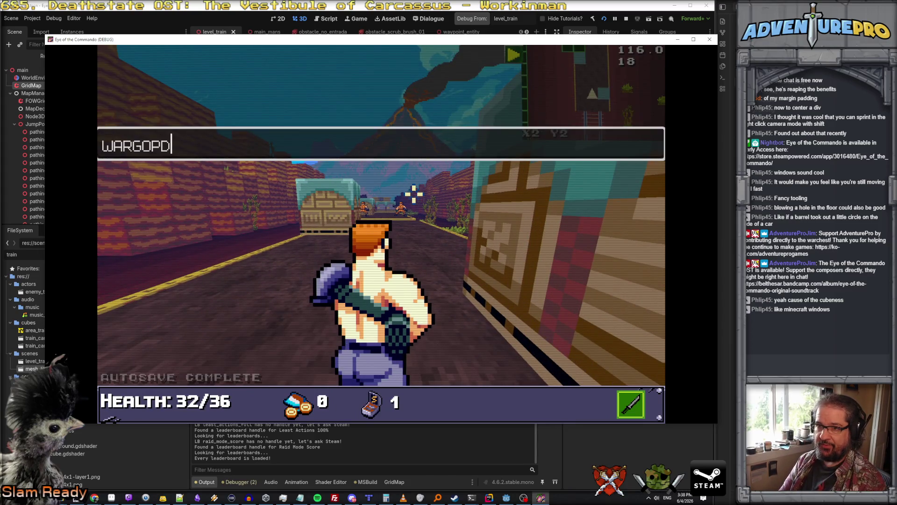
pyautogui.press('Return')
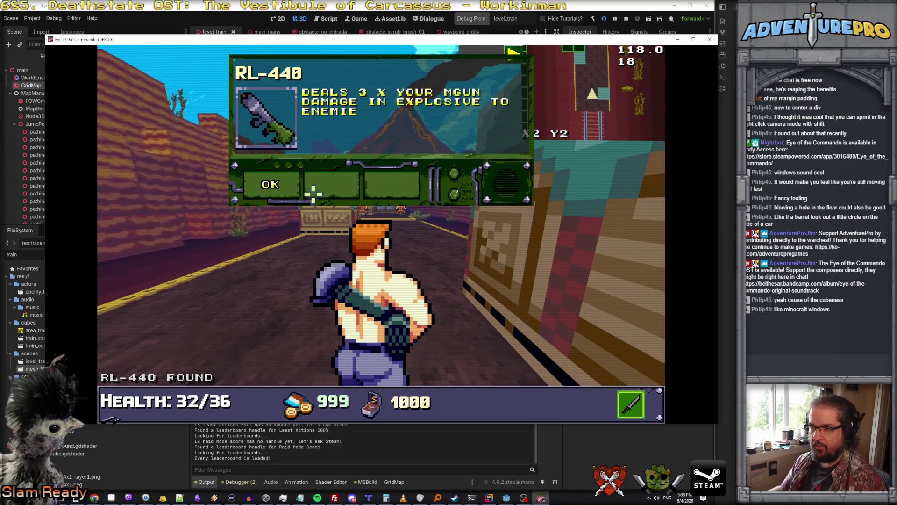
pyautogui.click(273, 189)
# Step: Advance past the crates, shoot the enemy ahead, and turn toward the train car
pyautogui.press('w')
pyautogui.press('w')
pyautogui.press('w')
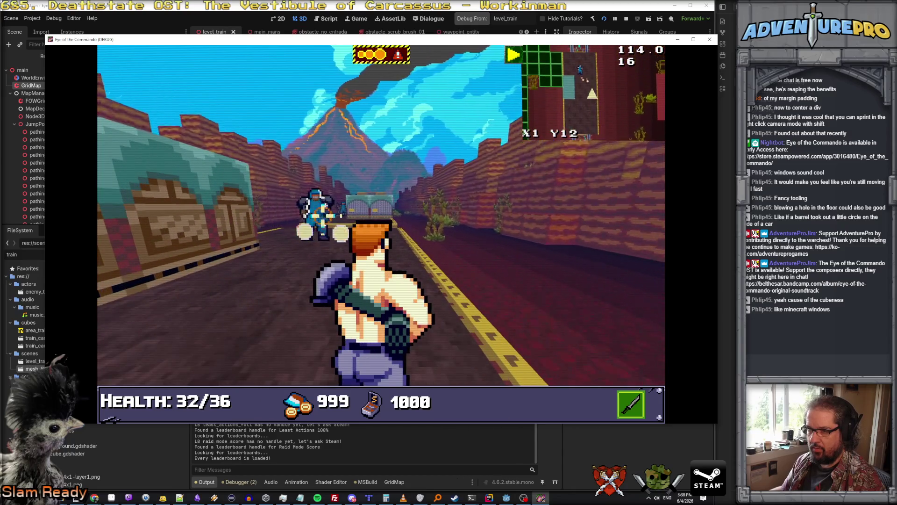
pyautogui.click(318, 211)
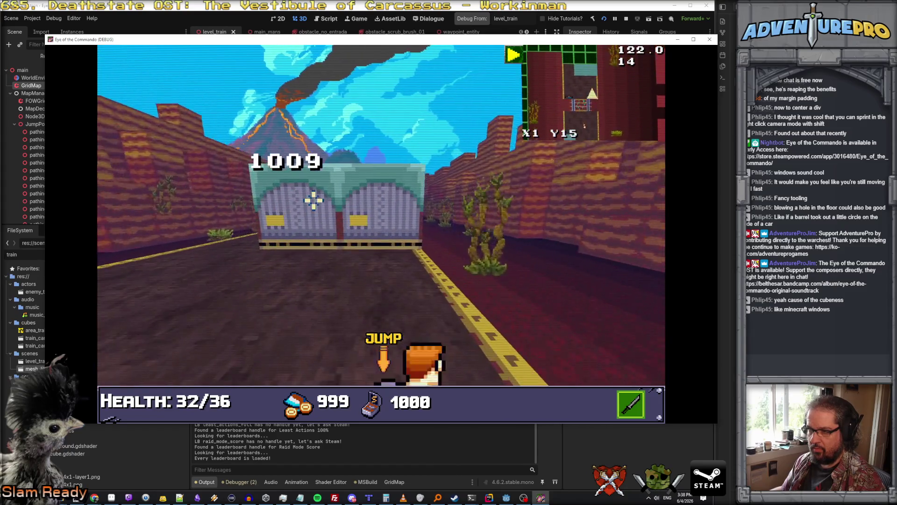
pyautogui.press('w')
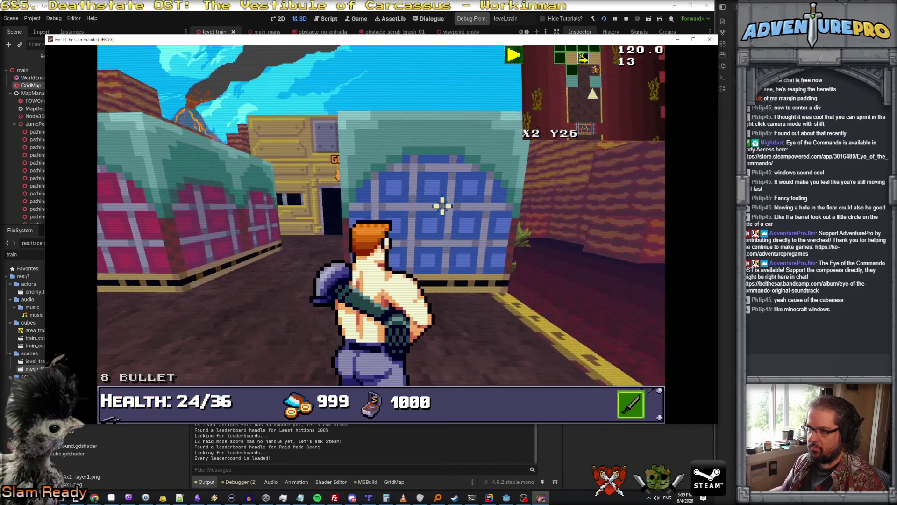
# Step: Walk through the GO door and along the train-car corridor
pyautogui.press('w')
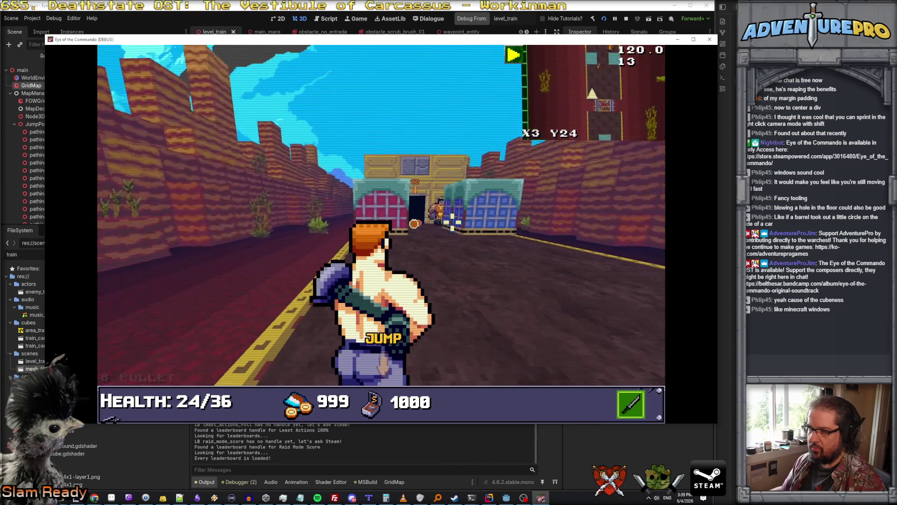
pyautogui.press('w')
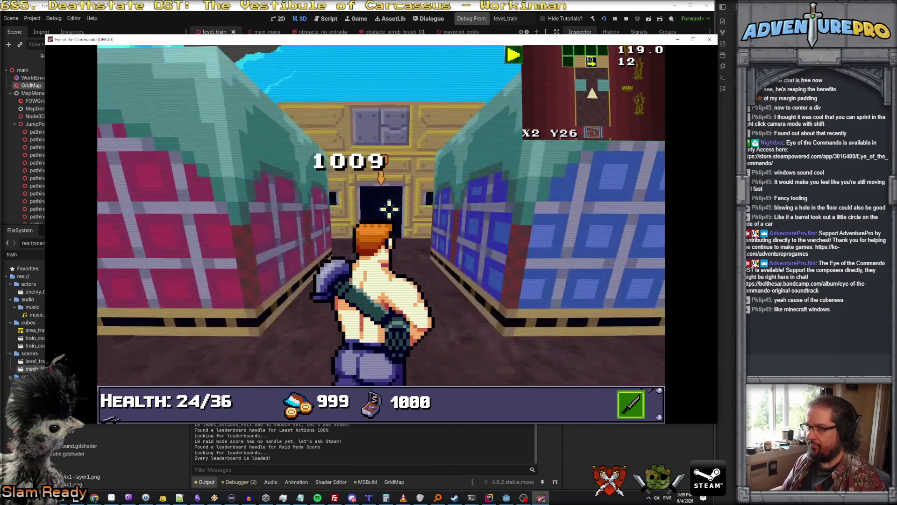
pyautogui.press('w')
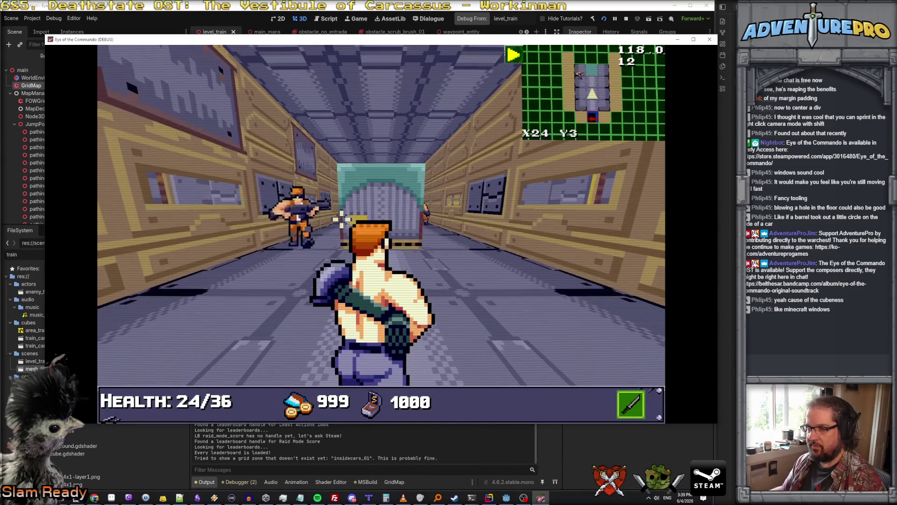
pyautogui.press('w')
pyautogui.press('a')
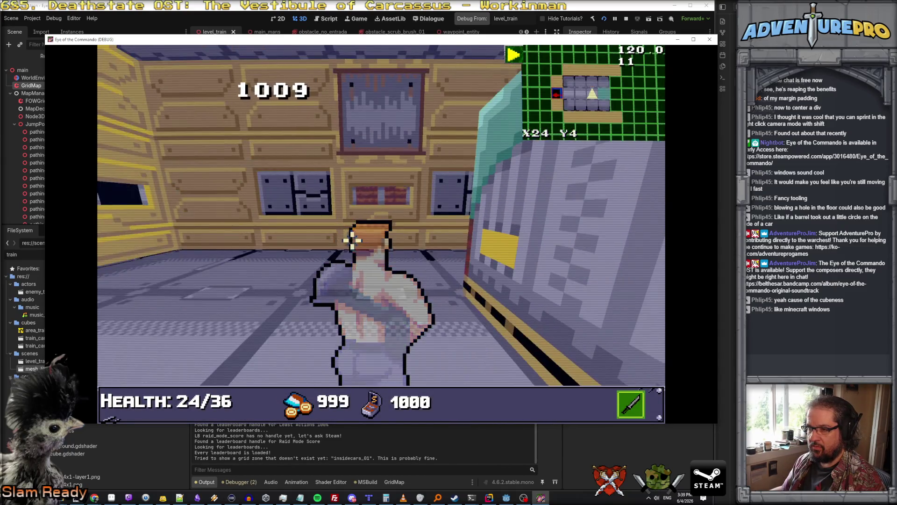
pyautogui.press('w')
pyautogui.press('a')
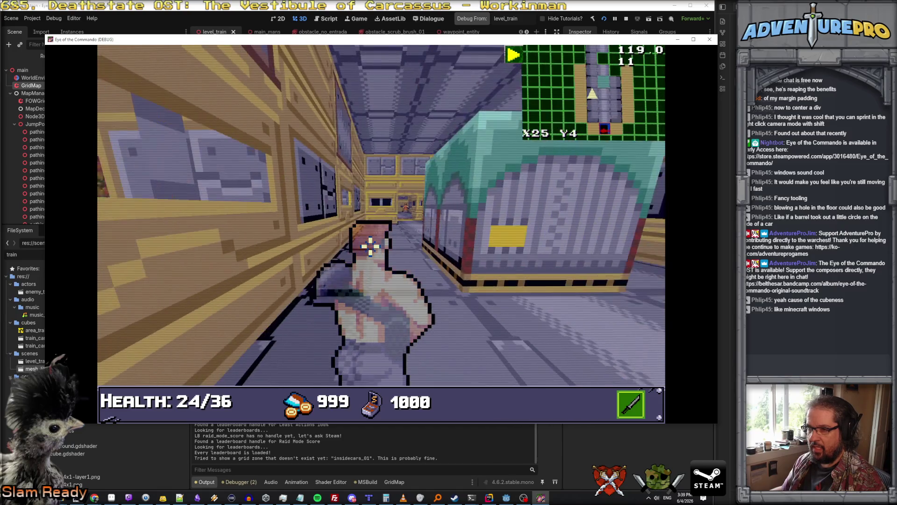
pyautogui.press('w')
pyautogui.press('w')
pyautogui.press('d')
# Step: Turn toward the car's end door, back away, and shoot the corridor enemy
pyautogui.press('w')
pyautogui.press('d')
pyautogui.press('a')
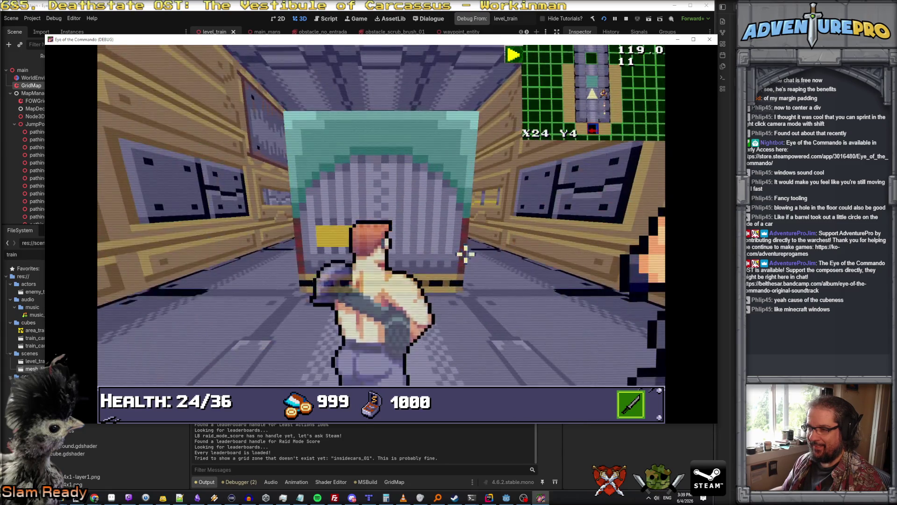
pyautogui.press('s')
pyautogui.press('s')
pyautogui.click(460, 215)
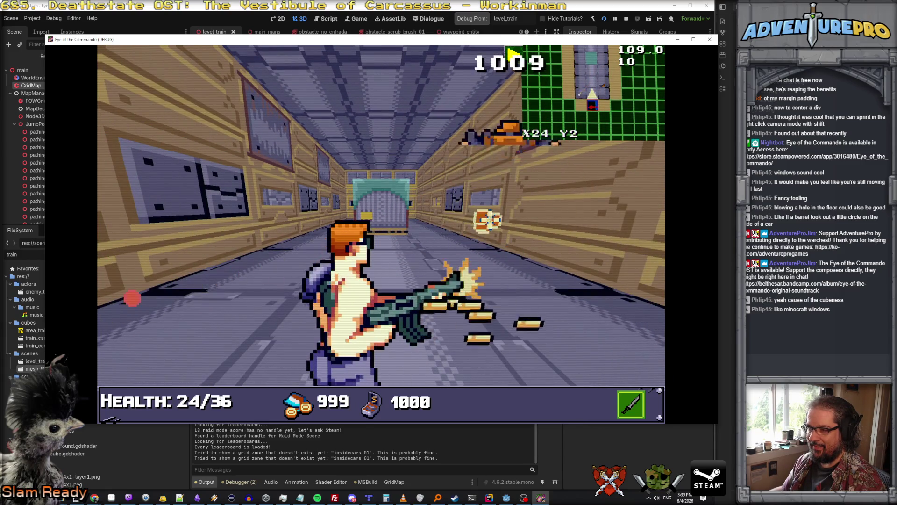
# Step: Work down the train car, turning between the side wall and the corridor
pyautogui.press('w')
pyautogui.press('w')
pyautogui.press('d')
pyautogui.press('w')
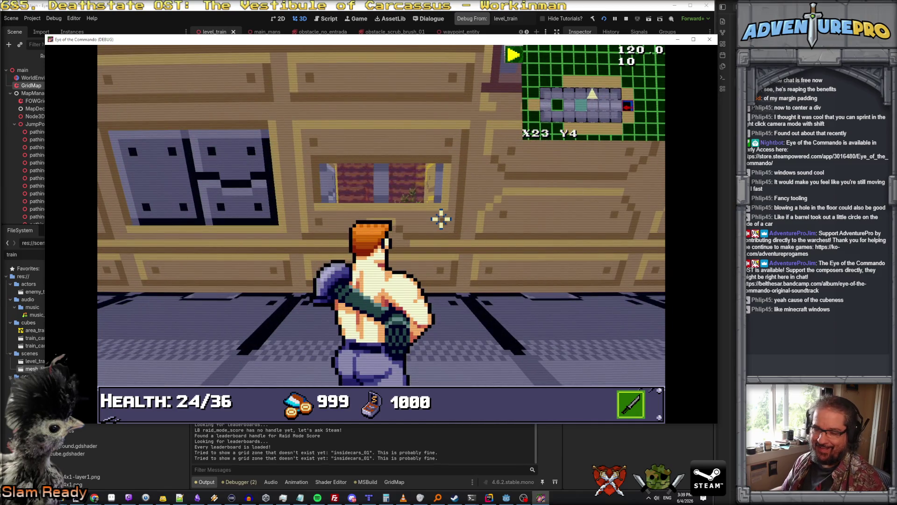
pyautogui.press('a')
pyautogui.press('w')
pyautogui.press('w')
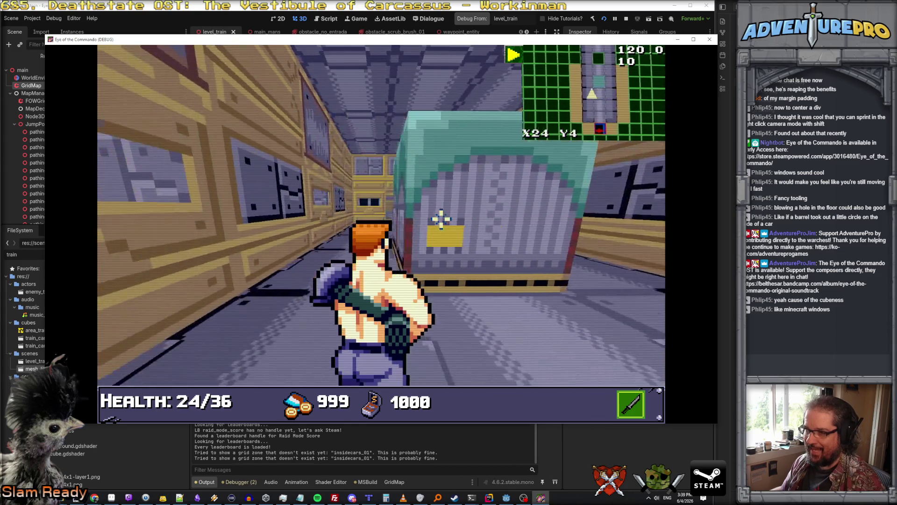
pyautogui.press('w')
pyautogui.press('d')
pyautogui.press('w')
pyautogui.press('d')
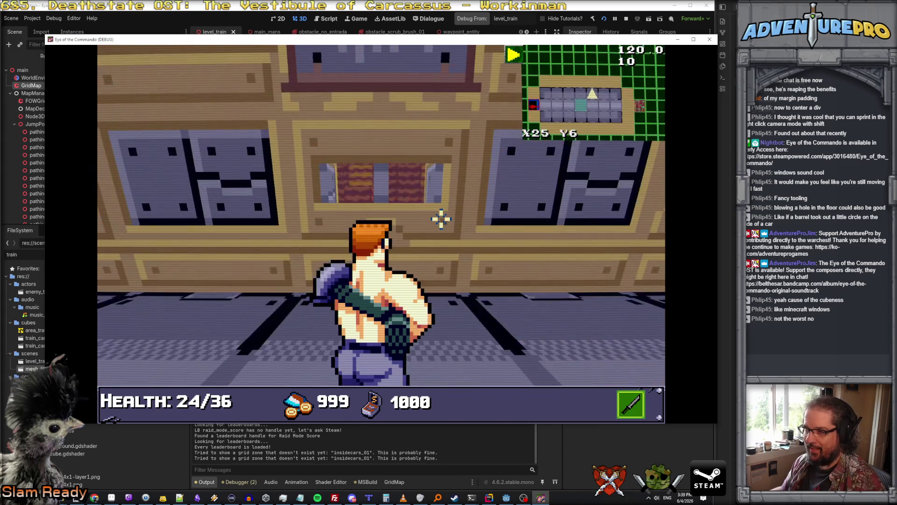
pyautogui.press('a')
# Step: Page through and close the Control tutorial popup, then step forward
pyautogui.press('w')
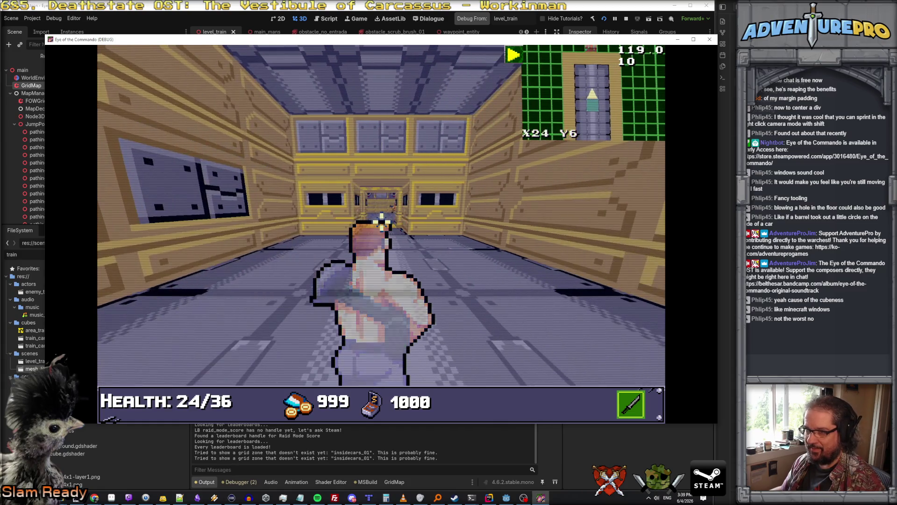
pyautogui.click(292, 191)
pyautogui.click(292, 191)
pyautogui.press('w')
pyautogui.press('w')
pyautogui.press('w')
pyautogui.press('w')
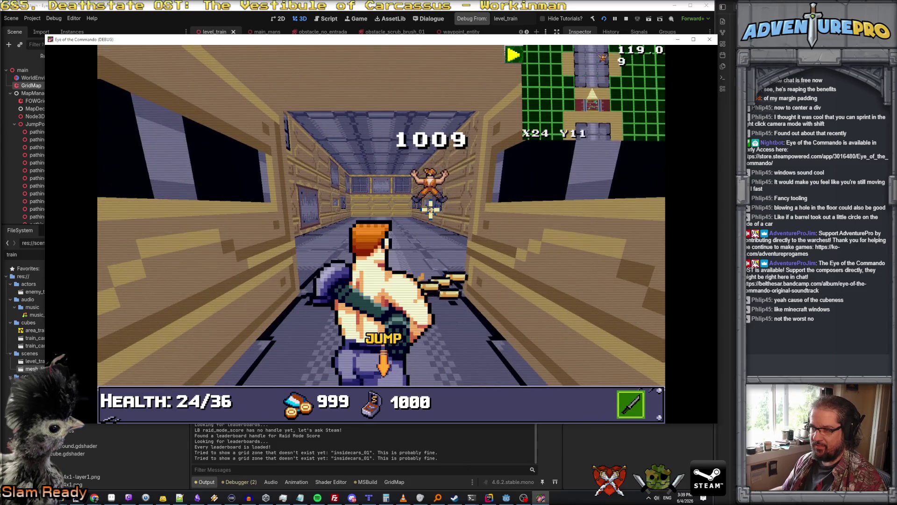
# Step: Reach the end of the car, face the end wall, and destroy the targeted cannon
pyautogui.press('w')
pyautogui.press('w')
pyautogui.press('w')
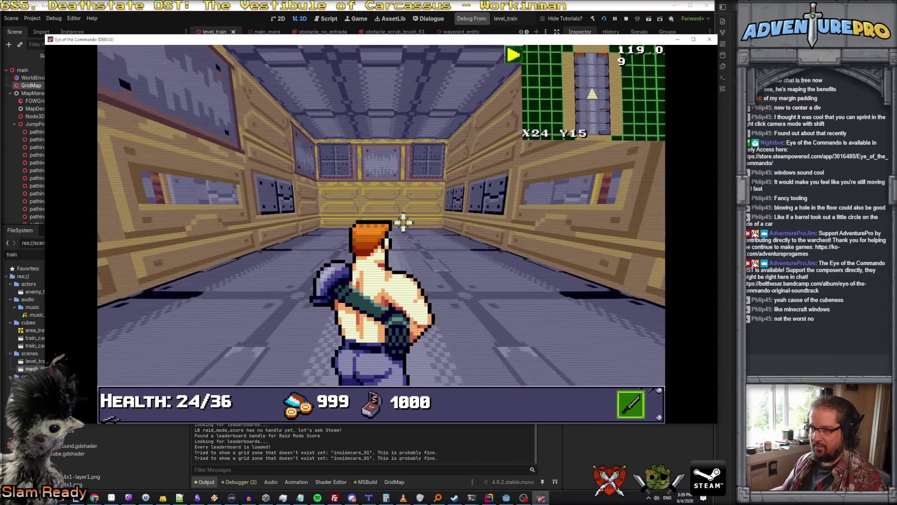
pyautogui.press('d')
pyautogui.press('w')
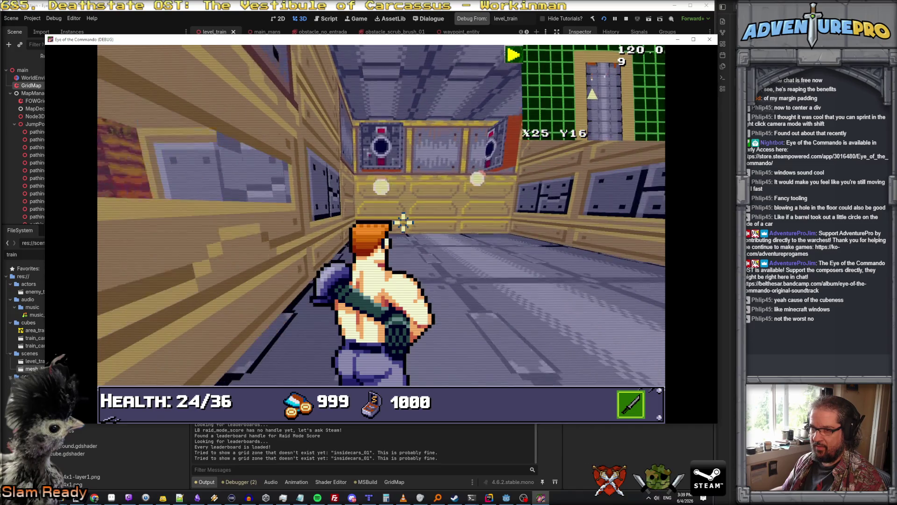
pyautogui.press('a')
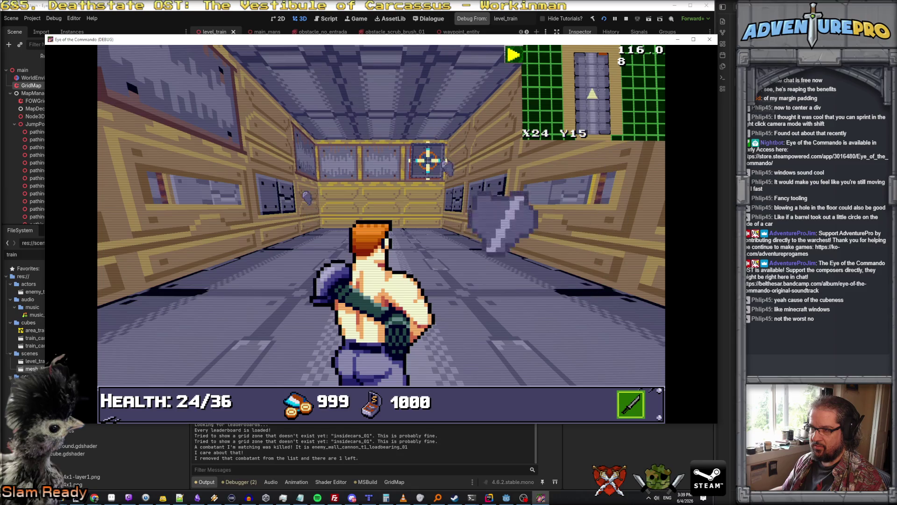
pyautogui.press('space')
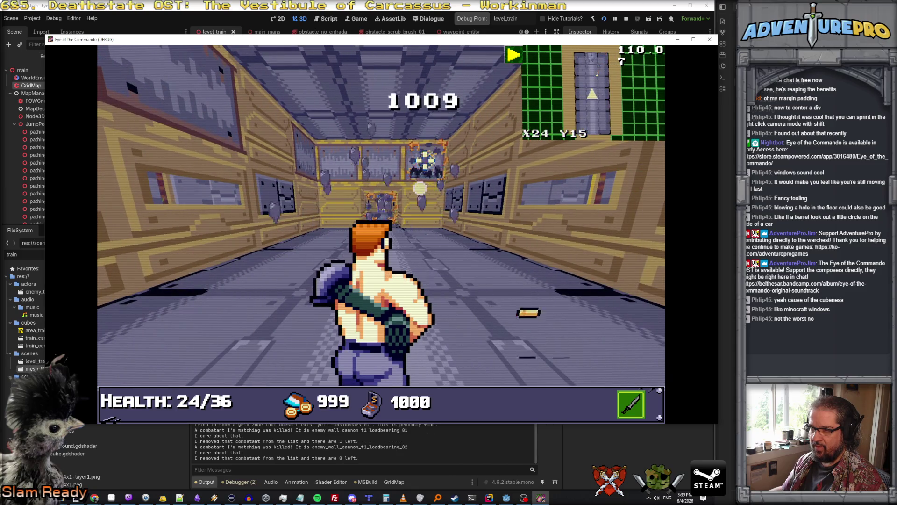
# Step: Advance down the corridor toward the ladder to leave the car
pyautogui.press('w')
pyautogui.press('w')
pyautogui.press('w')
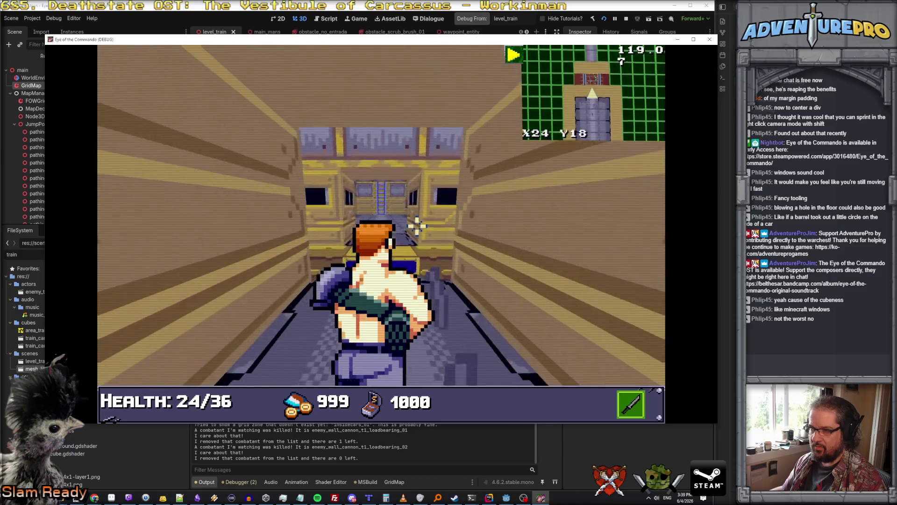
pyautogui.press('w')
pyautogui.press('w')
pyautogui.press('w')
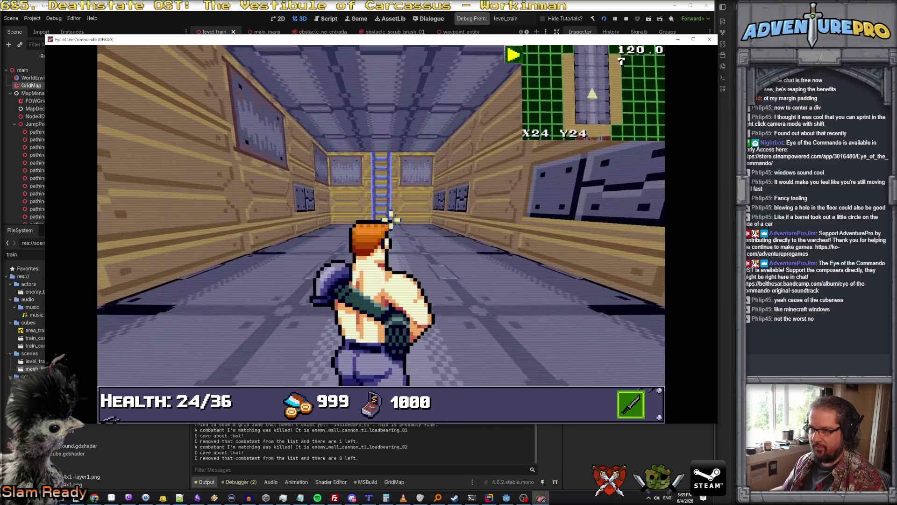
pyautogui.press('w')
pyautogui.press('w')
pyautogui.press('w')
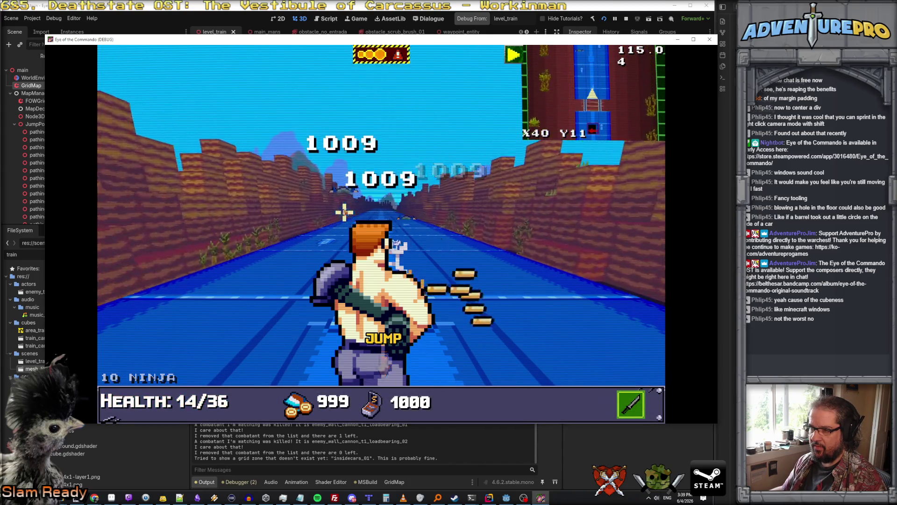
# Step: Run along the canyon track, shooting the robot ahead and jumping forward
pyautogui.press('w')
pyautogui.press('w')
pyautogui.press('w')
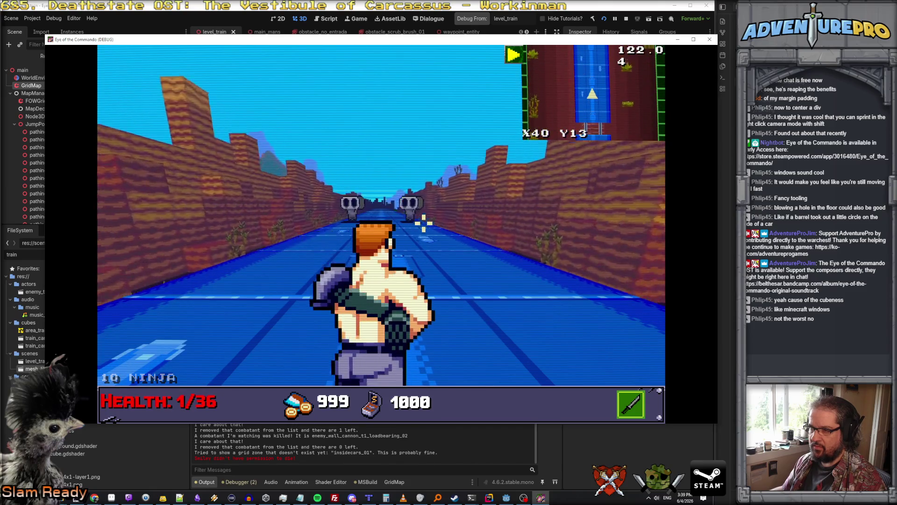
pyautogui.click(415, 202)
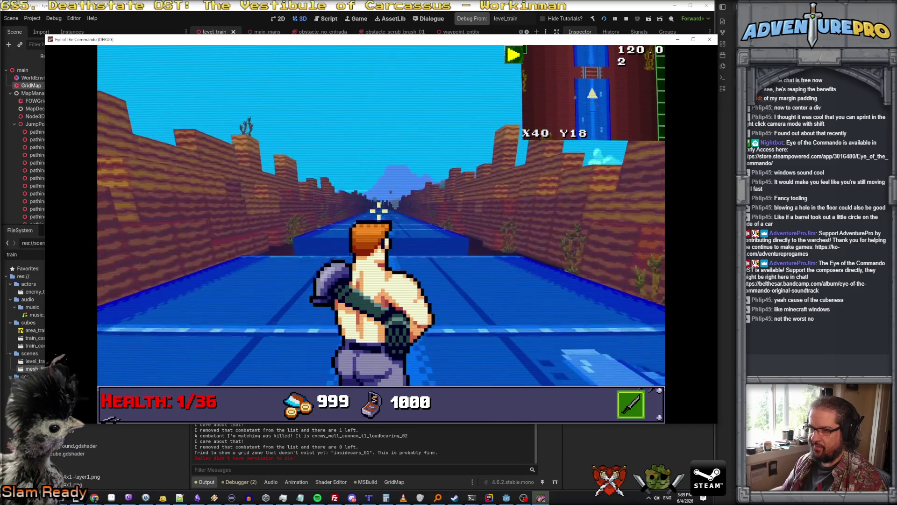
pyautogui.press('space')
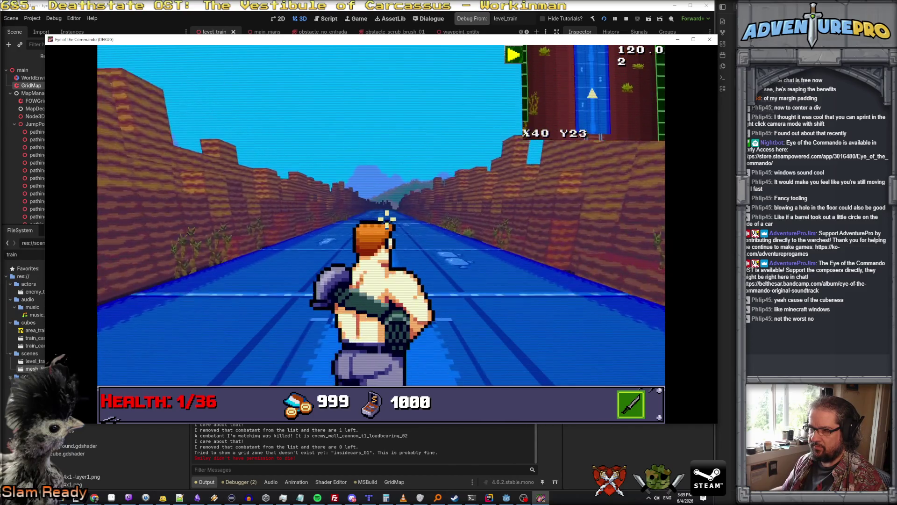
pyautogui.press('space')
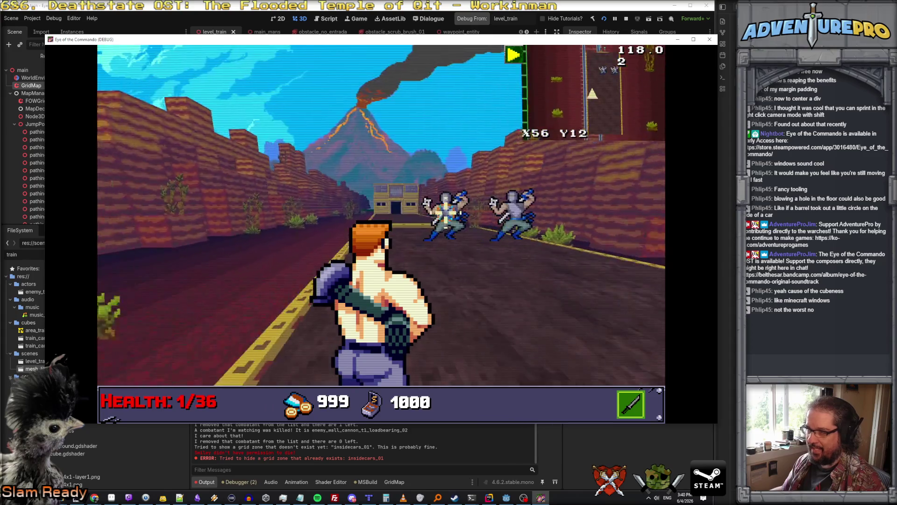
# Step: Shoot down the left and right ninjas on the canyon road
pyautogui.click(348, 211)
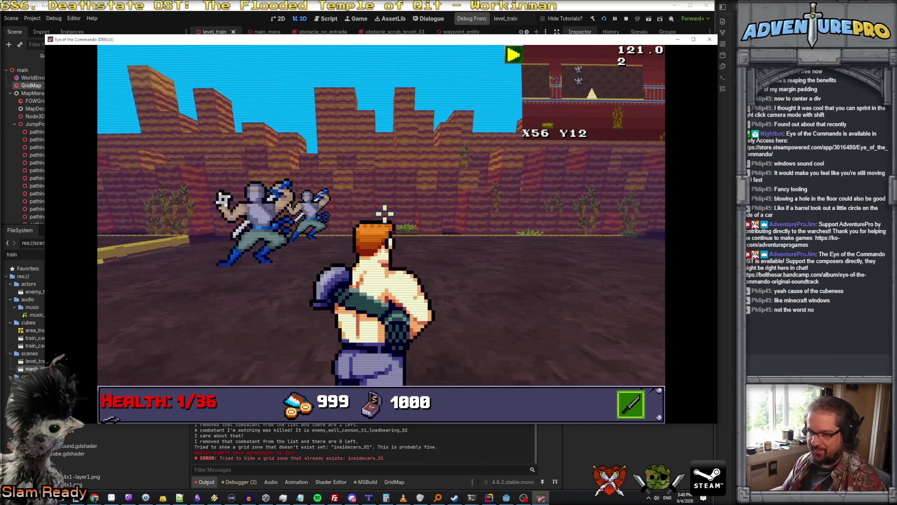
pyautogui.click(415, 220)
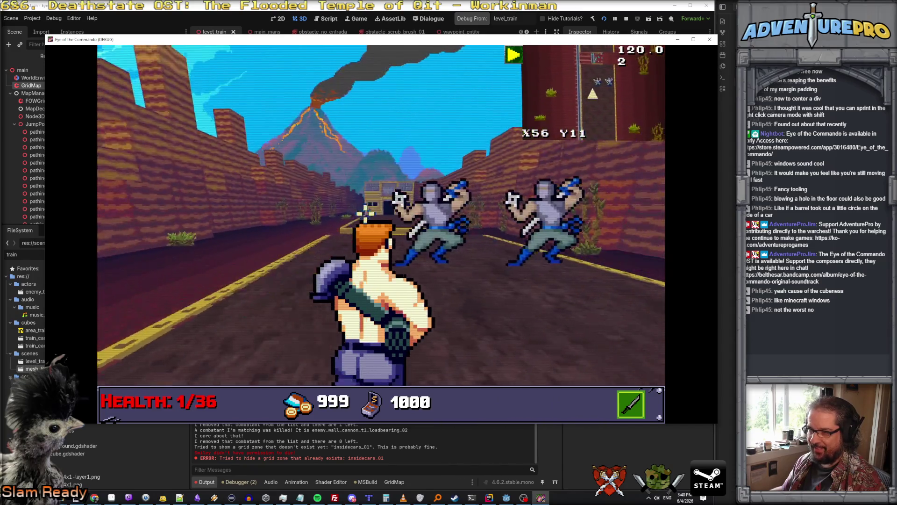
pyautogui.click(268, 219)
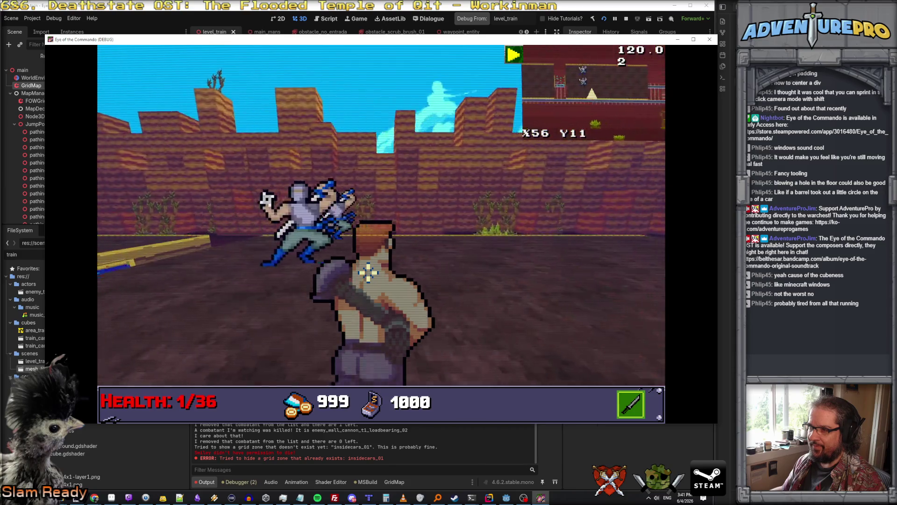
pyautogui.click(379, 223)
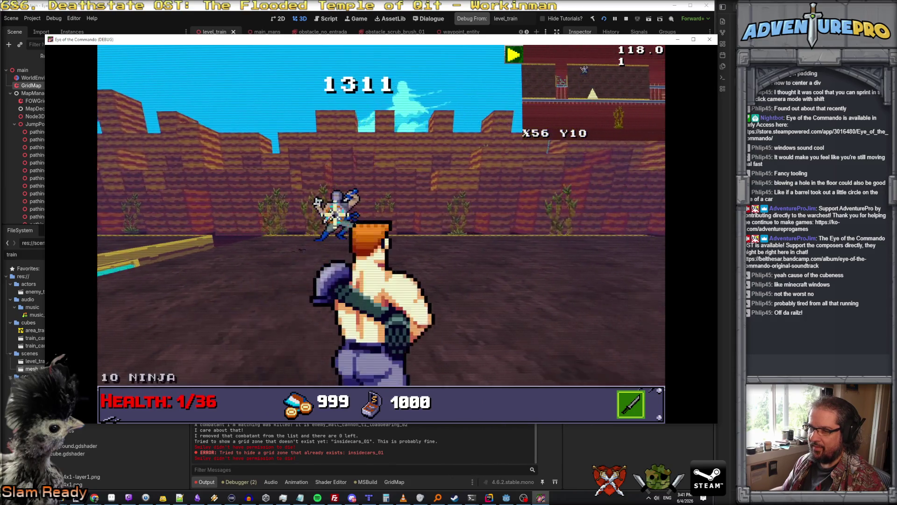
pyautogui.click(261, 201)
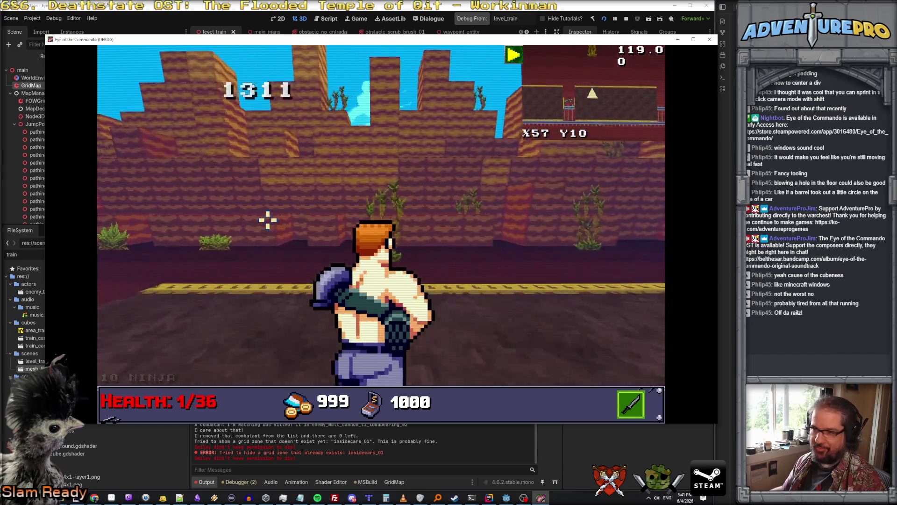
# Step: Jump onto the road, stop the playtest with F8, and bring Rider back to the front
pyautogui.press('space')
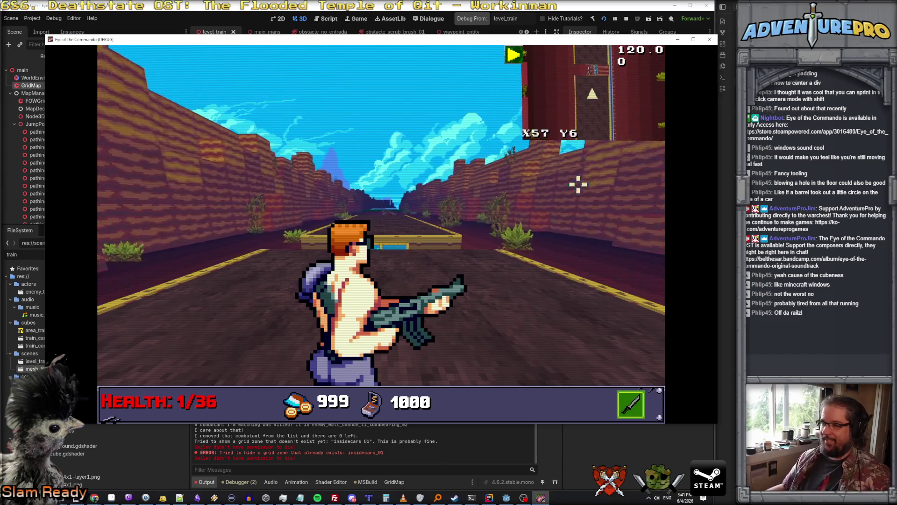
pyautogui.press('F8')
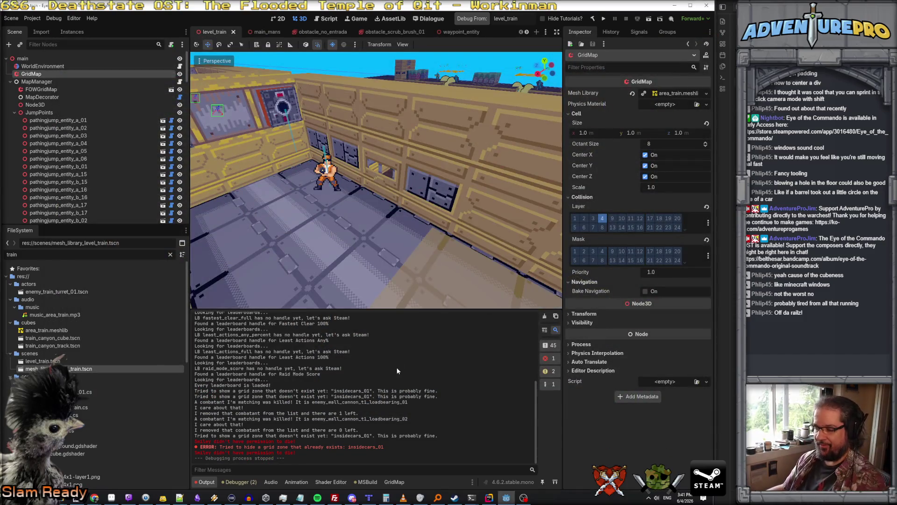
pyautogui.scroll(-10, 389, 251)
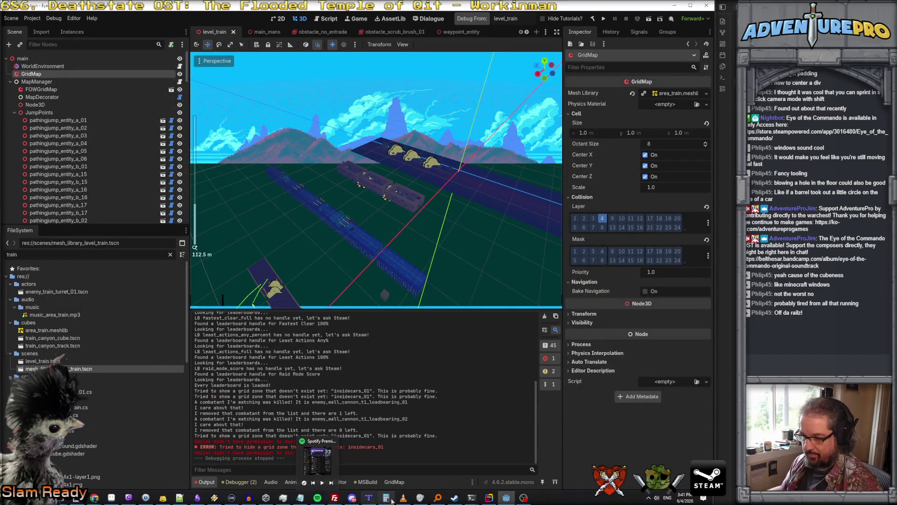
pyautogui.click(489, 497)
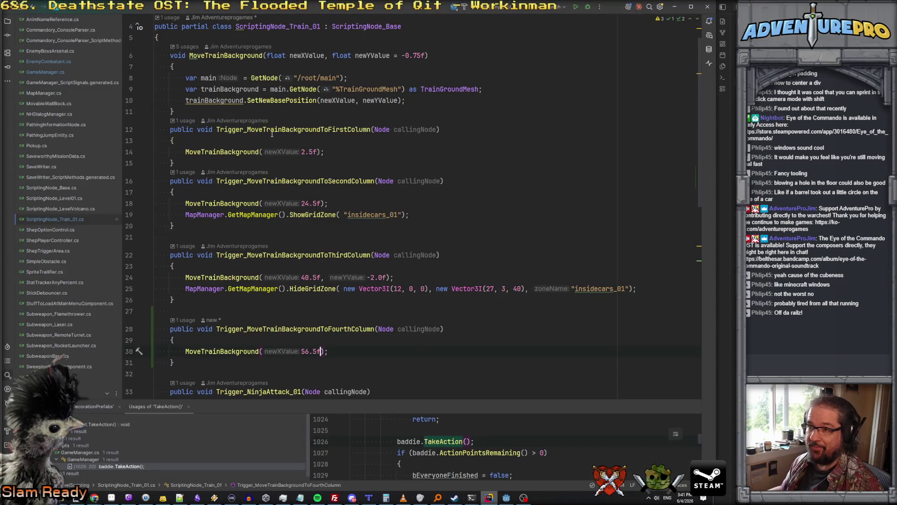
# Step: Change line 30's MoveTrainBackground value from 56.5 to 57.5f, then go to HideGridZone in MapManager.cs
pyautogui.click(305, 351)
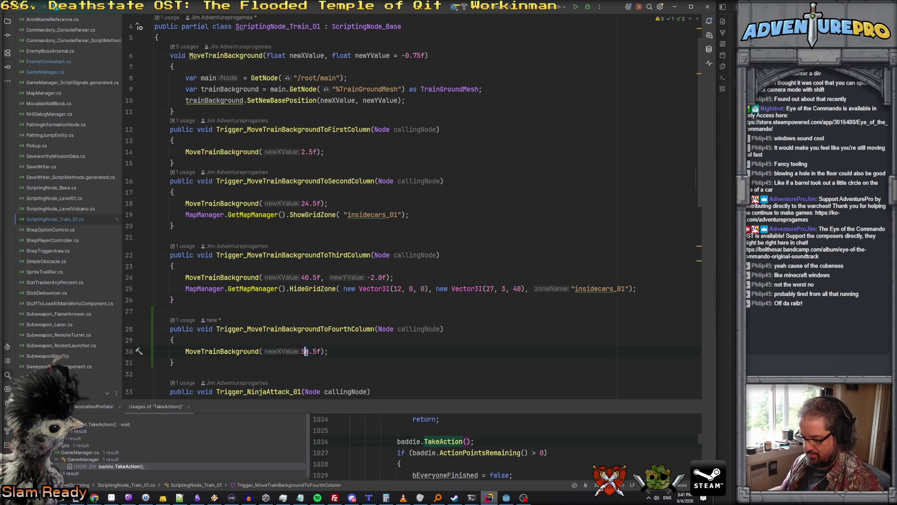
pyautogui.press('Delete')
pyautogui.write('7')
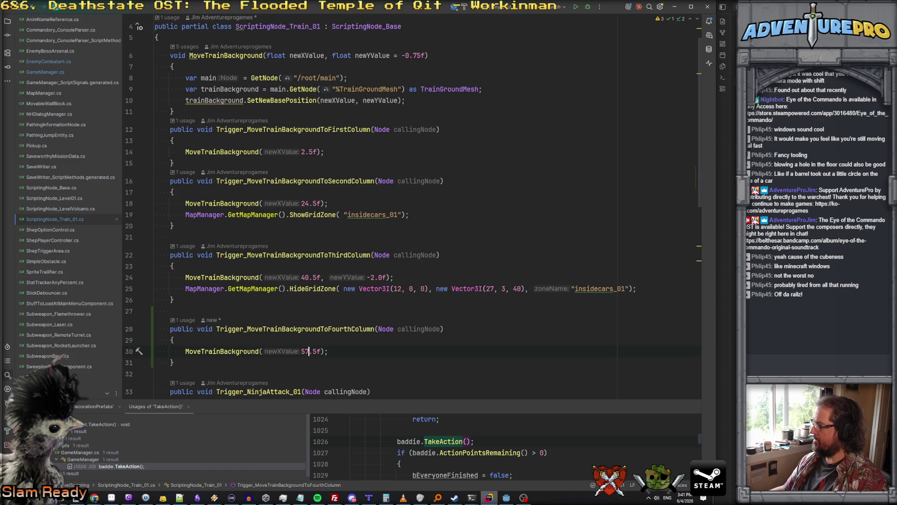
pyautogui.press('BackSpace')
pyautogui.write('5')
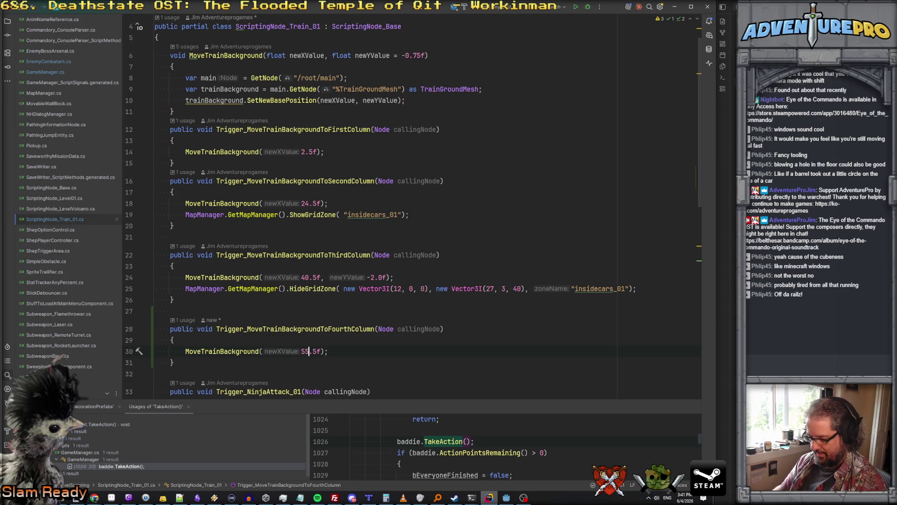
pyautogui.press('BackSpace')
pyautogui.write('7')
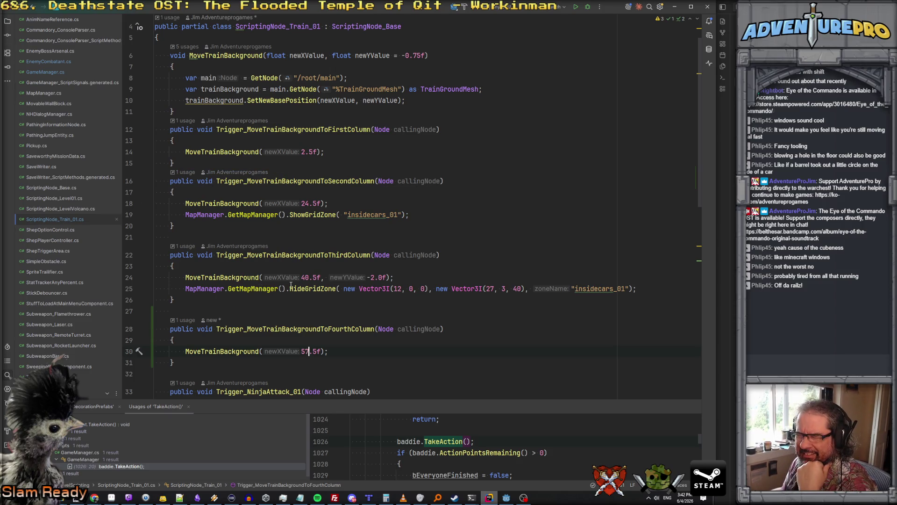
pyautogui.keyDown('ctrl'); pyautogui.click(314, 290); pyautogui.keyUp('ctrl')
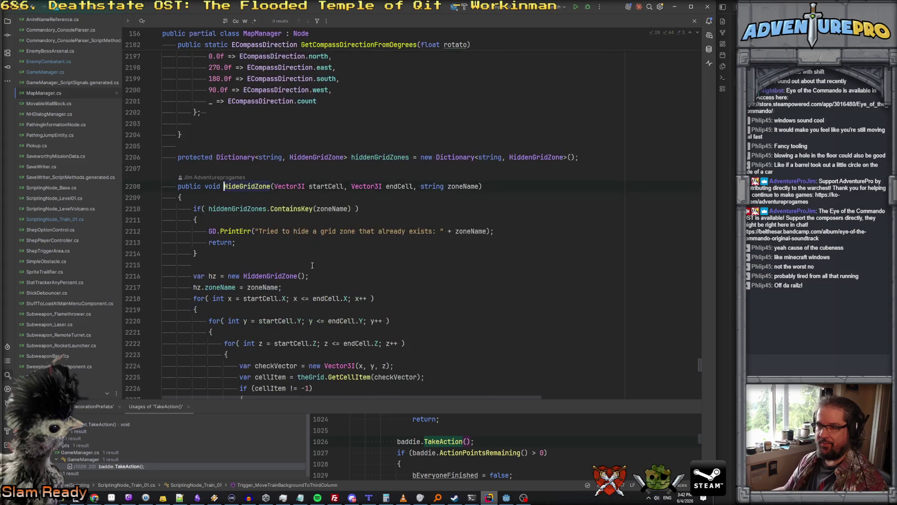
# Step: Replace the GD.PrintErr call on line 2212 with TM.PrintWarning via autocomplete
pyautogui.click(216, 229)
pyautogui.hotkey('ctrl', 'w')
pyautogui.hotkey('ctrl', 'w')
pyautogui.write('Tm')
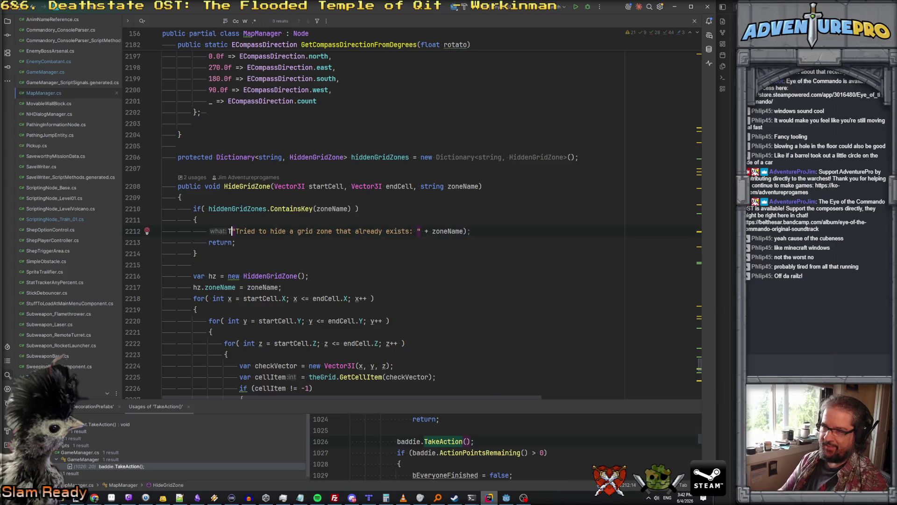
pyautogui.write('.Puys')
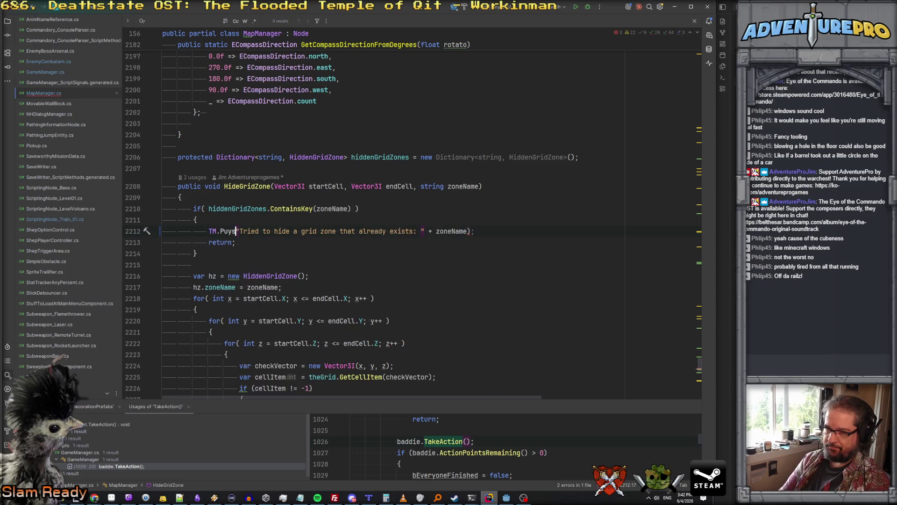
pyautogui.press('BackSpace')
pyautogui.press('BackSpace')
pyautogui.write('sh')
pyautogui.press('Return')
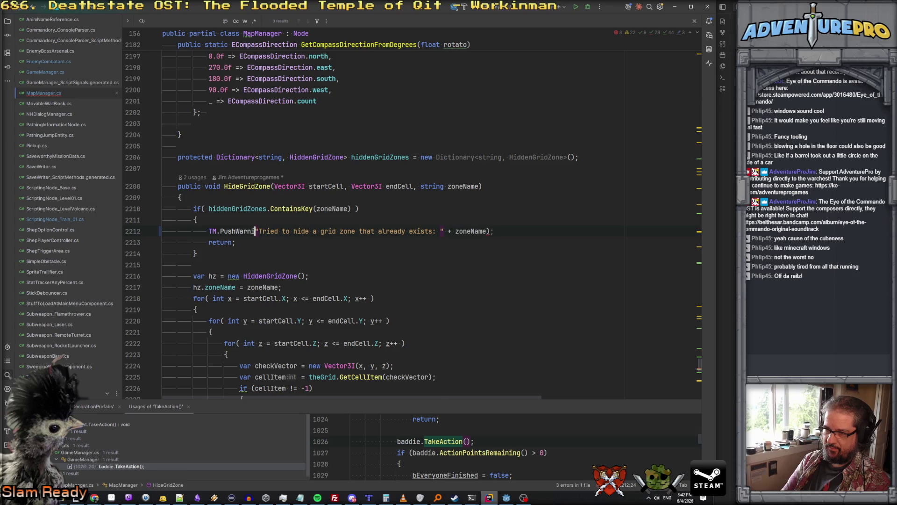
pyautogui.press('Delete')
pyautogui.write('ng(')
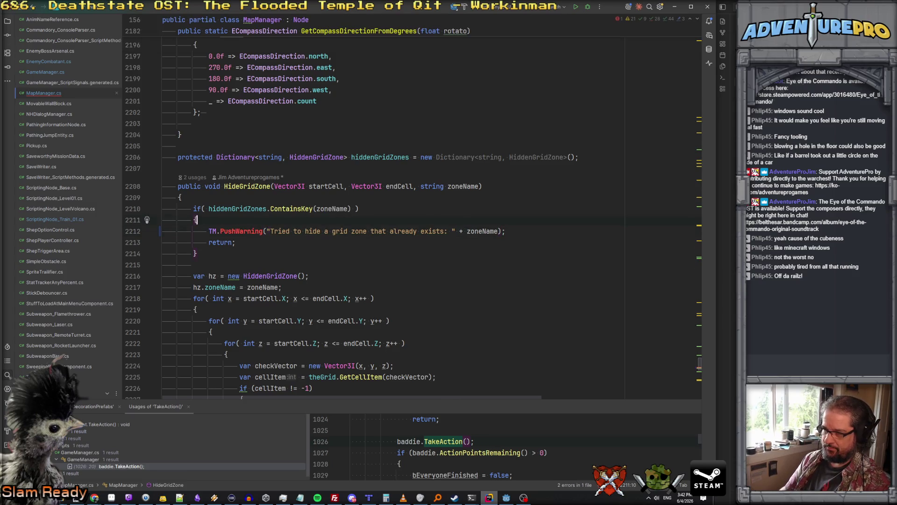
pyautogui.press('Left')
pyautogui.hotkey('ctrl', 'BackSpace')
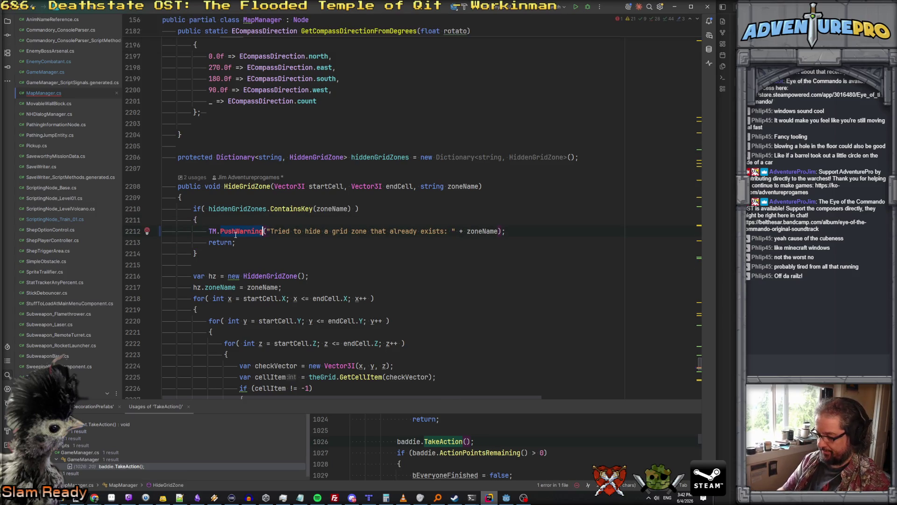
pyautogui.write('O')
pyautogui.press('BackSpace')
pyautogui.write('PrintW')
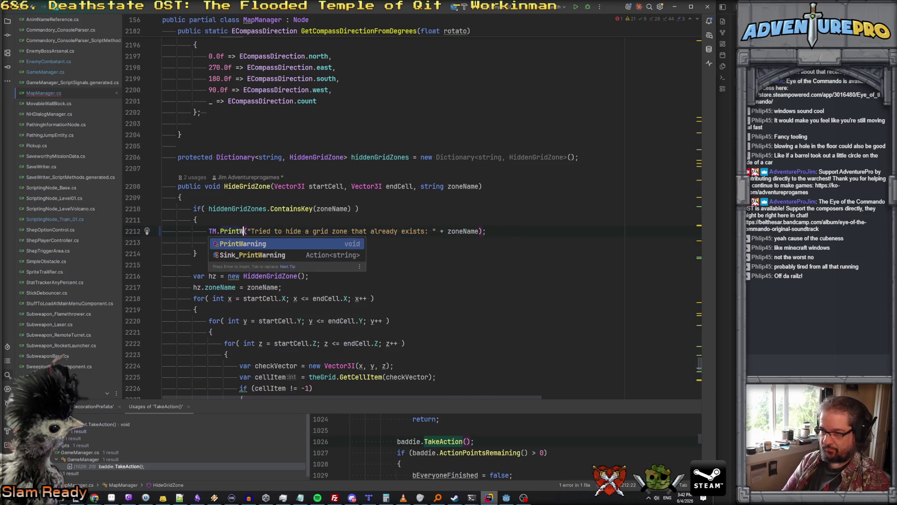
pyautogui.press('Return')
# Step: Review the edited HideGridZone method and navigate back to ScriptingNode_Train_01.cs
pyautogui.click(162, 242)
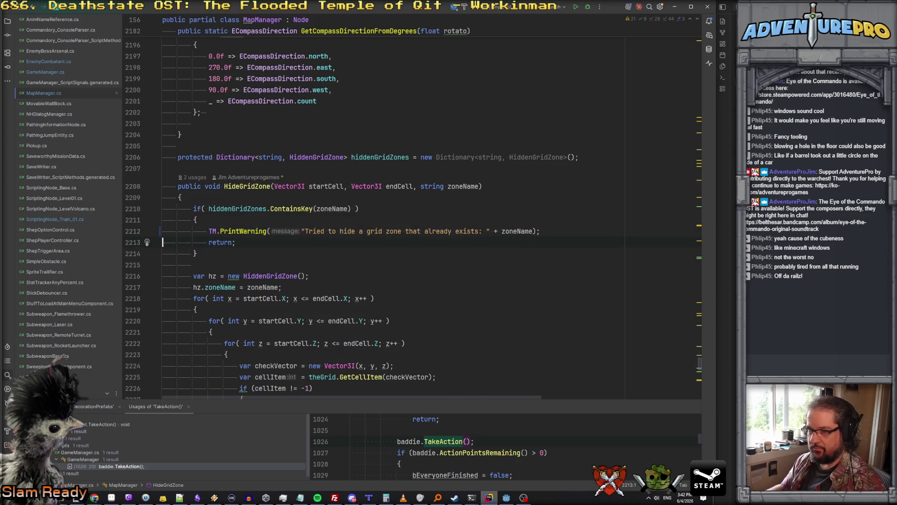
pyautogui.scroll(-1, 349, 218)
pyautogui.scroll(-5, 335, 200)
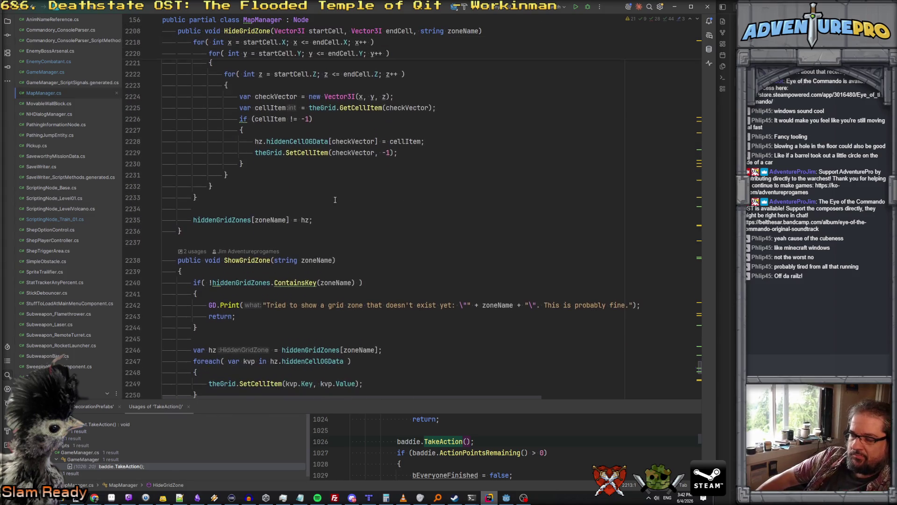
pyautogui.scroll(5, 335, 199)
pyautogui.click(197, 206)
pyautogui.hotkey('ctrl', 'alt', 'Left')
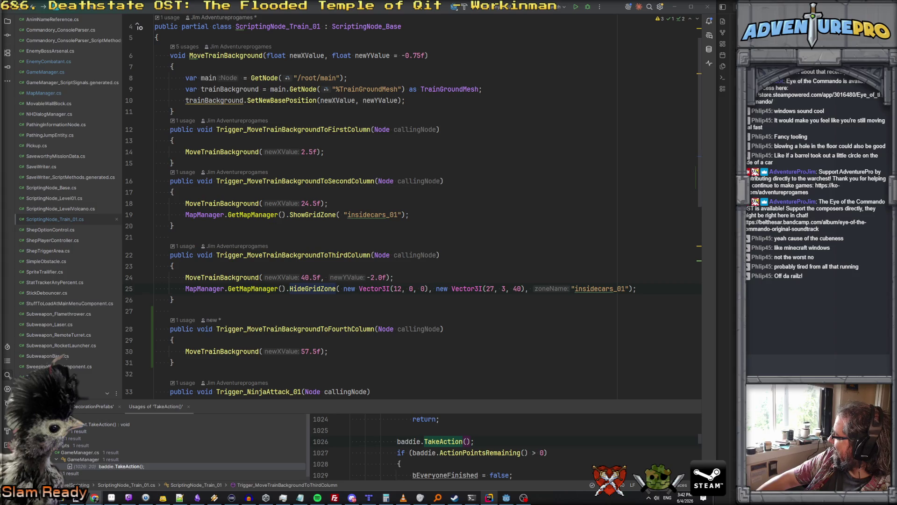
# Step: Check the HideGridZone call on line 25, then switch from Rider to the Godot editor
pyautogui.click(305, 289)
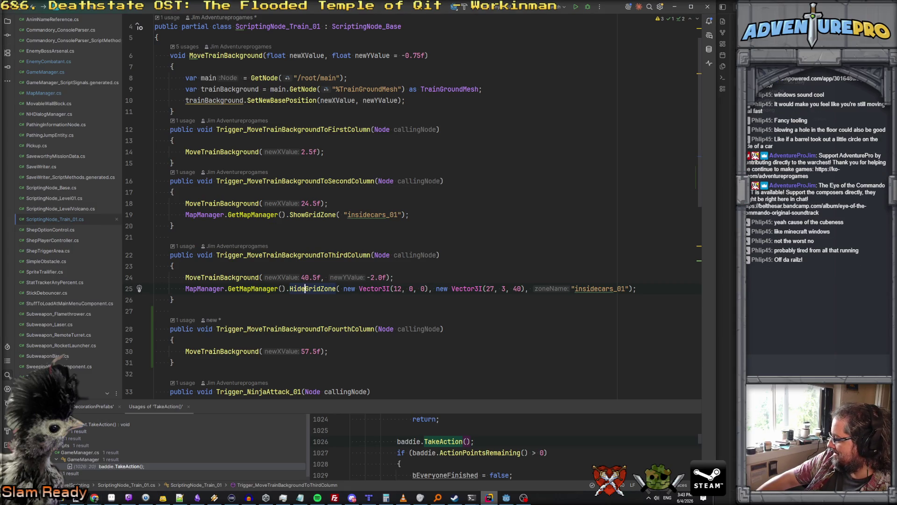
pyautogui.hotkey('alt', 'Tab')
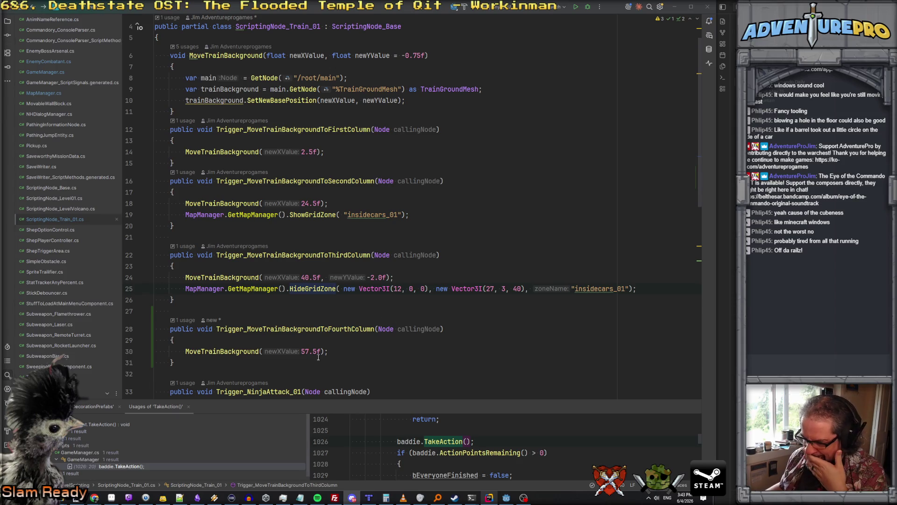
pyautogui.click(506, 496)
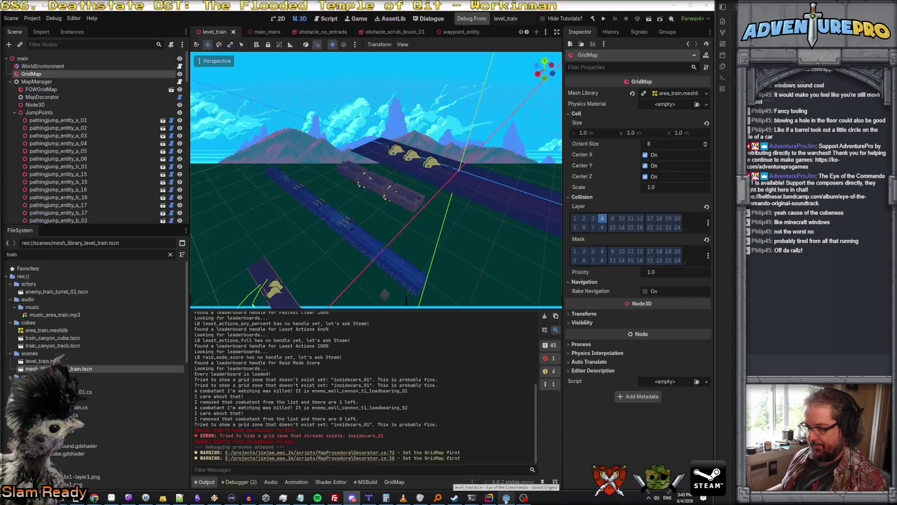
pyautogui.moveTo(374, 187); pyautogui.dragTo(351, 225)
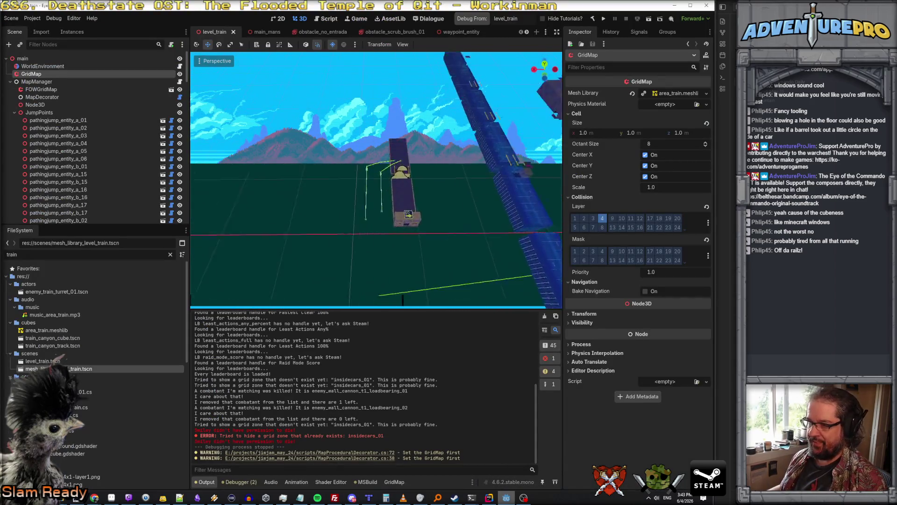
pyautogui.click(44, 66)
pyautogui.click(47, 59)
pyautogui.scroll(-2, 425, 254)
pyautogui.scroll(2, 402, 247)
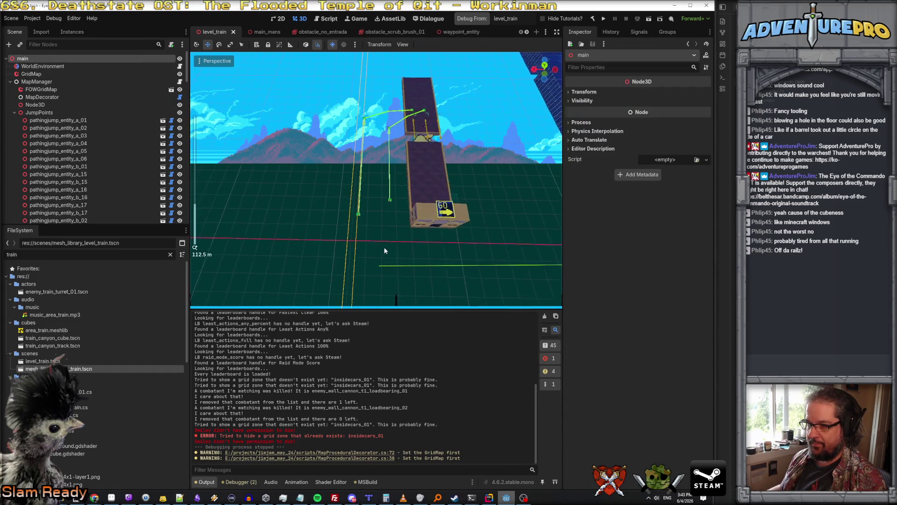
pyautogui.scroll(-2, 382, 244)
pyautogui.scroll(5, 382, 247)
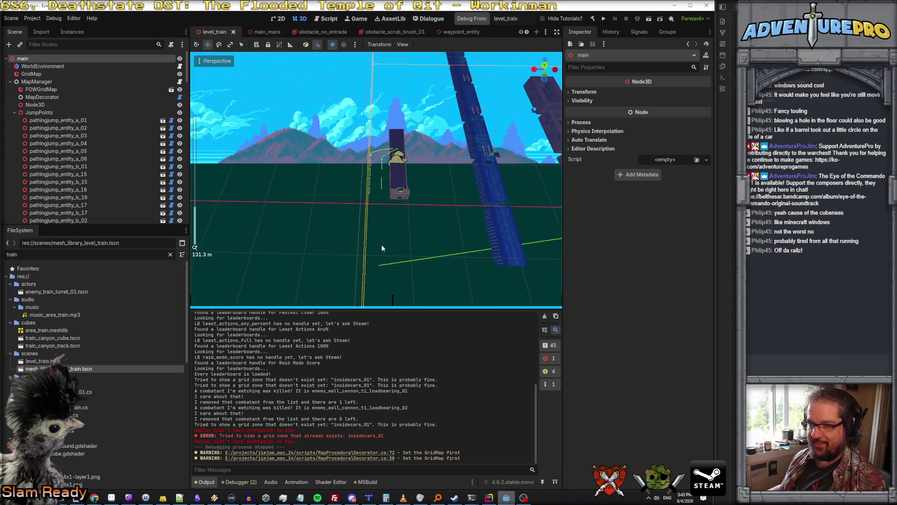
pyautogui.scroll(-3, 382, 247)
pyautogui.scroll(6, 382, 248)
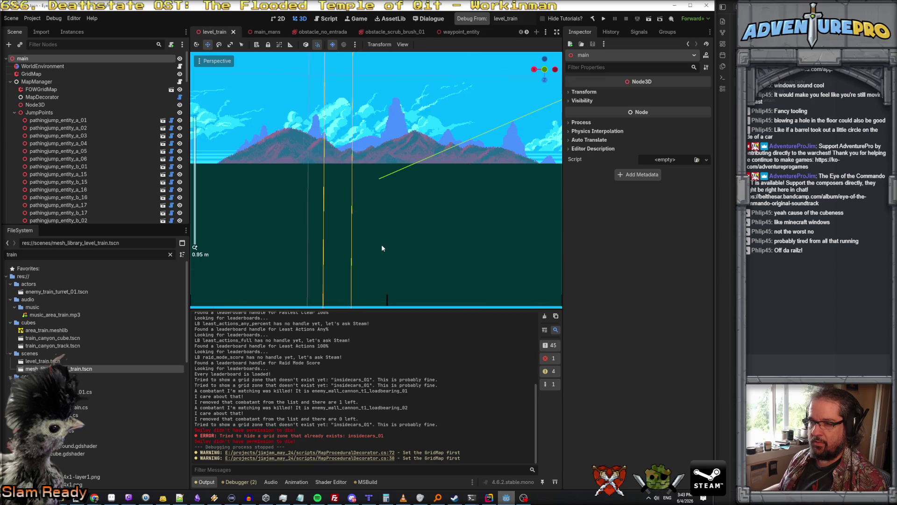
pyautogui.moveTo(381, 244); pyautogui.dragTo(381, 261)
pyautogui.moveTo(385, 299); pyautogui.dragTo(381, 299)
pyautogui.moveTo(382, 262); pyautogui.dragTo(383, 254)
# Step: Shift waypoints wp_trainleft_04 and wp_trainleft_05 along the X axis
pyautogui.click(367, 237)
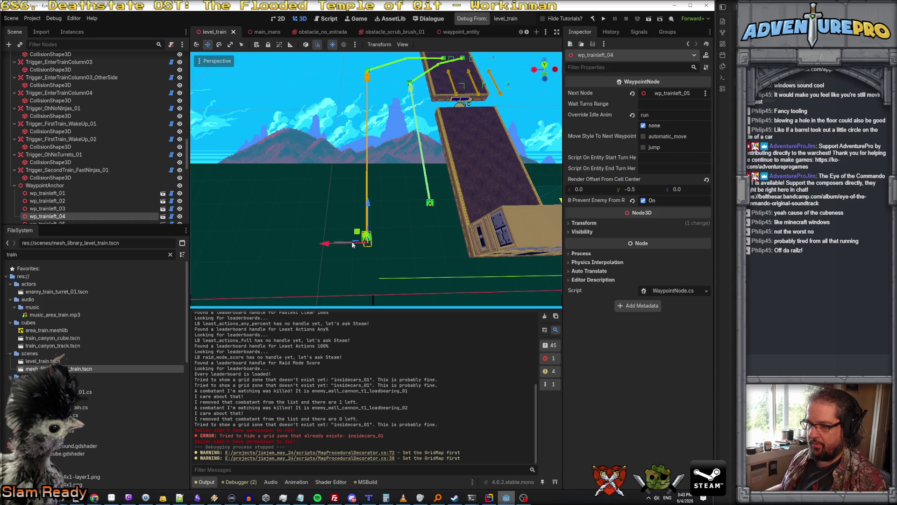
pyautogui.click(335, 245)
pyautogui.click(366, 236)
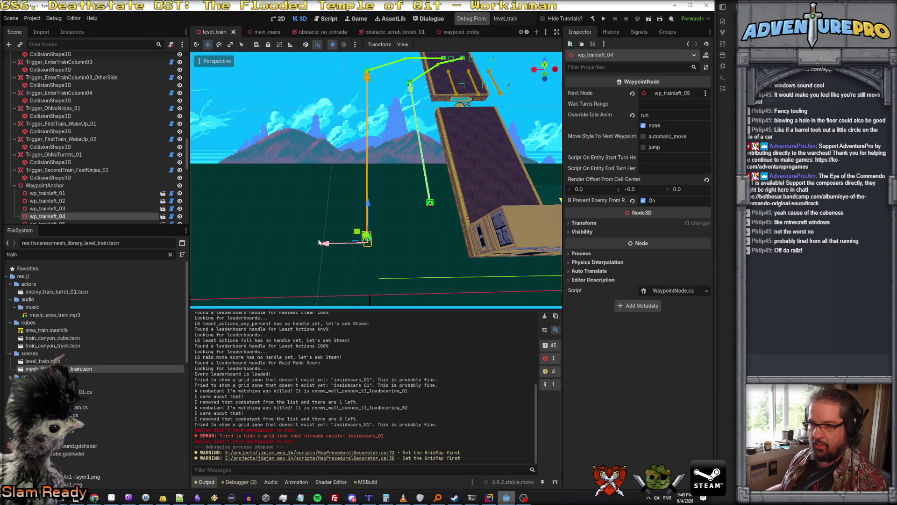
pyautogui.moveTo(327, 244); pyautogui.dragTo(362, 242)
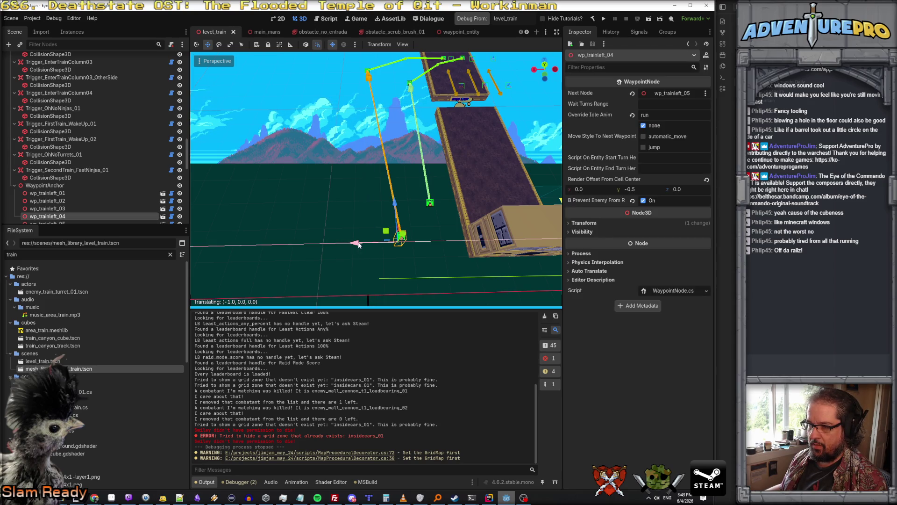
pyautogui.click(368, 71)
pyautogui.moveTo(323, 89); pyautogui.dragTo(344, 89)
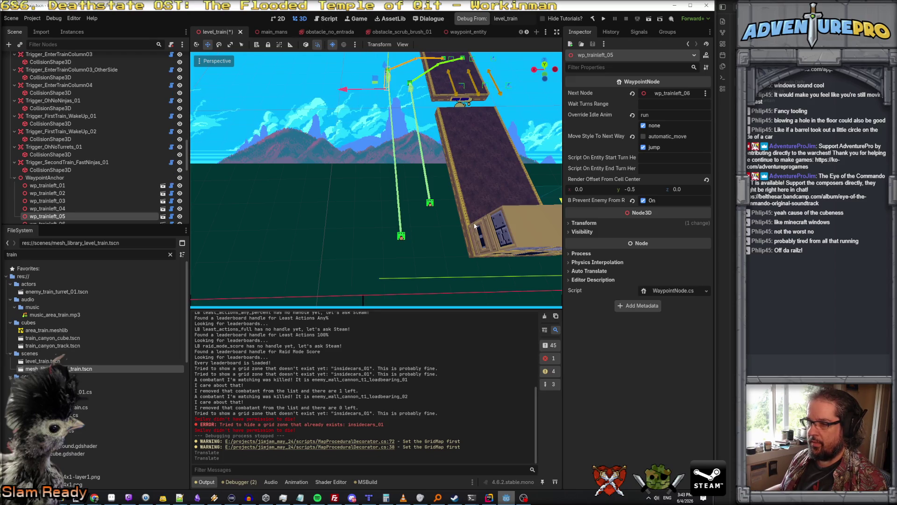
# Step: Move wp_trainleft_01 along X and raise it, and raise wp_trainleft_04 along the blue axis
pyautogui.click(429, 204)
pyautogui.moveTo(397, 211); pyautogui.dragTo(428, 209)
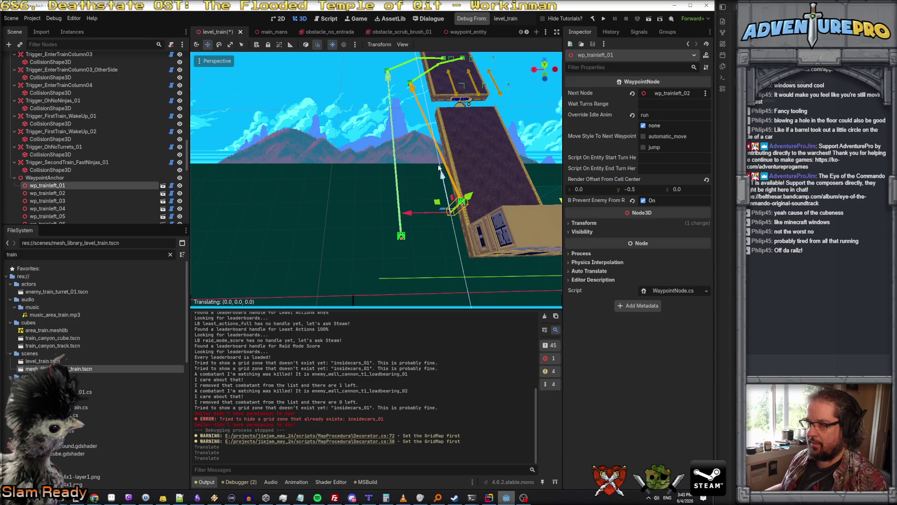
pyautogui.moveTo(442, 177); pyautogui.dragTo(435, 150)
pyautogui.click(401, 235)
pyautogui.moveTo(394, 206); pyautogui.dragTo(394, 171)
# Step: Fly to a new view and shift wp_trainleft_02 by -1 along X
pyautogui.press('w')
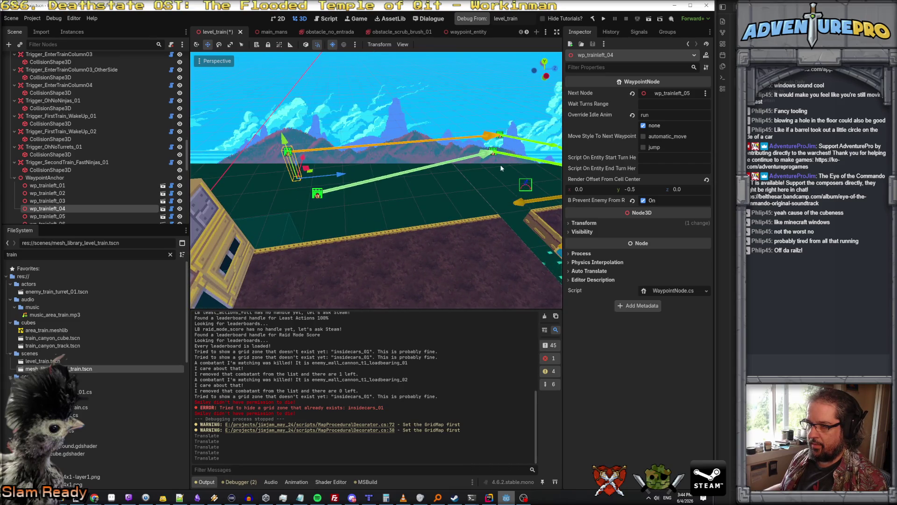
pyautogui.press('w')
pyautogui.press('w')
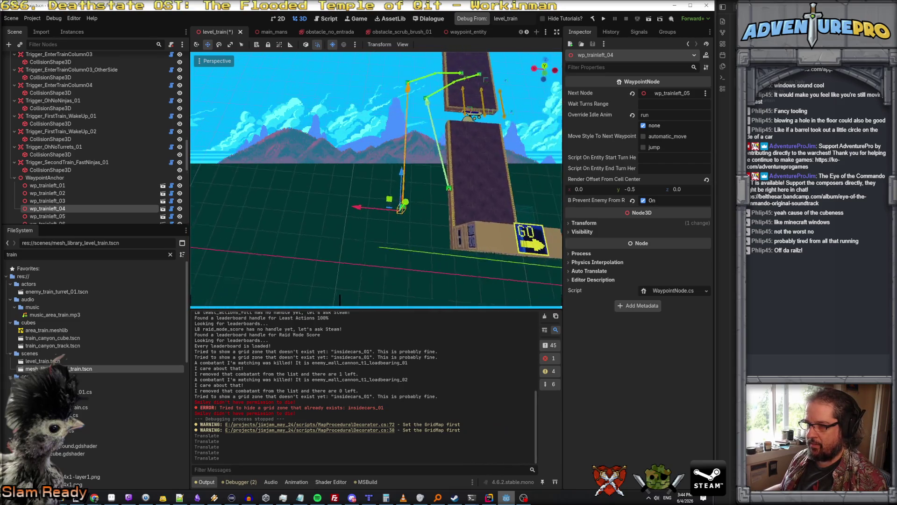
pyautogui.click(371, 168)
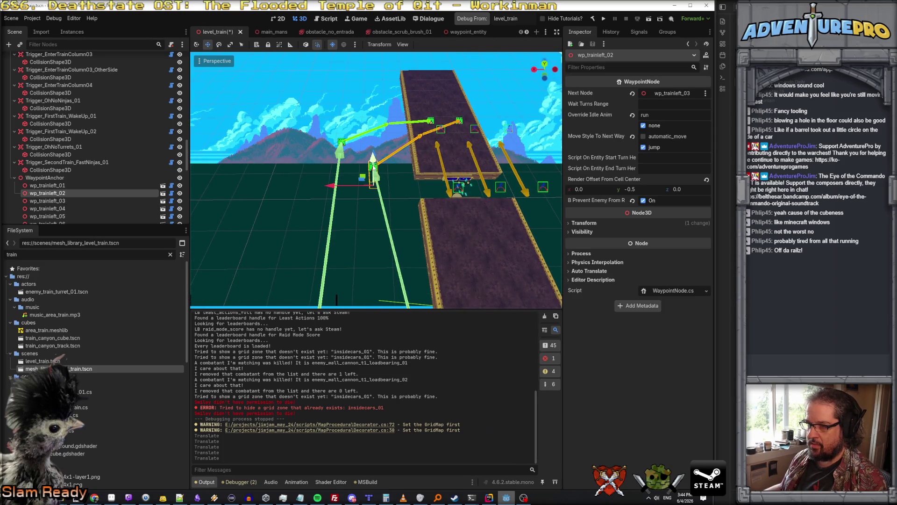
pyautogui.moveTo(321, 187); pyautogui.dragTo(354, 187)
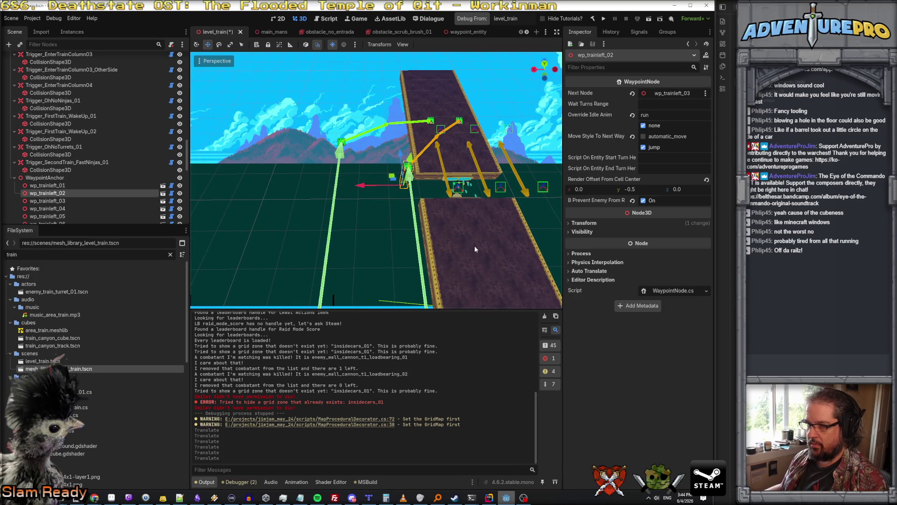
# Step: Reorient the view toward the track, slide wp_trainleft_05 slightly along X, and deselect it
pyautogui.press('w')
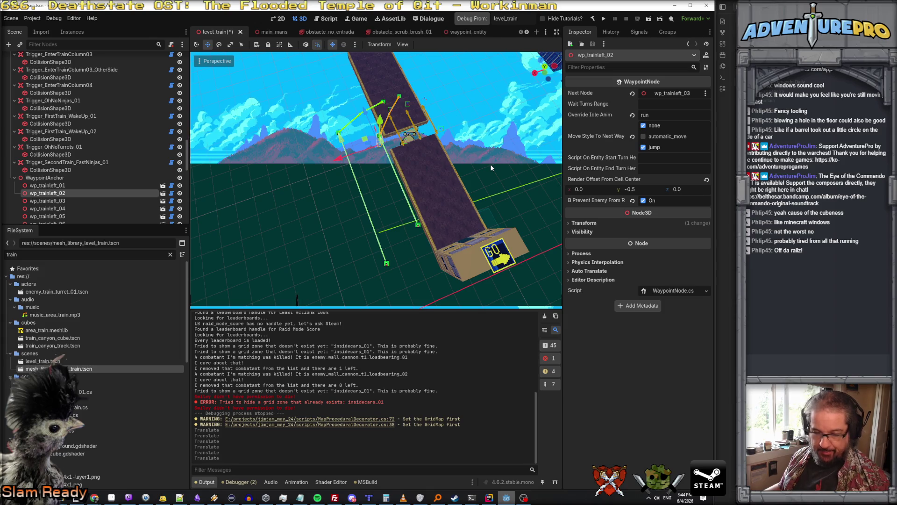
pyautogui.moveTo(490, 183)
pyautogui.mouseDown()
pyautogui.moveTo(477, 196)
pyautogui.moveTo(467, 187)
pyautogui.moveTo(481, 185)
pyautogui.moveTo(365, 275)
pyautogui.moveTo(340, 266)
pyautogui.moveTo(349, 267)
pyautogui.mouseUp()
pyautogui.click(356, 273)
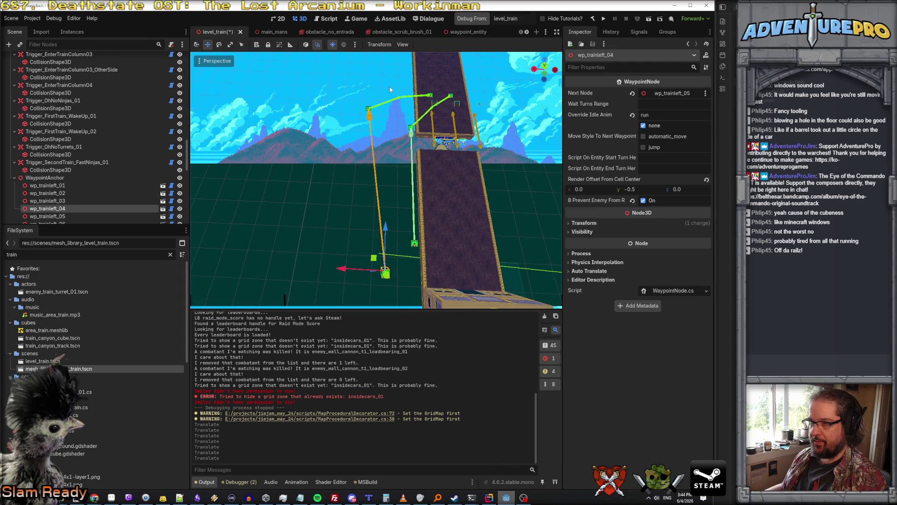
pyautogui.click(368, 110)
pyautogui.moveTo(324, 124); pyautogui.dragTo(329, 124)
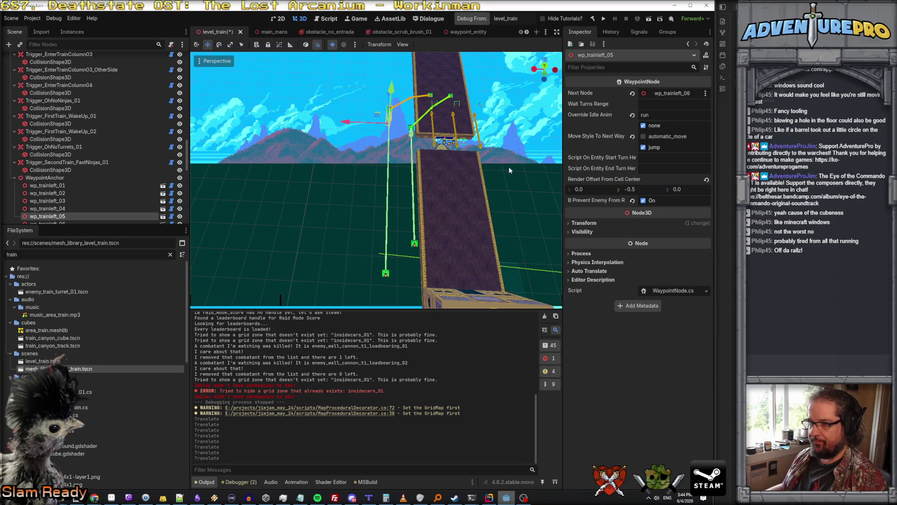
pyautogui.click(503, 165)
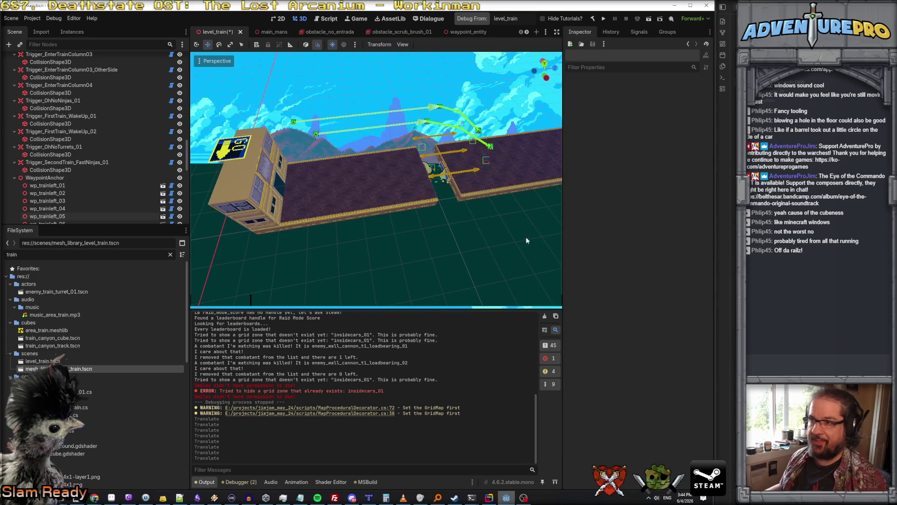
pyautogui.doubleClick(12, 255)
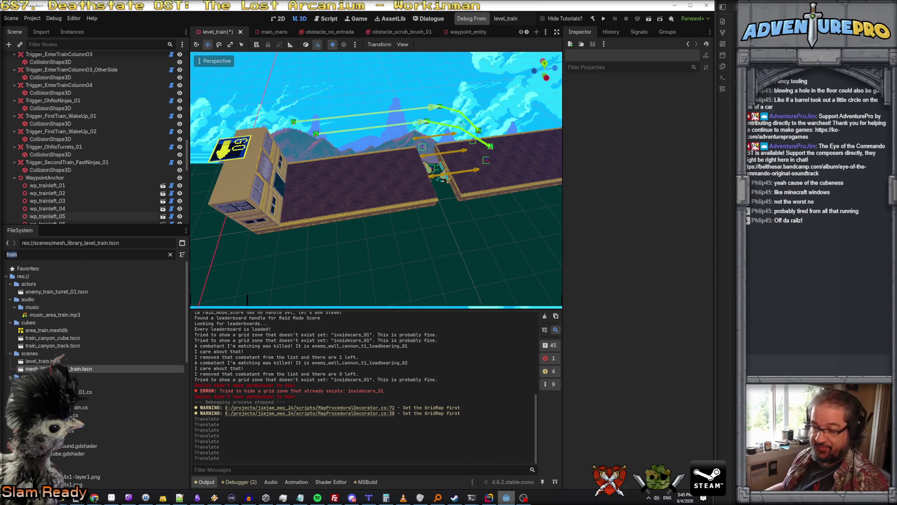
# Step: Filter FileSystem by 'cover', open cover_console.tscn and cover_sandbags.tscn, and return to cover_console
pyautogui.write('cover')
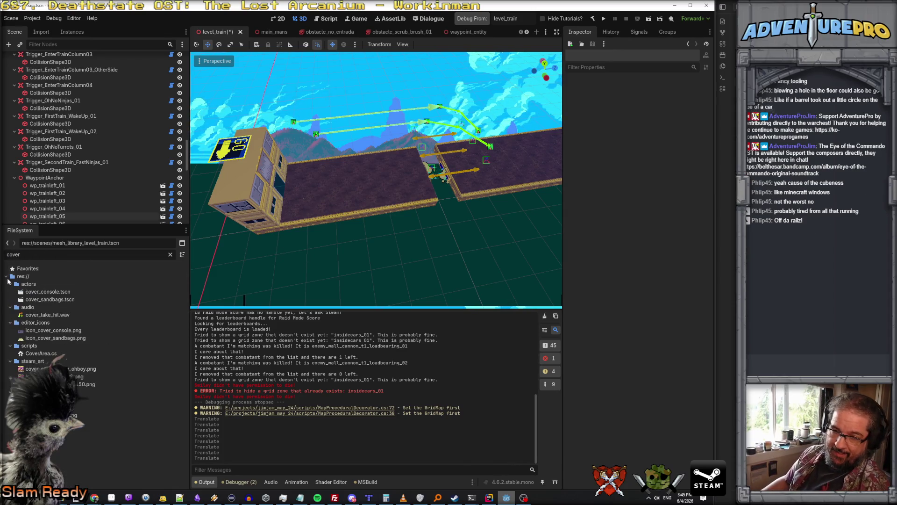
pyautogui.doubleClick(46, 291)
pyautogui.doubleClick(48, 301)
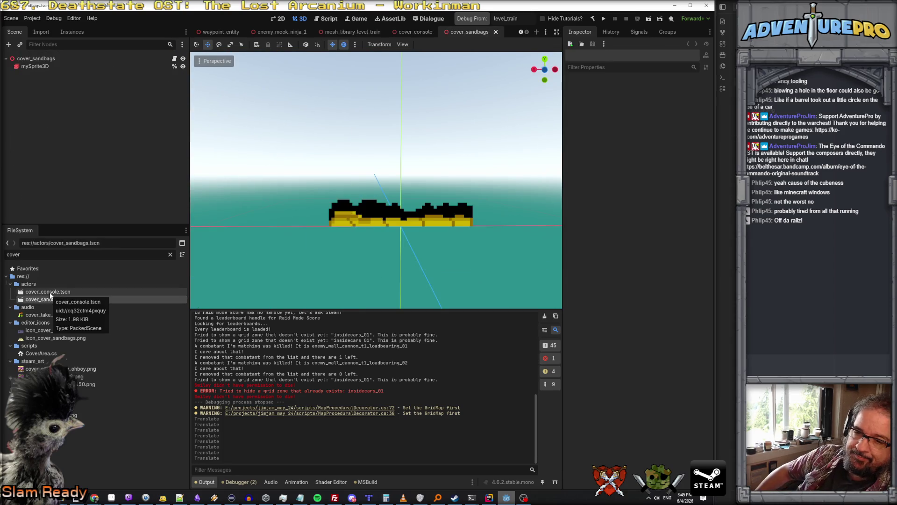
pyautogui.doubleClick(50, 292)
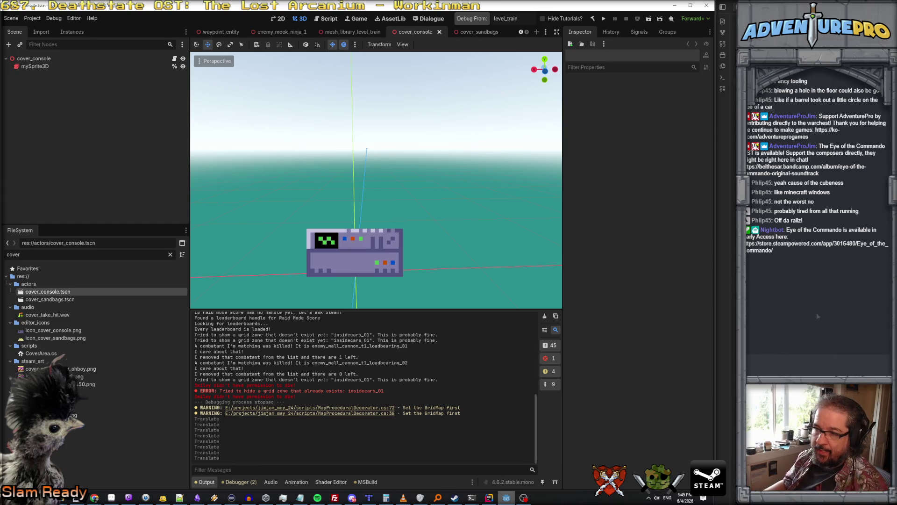
pyautogui.click(111, 497)
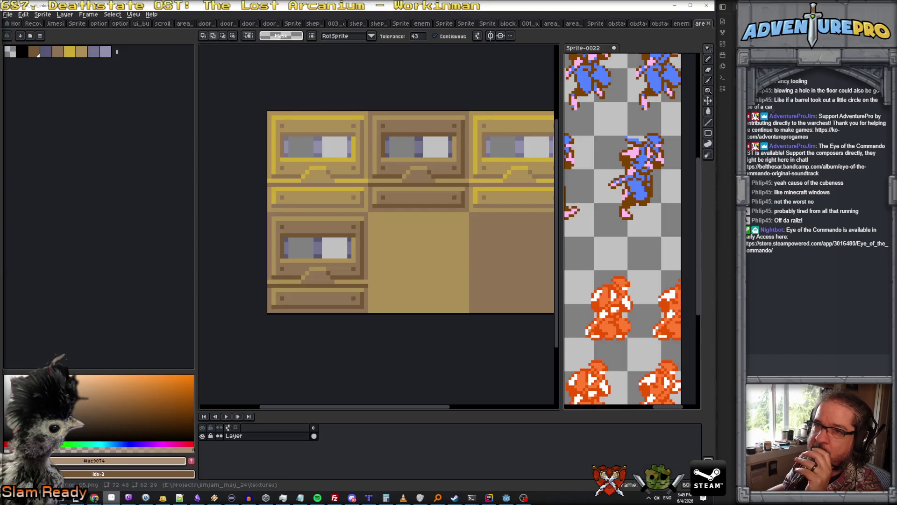
# Step: Open cover_console.png from the textures folder as a reference sprite
pyautogui.click(8, 15)
pyautogui.click(28, 34)
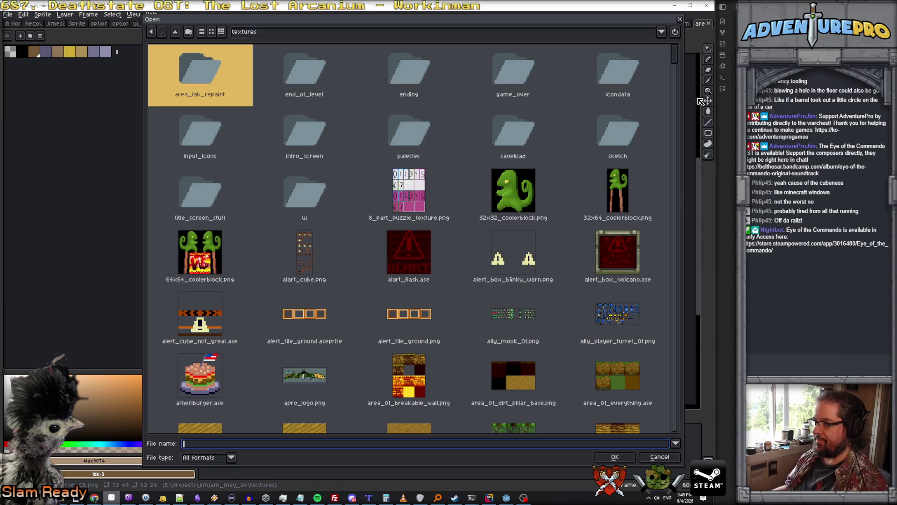
pyautogui.moveTo(679, 61); pyautogui.dragTo(684, 181)
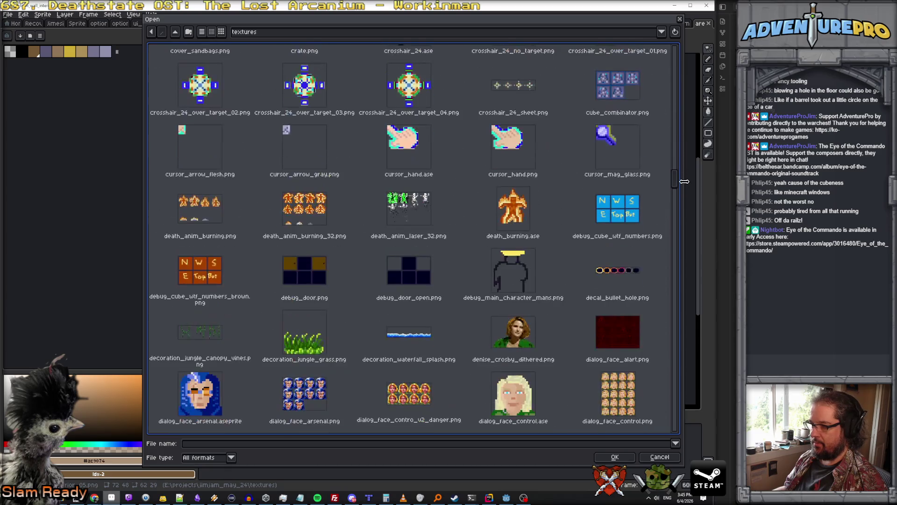
pyautogui.scroll(4, 521, 189)
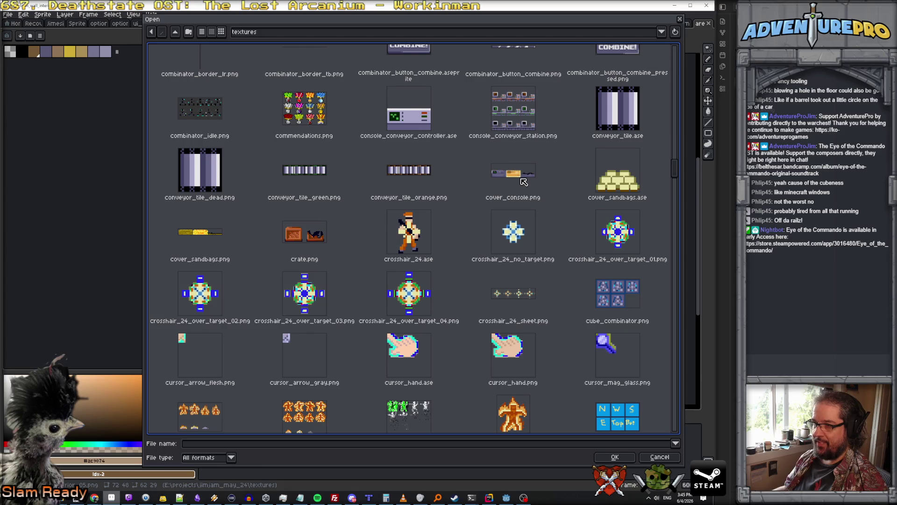
pyautogui.doubleClick(517, 180)
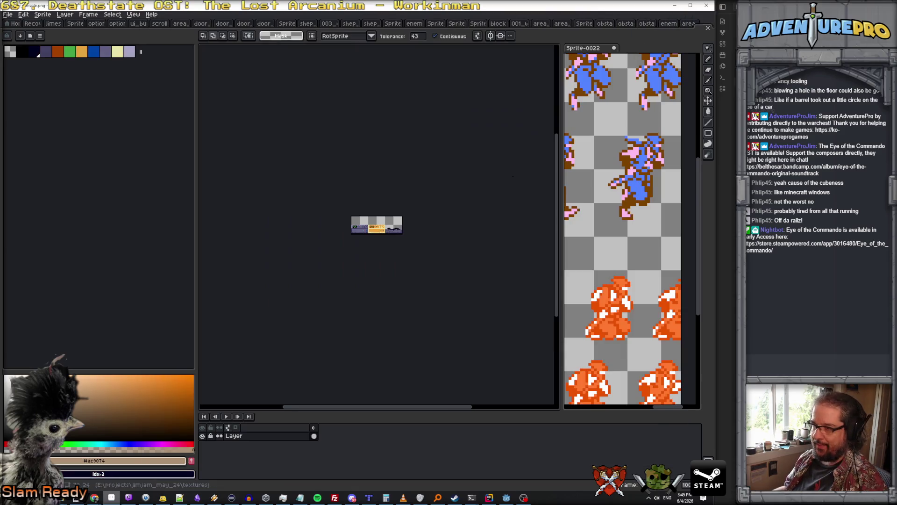
pyautogui.scroll(2, 393, 196)
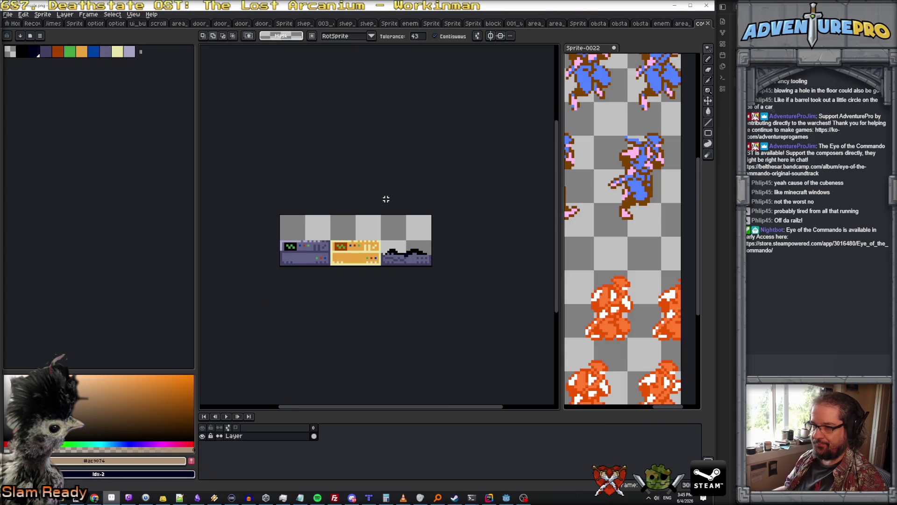
# Step: Check the reference sprite's canvas size without changes, then start a new sprite
pyautogui.click(43, 15)
pyautogui.click(59, 61)
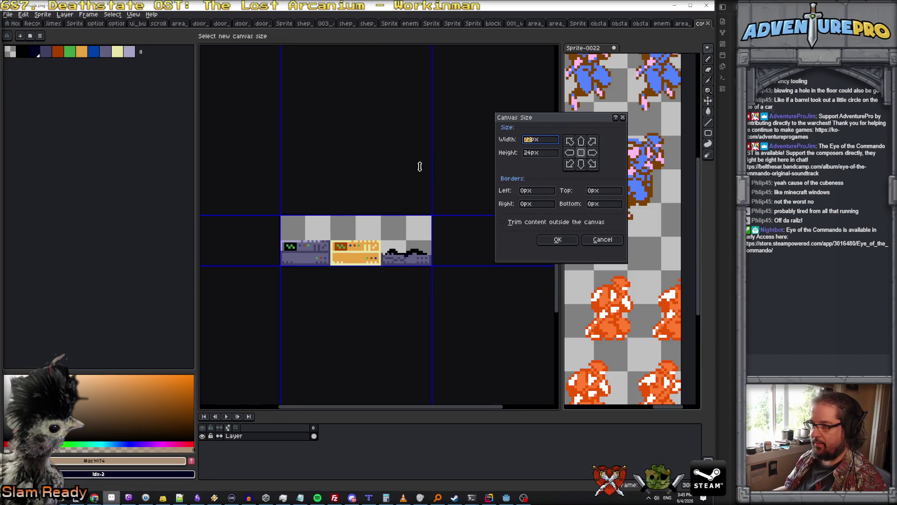
pyautogui.click(602, 240)
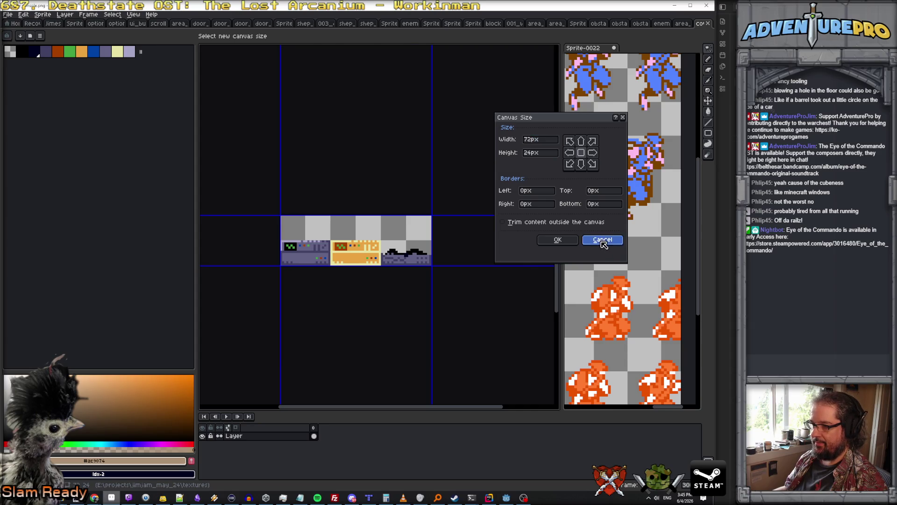
pyautogui.click(8, 15)
pyautogui.click(14, 25)
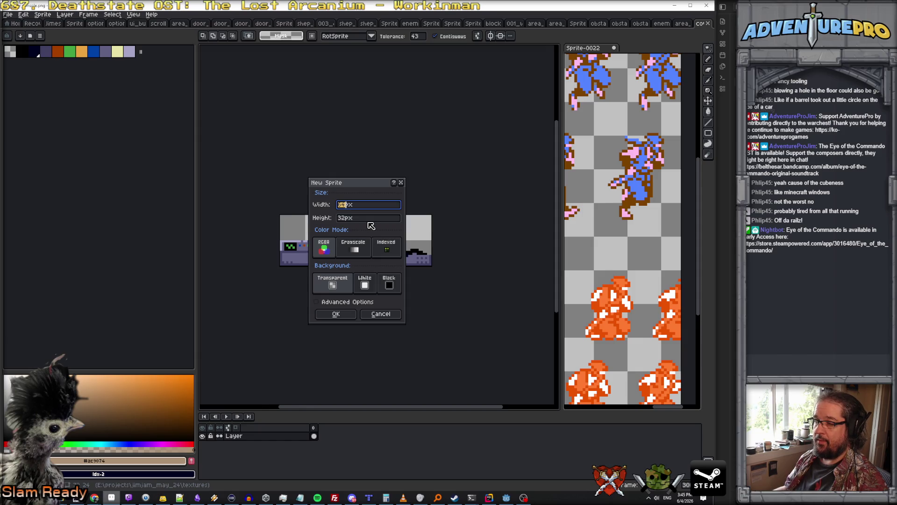
# Step: Create a new 48x48 sprite and center the empty canvas in view
pyautogui.write('8')
pyautogui.press('Tab')
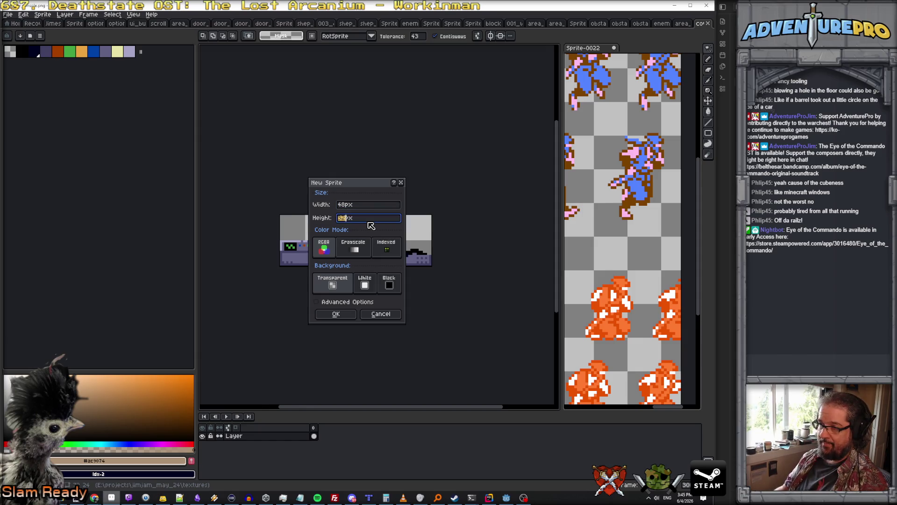
pyautogui.write('48')
pyautogui.press('Return')
pyautogui.scroll(3, 367, 222)
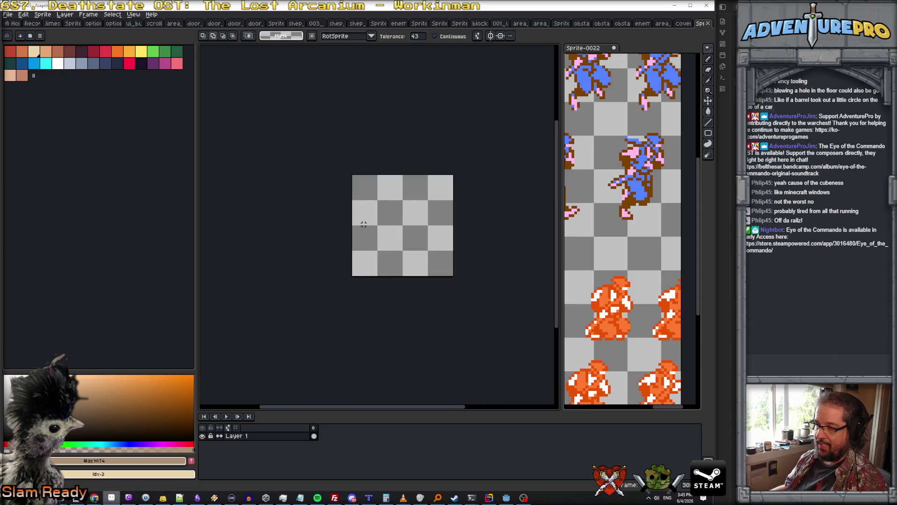
pyautogui.moveTo(380, 239); pyautogui.dragTo(309, 221)
pyautogui.scroll(1, 311, 220)
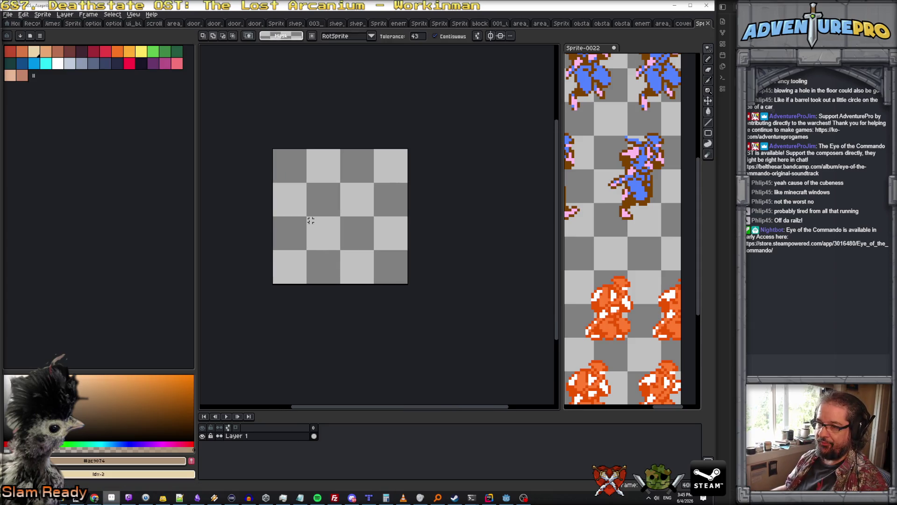
# Step: Load the gen512_eotc palette preset into the sprite
pyautogui.click(30, 36)
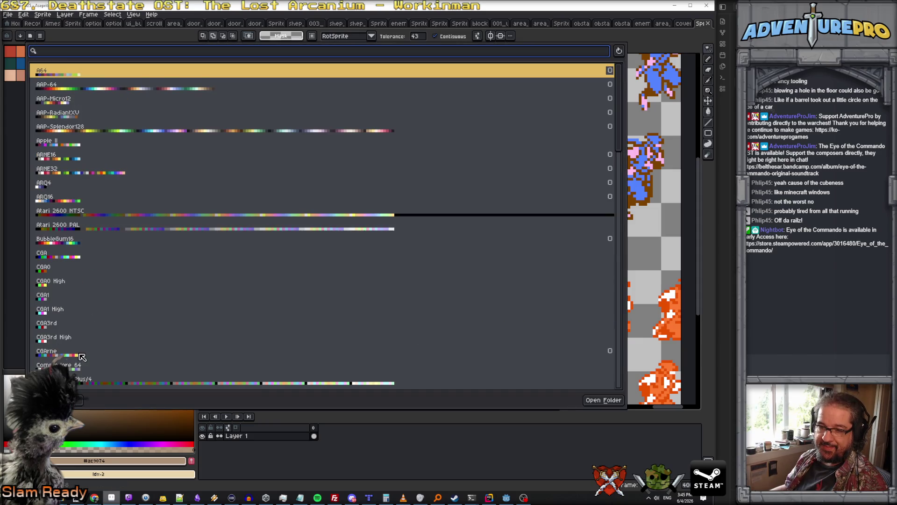
pyautogui.scroll(-2, 82, 357)
pyautogui.scroll(-7, 82, 357)
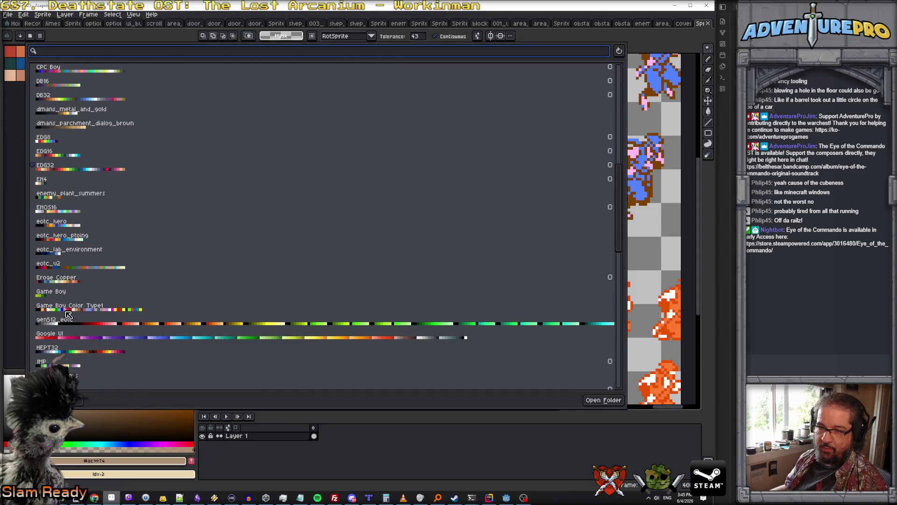
pyautogui.click(71, 324)
pyautogui.click(80, 400)
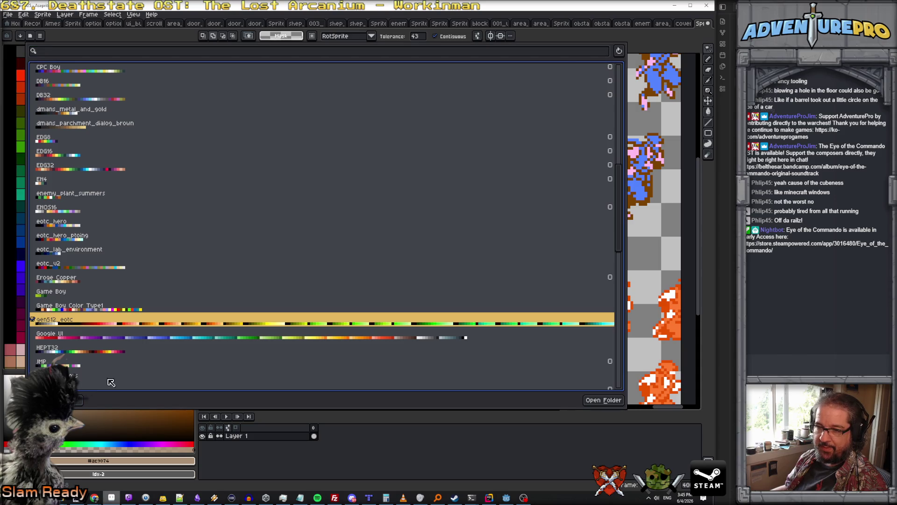
pyautogui.press('Escape')
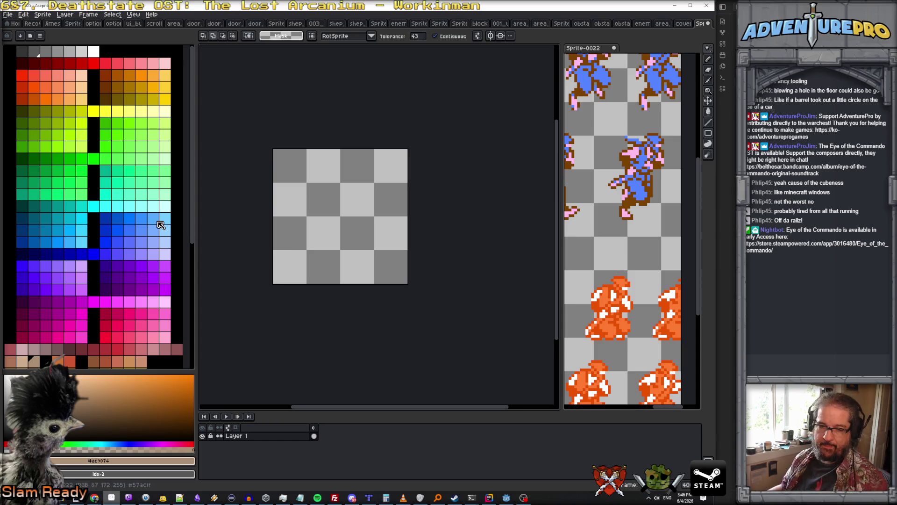
# Step: Pencil dark teal outlines for the bottom-left, middle and tall right blocks
pyautogui.scroll(-3, 161, 225)
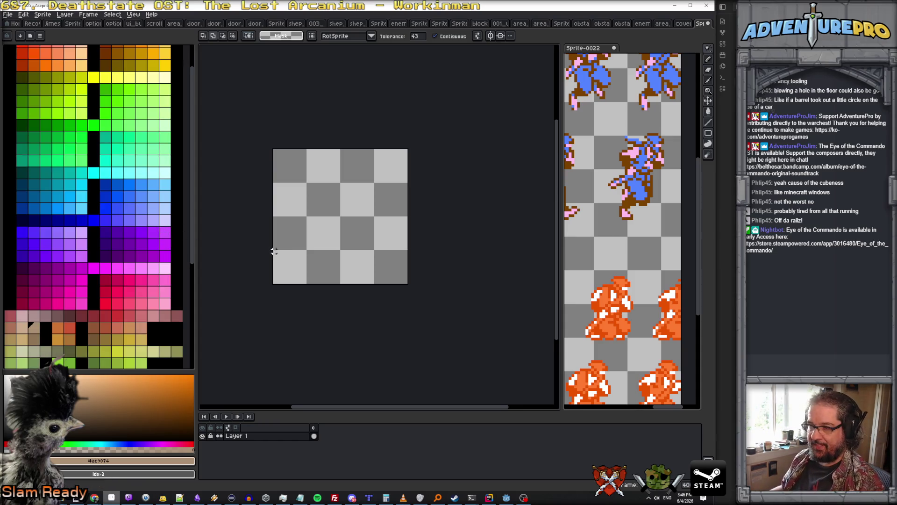
pyautogui.scroll(1, 304, 257)
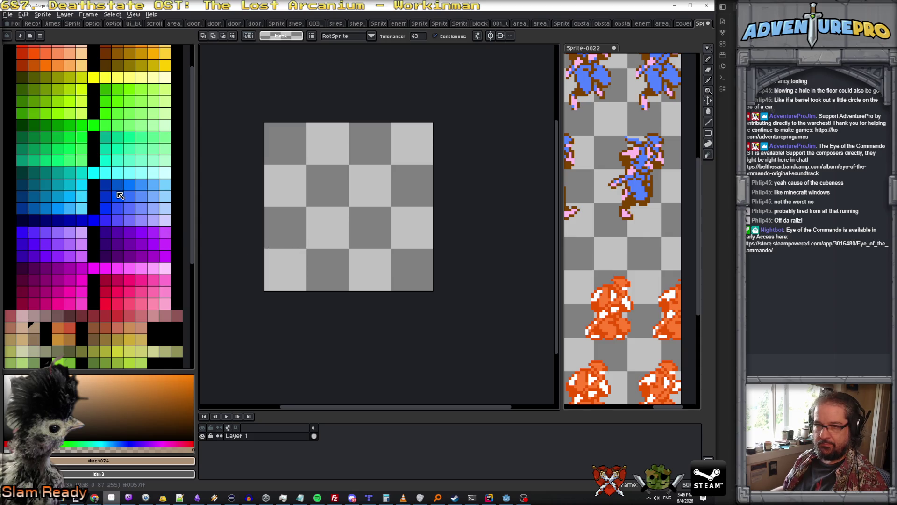
pyautogui.scroll(3, 117, 194)
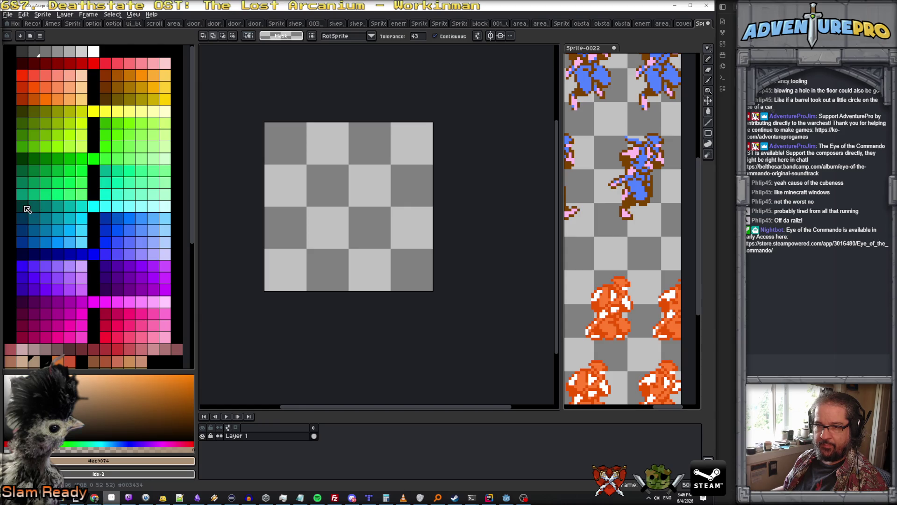
pyautogui.click(22, 206)
pyautogui.press('b')
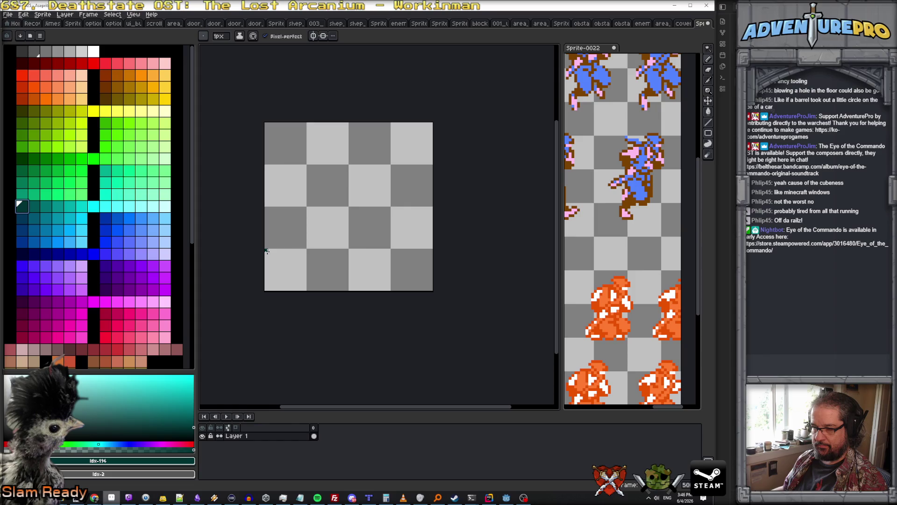
pyautogui.moveTo(267, 250)
pyautogui.mouseDown()
pyautogui.moveTo(304, 251)
pyautogui.moveTo(304, 289)
pyautogui.mouseUp()
pyautogui.moveTo(264, 253)
pyautogui.mouseDown()
pyautogui.moveTo(266, 286)
pyautogui.moveTo(305, 289)
pyautogui.mouseUp()
pyautogui.moveTo(309, 249); pyautogui.dragTo(308, 291)
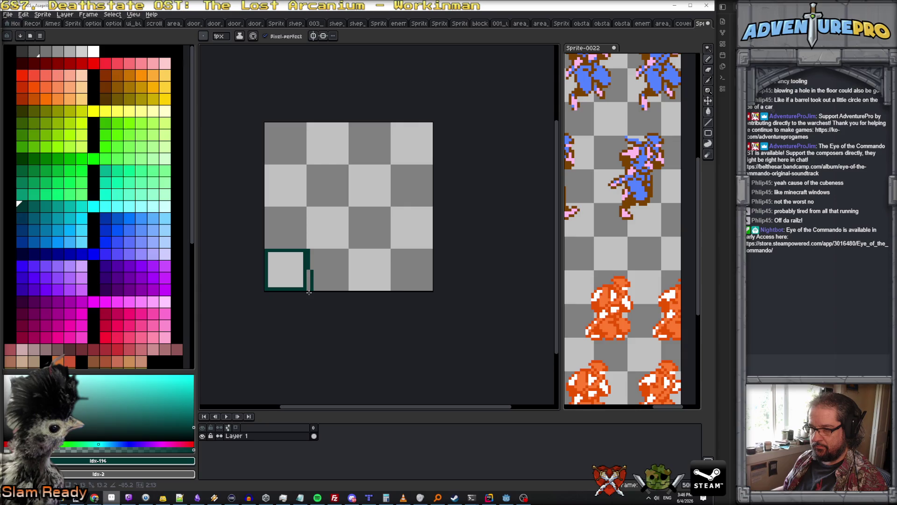
pyautogui.moveTo(311, 250)
pyautogui.mouseDown()
pyautogui.moveTo(390, 250)
pyautogui.moveTo(388, 289)
pyautogui.moveTo(314, 290)
pyautogui.moveTo(385, 288)
pyautogui.mouseUp()
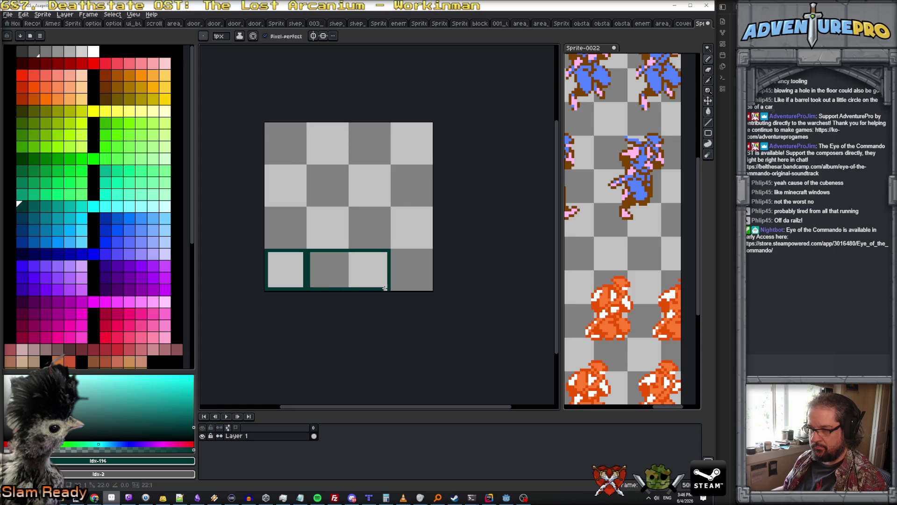
pyautogui.moveTo(391, 209); pyautogui.dragTo(393, 290)
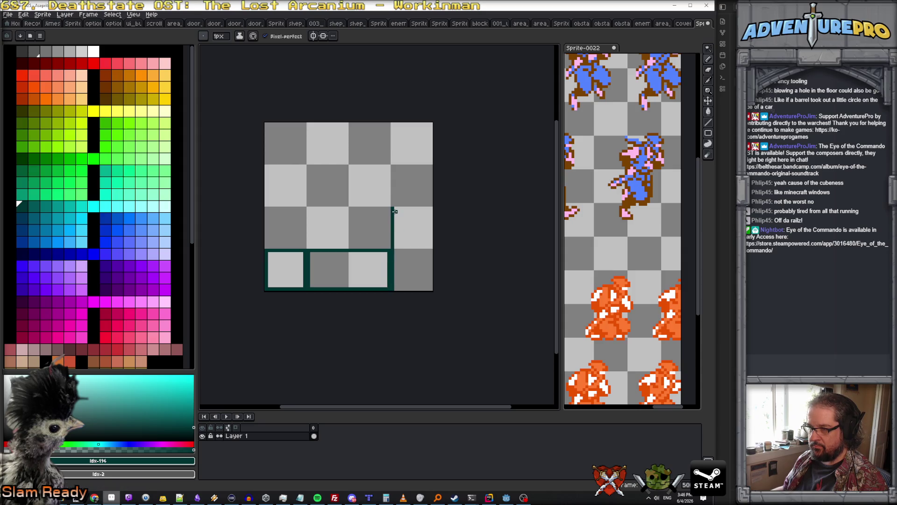
pyautogui.moveTo(395, 210)
pyautogui.mouseDown()
pyautogui.moveTo(428, 211)
pyautogui.moveTo(429, 287)
pyautogui.mouseUp()
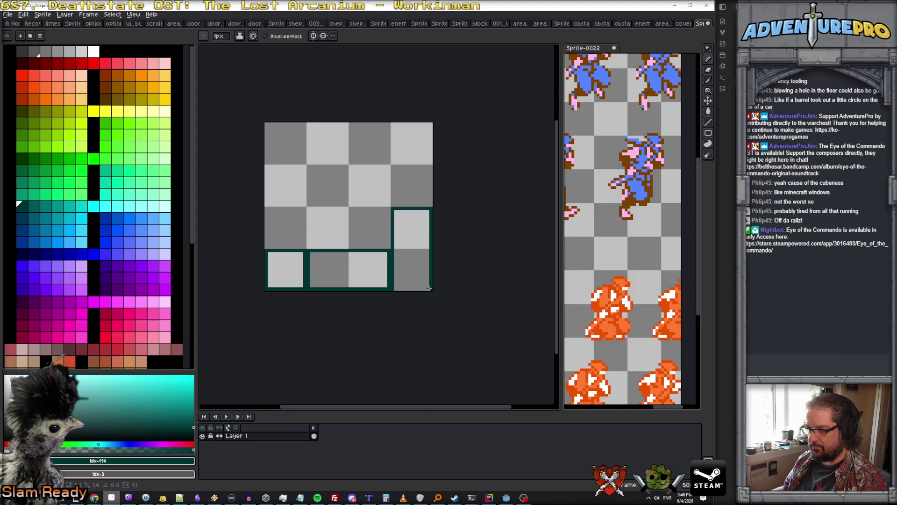
pyautogui.keyDown('shift'); pyautogui.click(401, 289); pyautogui.keyUp('shift')
# Step: Fill the middle bottom block with green using the Paint Bucket
pyautogui.scroll(1, 382, 286)
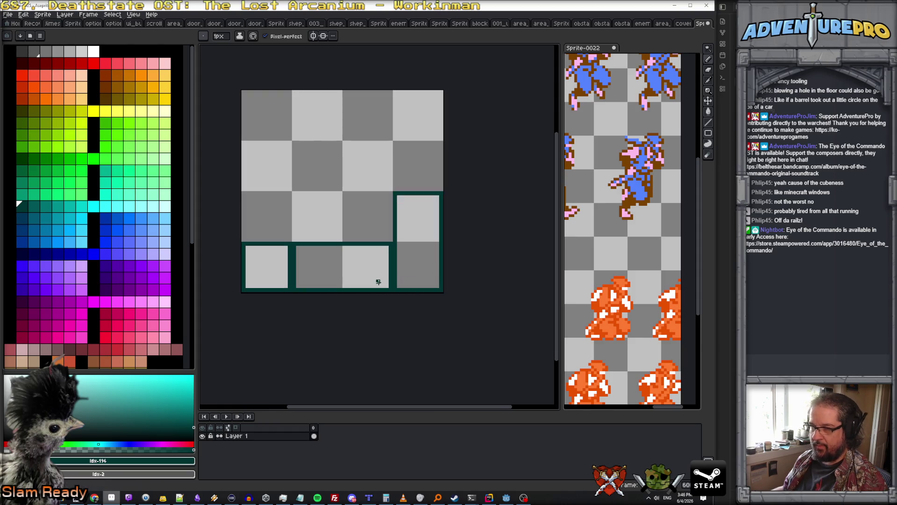
pyautogui.click(34, 158)
pyautogui.press('g')
pyautogui.click(311, 277)
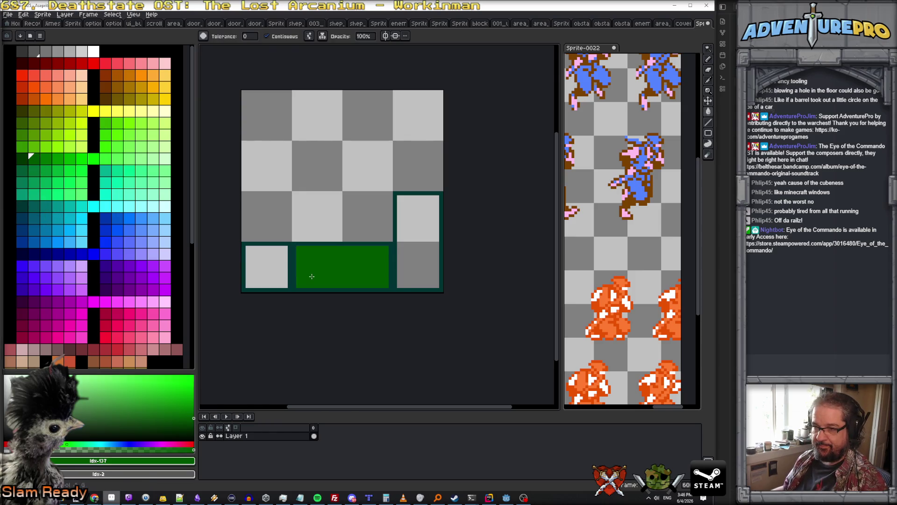
# Step: Fill the left and tall right blocks green, then pencil a darker left-edge strip with notches
pyautogui.click(257, 273)
pyautogui.click(428, 264)
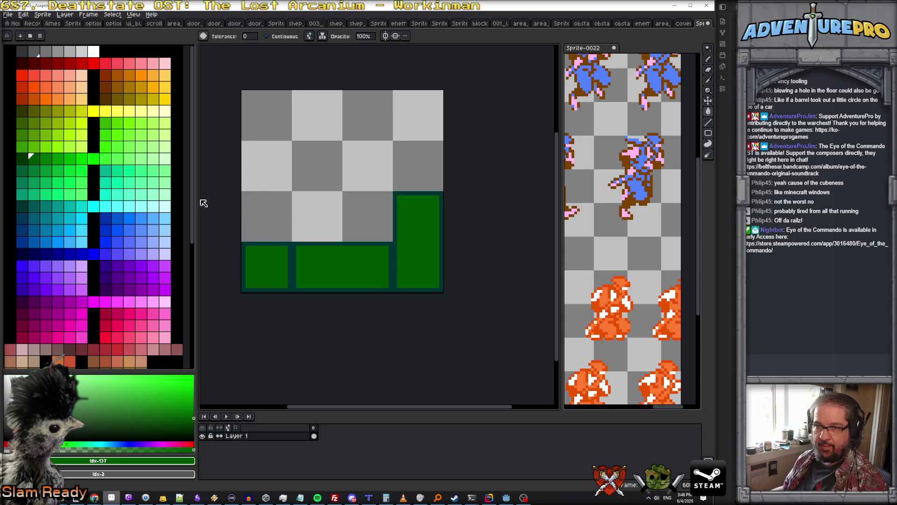
pyautogui.click(22, 159)
pyautogui.press('b')
pyautogui.scroll(3, 267, 269)
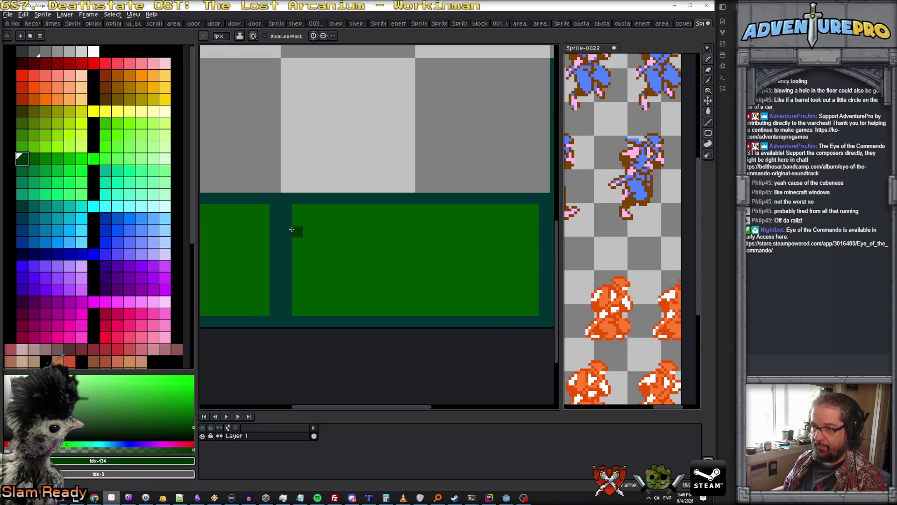
pyautogui.moveTo(294, 208); pyautogui.dragTo(295, 309)
pyautogui.moveTo(308, 205); pyautogui.dragTo(308, 313)
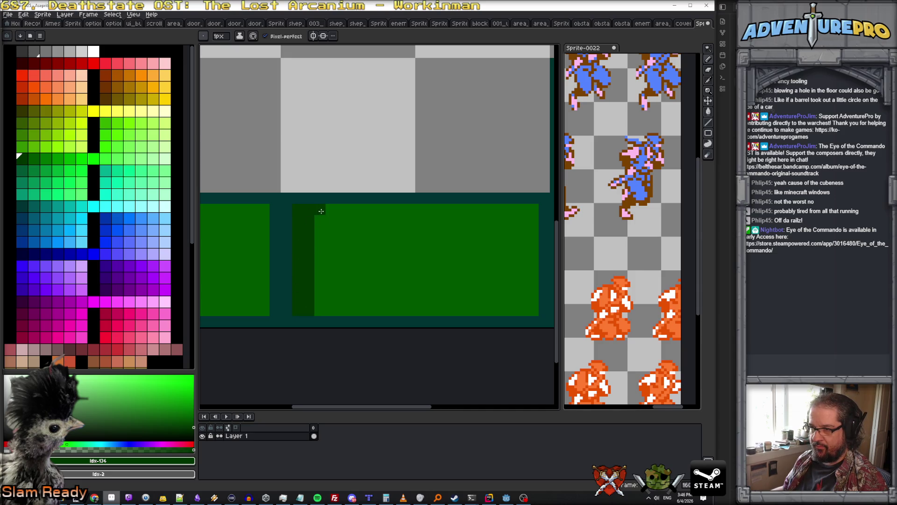
pyautogui.click(321, 254)
pyautogui.click(320, 277)
pyautogui.click(322, 298)
pyautogui.click(335, 314)
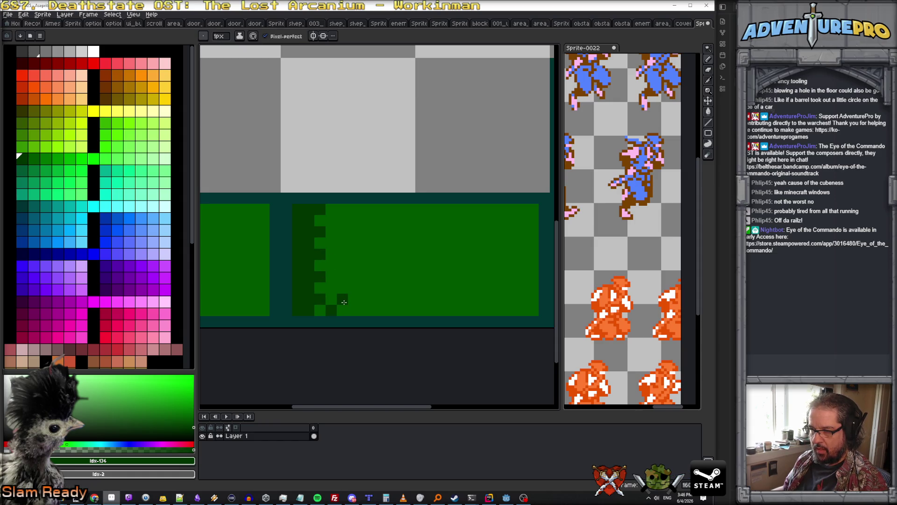
# Step: Add a dark checker pattern of pixels along the bottom edge to the bottom-right corner
pyautogui.click(365, 299)
pyautogui.click(376, 309)
pyautogui.click(388, 298)
pyautogui.click(398, 310)
pyautogui.click(410, 299)
pyautogui.click(421, 310)
pyautogui.click(432, 298)
pyautogui.click(443, 310)
pyautogui.click(455, 299)
pyautogui.click(464, 311)
pyautogui.click(487, 309)
pyautogui.click(500, 297)
pyautogui.click(510, 308)
pyautogui.click(538, 310)
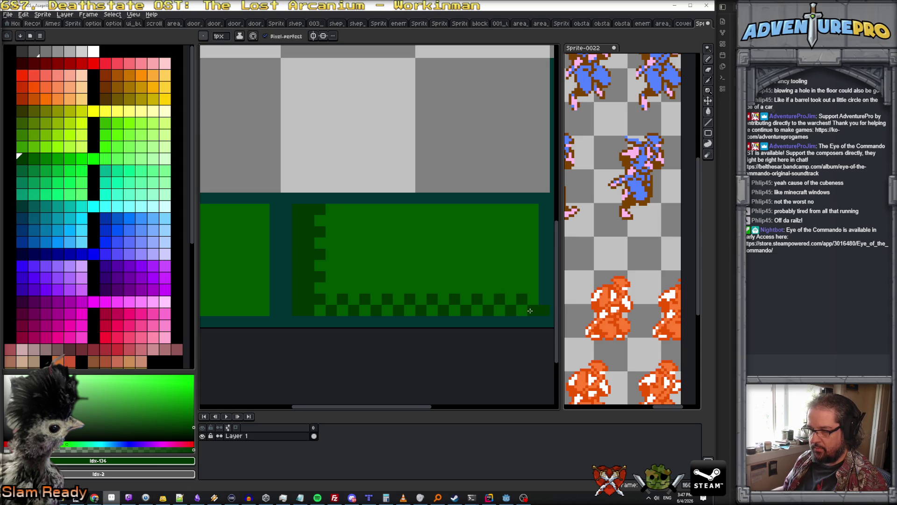
# Step: Sample the block green #005700 and paint the dark checker squares back to green
pyautogui.scroll(-3, 531, 310)
pyautogui.scroll(1, 495, 306)
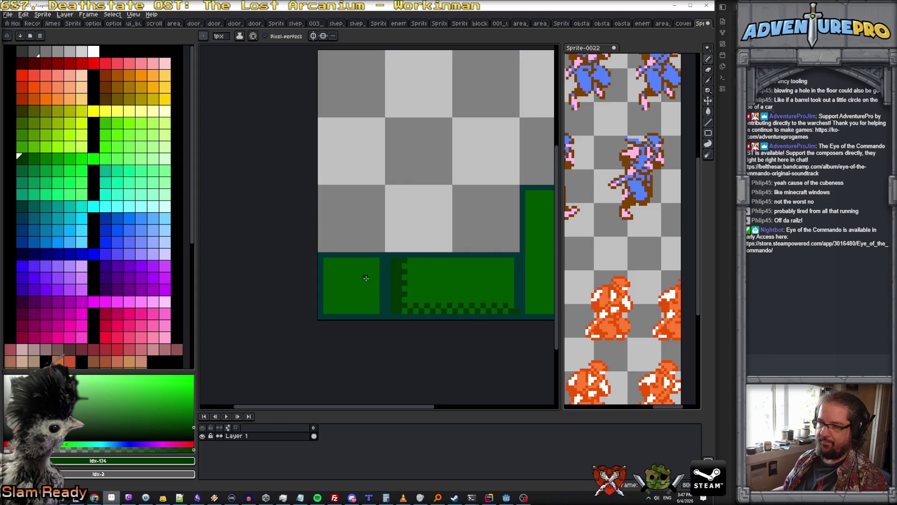
pyautogui.scroll(1, 367, 277)
pyautogui.scroll(-2, 366, 279)
pyautogui.scroll(3, 378, 284)
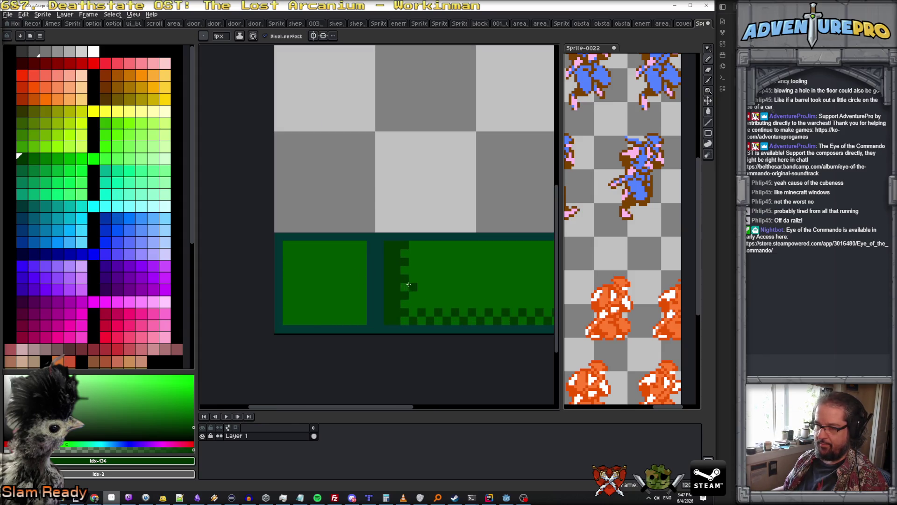
pyautogui.keyDown('alt'); pyautogui.click(403, 286); pyautogui.keyUp('alt')
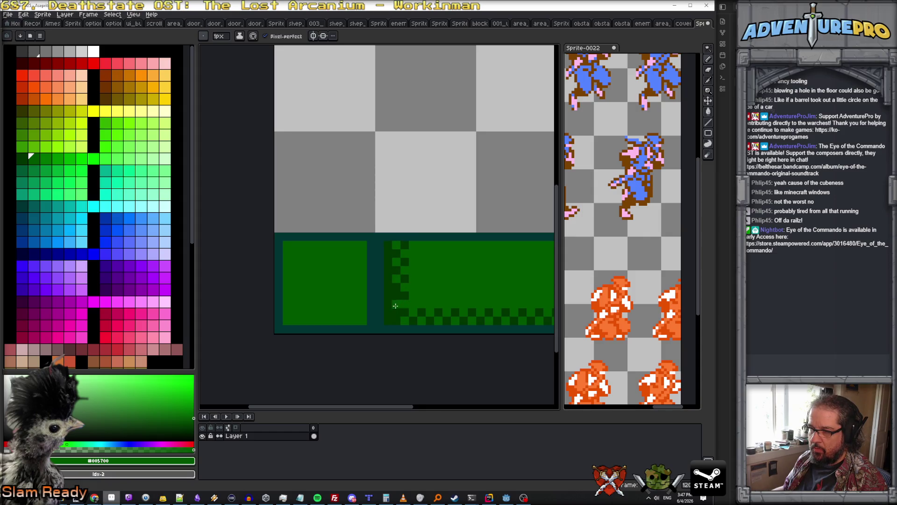
pyautogui.scroll(-3, 402, 308)
pyautogui.scroll(1, 427, 309)
pyautogui.press('ctrl')
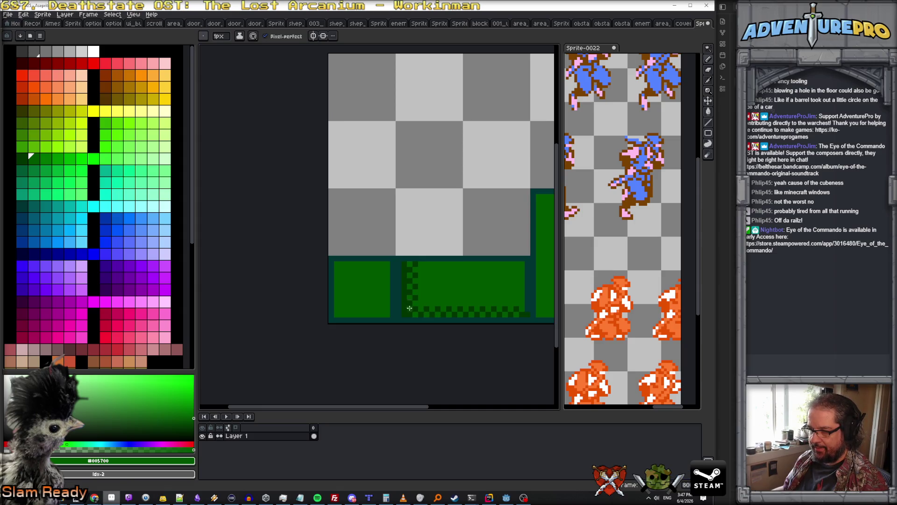
pyautogui.scroll(-2, 408, 310)
pyautogui.scroll(3, 453, 310)
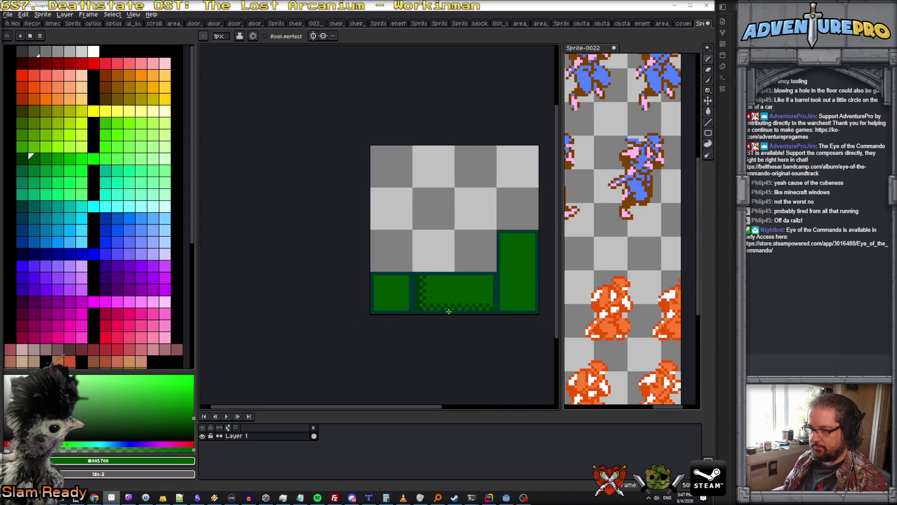
pyautogui.scroll(-2, 448, 311)
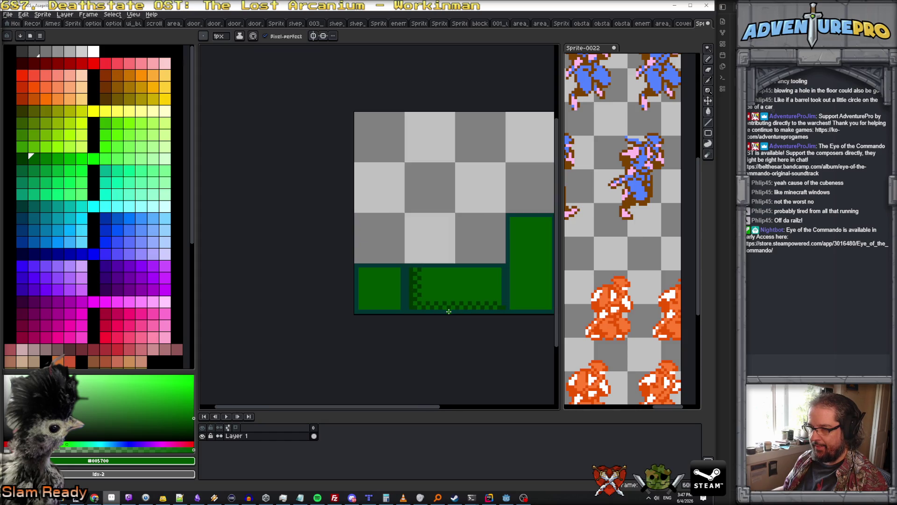
pyautogui.scroll(2, 454, 312)
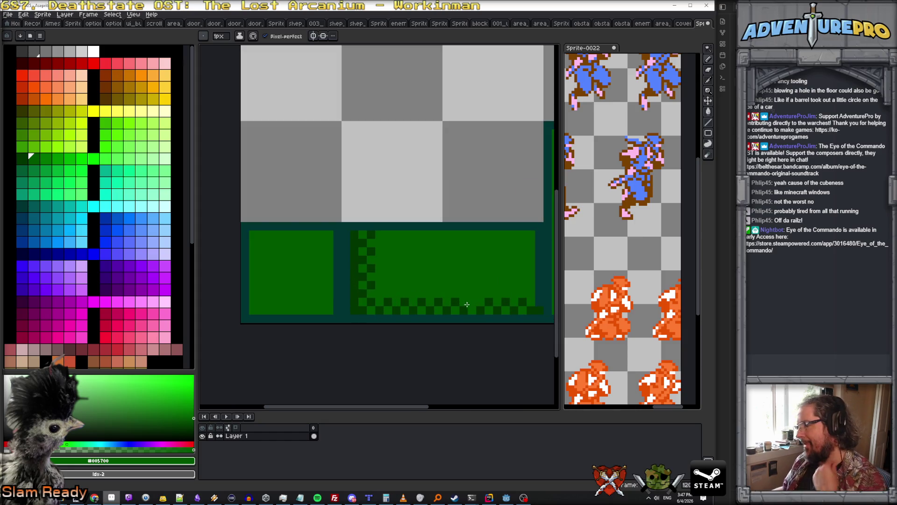
pyautogui.scroll(-1, 446, 320)
pyautogui.moveTo(474, 359); pyautogui.dragTo(438, 364)
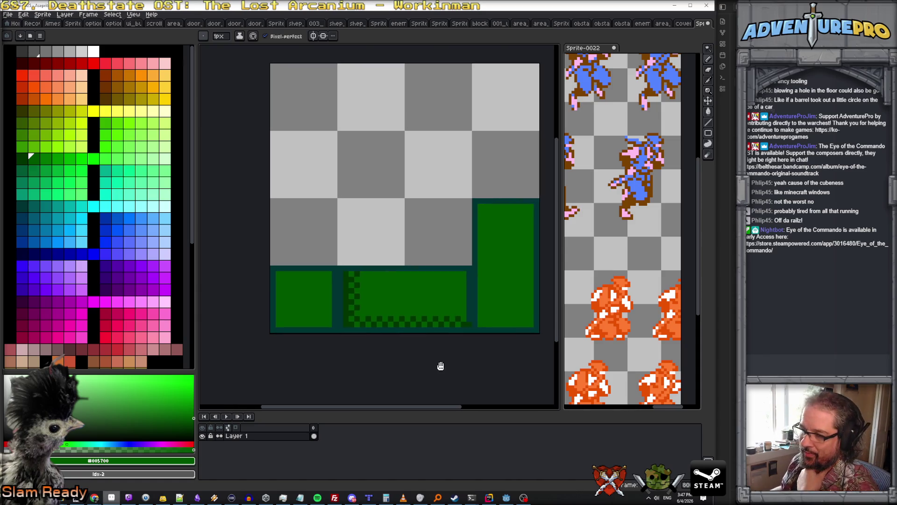
pyautogui.scroll(1, 351, 297)
pyautogui.scroll(-1, 352, 292)
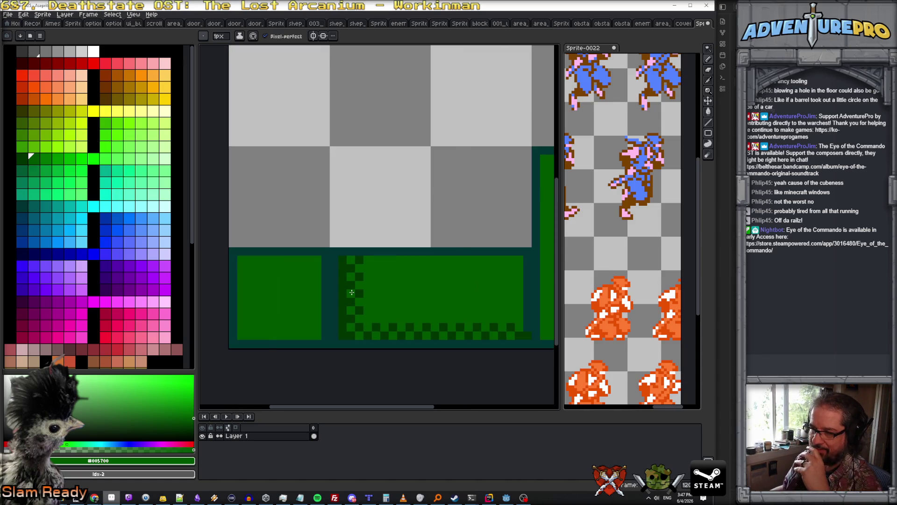
pyautogui.scroll(-1, 352, 294)
pyautogui.scroll(1, 354, 296)
pyautogui.scroll(-1, 356, 300)
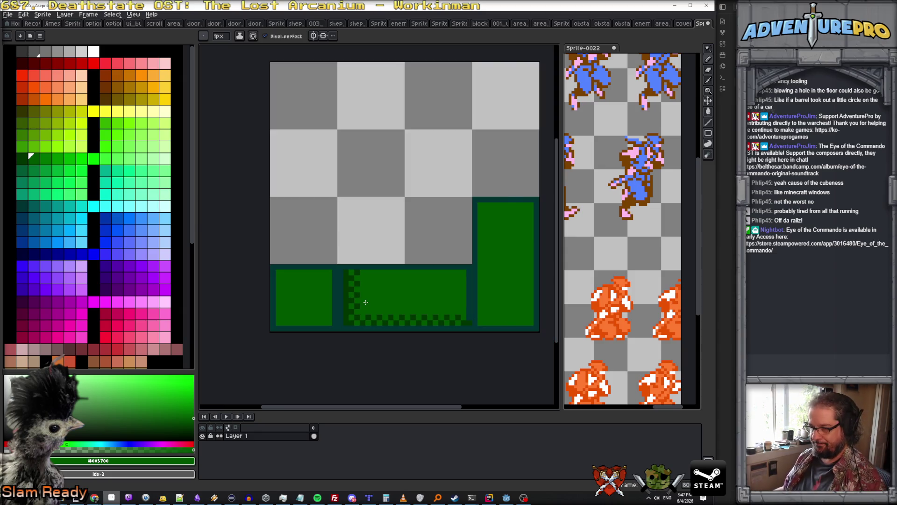
pyautogui.scroll(1, 365, 302)
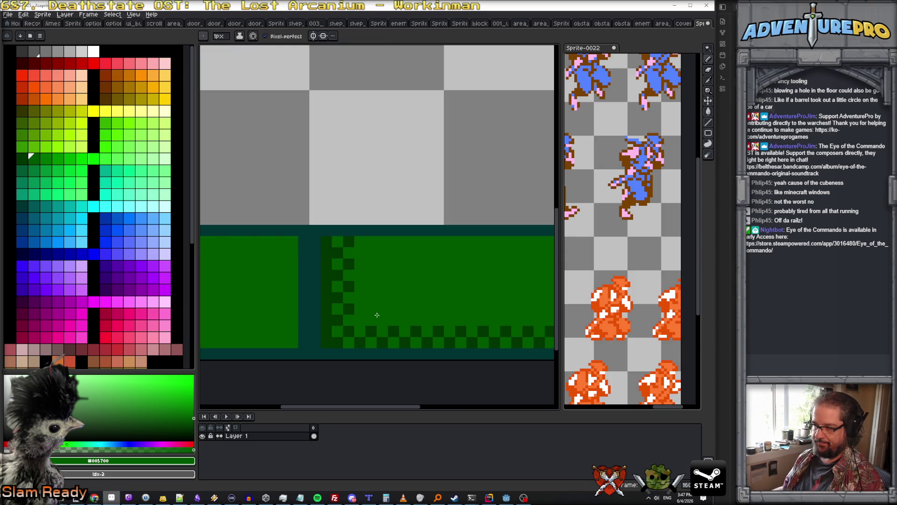
pyautogui.moveTo(358, 333)
pyautogui.mouseDown()
pyautogui.moveTo(501, 326)
pyautogui.moveTo(326, 327)
pyautogui.moveTo(385, 329)
pyautogui.moveTo(299, 342)
pyautogui.mouseUp()
pyautogui.scroll(-1, 327, 327)
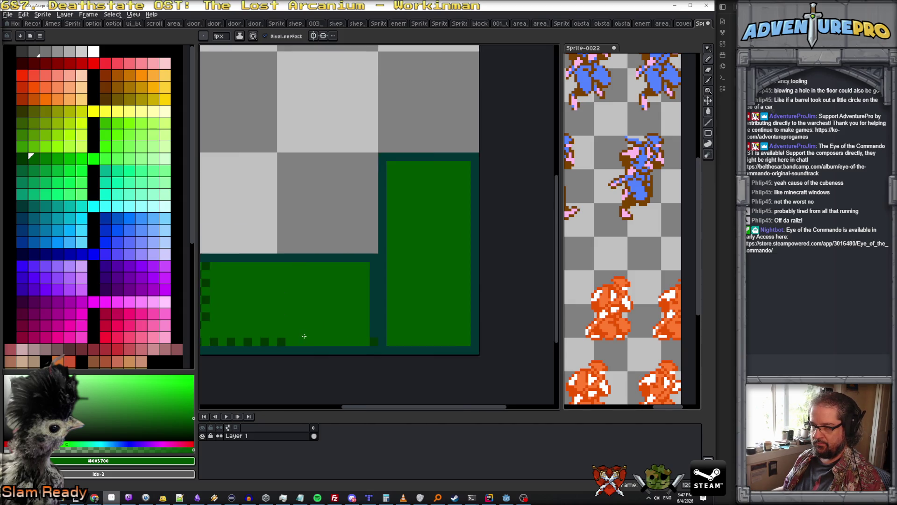
pyautogui.hscroll(3, 386, 307)
pyautogui.moveTo(381, 305)
pyautogui.mouseDown()
pyautogui.moveTo(379, 268)
pyautogui.moveTo(377, 332)
pyautogui.moveTo(452, 338)
pyautogui.mouseUp()
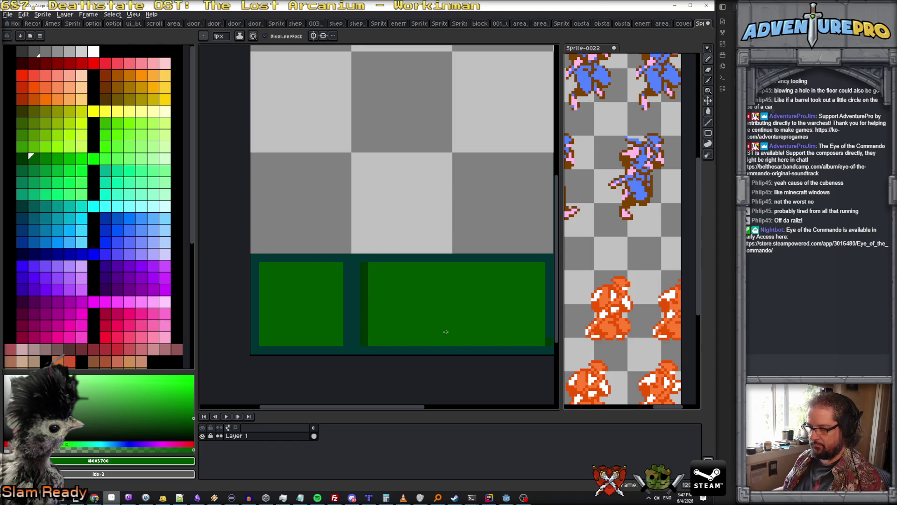
# Step: Using dark green #003400, shade the left block's left and bottom edges after undoing a stray band
pyautogui.keyDown('alt'); pyautogui.click(367, 336); pyautogui.keyUp('alt')
pyautogui.moveTo(370, 342)
pyautogui.mouseDown()
pyautogui.moveTo(523, 333)
pyautogui.moveTo(542, 344)
pyautogui.moveTo(381, 341)
pyautogui.moveTo(529, 343)
pyautogui.mouseUp()
pyautogui.press('ctrl')
pyautogui.hotkey('ctrl', 'z')
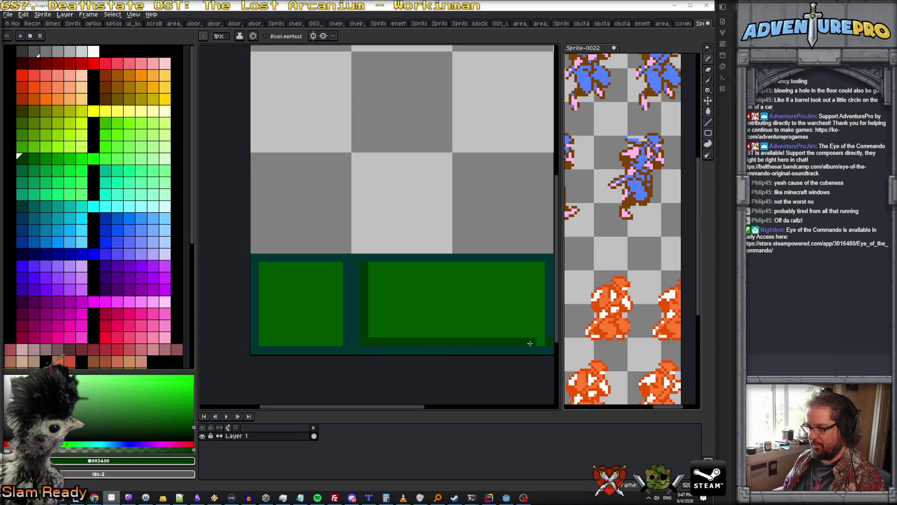
pyautogui.moveTo(265, 270)
pyautogui.mouseDown()
pyautogui.moveTo(264, 342)
pyautogui.moveTo(333, 340)
pyautogui.moveTo(336, 271)
pyautogui.mouseUp()
# Step: Darken the middle block's right edge and the tall right block's left edge in #003400
pyautogui.moveTo(418, 290); pyautogui.dragTo(371, 295)
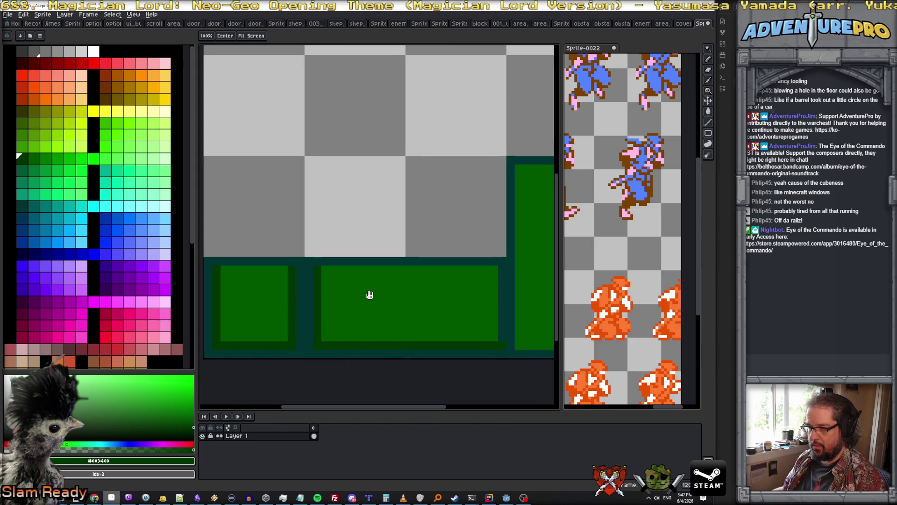
pyautogui.moveTo(493, 268); pyautogui.dragTo(496, 339)
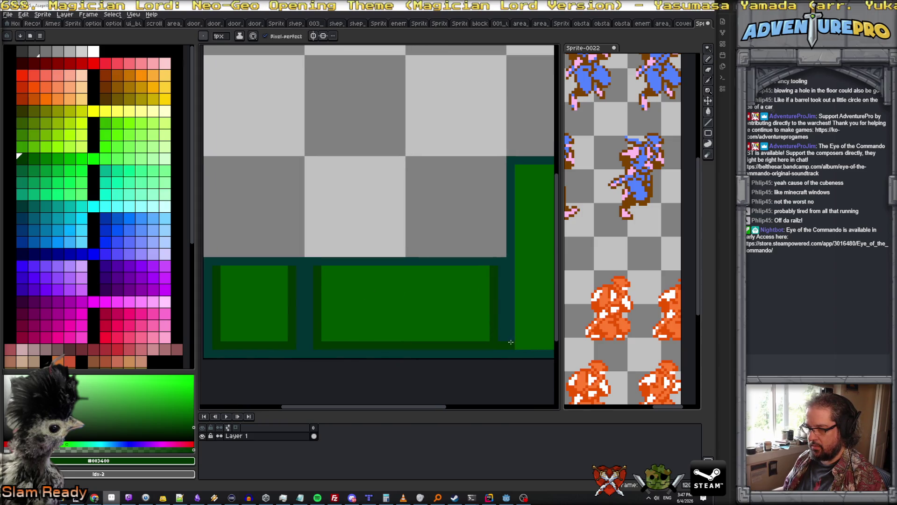
pyautogui.keyDown('alt'); pyautogui.click(501, 340); pyautogui.keyUp('alt')
pyautogui.keyDown('alt'); pyautogui.click(488, 343); pyautogui.keyUp('alt')
pyautogui.moveTo(488, 343)
pyautogui.mouseDown()
pyautogui.moveTo(456, 333)
pyautogui.moveTo(428, 342)
pyautogui.moveTo(500, 341)
pyautogui.moveTo(500, 166)
pyautogui.mouseUp()
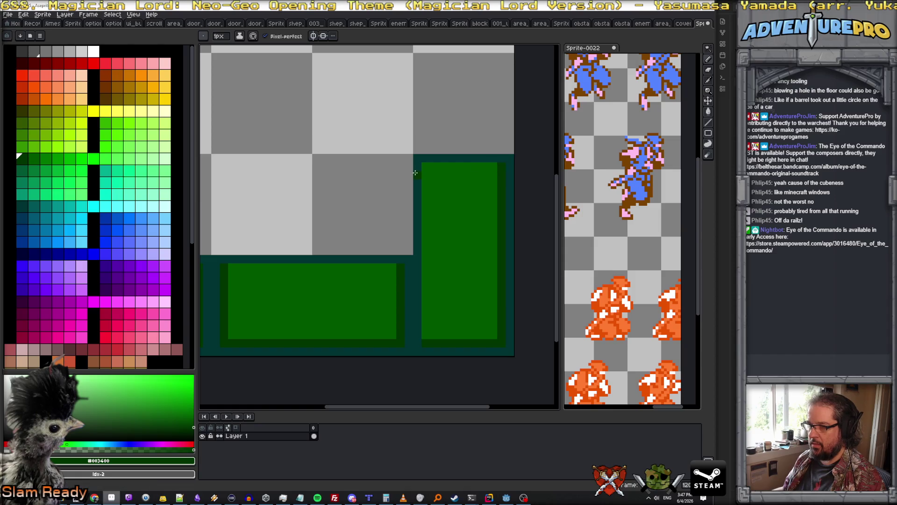
pyautogui.moveTo(427, 167)
pyautogui.mouseDown()
pyautogui.moveTo(435, 344)
pyautogui.moveTo(423, 332)
pyautogui.mouseUp()
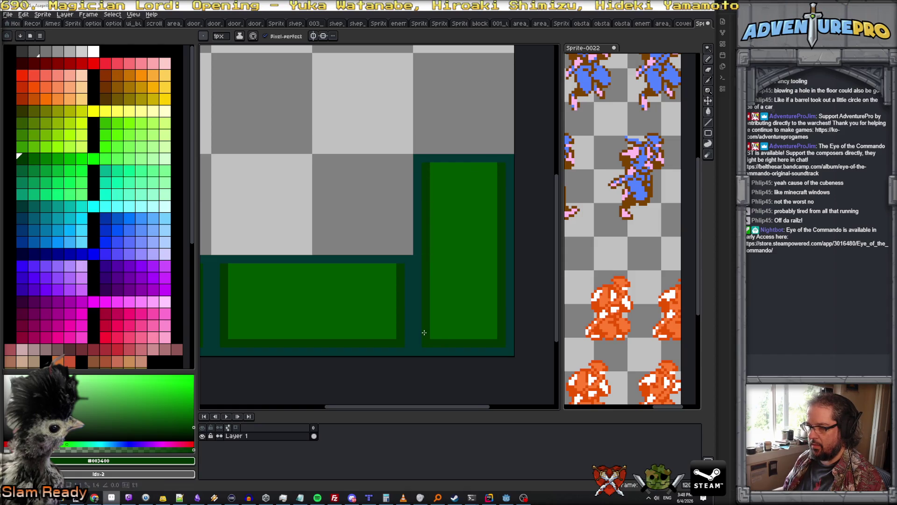
pyautogui.scroll(-2, 437, 330)
pyautogui.scroll(1, 447, 300)
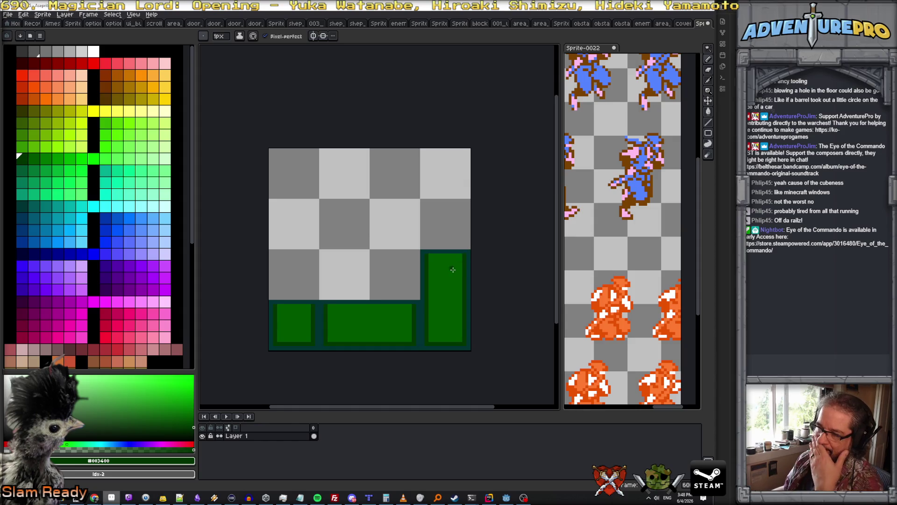
pyautogui.click(57, 160)
pyautogui.scroll(2, 454, 253)
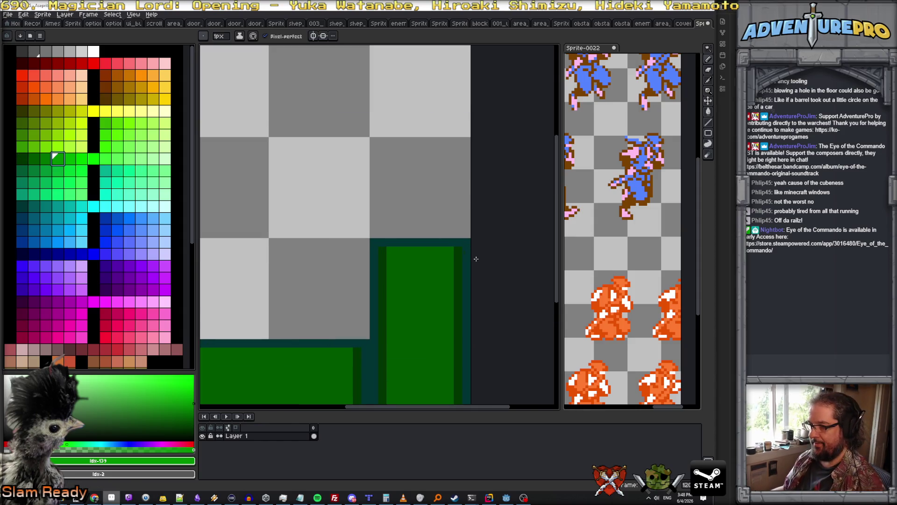
# Step: Draw a bright green highlight down the tall block's right edge with a darker bottom corner
pyautogui.scroll(-2, 444, 224)
pyautogui.click(448, 182)
pyautogui.keyDown('shift'); pyautogui.click(449, 308); pyautogui.keyUp('shift')
pyautogui.moveTo(449, 308); pyautogui.dragTo(446, 351)
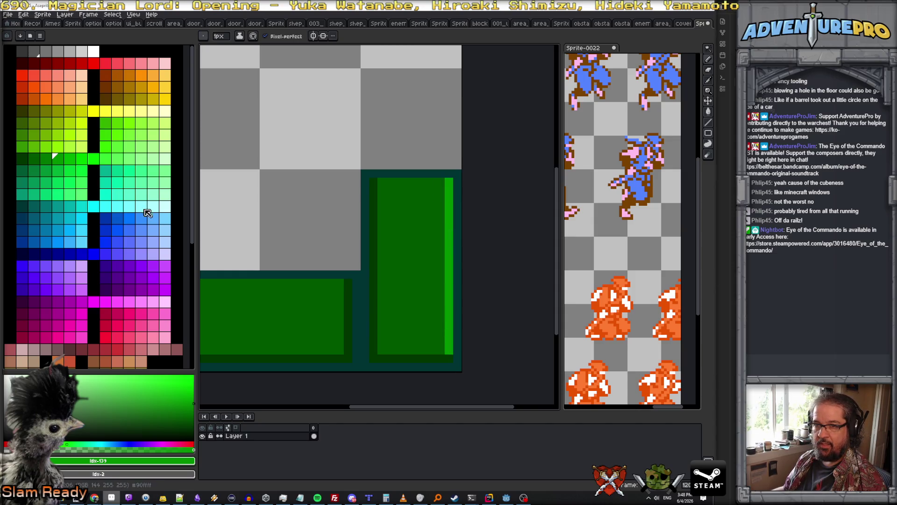
pyautogui.click(44, 159)
pyautogui.moveTo(452, 358); pyautogui.dragTo(428, 359)
pyautogui.click(32, 159)
pyautogui.click(448, 358)
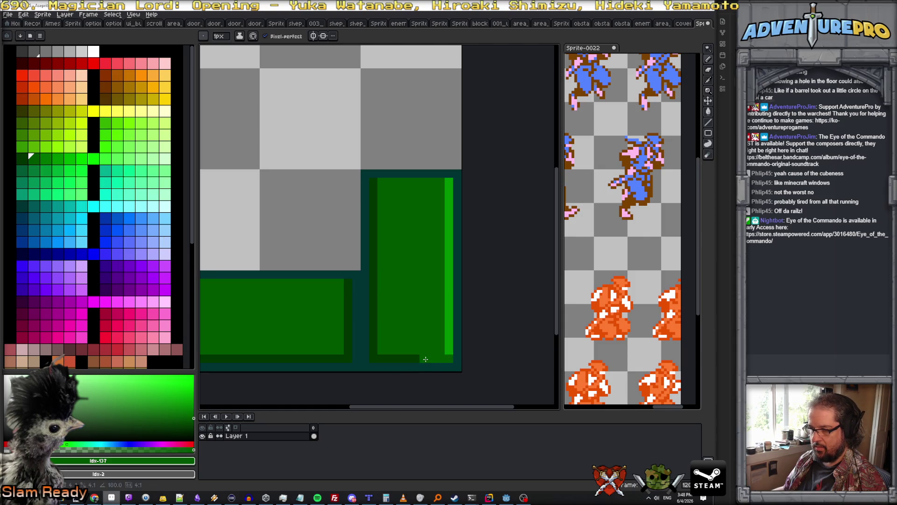
pyautogui.moveTo(444, 358); pyautogui.dragTo(447, 358)
# Step: Sample highlight green #009000 and draw a bright strip down the left block's left edge
pyautogui.scroll(-3, 415, 359)
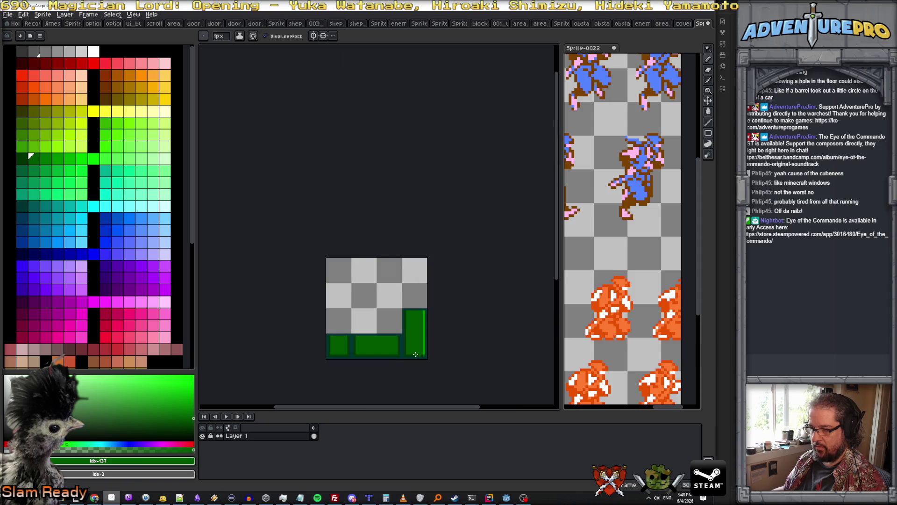
pyautogui.scroll(2, 412, 327)
pyautogui.scroll(1, 412, 320)
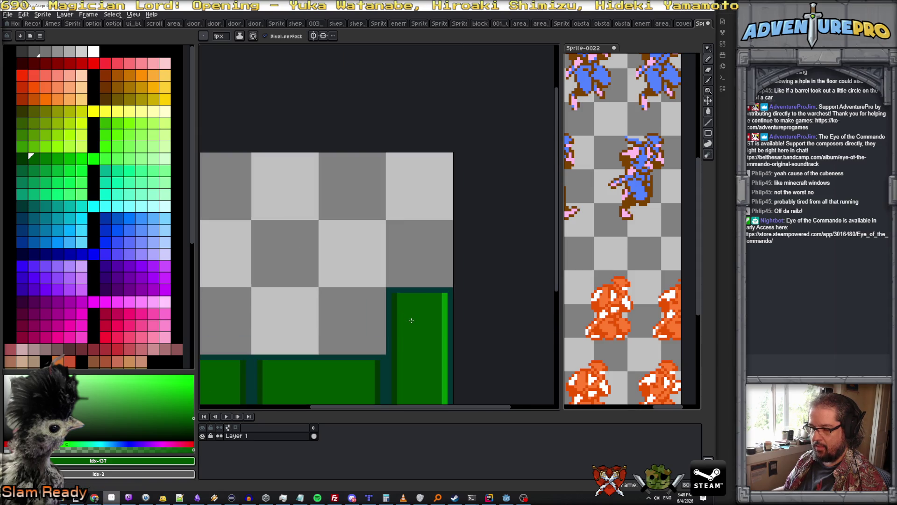
pyautogui.scroll(-2, 411, 320)
pyautogui.scroll(1, 411, 320)
pyautogui.keyDown('alt'); pyautogui.click(440, 324); pyautogui.keyUp('alt')
pyautogui.moveTo(247, 353); pyautogui.dragTo(247, 389)
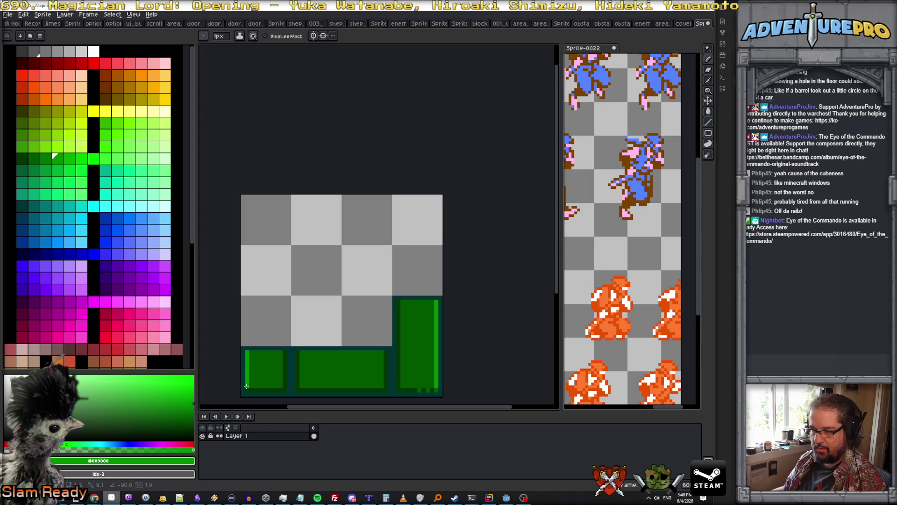
# Step: Zoom around to check the green blocks, then pick the dark olive palette swatch
pyautogui.scroll(2, 412, 389)
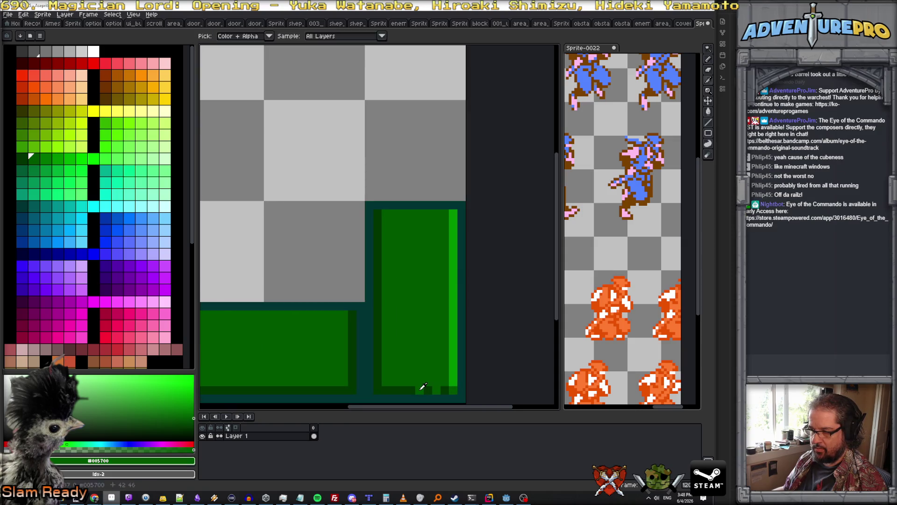
pyautogui.scroll(-1, 290, 354)
pyautogui.moveTo(290, 354); pyautogui.dragTo(292, 345)
pyautogui.scroll(1, 220, 288)
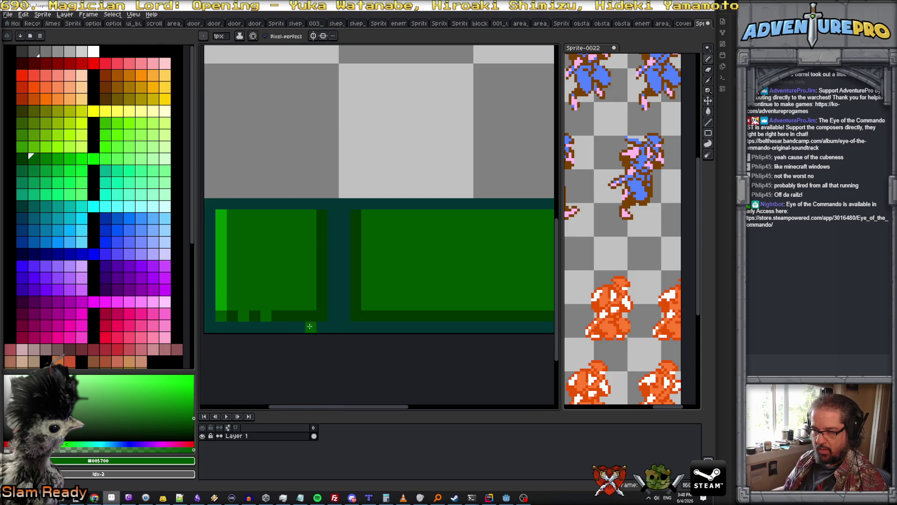
pyautogui.scroll(-3, 301, 327)
pyautogui.scroll(2, 407, 331)
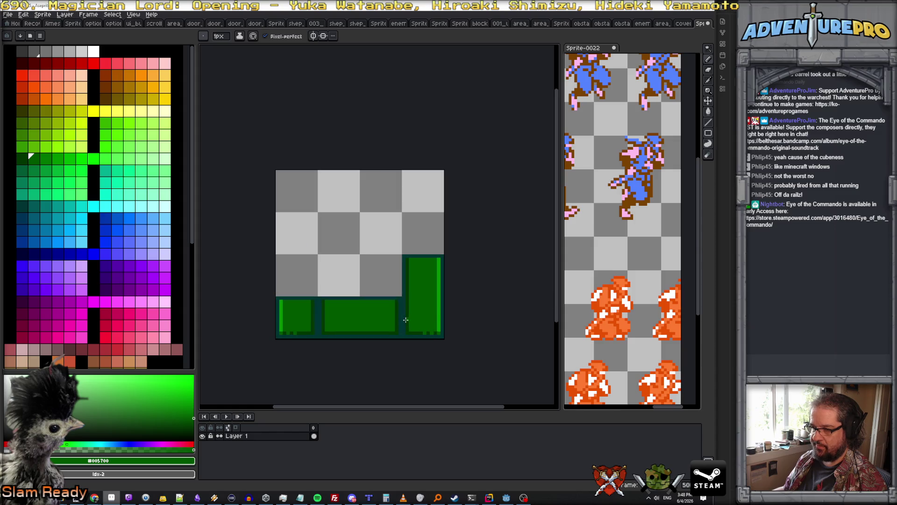
pyautogui.scroll(1, 391, 306)
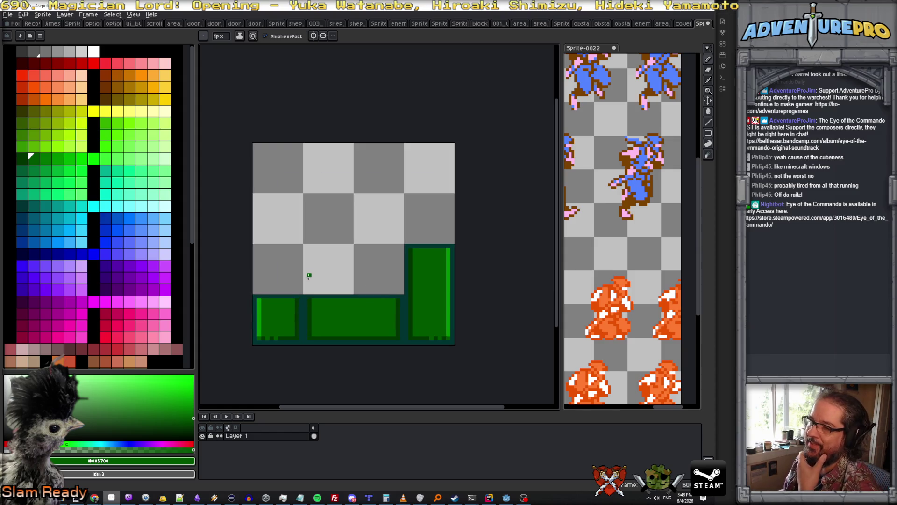
pyautogui.scroll(3, 293, 274)
pyautogui.scroll(-2, 292, 275)
pyautogui.scroll(-1, 292, 274)
pyautogui.scroll(1, 292, 274)
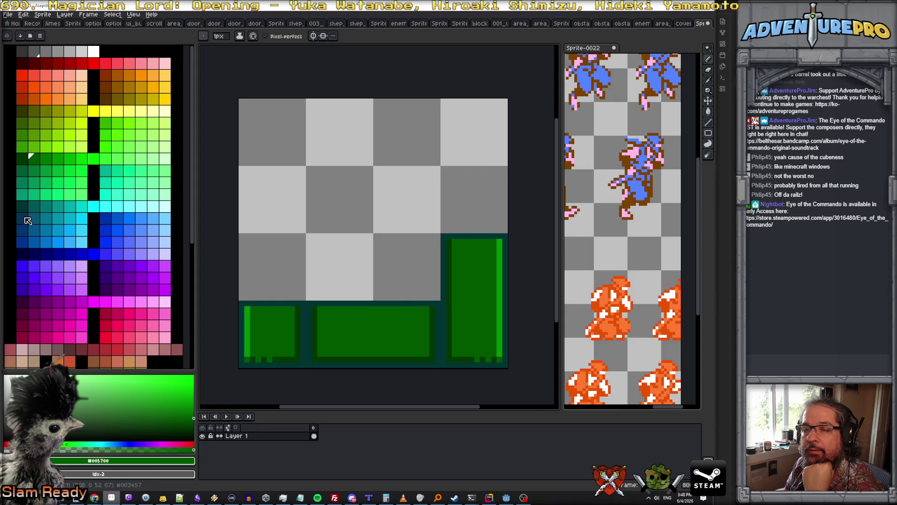
pyautogui.click(22, 111)
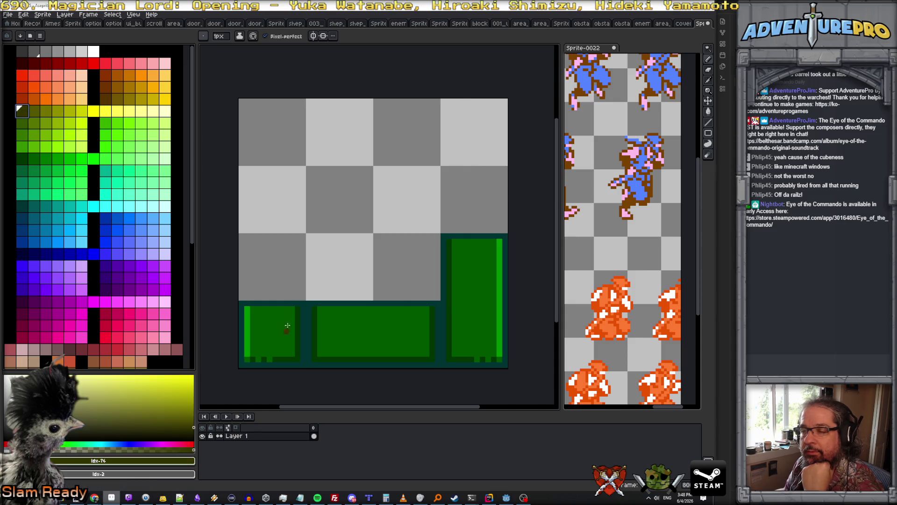
# Step: Pencil a dark olive outline for a new block above the green blocks
pyautogui.scroll(2, 285, 292)
pyautogui.moveTo(285, 299)
pyautogui.mouseDown()
pyautogui.moveTo(286, 220)
pyautogui.moveTo(513, 223)
pyautogui.mouseUp()
pyautogui.scroll(-2, 336, 252)
pyautogui.scroll(1, 337, 250)
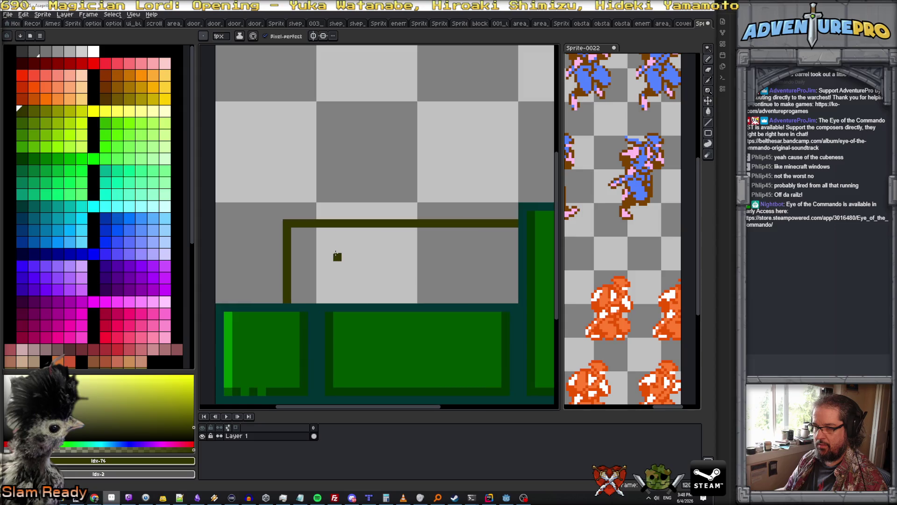
pyautogui.scroll(-1, 306, 234)
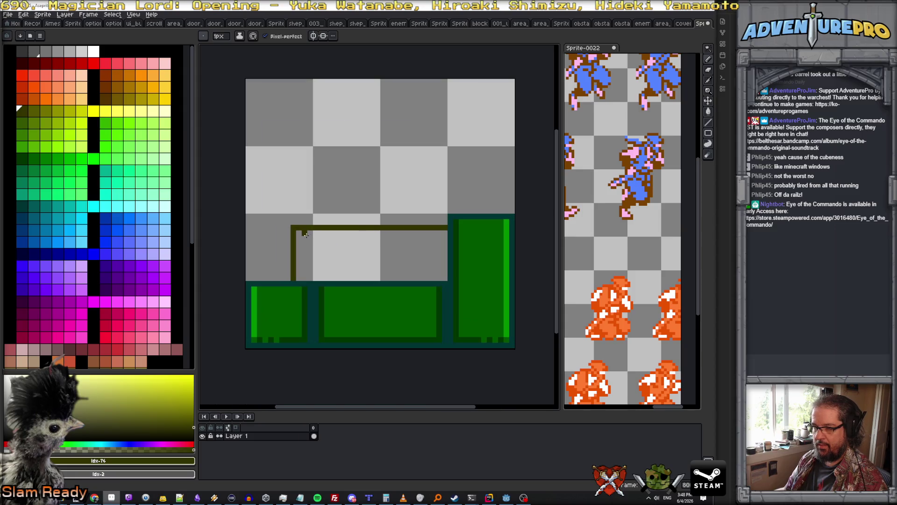
# Step: Bucket-fill the outlined block olive and recolour its outline bright yellow
pyautogui.click(46, 111)
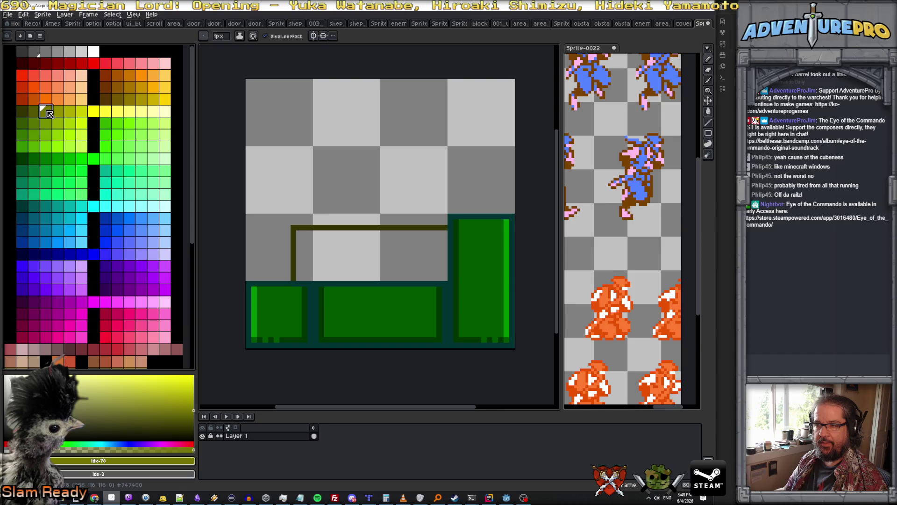
pyautogui.press('g')
pyautogui.click(320, 263)
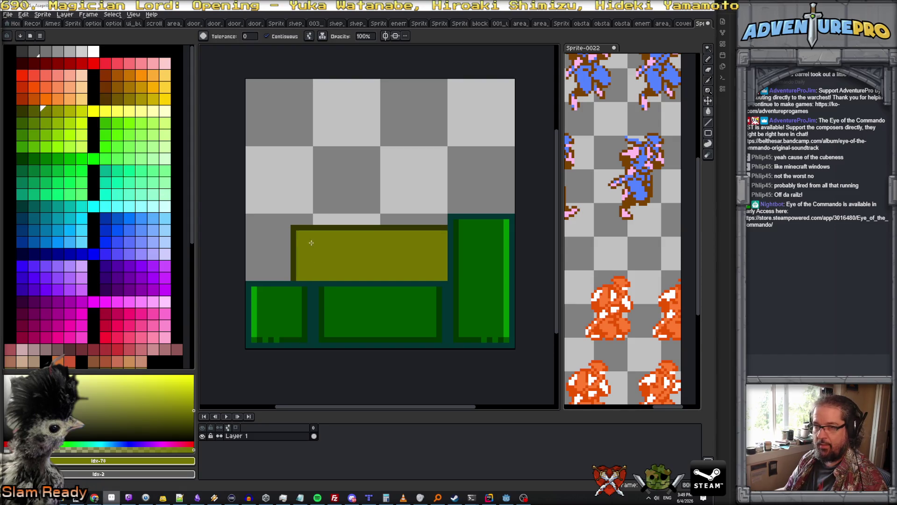
pyautogui.click(82, 111)
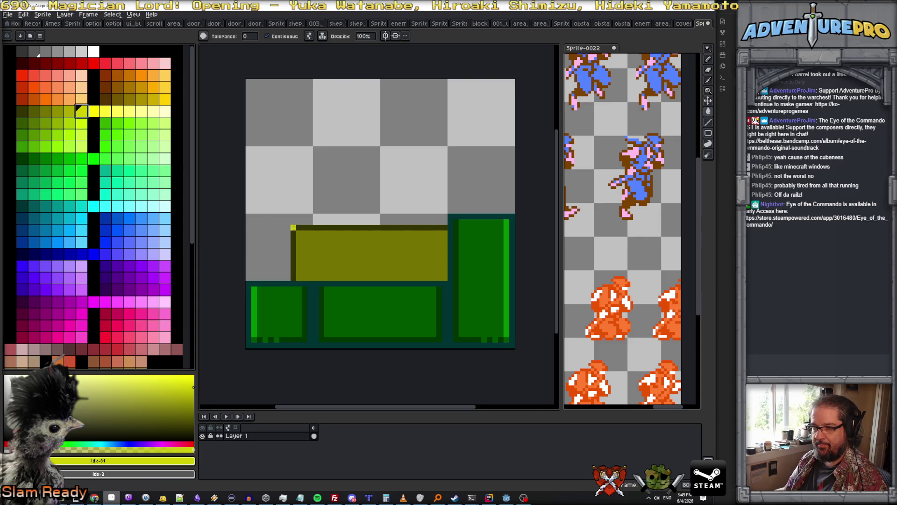
pyautogui.click(293, 227)
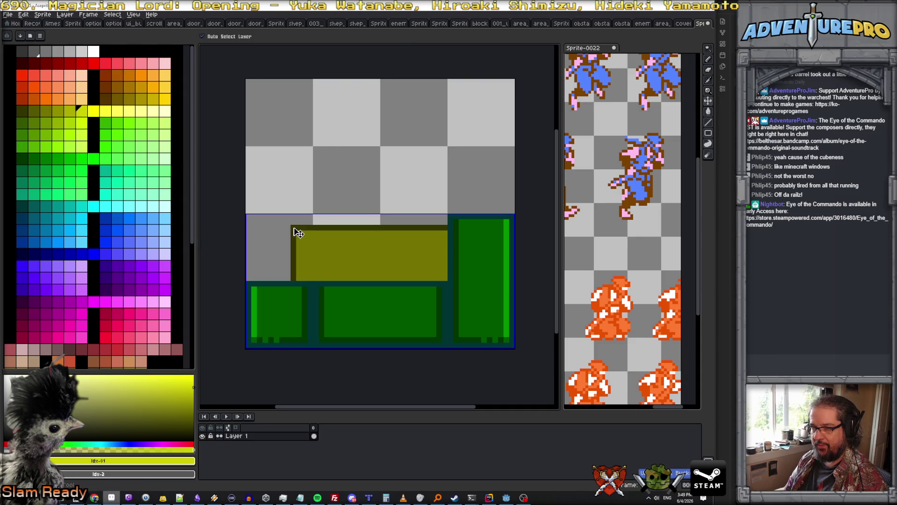
# Step: Add darker olive inside the block and pencil a dark shadow along its bottom
pyautogui.press('-')
pyautogui.press('+')
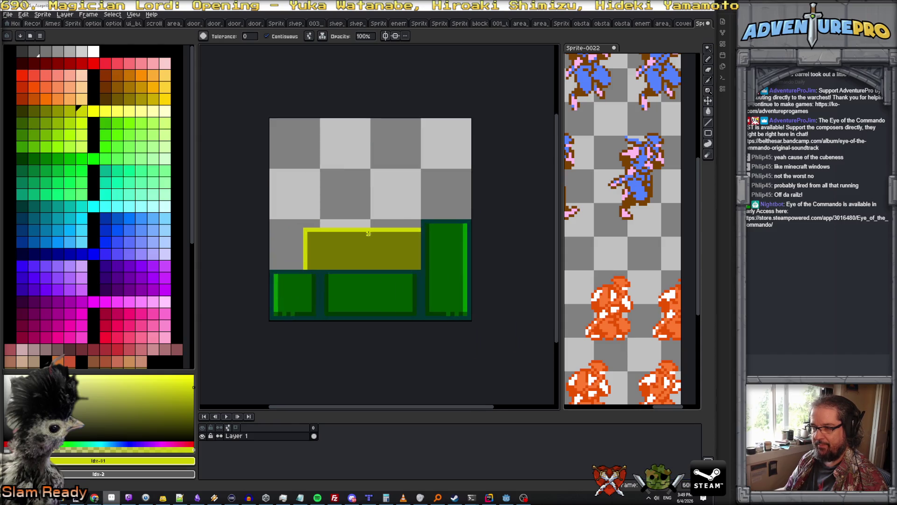
pyautogui.click(35, 111)
pyautogui.scroll(1, 311, 263)
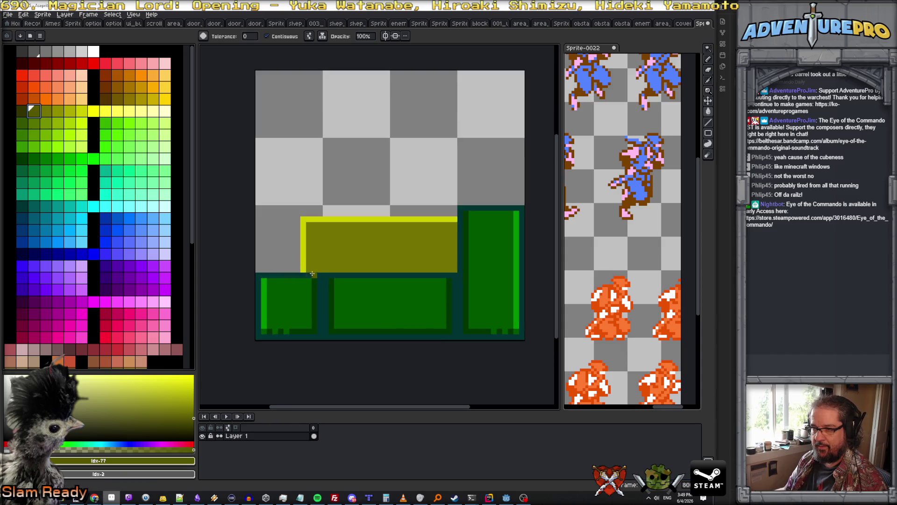
pyautogui.click(312, 269)
pyautogui.press('v')
pyautogui.hotkey('ctrl', 'd')
pyautogui.press('b')
pyautogui.moveTo(307, 269)
pyautogui.mouseDown()
pyautogui.moveTo(447, 269)
pyautogui.moveTo(454, 223)
pyautogui.mouseUp()
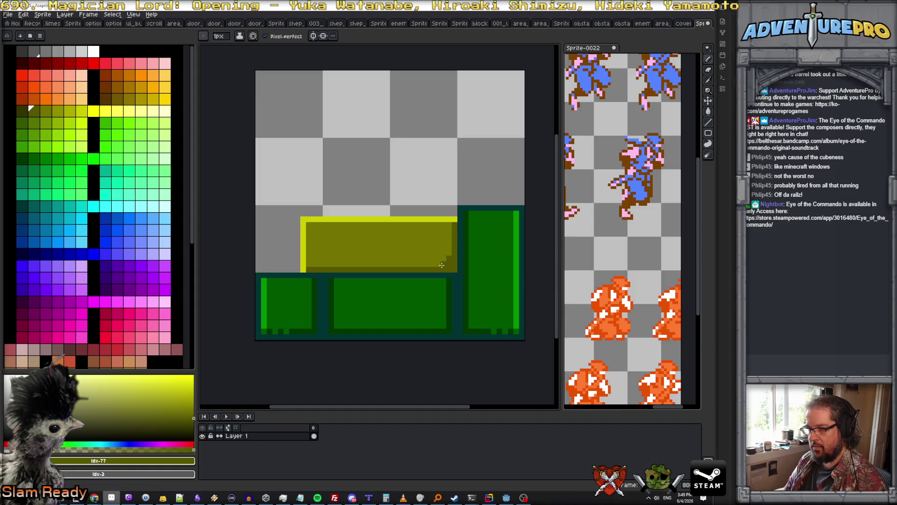
# Step: Paint over the stair-step pixels on the block's right edge with the sampled olive
pyautogui.scroll(-3, 437, 266)
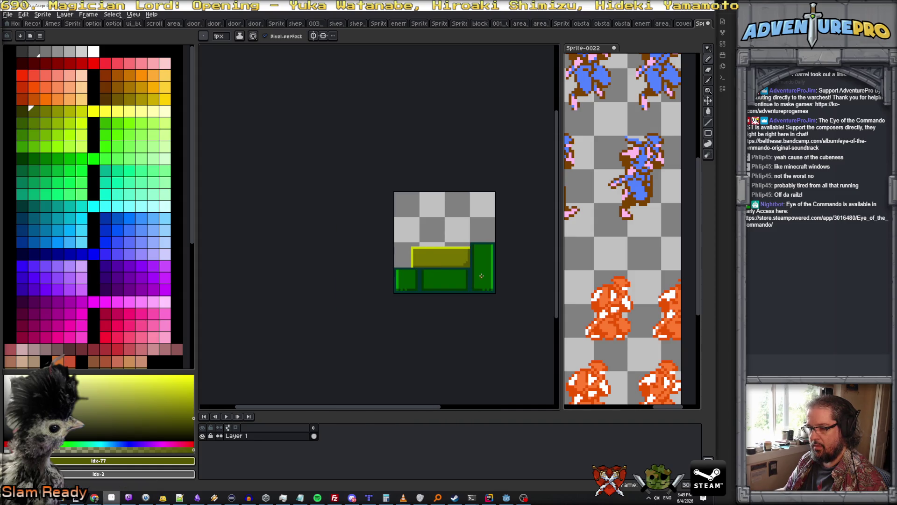
pyautogui.scroll(4, 473, 274)
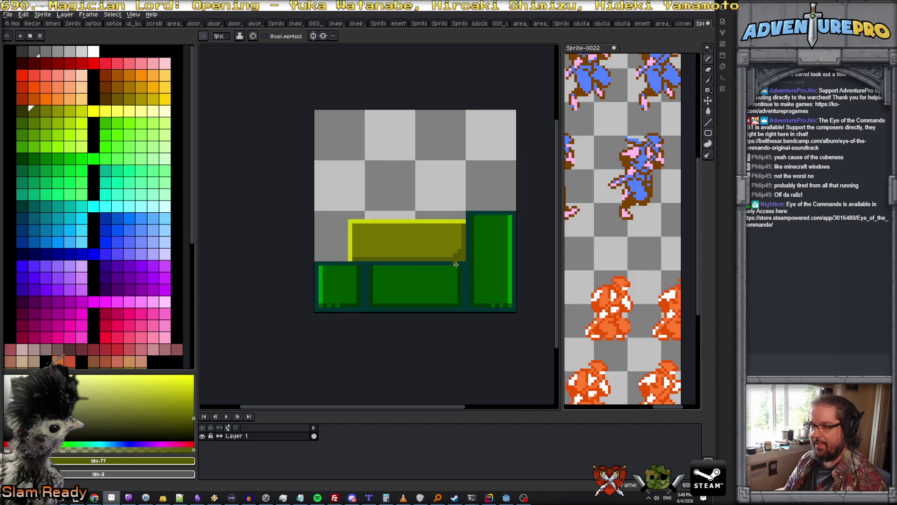
pyautogui.keyDown('alt'); pyautogui.click(451, 239); pyautogui.keyUp('alt')
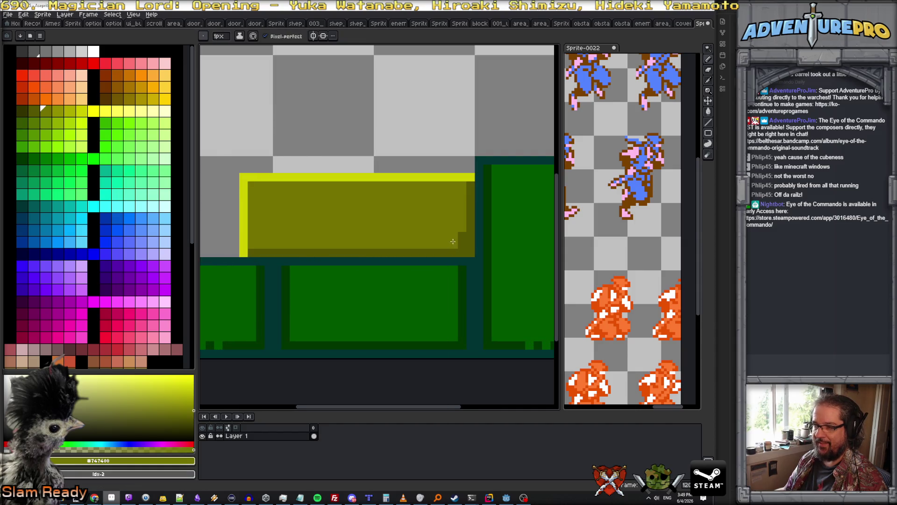
pyautogui.moveTo(453, 250); pyautogui.dragTo(459, 238)
pyautogui.scroll(-3, 460, 242)
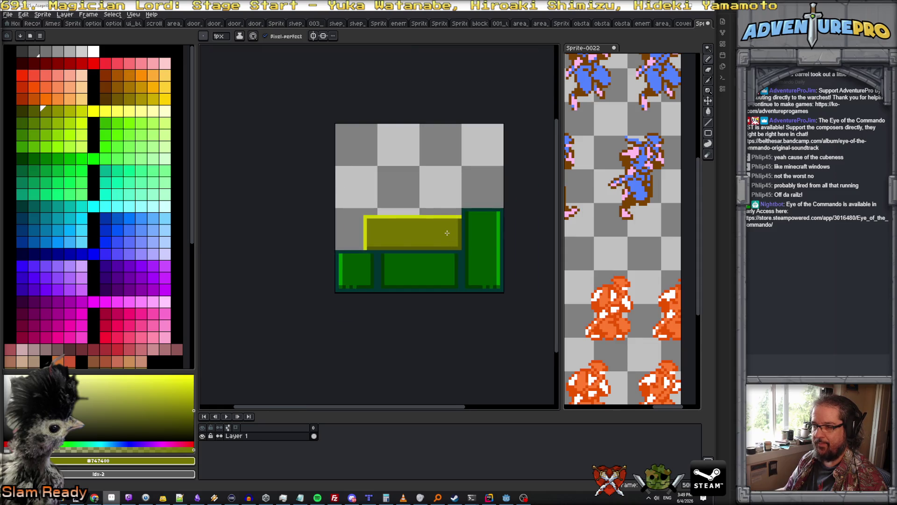
pyautogui.scroll(2, 444, 232)
pyautogui.scroll(-3, 402, 225)
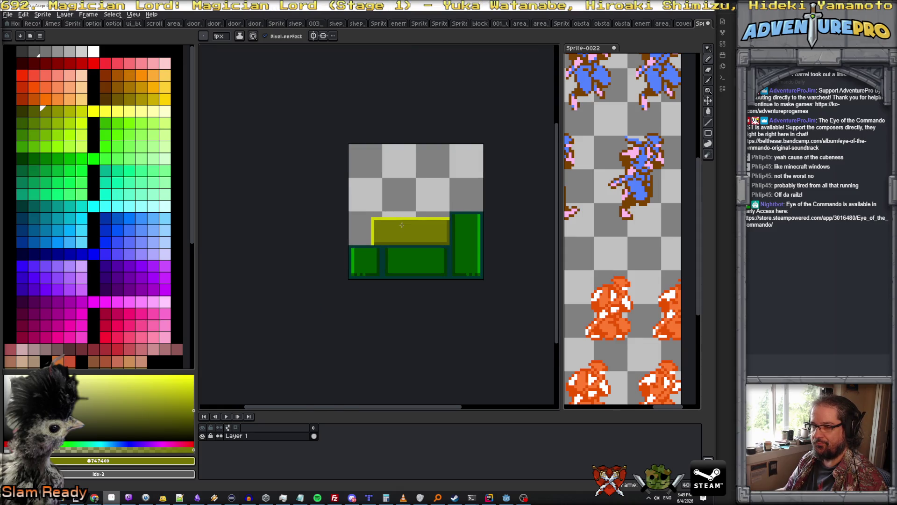
pyautogui.scroll(1, 402, 224)
pyautogui.click(374, 283)
pyautogui.scroll(3, 395, 255)
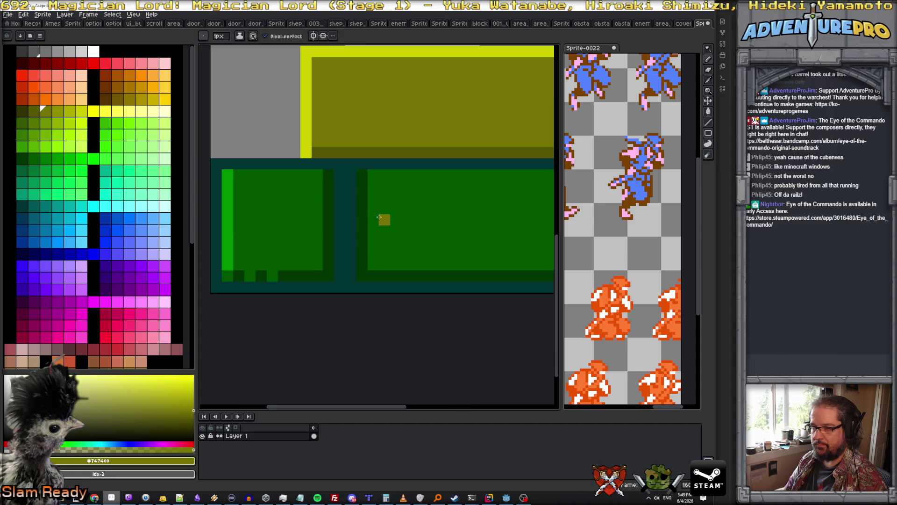
pyautogui.scroll(-5, 435, 223)
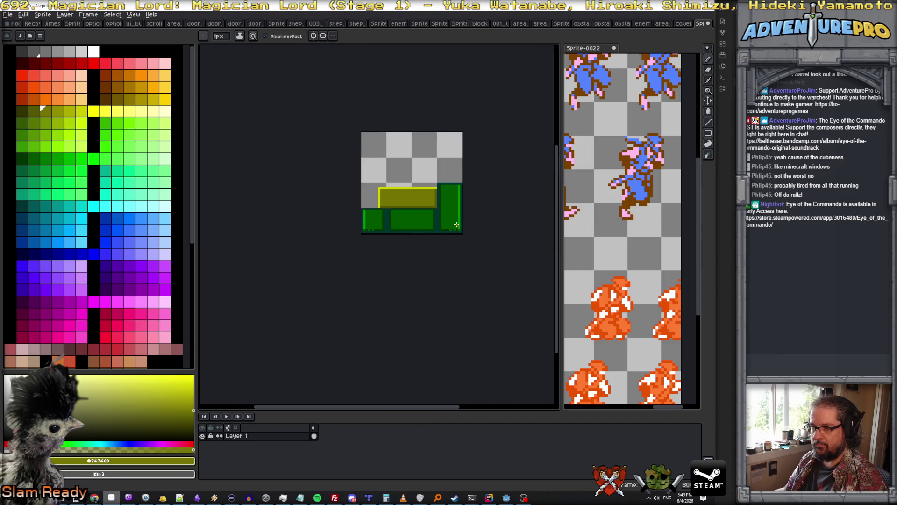
pyautogui.scroll(2, 451, 221)
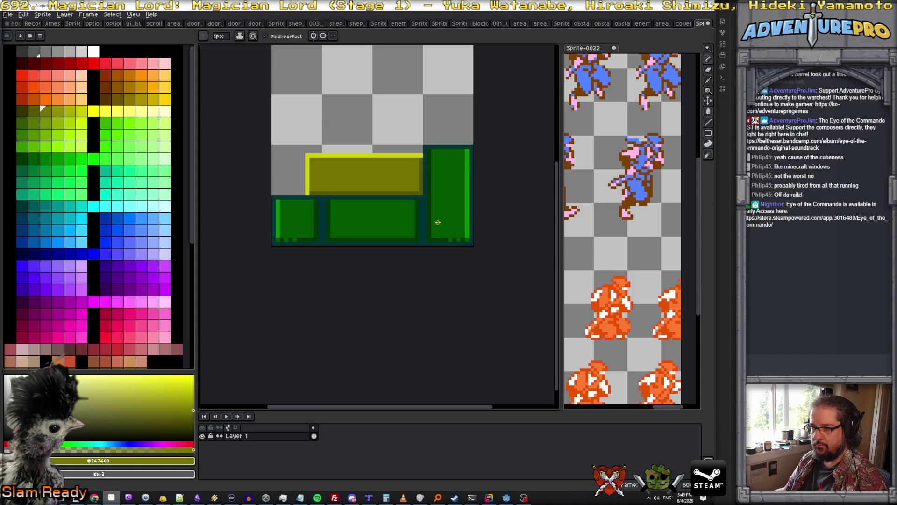
pyautogui.scroll(1, 421, 221)
pyautogui.scroll(-1, 411, 225)
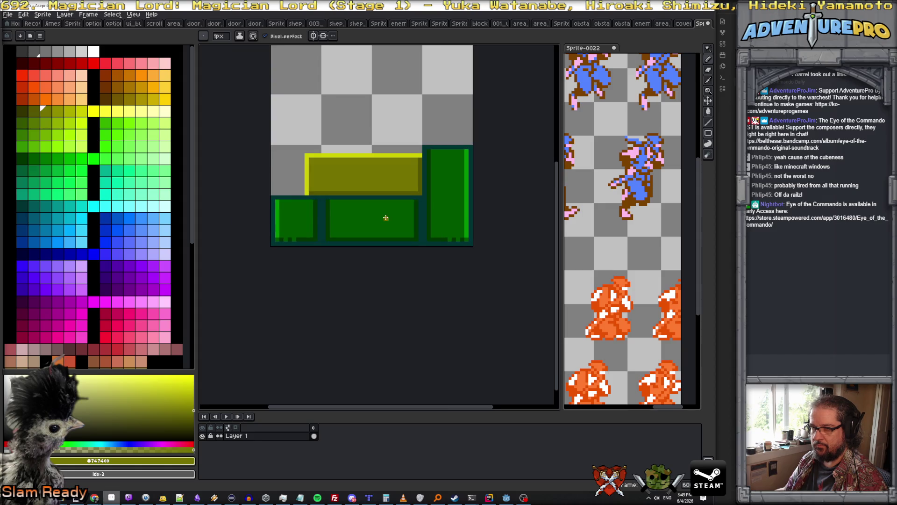
# Step: Pencil two lighter green vertical stripes, the first two pixels wide, down the middle green block
pyautogui.click(36, 159)
pyautogui.click(45, 162)
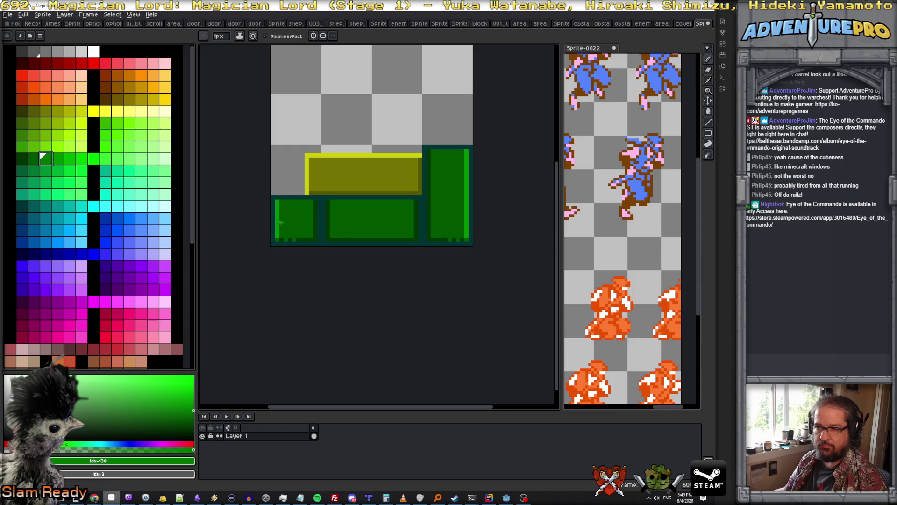
pyautogui.scroll(1, 353, 214)
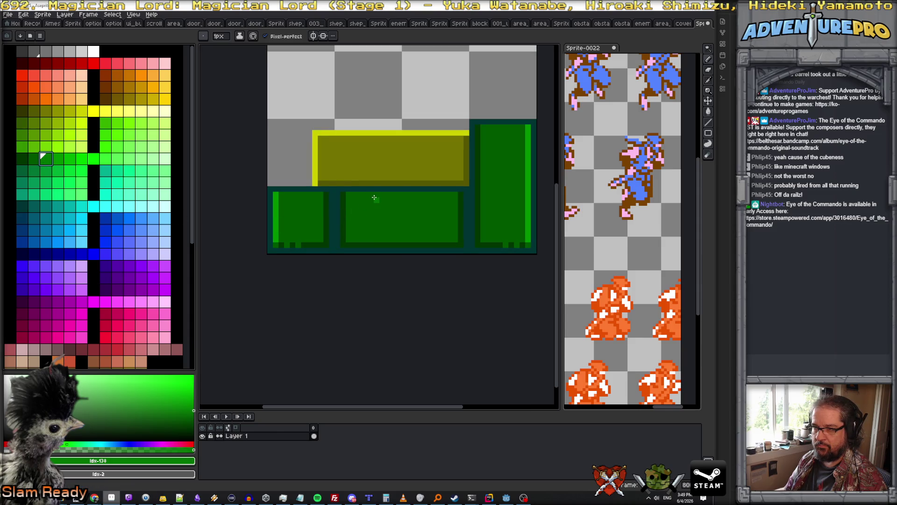
pyautogui.moveTo(377, 193); pyautogui.dragTo(377, 240)
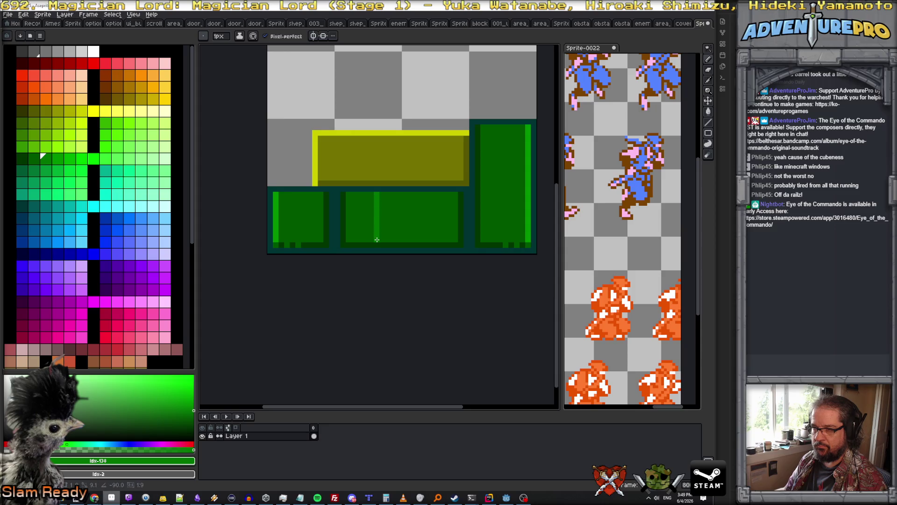
pyautogui.moveTo(382, 195); pyautogui.dragTo(383, 240)
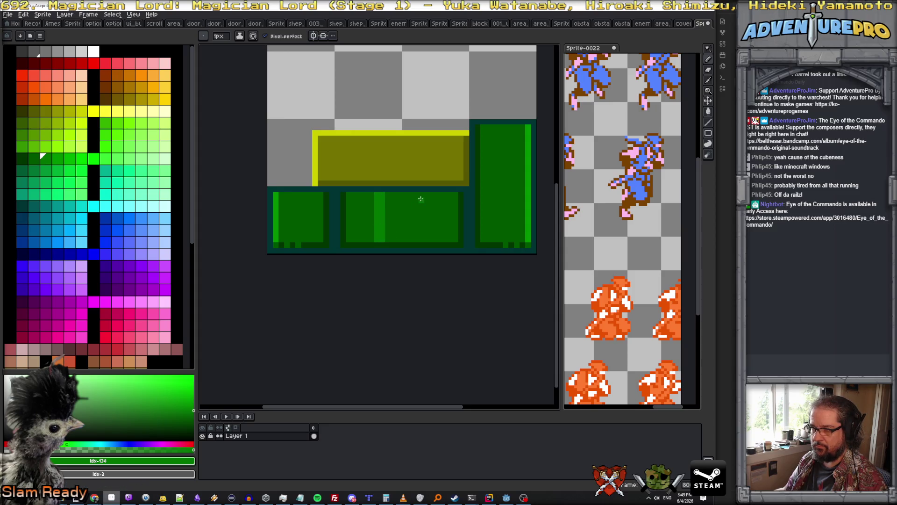
pyautogui.moveTo(421, 193); pyautogui.dragTo(427, 243)
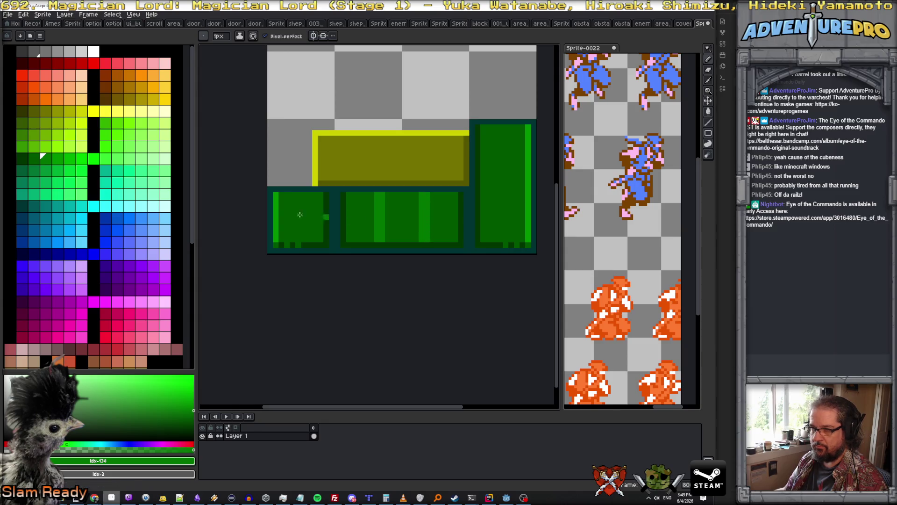
pyautogui.click(22, 206)
pyautogui.scroll(2, 367, 212)
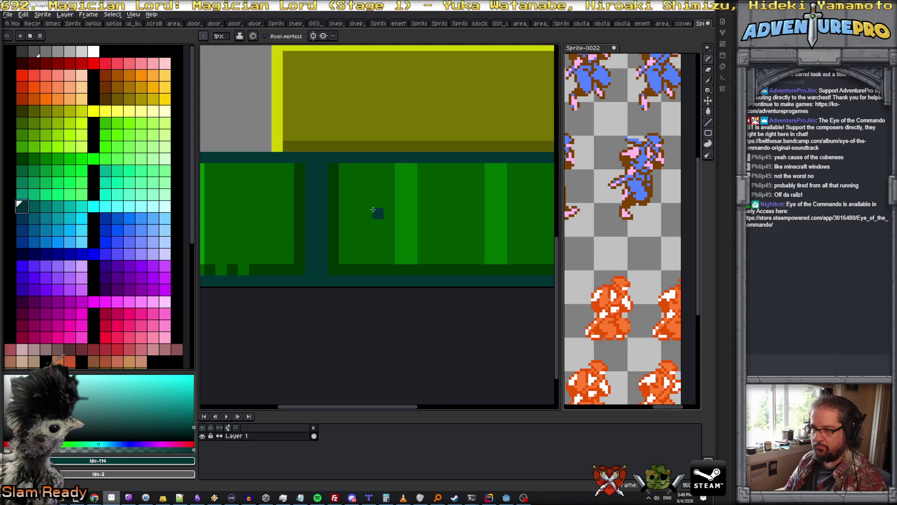
# Step: Draw two dark teal bars across the middle block and repaint the first stripe lighter green
pyautogui.moveTo(393, 196); pyautogui.dragTo(516, 204)
pyautogui.click(34, 158)
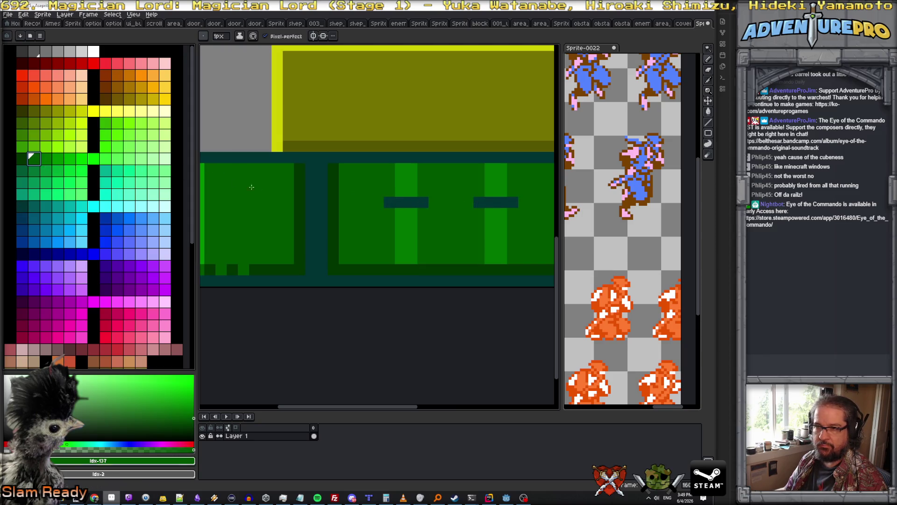
pyautogui.press(']')
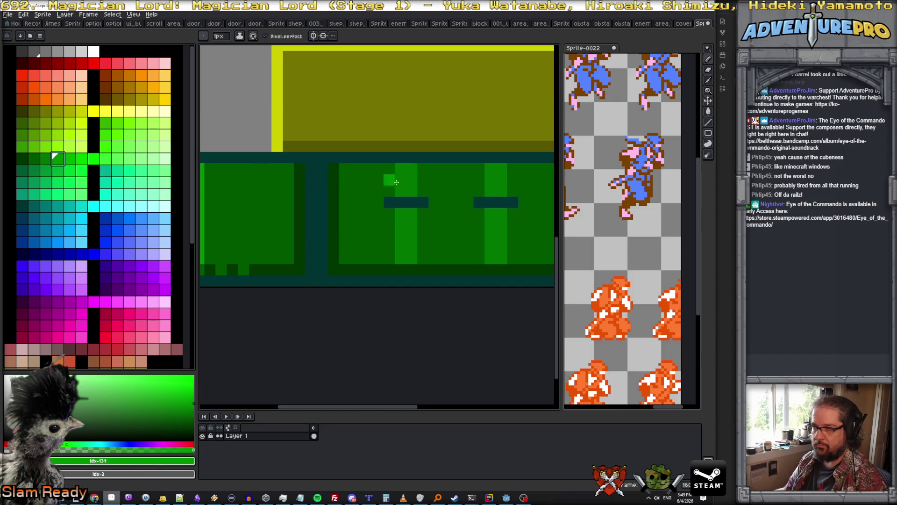
pyautogui.click(412, 168)
pyautogui.click(412, 180)
pyautogui.moveTo(412, 225)
pyautogui.mouseDown()
pyautogui.moveTo(412, 211)
pyautogui.moveTo(412, 259)
pyautogui.mouseUp()
# Step: Repaint the second stripe lighter green, then return to dark teal
pyautogui.click(524, 202)
pyautogui.moveTo(501, 168); pyautogui.dragTo(502, 261)
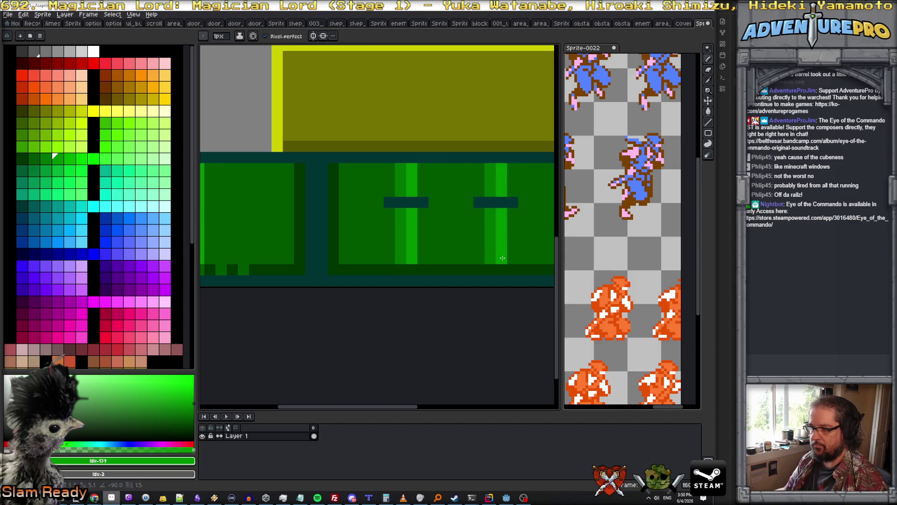
pyautogui.keyDown('alt'); pyautogui.click(505, 201); pyautogui.keyUp('alt')
pyautogui.click(33, 206)
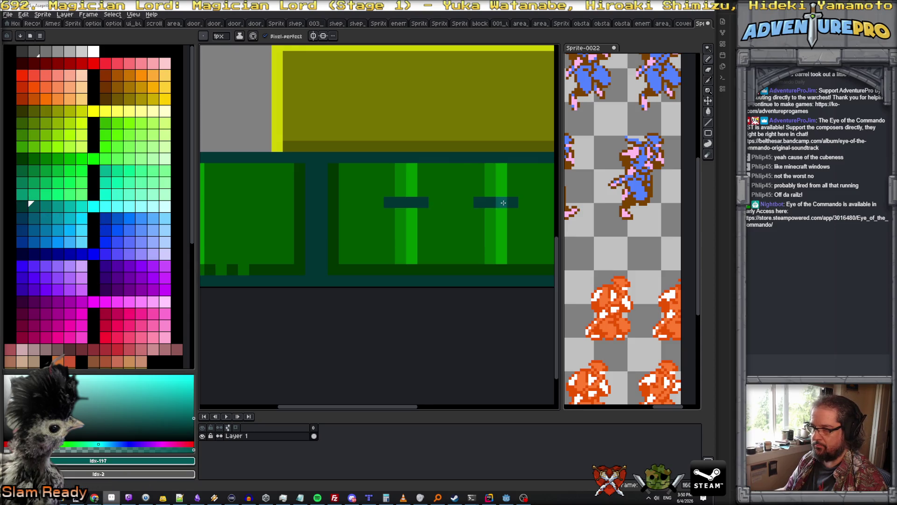
pyautogui.scroll(-4, 465, 227)
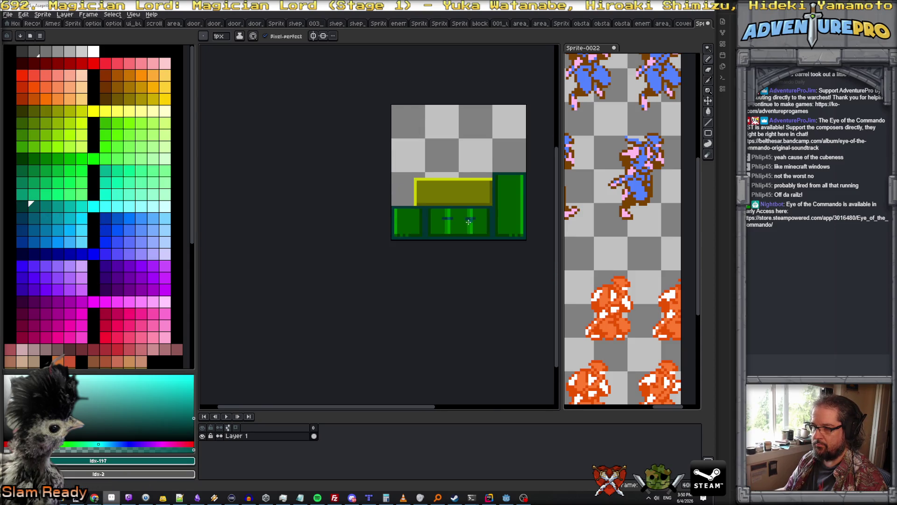
pyautogui.scroll(3, 470, 221)
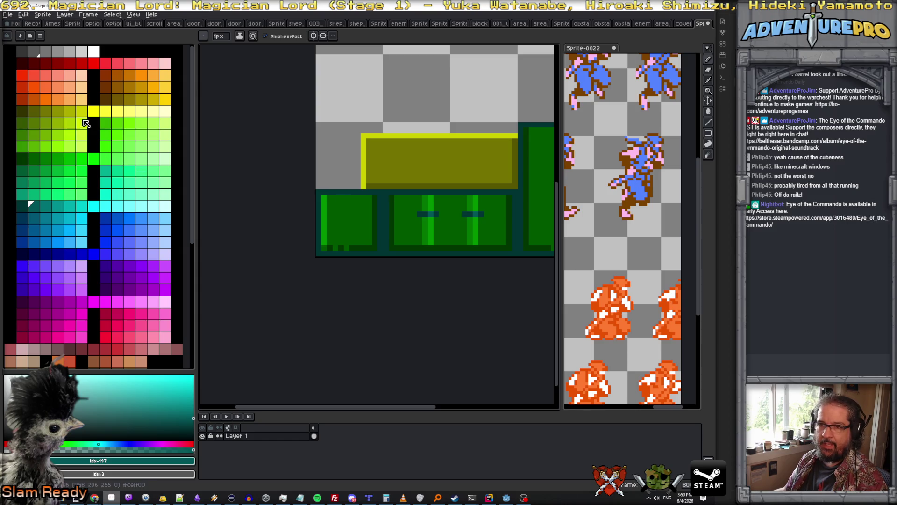
# Step: Place a row of darker-yellow dots along the bottom of the middle green block
pyautogui.click(93, 110)
pyautogui.scroll(2, 447, 230)
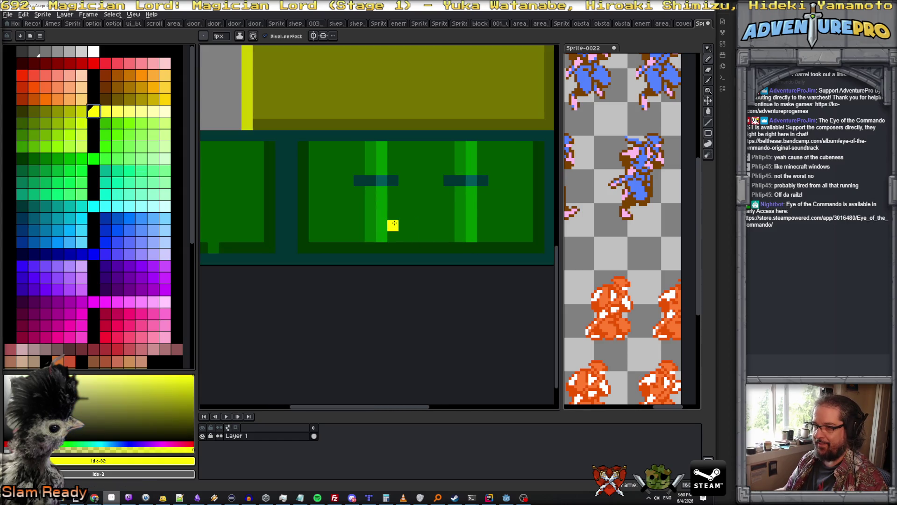
pyautogui.scroll(-1, 322, 216)
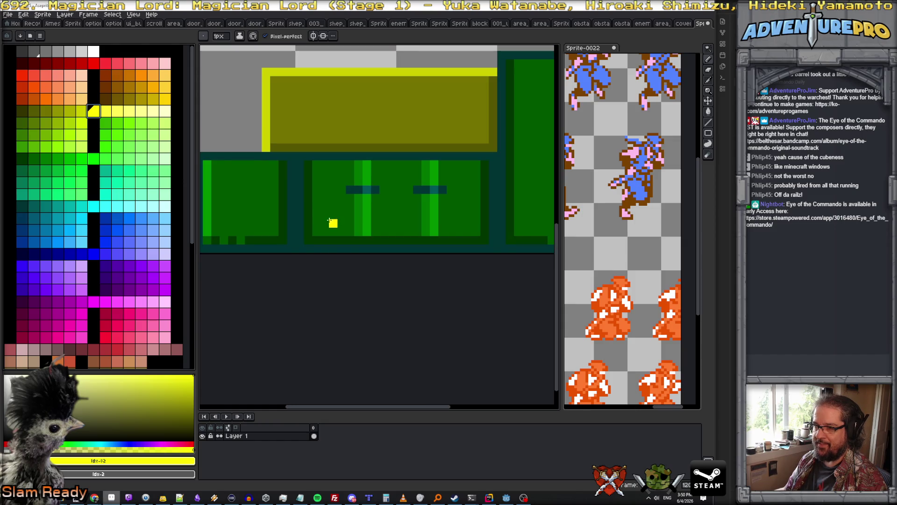
pyautogui.click(81, 111)
pyautogui.click(326, 222)
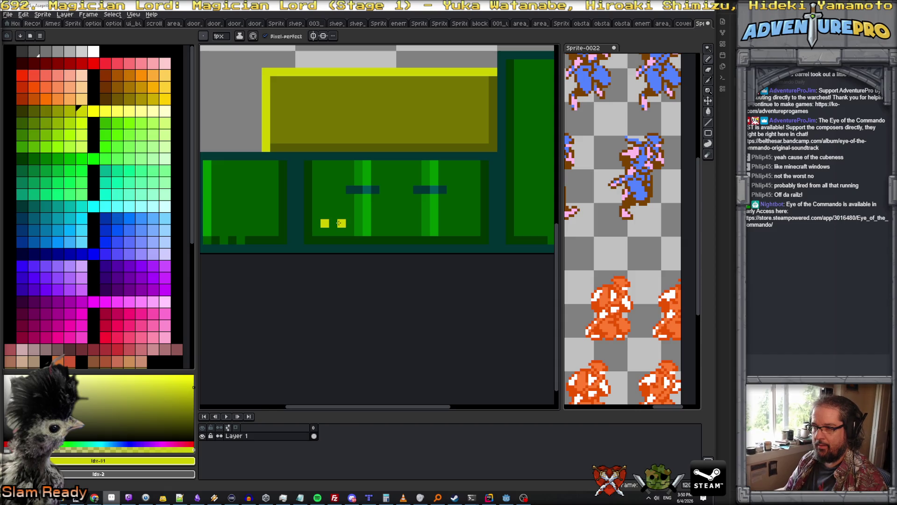
pyautogui.click(333, 223)
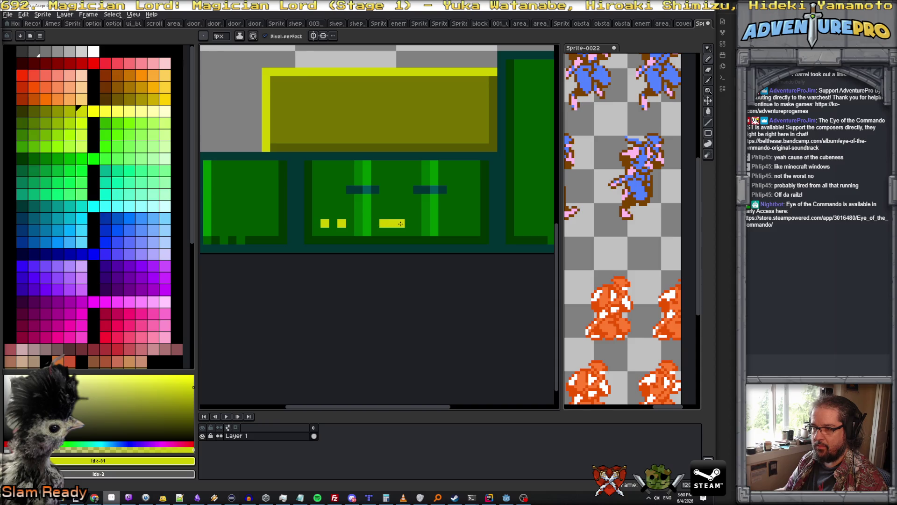
pyautogui.click(409, 223)
pyautogui.click(450, 223)
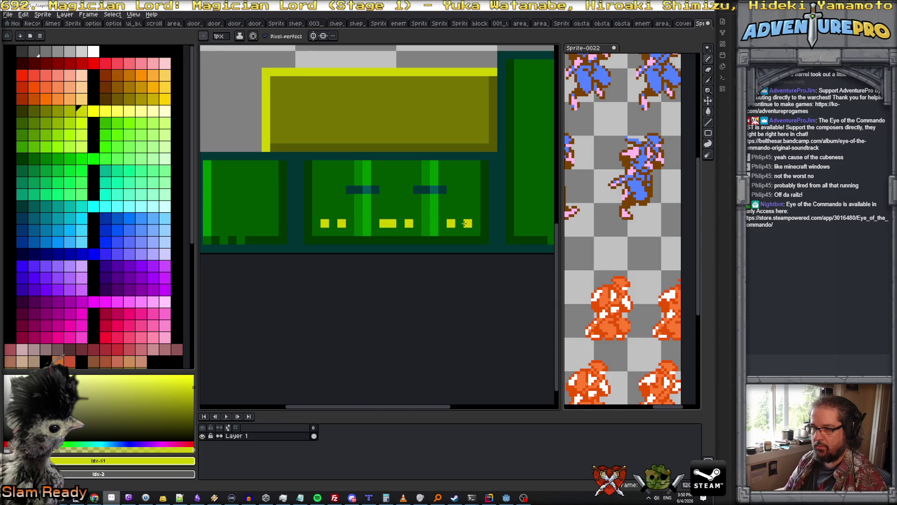
pyautogui.scroll(-3, 473, 223)
pyautogui.scroll(3, 474, 219)
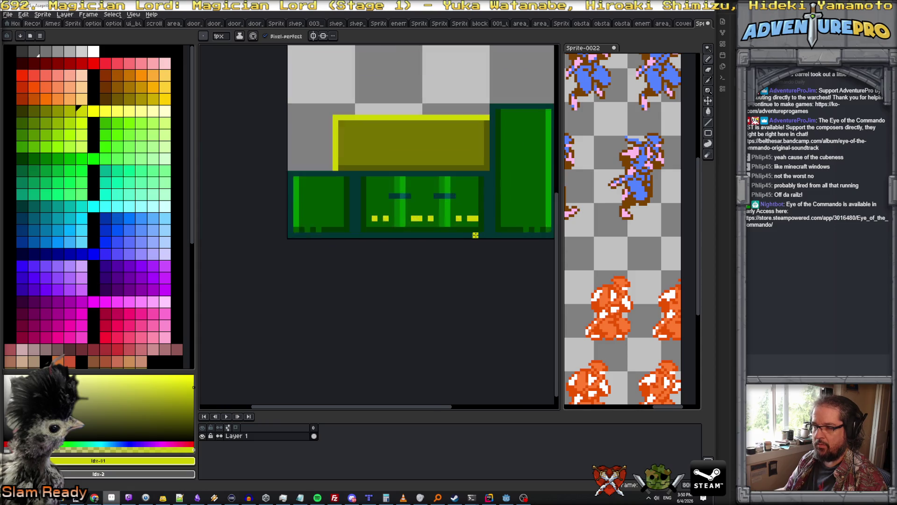
pyautogui.scroll(-2, 479, 210)
pyautogui.scroll(-1, 480, 209)
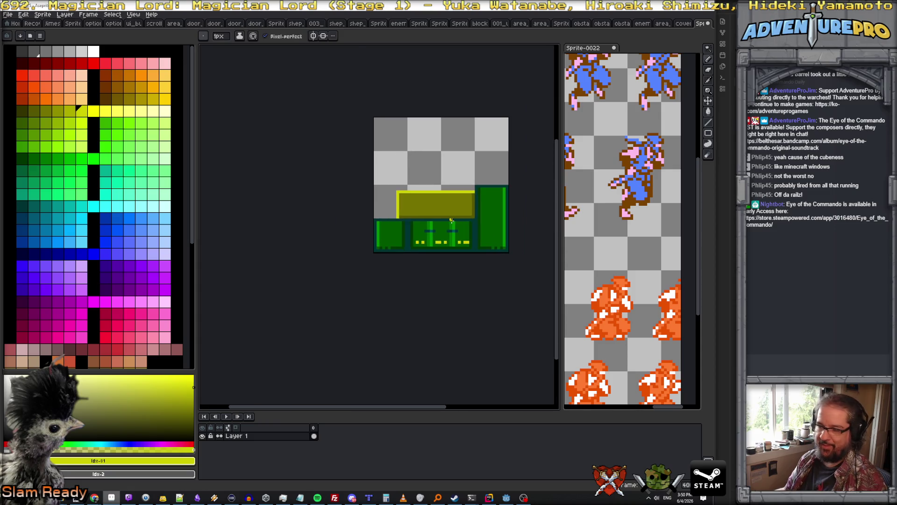
pyautogui.scroll(3, 481, 222)
pyautogui.scroll(-2, 477, 230)
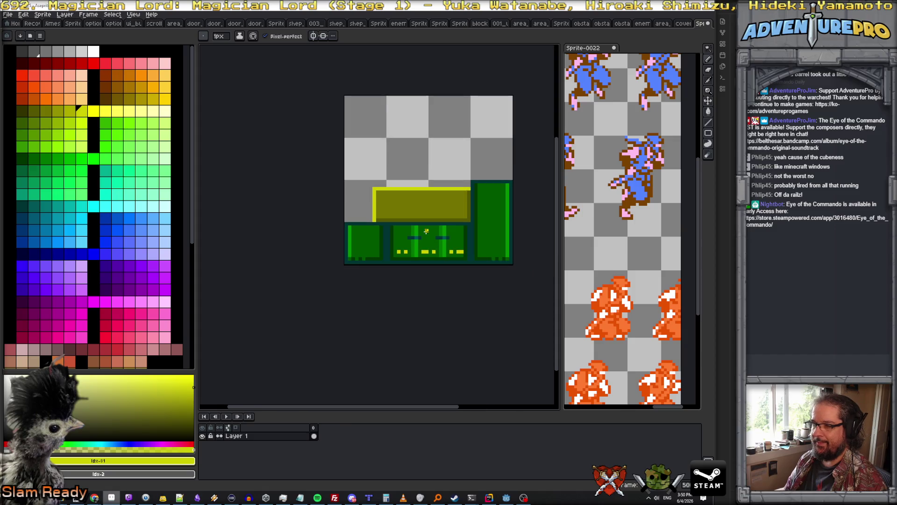
pyautogui.scroll(1, 388, 233)
pyautogui.scroll(1, 388, 237)
pyautogui.scroll(-1, 388, 238)
pyautogui.scroll(1, 388, 238)
pyautogui.moveTo(359, 252); pyautogui.dragTo(397, 236)
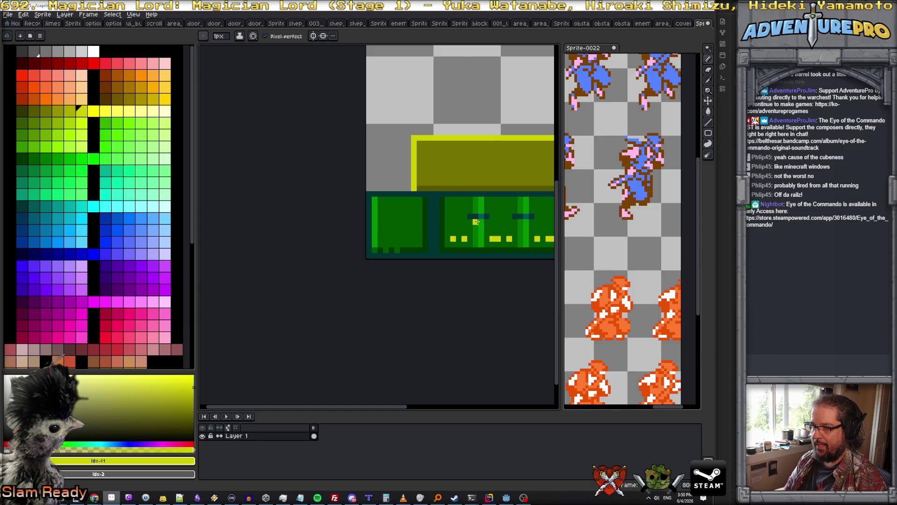
# Step: Draw a dark teal line across the left block, ending in a lighter teal pixel
pyautogui.keyDown('alt'); pyautogui.click(473, 222); pyautogui.keyUp('alt')
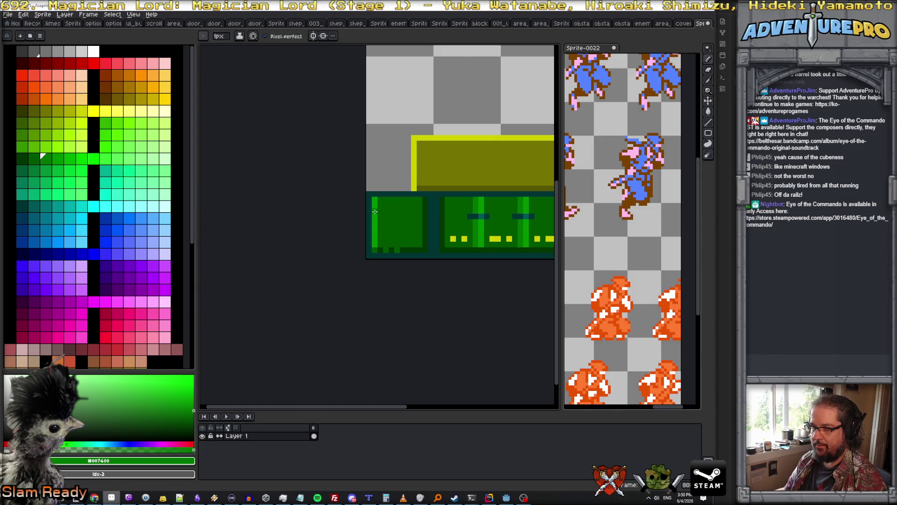
pyautogui.keyDown('alt'); pyautogui.click(476, 215); pyautogui.keyUp('alt')
pyautogui.moveTo(381, 210); pyautogui.dragTo(423, 210)
pyautogui.keyDown('alt'); pyautogui.click(478, 216); pyautogui.keyUp('alt')
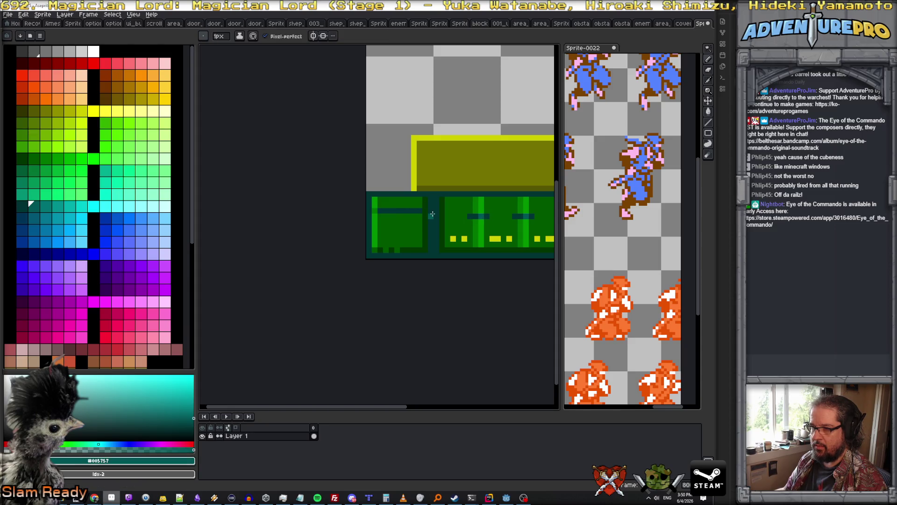
pyautogui.click(419, 210)
pyautogui.scroll(-1, 418, 224)
pyautogui.scroll(2, 468, 220)
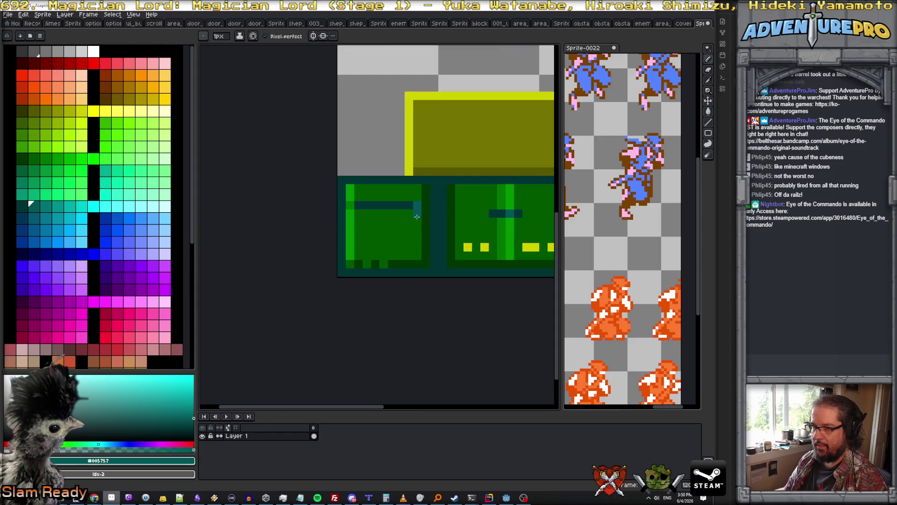
# Step: Join the middle block's teal bar into one continuous dark teal line
pyautogui.keyDown('alt'); pyautogui.click(501, 224); pyautogui.keyUp('alt')
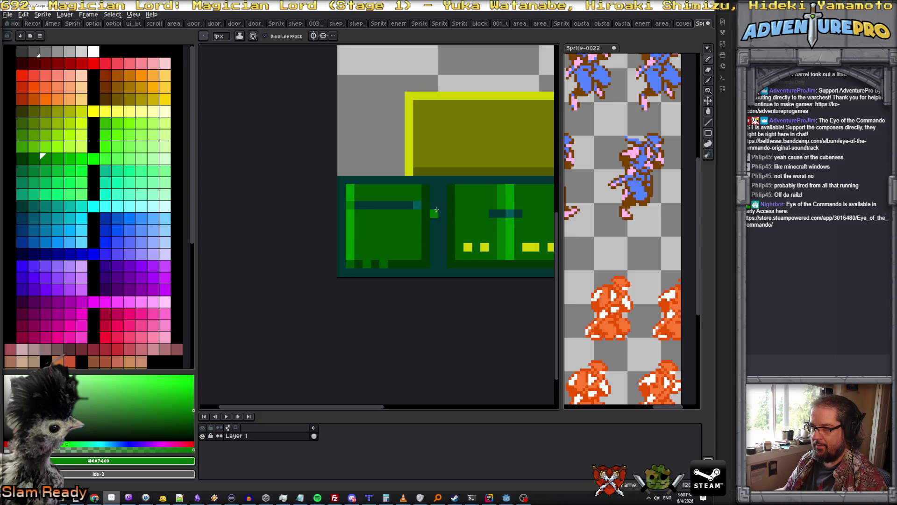
pyautogui.scroll(-2, 414, 222)
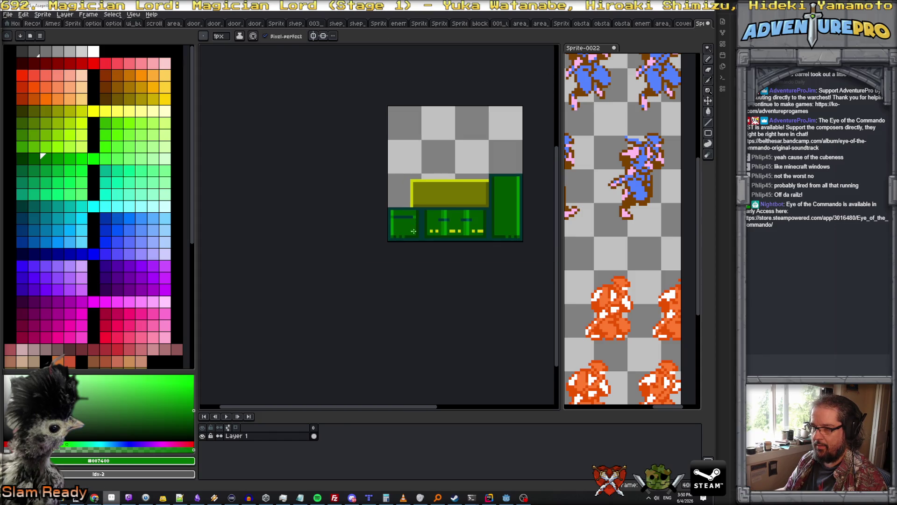
pyautogui.scroll(3, 409, 232)
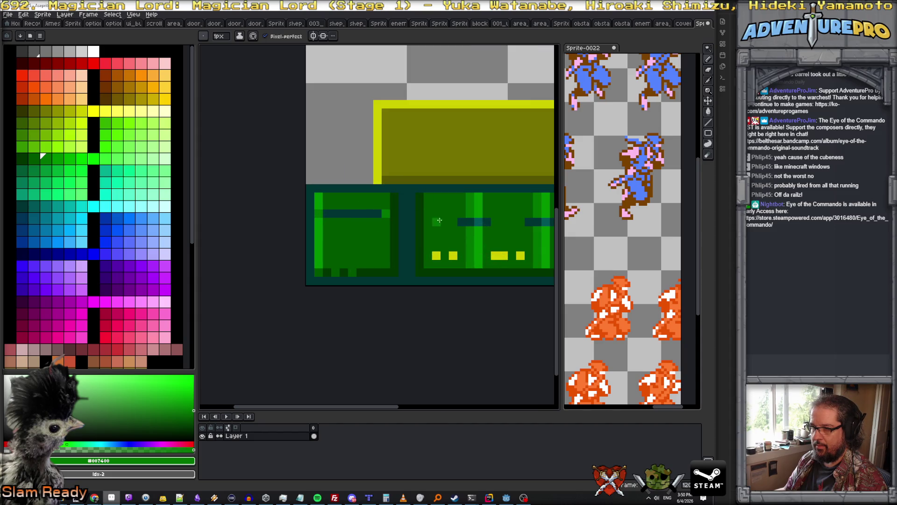
pyautogui.keyDown('alt'); pyautogui.click(462, 221); pyautogui.keyUp('alt')
pyautogui.moveTo(470, 230); pyautogui.dragTo(482, 222)
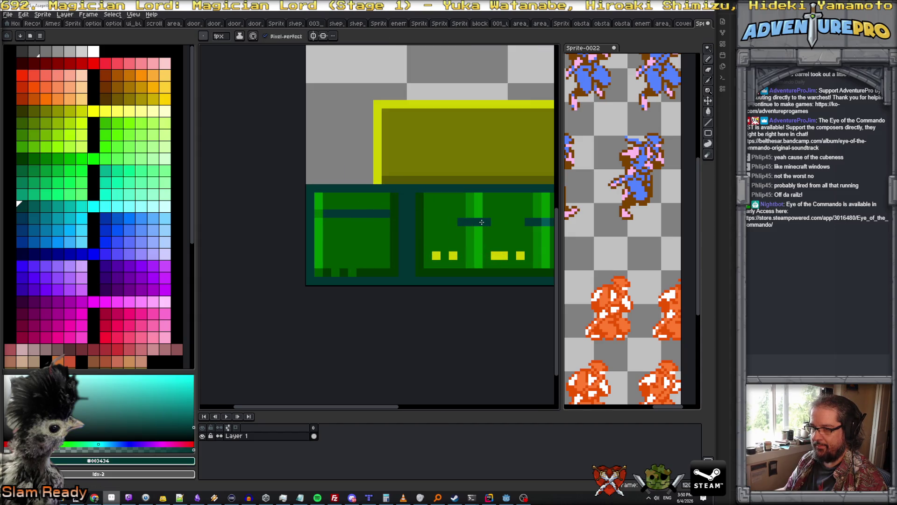
pyautogui.scroll(-2, 477, 222)
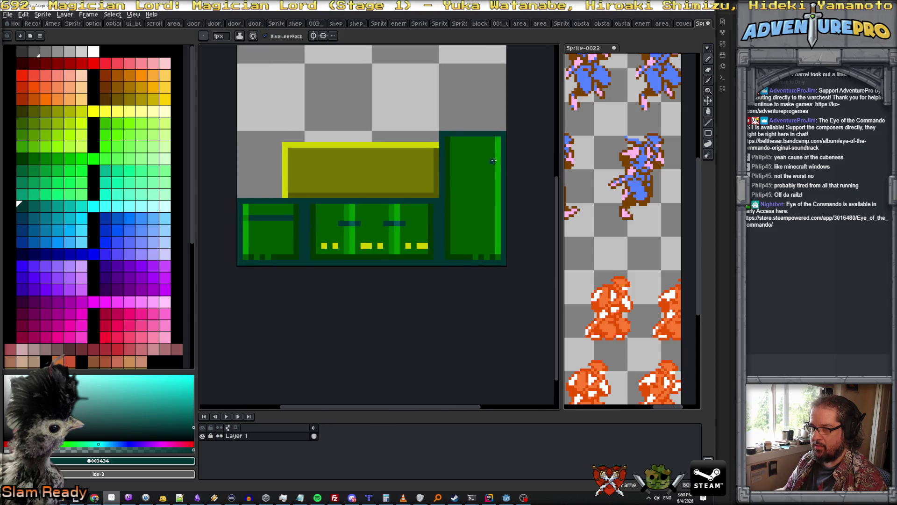
# Step: Draw four dark teal rows across the tall right block and add a yellow detail
pyautogui.moveTo(497, 157); pyautogui.dragTo(450, 157)
pyautogui.moveTo(499, 231); pyautogui.dragTo(447, 229)
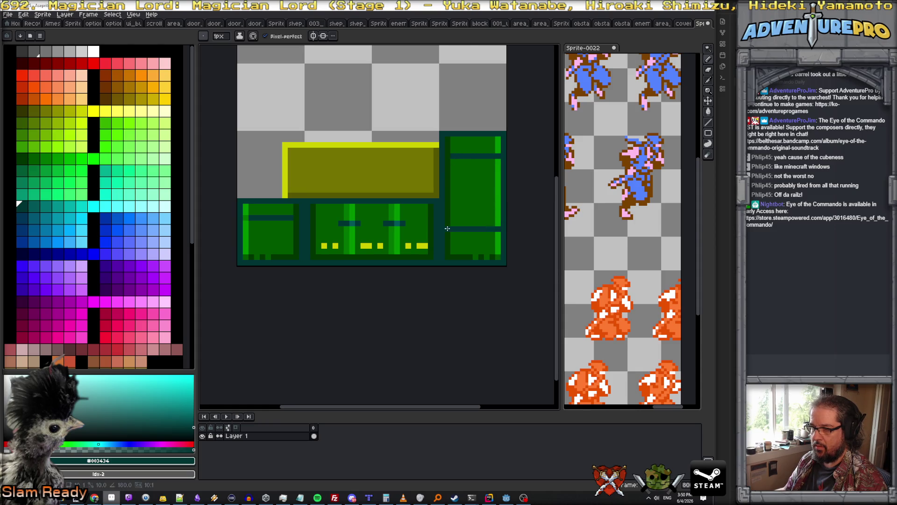
pyautogui.moveTo(499, 193); pyautogui.dragTo(453, 193)
pyautogui.press('0')
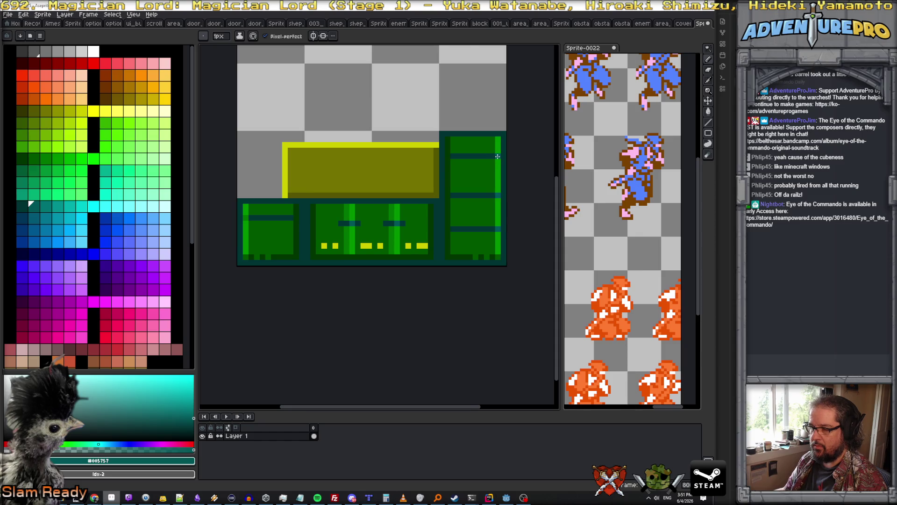
pyautogui.scroll(-2, 498, 157)
pyautogui.scroll(1, 482, 199)
pyautogui.scroll(1, 476, 187)
pyautogui.press('9')
pyautogui.moveTo(460, 184); pyautogui.dragTo(496, 184)
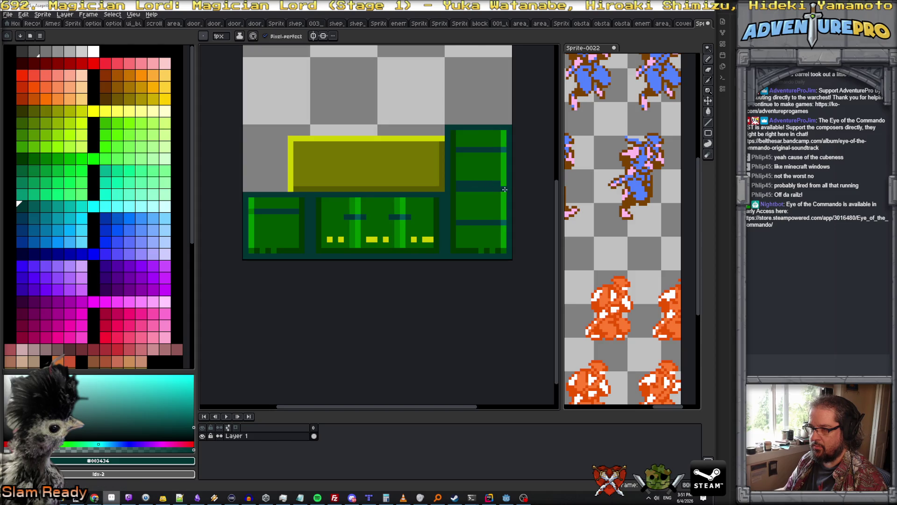
pyautogui.press('0')
pyautogui.keyDown('alt'); pyautogui.click(373, 237); pyautogui.keyUp('alt')
pyautogui.moveTo(369, 239); pyautogui.dragTo(384, 238)
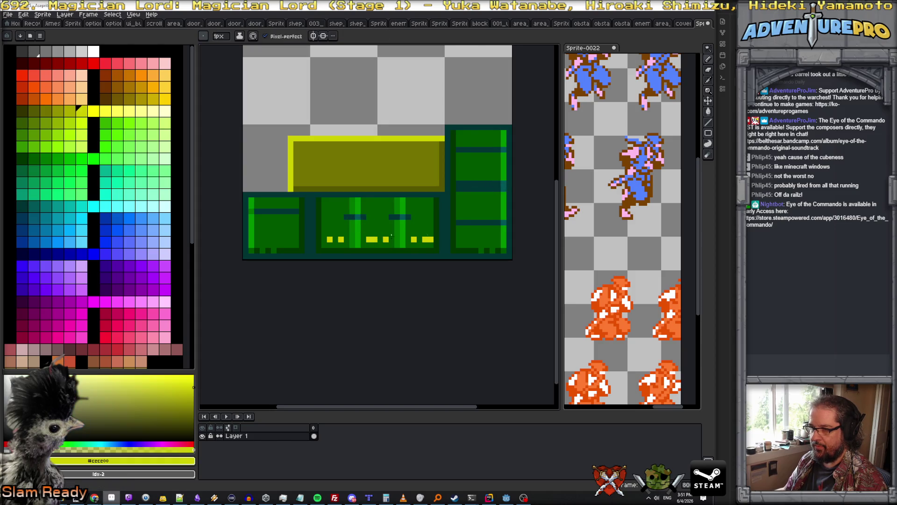
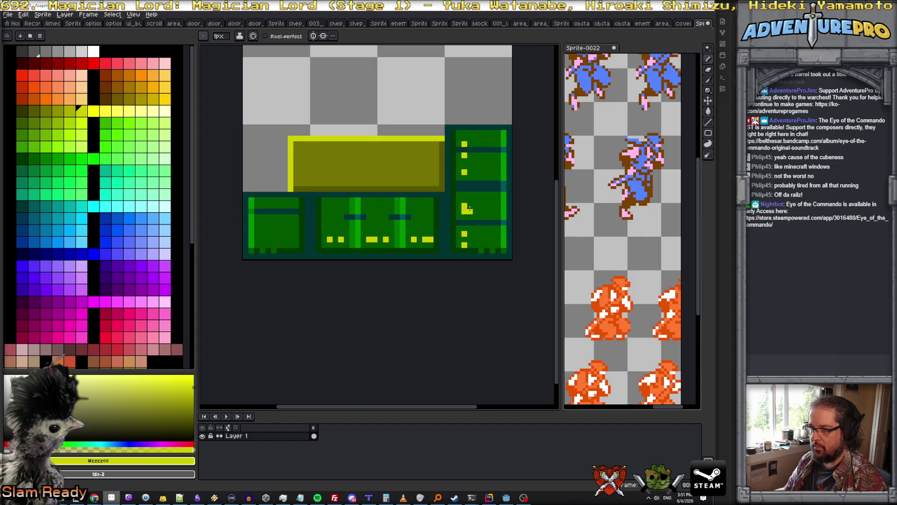
# Step: Eyedrop the dark green from the machinery sprite
pyautogui.scroll(-3, 480, 217)
pyautogui.scroll(1, 493, 236)
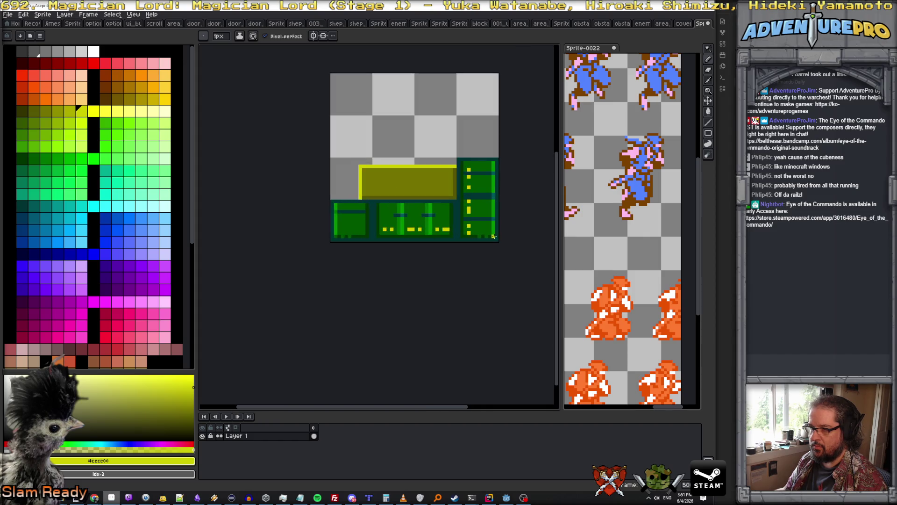
pyautogui.scroll(1, 494, 236)
pyautogui.keyDown('alt'); pyautogui.click(475, 226); pyautogui.keyUp('alt')
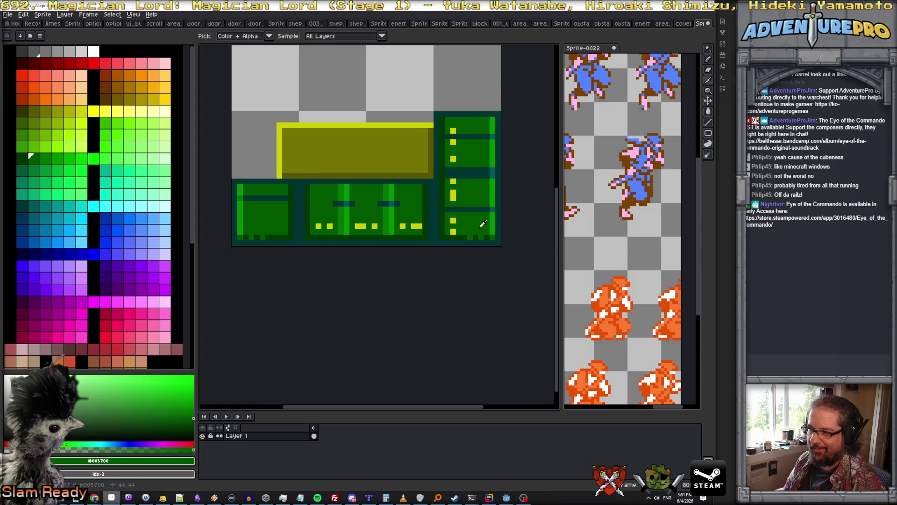
pyautogui.scroll(1, 405, 211)
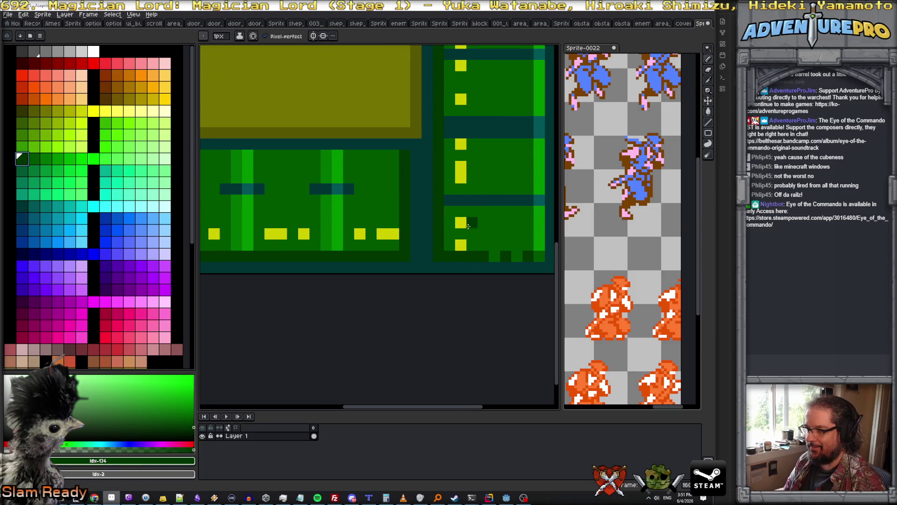
pyautogui.scroll(-4, 525, 234)
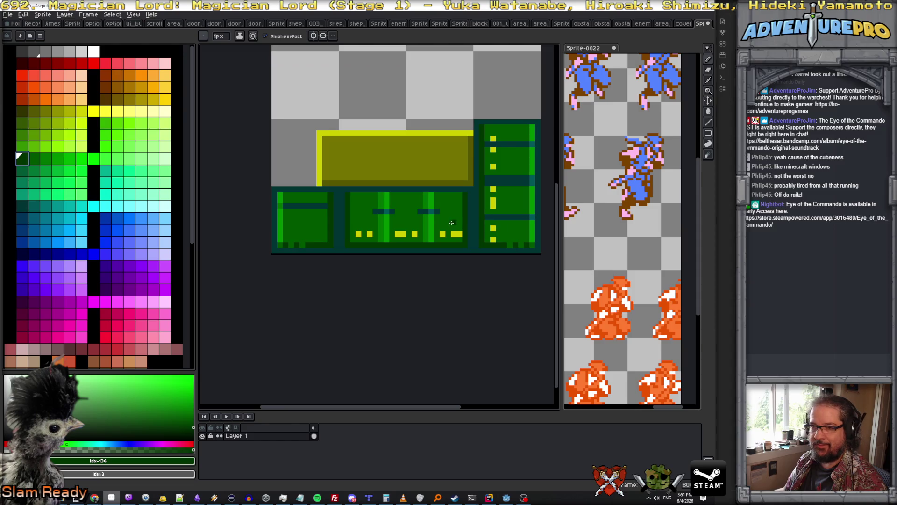
pyautogui.scroll(3, 505, 227)
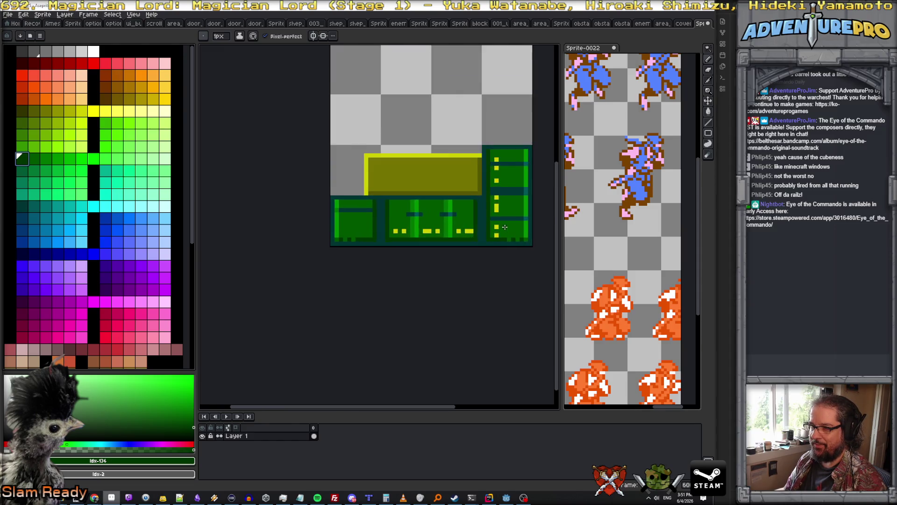
pyautogui.scroll(-2, 456, 234)
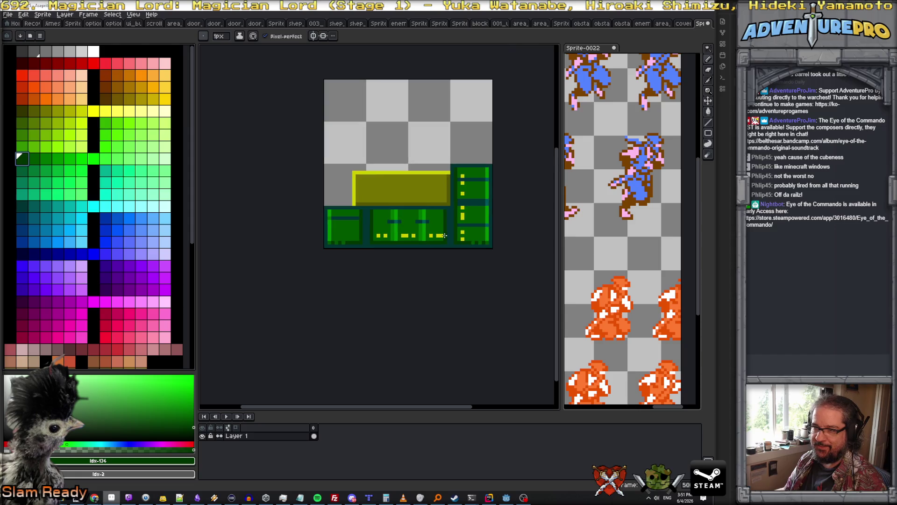
pyautogui.scroll(1, 467, 226)
pyautogui.scroll(1, 425, 230)
pyautogui.scroll(-1, 421, 233)
# Step: Make a dark blue palette swatch the drawing colour and select the Rectangular Marquee tool
pyautogui.click(21, 254)
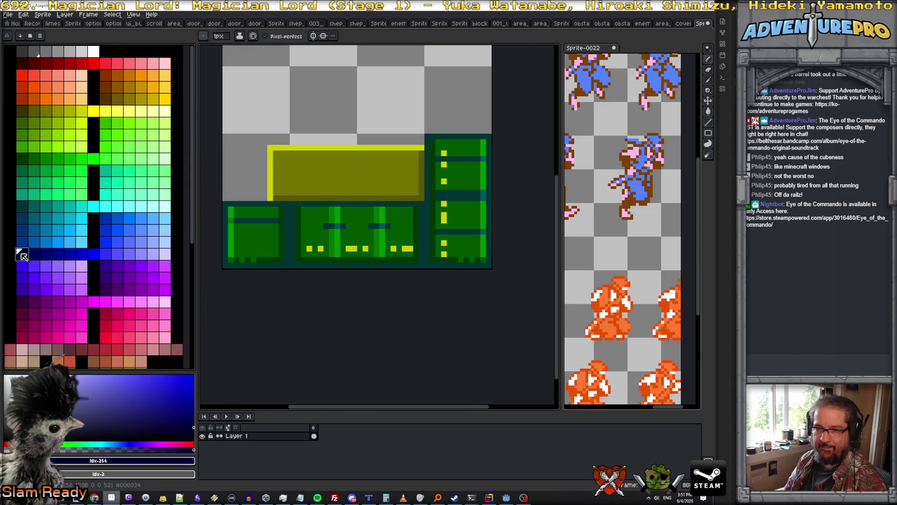
pyautogui.scroll(1, 382, 209)
pyautogui.scroll(-2, 387, 193)
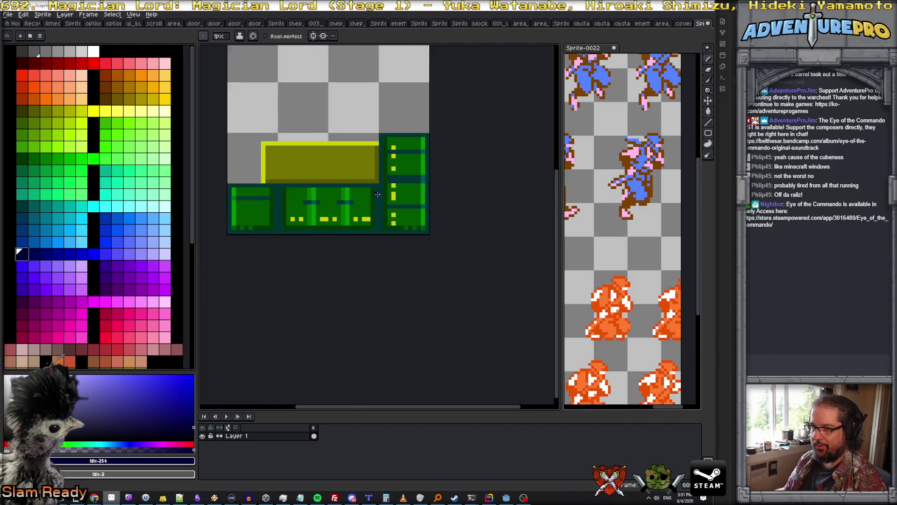
pyautogui.scroll(1, 269, 197)
pyautogui.scroll(-1, 281, 185)
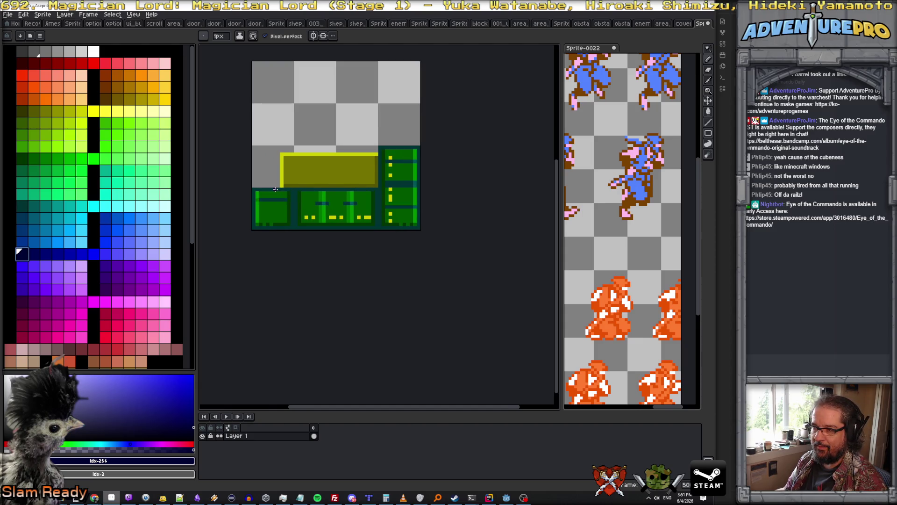
pyautogui.click(708, 48)
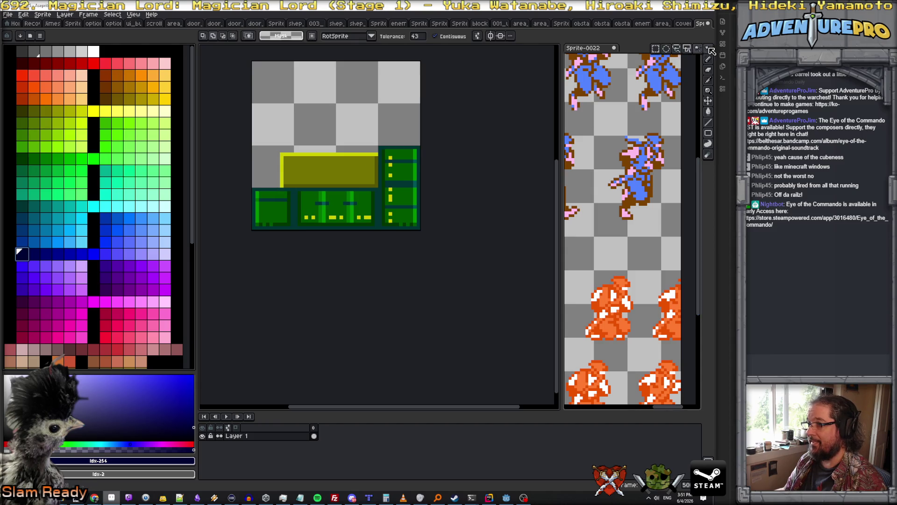
# Step: Marquee a thin 4x12 strip at the sprite's lower-left edge, then deselect it
pyautogui.moveTo(250, 189)
pyautogui.mouseDown()
pyautogui.moveTo(264, 208)
pyautogui.moveTo(262, 228)
pyautogui.mouseUp()
pyautogui.click(453, 179)
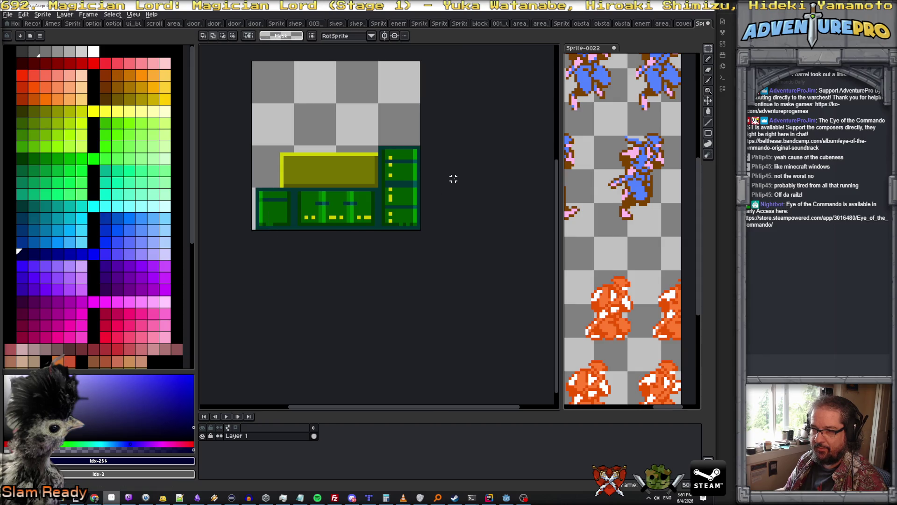
pyautogui.scroll(3, 325, 227)
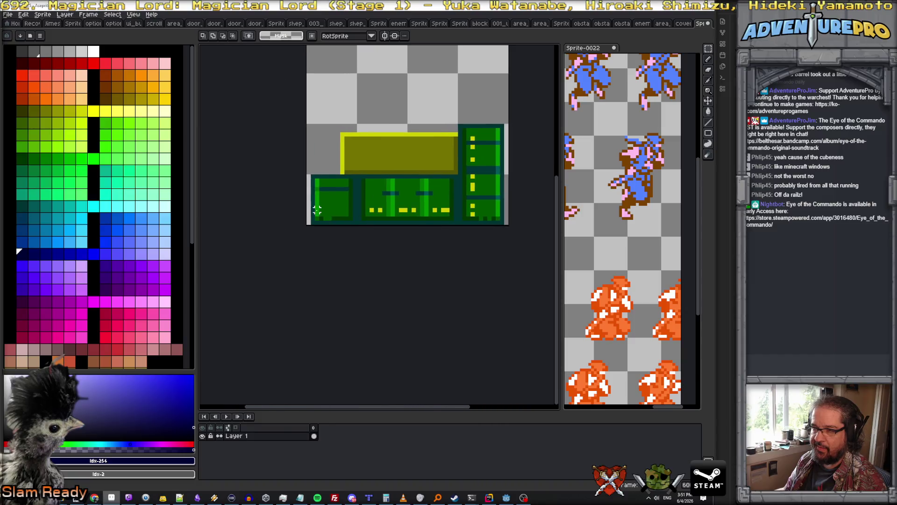
# Step: With the Pencil, add a #005700 pixel and paint the door's bottom row in #003400
pyautogui.press('b')
pyautogui.keyDown('alt'); pyautogui.click(333, 226); pyautogui.keyUp('alt')
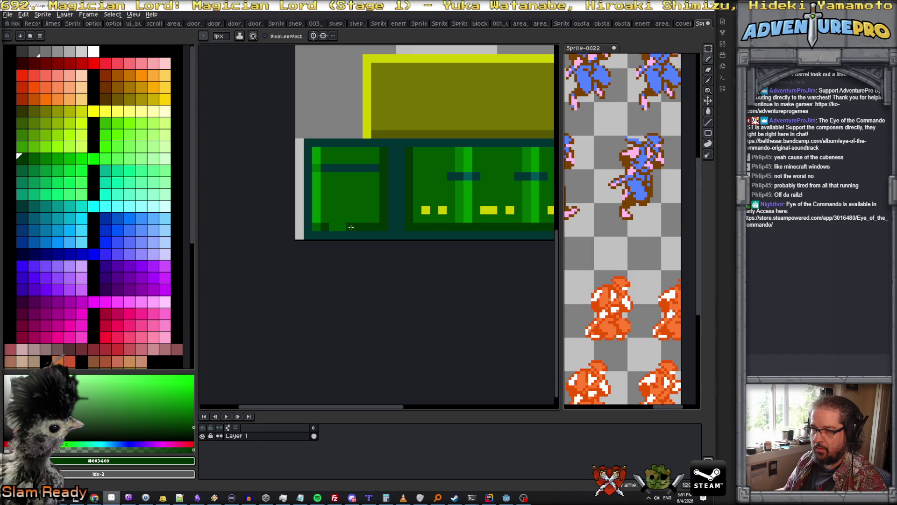
pyautogui.press(']')
pyautogui.click(350, 227)
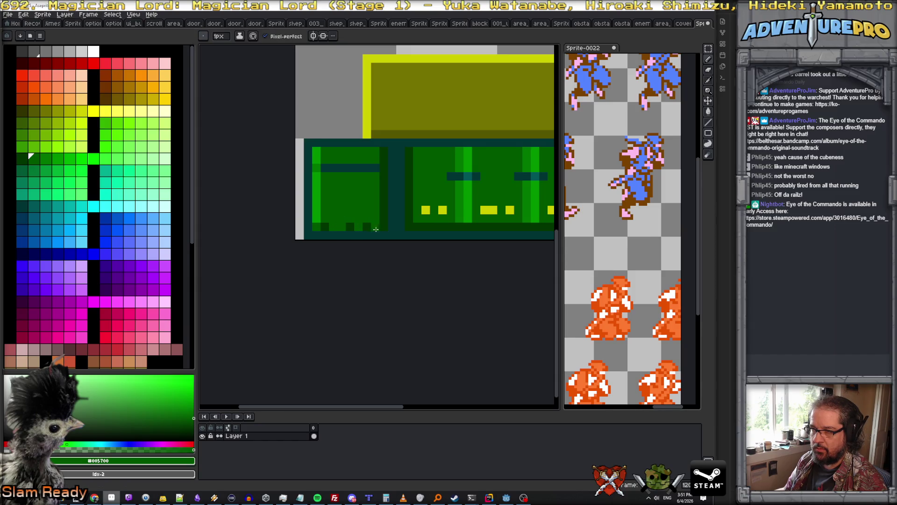
pyautogui.scroll(-3, 395, 235)
pyautogui.scroll(2, 395, 239)
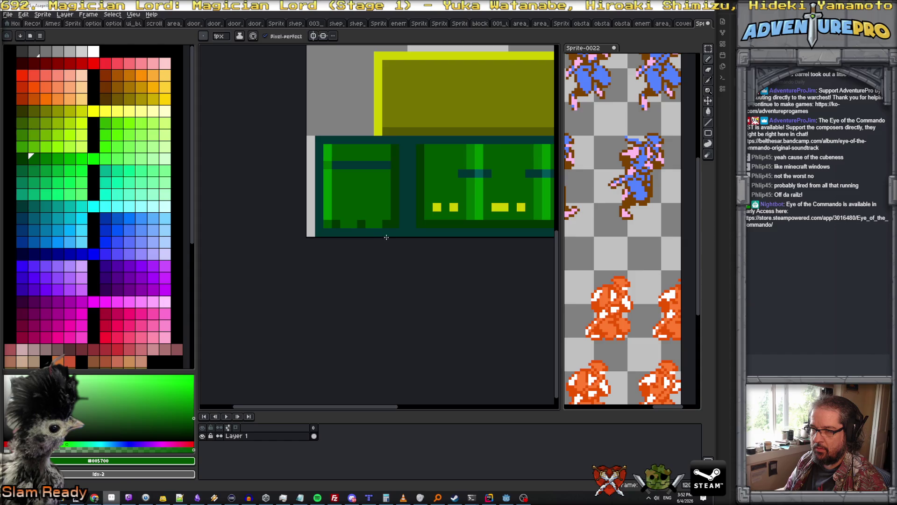
pyautogui.press('[')
pyautogui.moveTo(342, 226); pyautogui.dragTo(379, 228)
pyautogui.scroll(-3, 381, 232)
pyautogui.scroll(2, 375, 230)
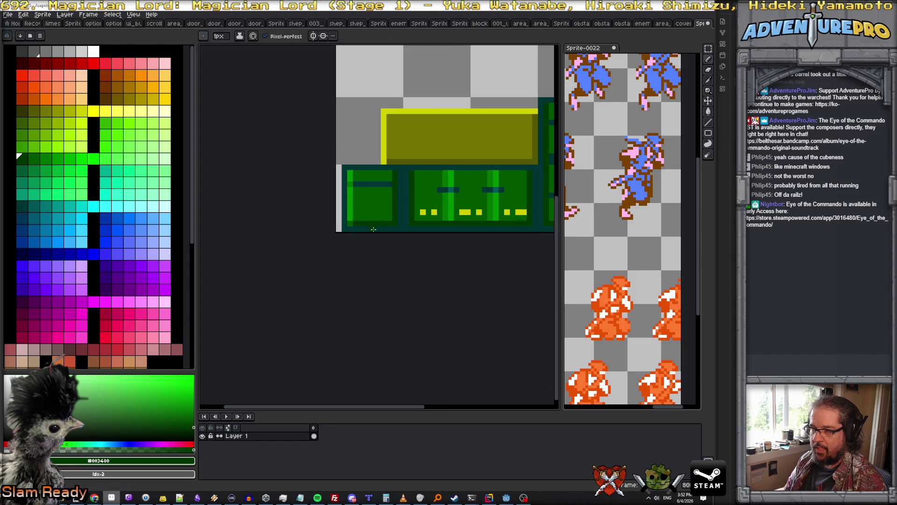
pyautogui.scroll(1, 379, 201)
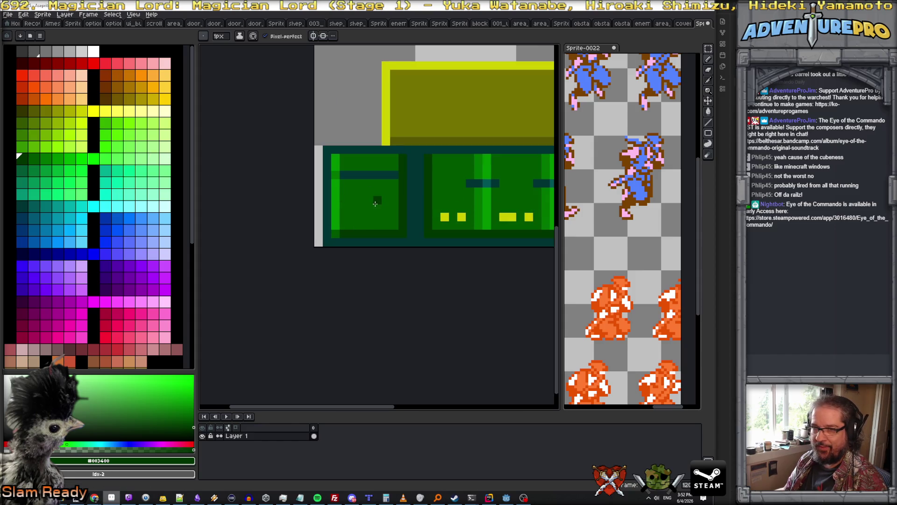
# Step: Add lighter green pixels along the door's bottom row, then resample #005700
pyautogui.press(']')
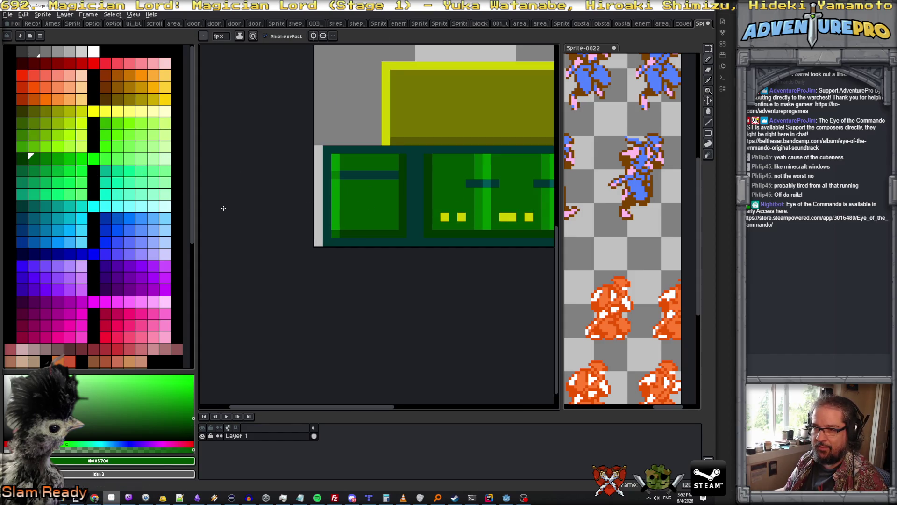
pyautogui.press(']')
pyautogui.click(360, 233)
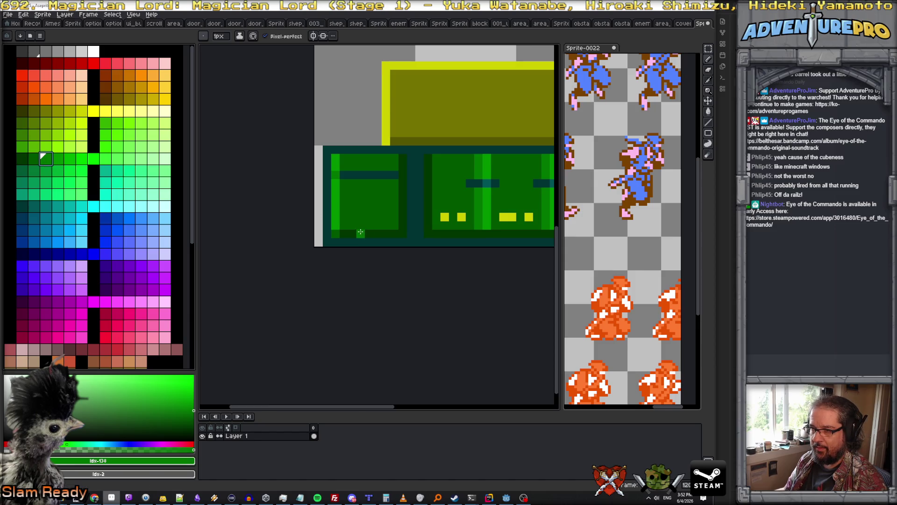
pyautogui.moveTo(376, 232); pyautogui.dragTo(382, 232)
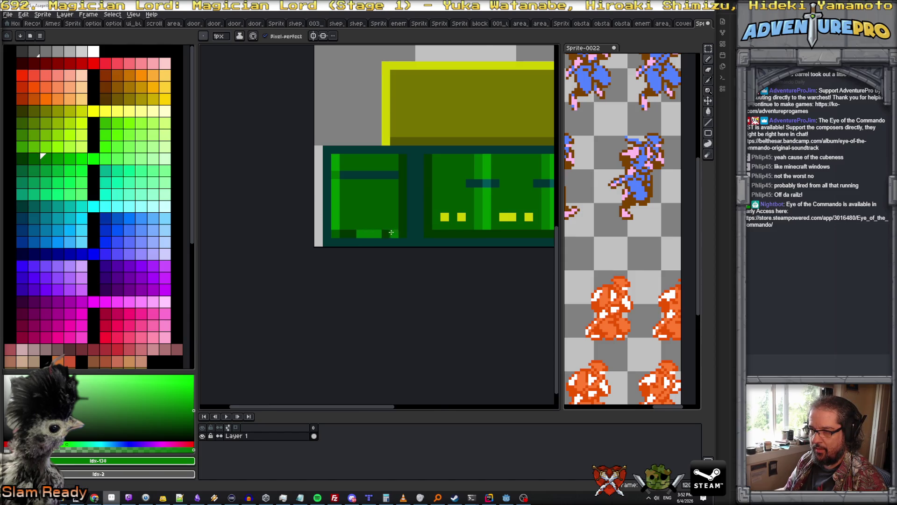
pyautogui.scroll(-3, 389, 232)
pyautogui.scroll(4, 359, 232)
pyautogui.scroll(-3, 360, 233)
pyautogui.scroll(3, 357, 234)
pyautogui.keyDown('alt'); pyautogui.click(323, 235); pyautogui.keyUp('alt')
pyautogui.scroll(-3, 440, 262)
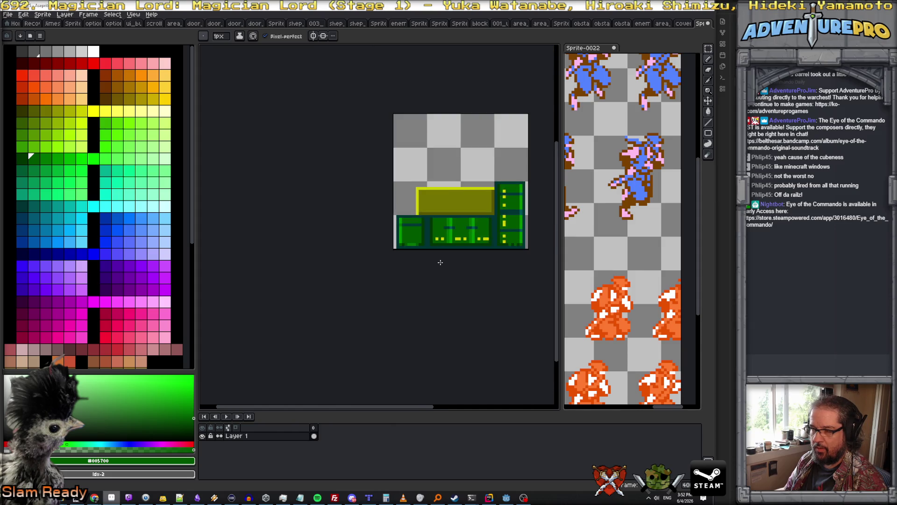
pyautogui.scroll(-2, 441, 262)
pyautogui.scroll(3, 441, 262)
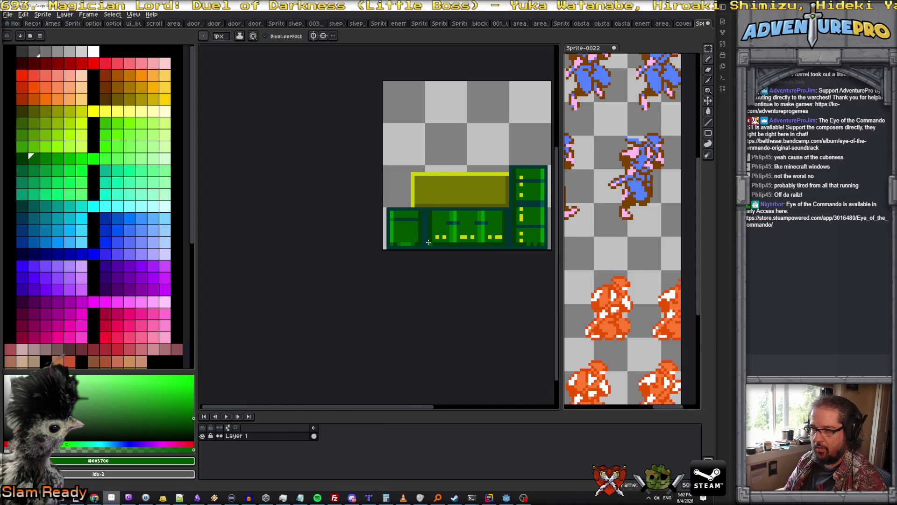
# Step: Paint green and dark #003400 pixels along the door block's top edge
pyautogui.scroll(2, 408, 217)
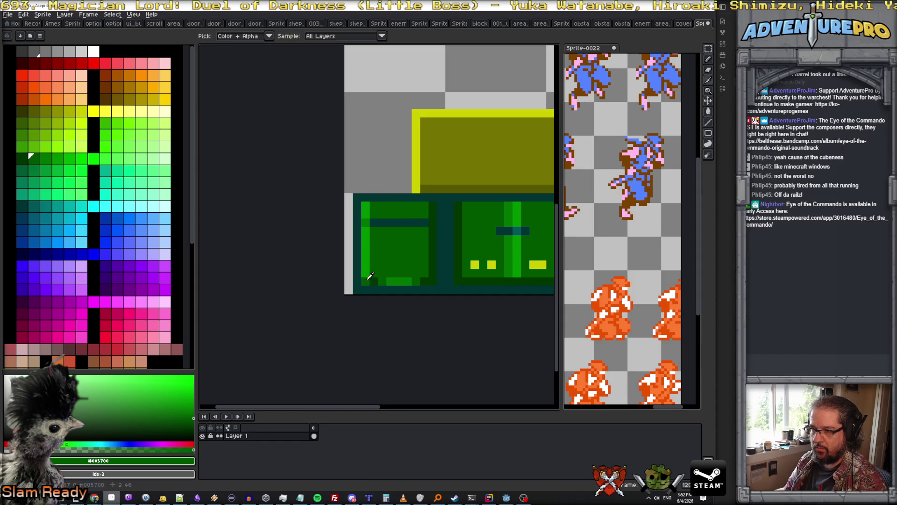
pyautogui.click(367, 198)
pyautogui.keyDown('alt'); pyautogui.click(373, 281); pyautogui.keyUp('alt')
pyautogui.click(378, 201)
pyautogui.keyDown('alt'); pyautogui.click(386, 212); pyautogui.keyUp('alt')
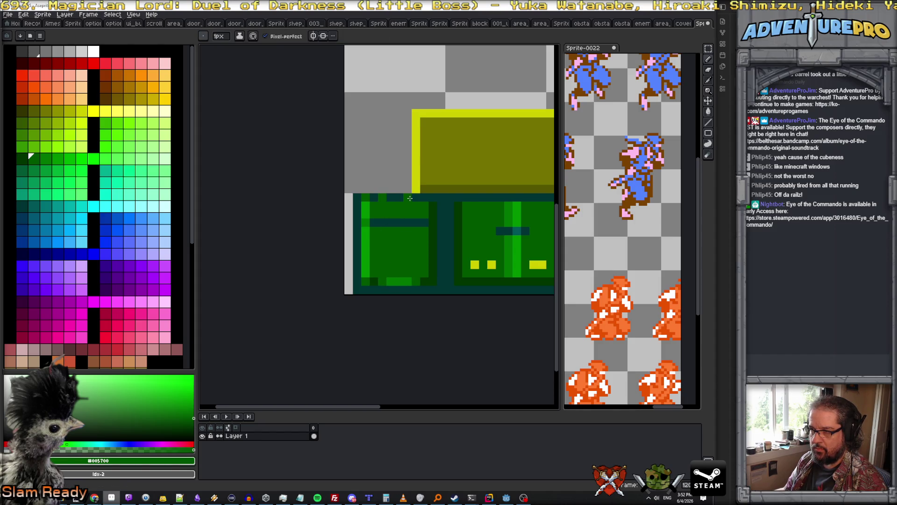
pyautogui.keyDown('alt'); pyautogui.click(427, 217); pyautogui.keyUp('alt')
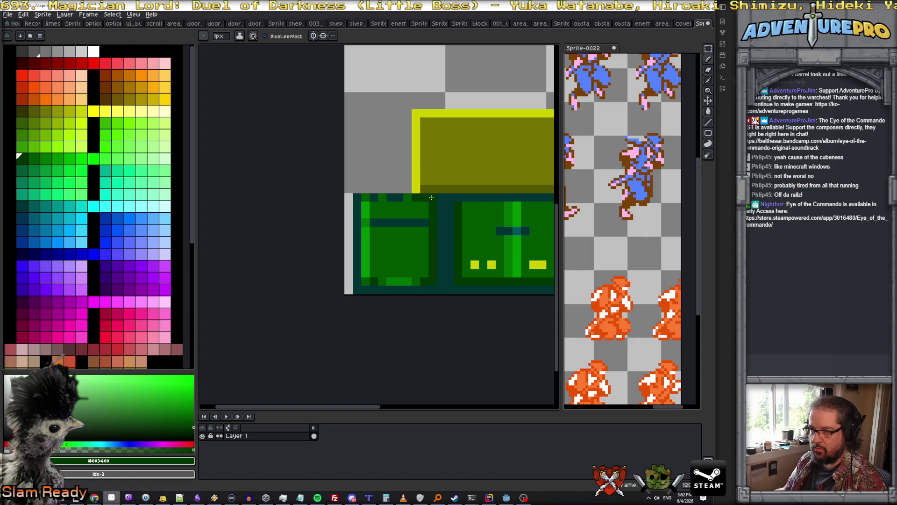
pyautogui.keyDown('alt'); pyautogui.click(395, 280); pyautogui.keyUp('alt')
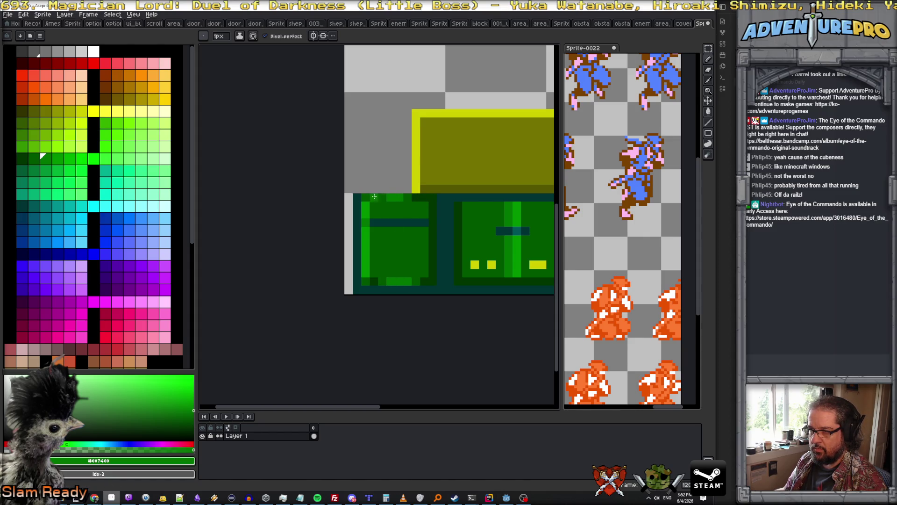
# Step: Try a dark teal-blue, then settle on a dark green swatch for shading
pyautogui.scroll(-4, 381, 195)
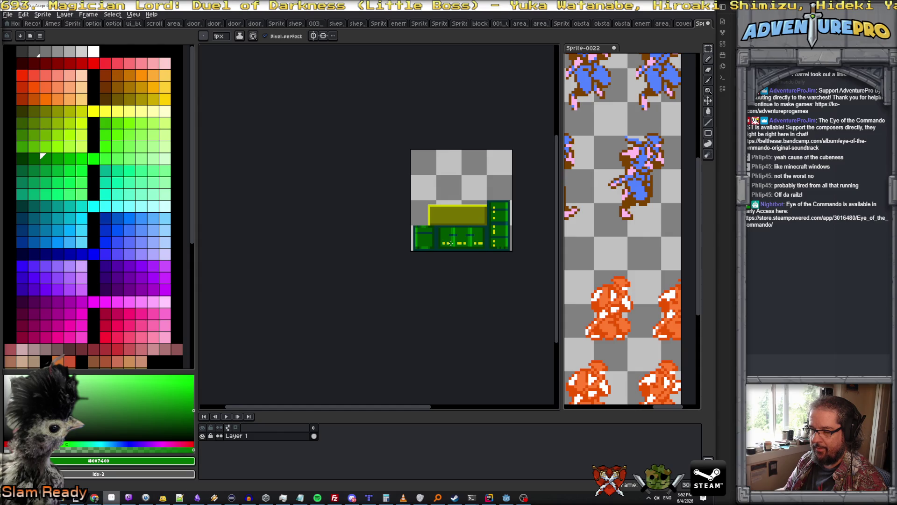
pyautogui.scroll(3, 426, 250)
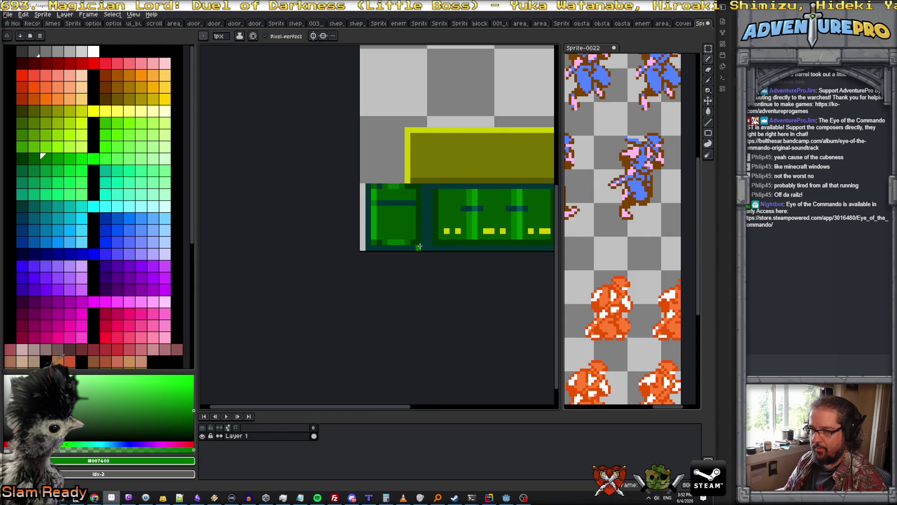
pyautogui.scroll(1, 420, 246)
pyautogui.scroll(-1, 417, 244)
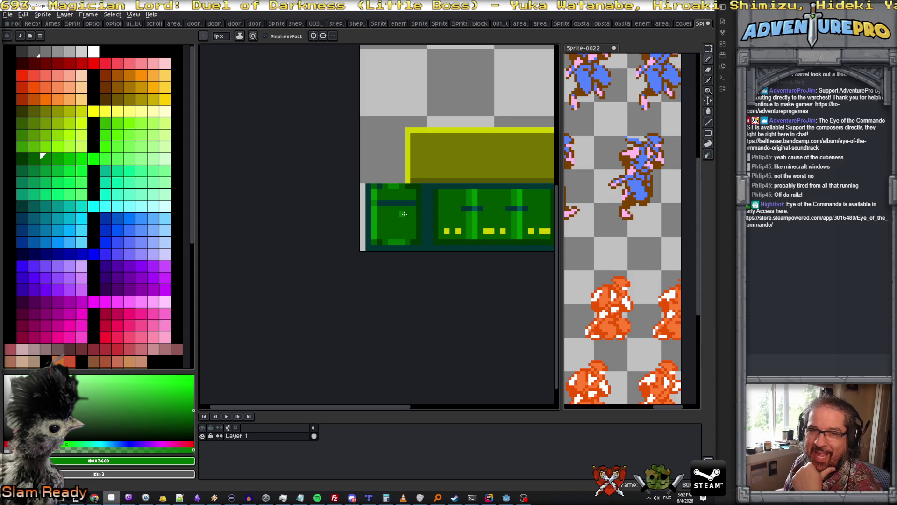
pyautogui.click(31, 205)
pyautogui.press('+')
pyautogui.press('+')
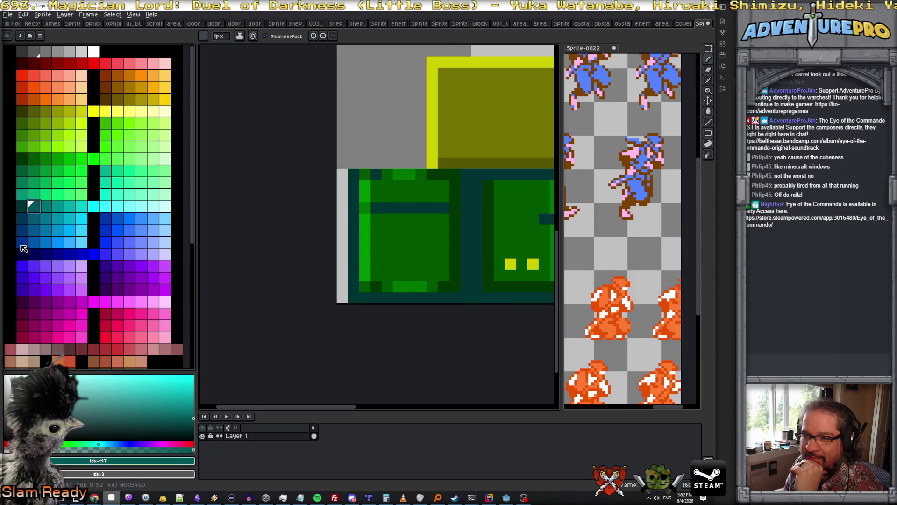
pyautogui.click(21, 159)
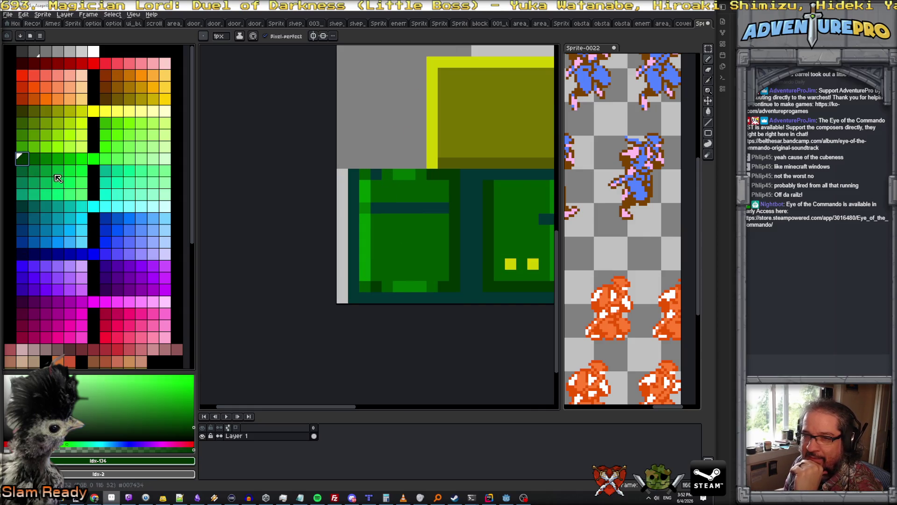
# Step: Shade the left tile's bottom edge with dark green, then eyedrop #003400
pyautogui.click(405, 173)
pyautogui.click(398, 275)
pyautogui.moveTo(398, 286); pyautogui.dragTo(421, 286)
pyautogui.scroll(-3, 425, 286)
pyautogui.scroll(3, 426, 286)
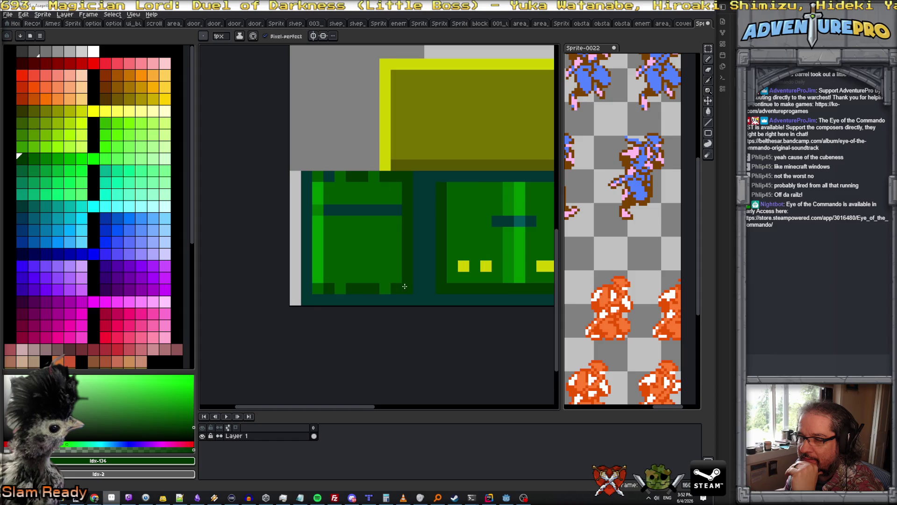
pyautogui.keyDown('alt'); pyautogui.click(410, 285); pyautogui.keyUp('alt')
pyautogui.scroll(-4, 407, 280)
pyautogui.scroll(-1, 427, 284)
pyautogui.scroll(2, 426, 284)
pyautogui.scroll(2, 437, 230)
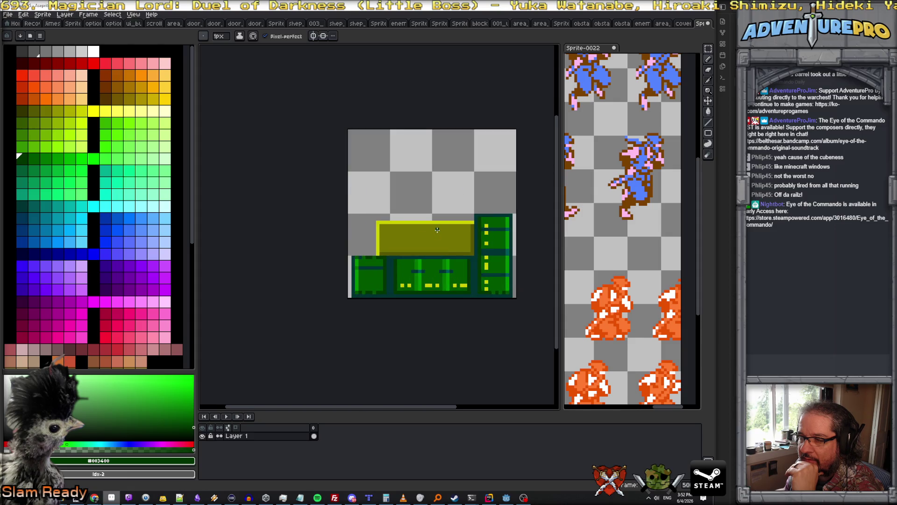
pyautogui.scroll(1, 413, 230)
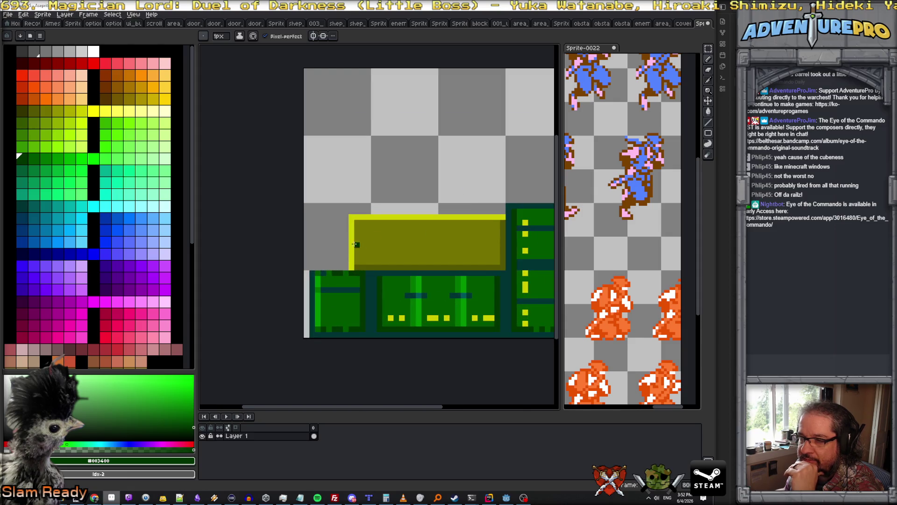
pyautogui.scroll(-2, 399, 239)
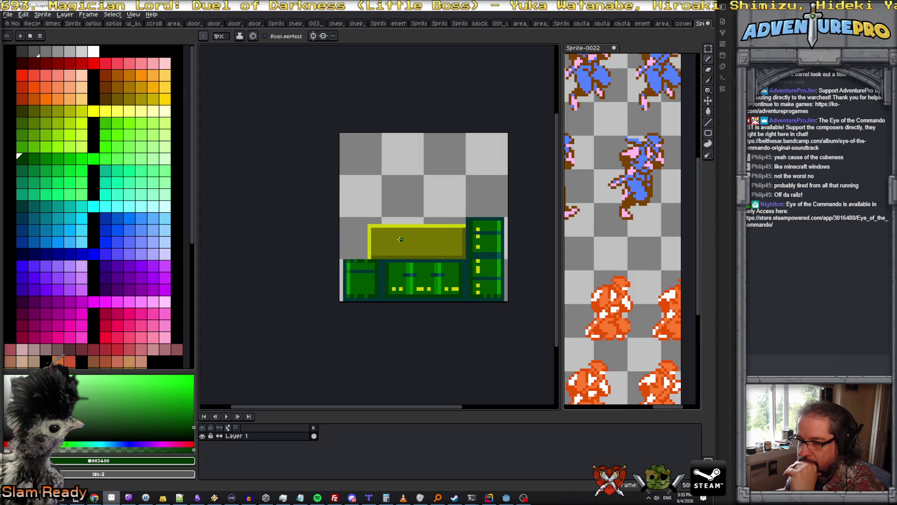
pyautogui.scroll(1, 400, 239)
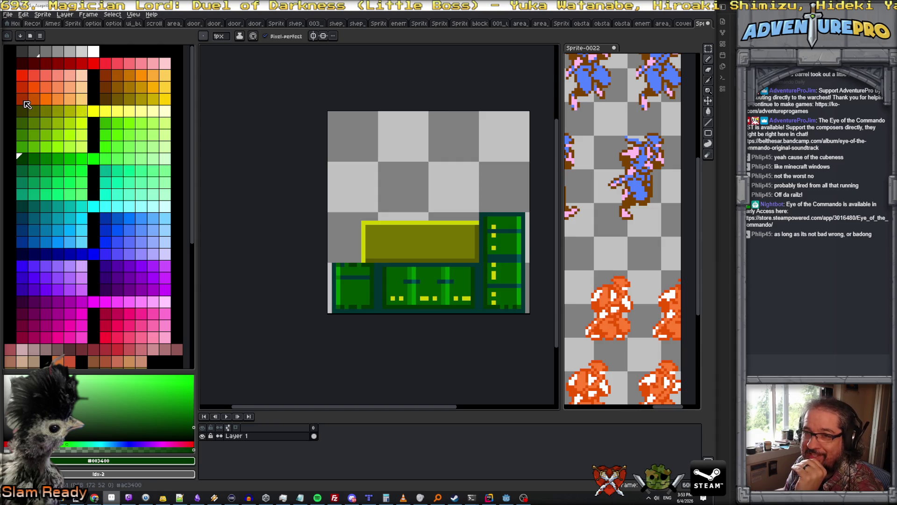
# Step: Draw a red-orange rectangle outline behind the olive-yellow panel
pyautogui.click(22, 99)
pyautogui.scroll(2, 330, 259)
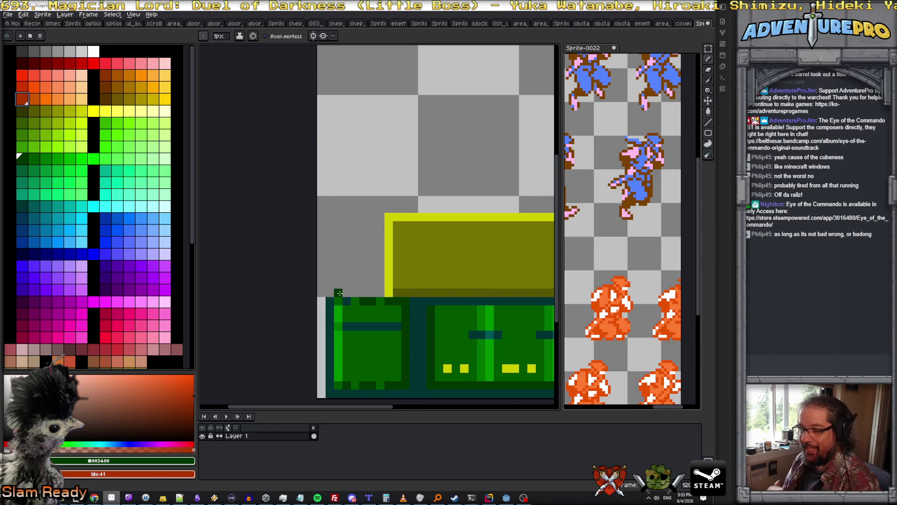
pyautogui.click(330, 251)
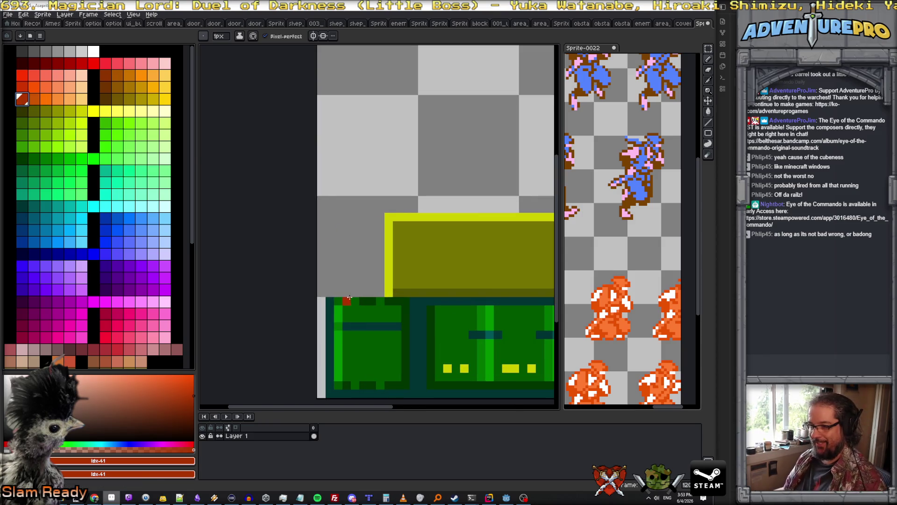
pyautogui.moveTo(338, 296)
pyautogui.mouseDown()
pyautogui.moveTo(340, 202)
pyautogui.moveTo(499, 206)
pyautogui.mouseUp()
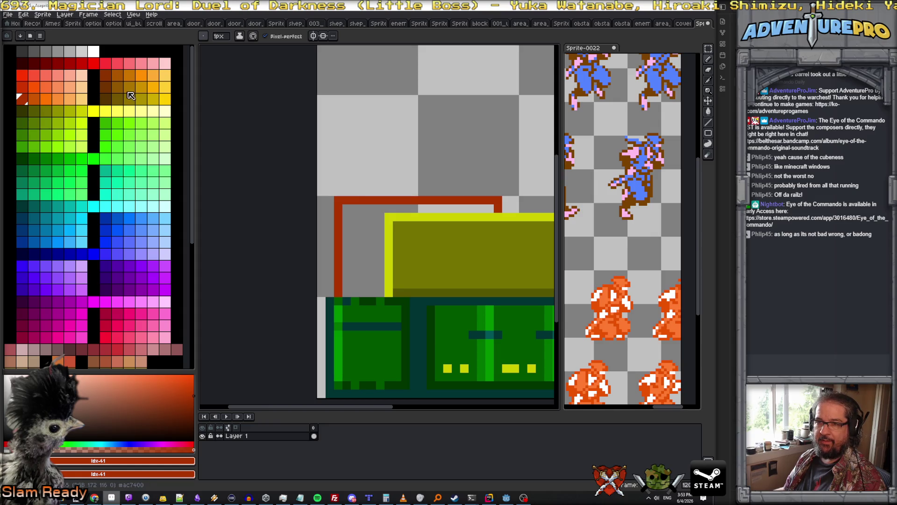
# Step: Bucket-fill the block with yellow-orange and recolour its red outline a matching orange
pyautogui.click(129, 87)
pyautogui.press('g')
pyautogui.click(363, 269)
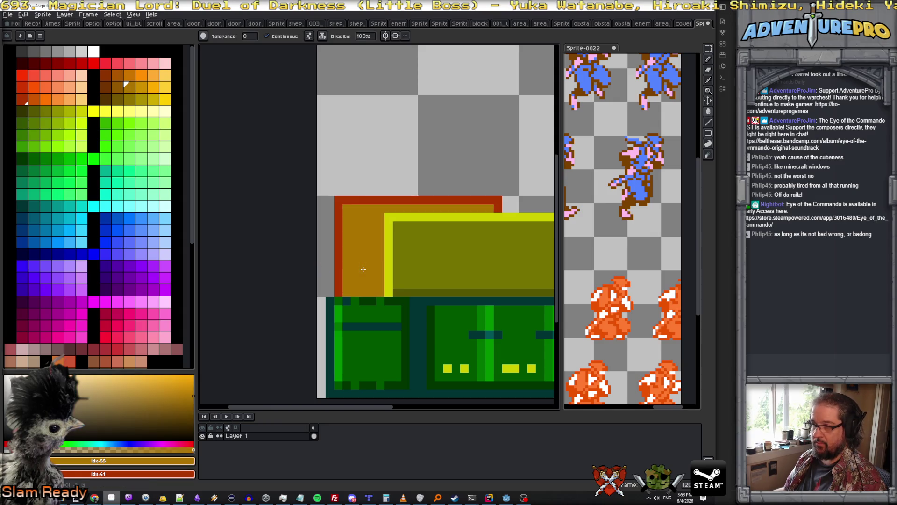
pyautogui.click(141, 88)
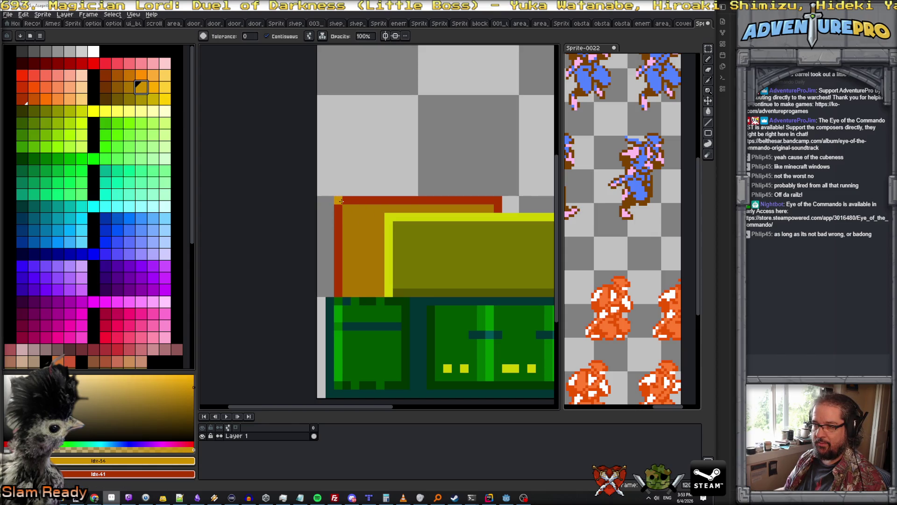
pyautogui.click(341, 201)
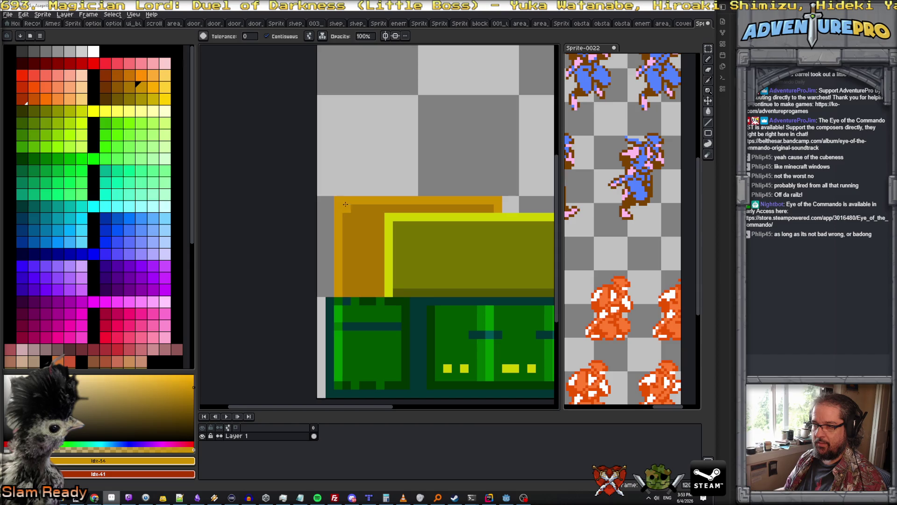
pyautogui.click(22, 98)
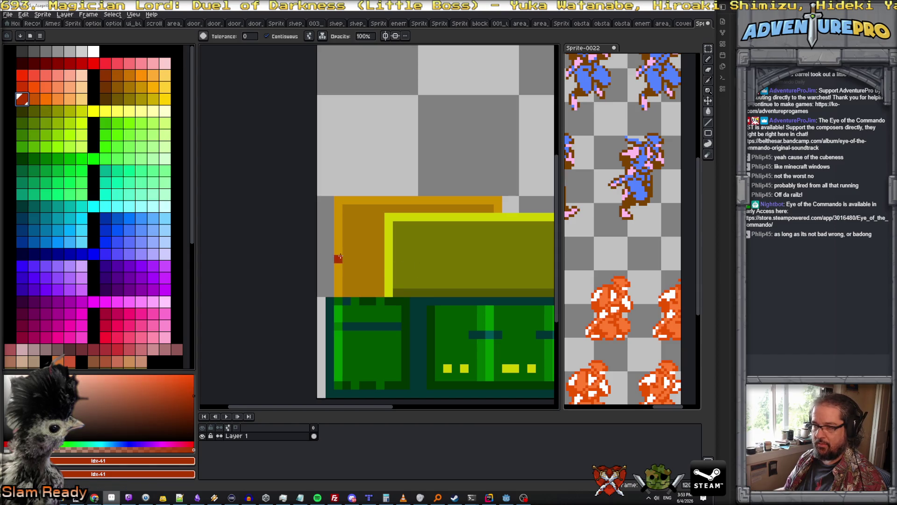
pyautogui.click(106, 75)
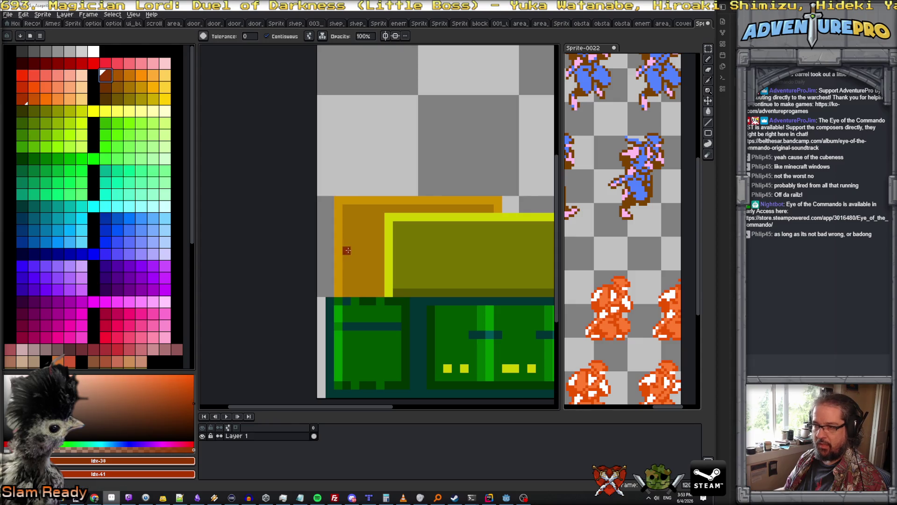
pyautogui.click(117, 76)
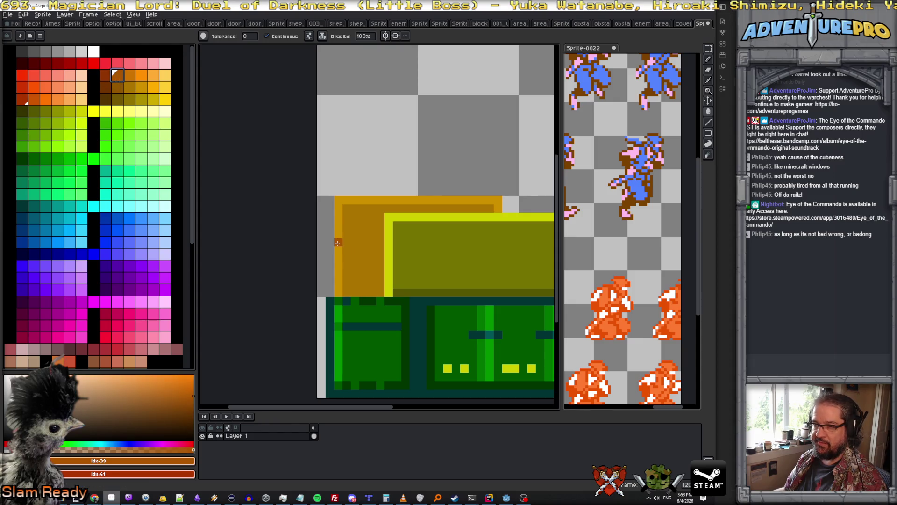
# Step: Draw a dark brown column with dithered #cc9000 orange down the block's left edge
pyautogui.press('b')
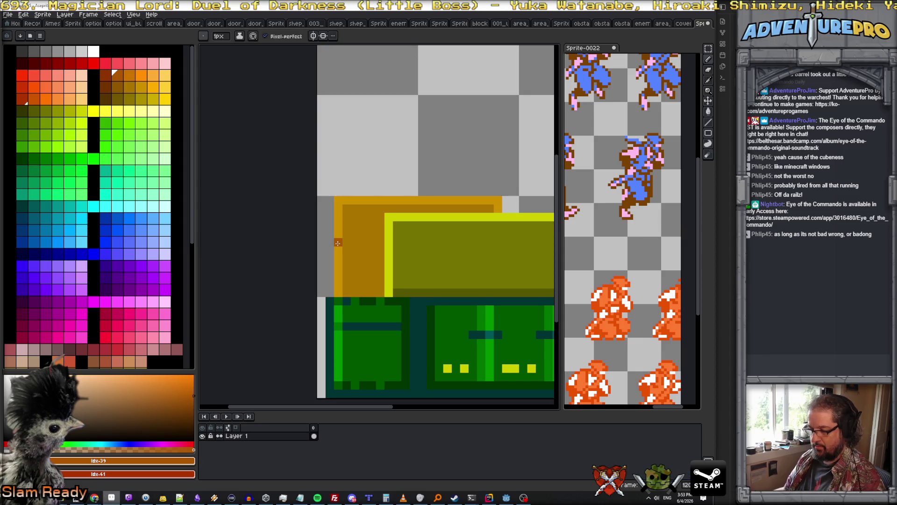
pyautogui.moveTo(337, 254); pyautogui.dragTo(338, 292)
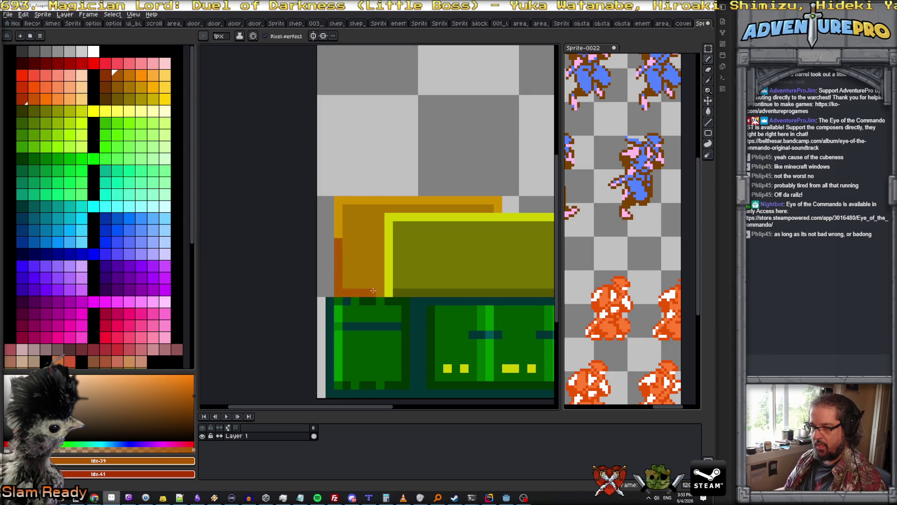
pyautogui.keyDown('alt'); pyautogui.click(339, 238); pyautogui.keyUp('alt')
pyautogui.click(339, 241)
pyautogui.click(339, 258)
pyautogui.click(339, 270)
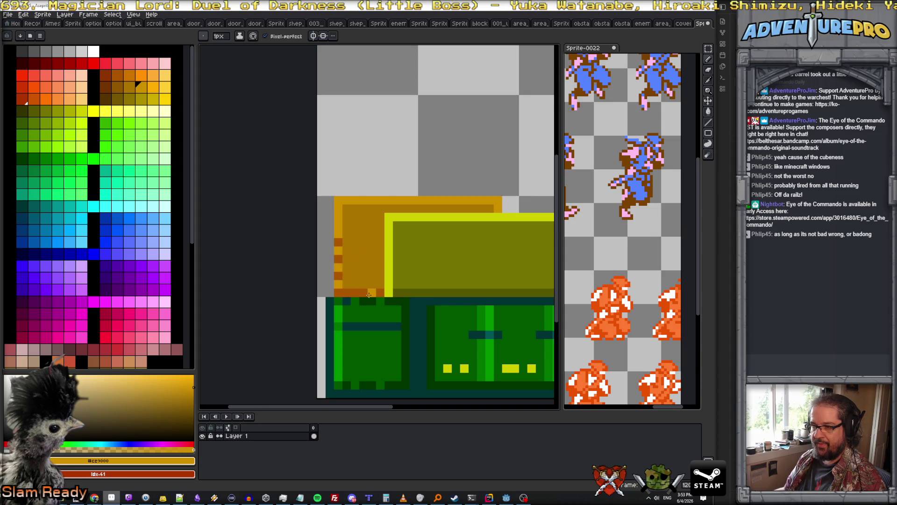
pyautogui.click(152, 88)
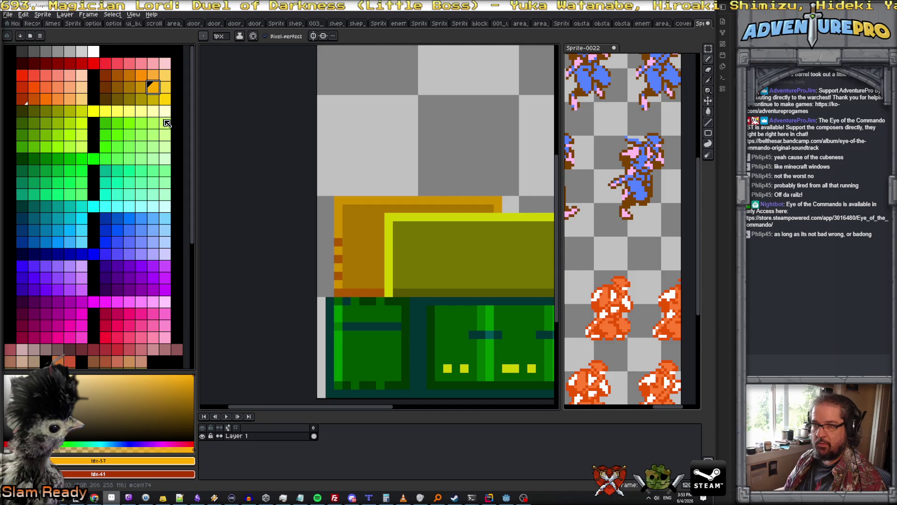
# Step: Paint two dark brown rows along the block's bottom and #905700 shading inside it
pyautogui.keyDown('alt'); pyautogui.click(366, 248); pyautogui.keyUp('alt')
pyautogui.click(118, 87)
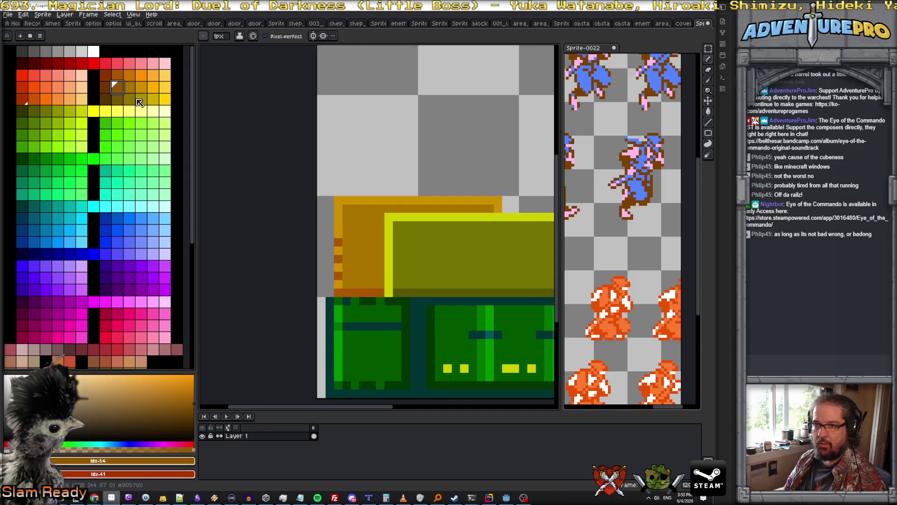
pyautogui.moveTo(348, 283); pyautogui.dragTo(377, 286)
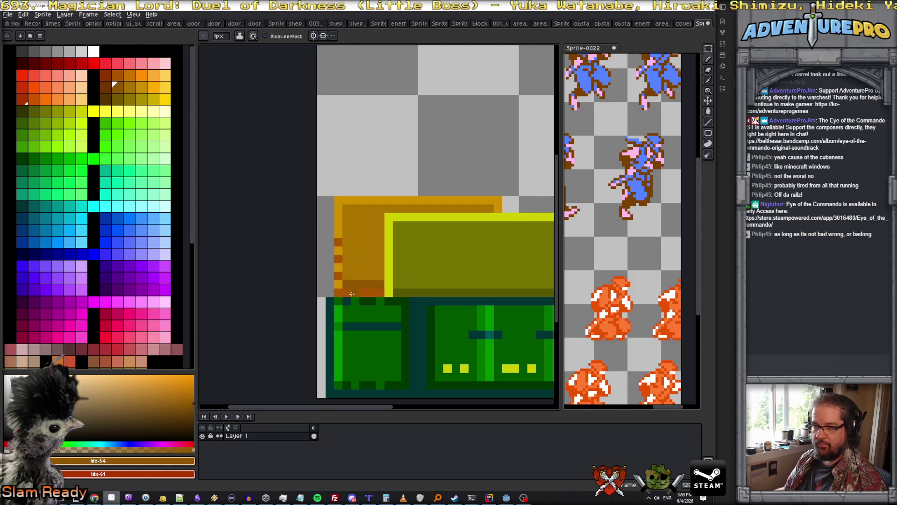
pyautogui.click(106, 87)
pyautogui.moveTo(346, 293); pyautogui.dragTo(379, 295)
pyautogui.keyDown('alt'); pyautogui.click(377, 284); pyautogui.keyUp('alt')
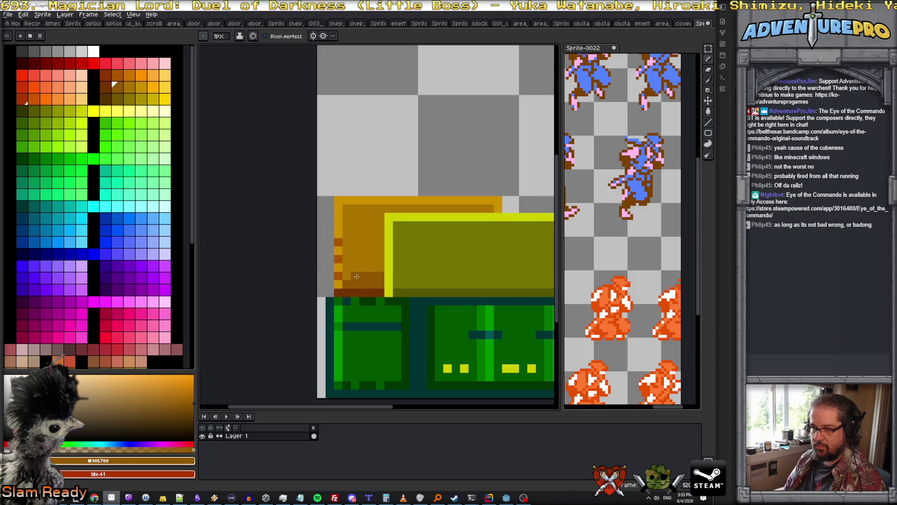
pyautogui.moveTo(378, 264); pyautogui.dragTo(367, 261)
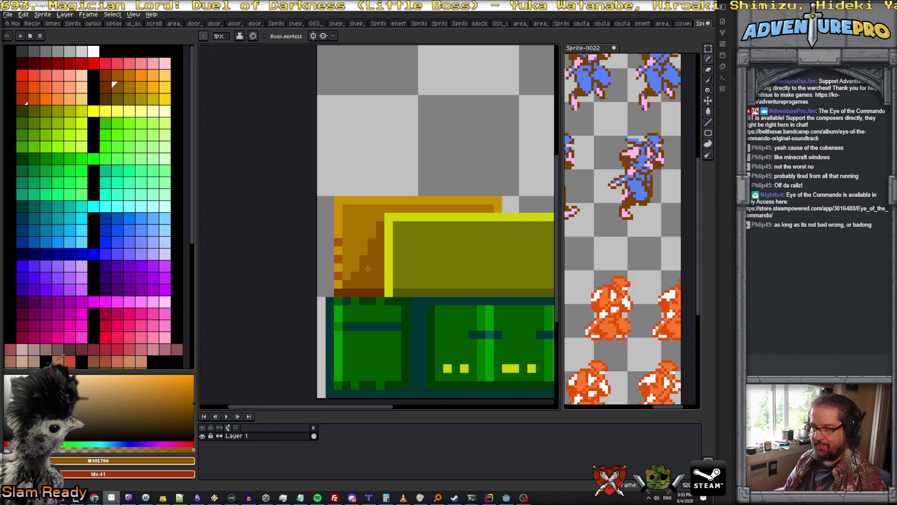
pyautogui.scroll(-3, 369, 267)
pyautogui.scroll(2, 359, 270)
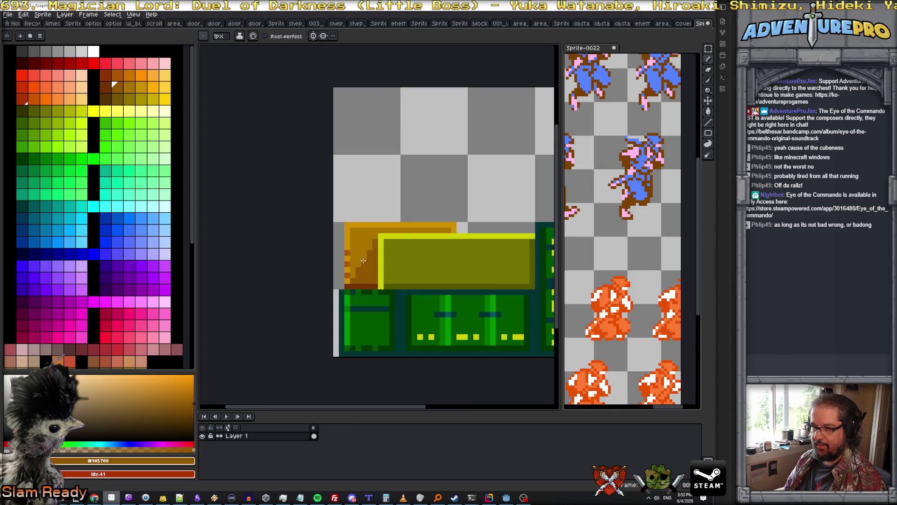
pyautogui.scroll(-1, 367, 260)
pyautogui.scroll(3, 355, 276)
# Step: Lighten the brown staircase with #ac7400 and highlight the block's top edge in bright #ffac00 orange
pyautogui.keyDown('alt'); pyautogui.click(328, 305); pyautogui.keyUp('alt')
pyautogui.moveTo(328, 305)
pyautogui.mouseDown()
pyautogui.moveTo(345, 280)
pyautogui.moveTo(328, 318)
pyautogui.moveTo(375, 236)
pyautogui.moveTo(373, 320)
pyautogui.moveTo(357, 320)
pyautogui.moveTo(388, 307)
pyautogui.mouseUp()
pyautogui.keyDown('alt'); pyautogui.click(387, 310); pyautogui.keyUp('alt')
pyautogui.scroll(-3, 388, 294)
pyautogui.scroll(1, 390, 280)
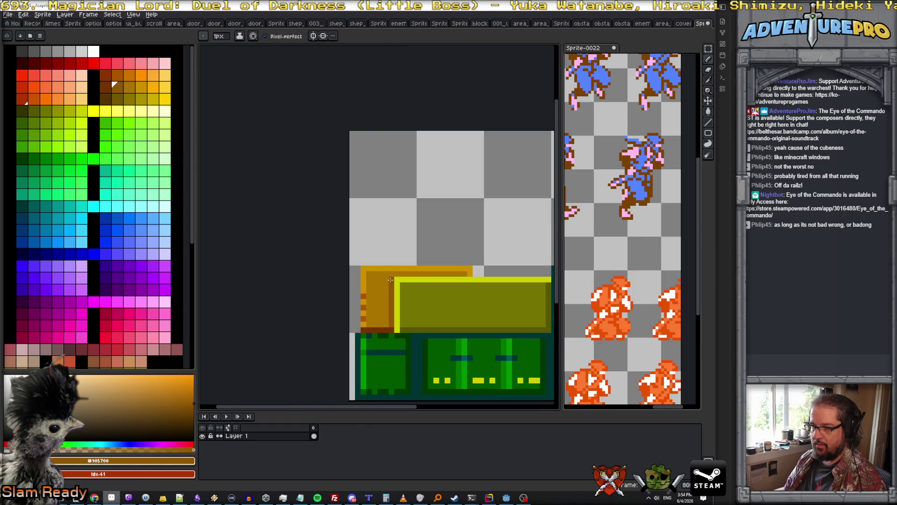
pyautogui.scroll(-2, 394, 299)
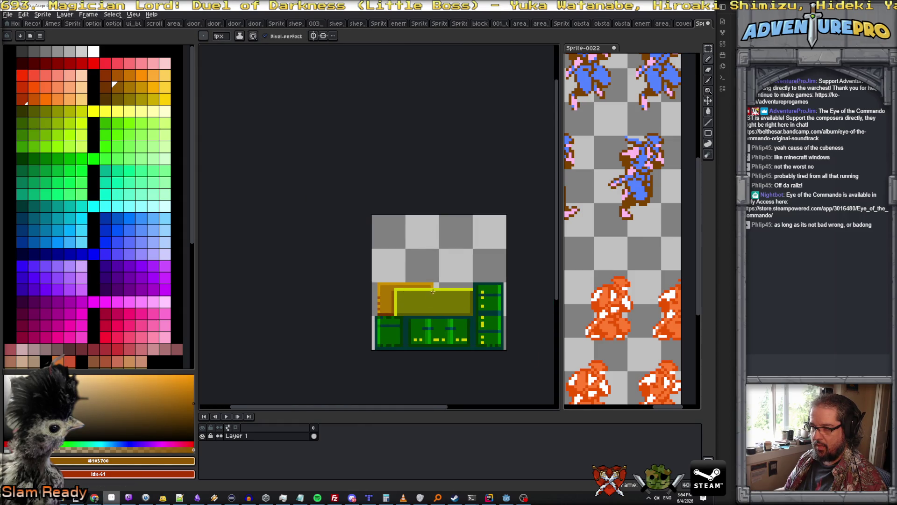
pyautogui.scroll(2, 433, 292)
pyautogui.keyDown('alt'); pyautogui.click(415, 278); pyautogui.keyUp('alt')
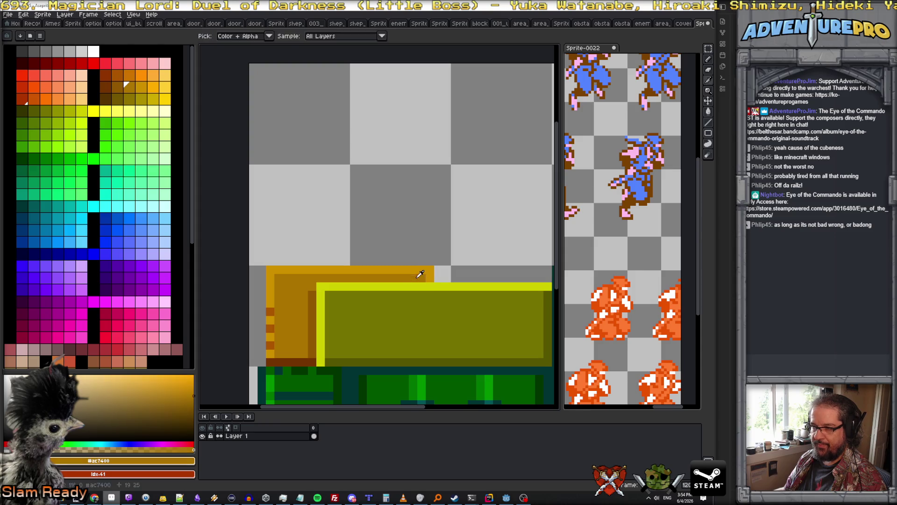
pyautogui.click(141, 87)
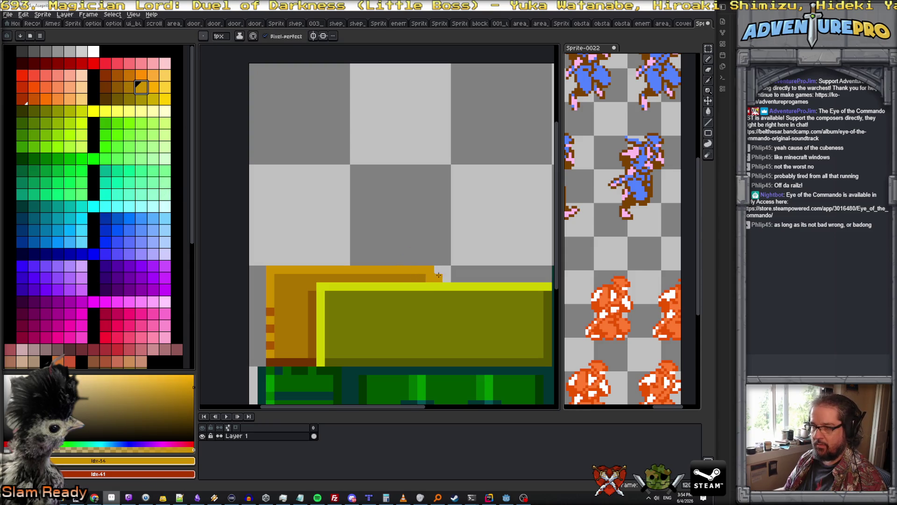
pyautogui.click(158, 85)
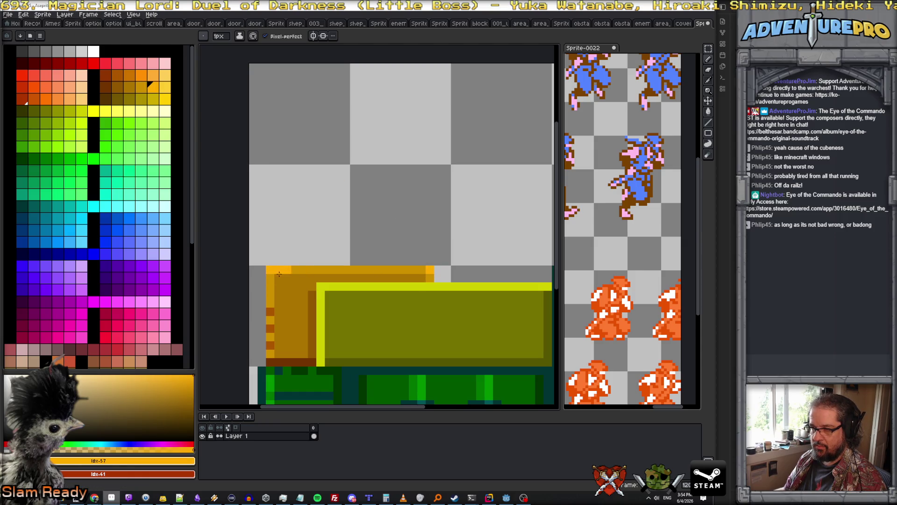
pyautogui.click(413, 270)
pyautogui.scroll(-3, 426, 276)
pyautogui.scroll(2, 449, 306)
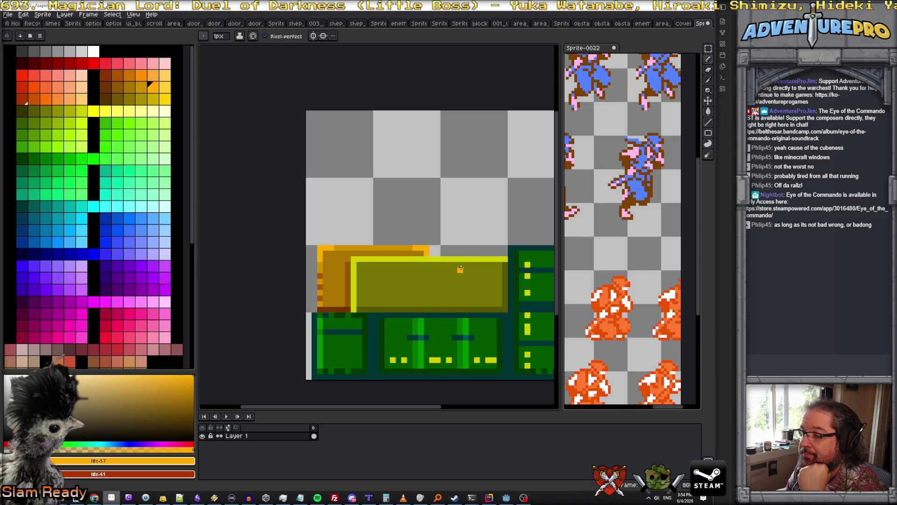
# Step: Sample the artwork's yellow and add a yellow pixel at the green block's corner
pyautogui.keyDown('alt'); pyautogui.click(392, 261); pyautogui.keyUp('alt')
pyautogui.scroll(2, 393, 262)
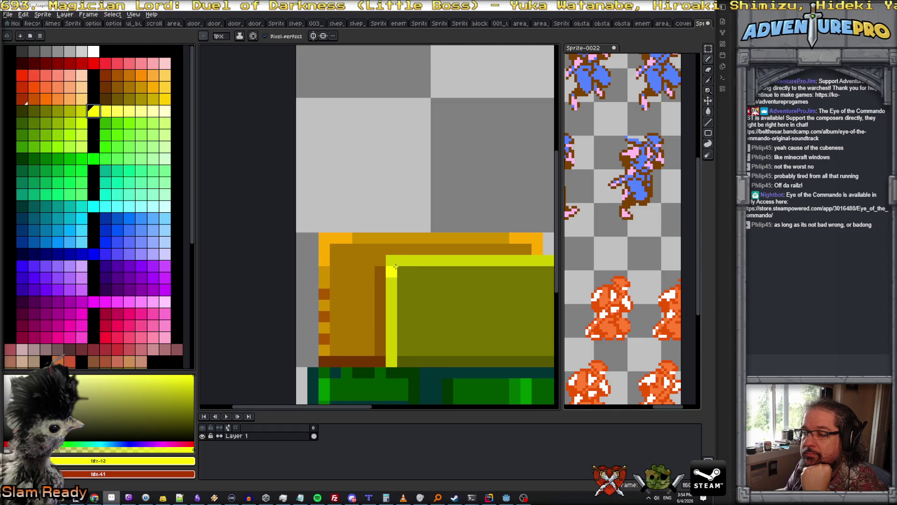
pyautogui.scroll(-1, 493, 271)
pyautogui.hscroll(3, 491, 270)
pyautogui.click(458, 262)
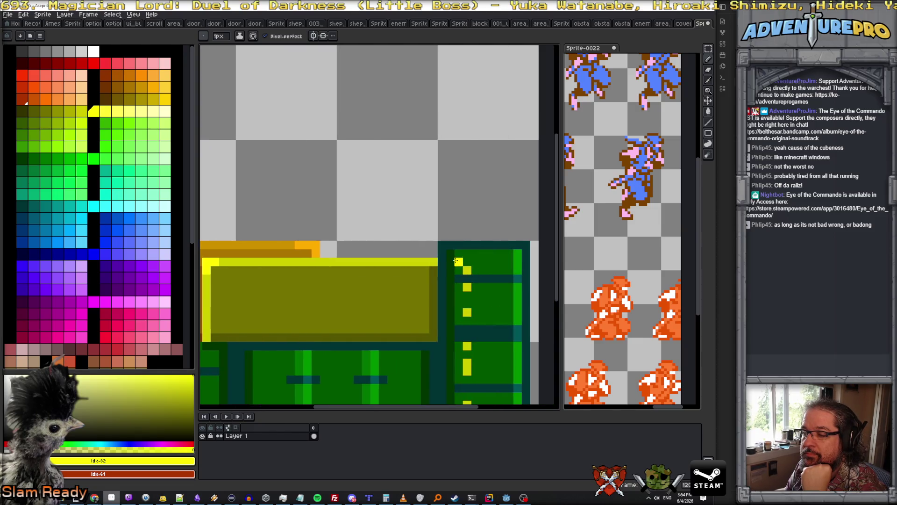
pyautogui.hscroll(-3, 332, 278)
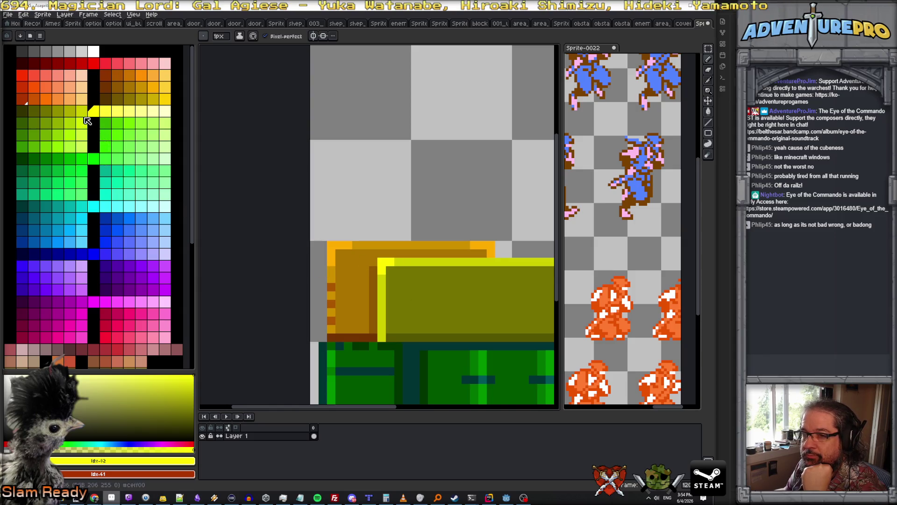
# Step: Draw a horizontal olive stripe across the box, then redraw it in the adjacent darker yellow
pyautogui.click(82, 111)
pyautogui.scroll(-2, 432, 279)
pyautogui.scroll(1, 448, 297)
pyautogui.hscroll(2, 454, 303)
pyautogui.hscroll(-2, 434, 304)
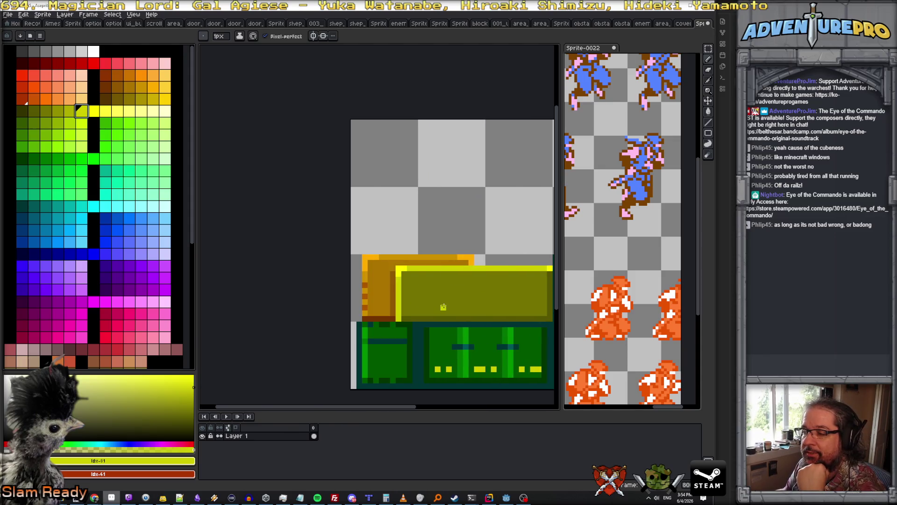
pyautogui.hscroll(2, 419, 306)
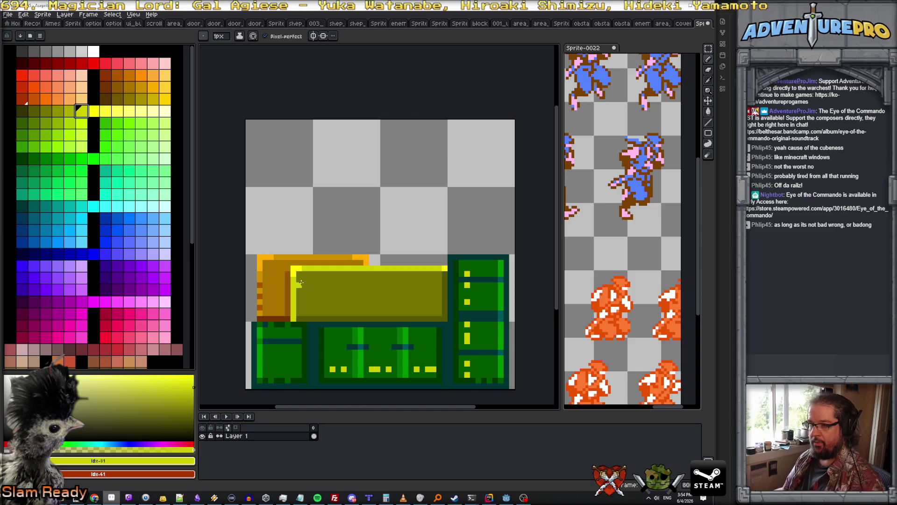
pyautogui.moveTo(299, 284); pyautogui.dragTo(435, 285)
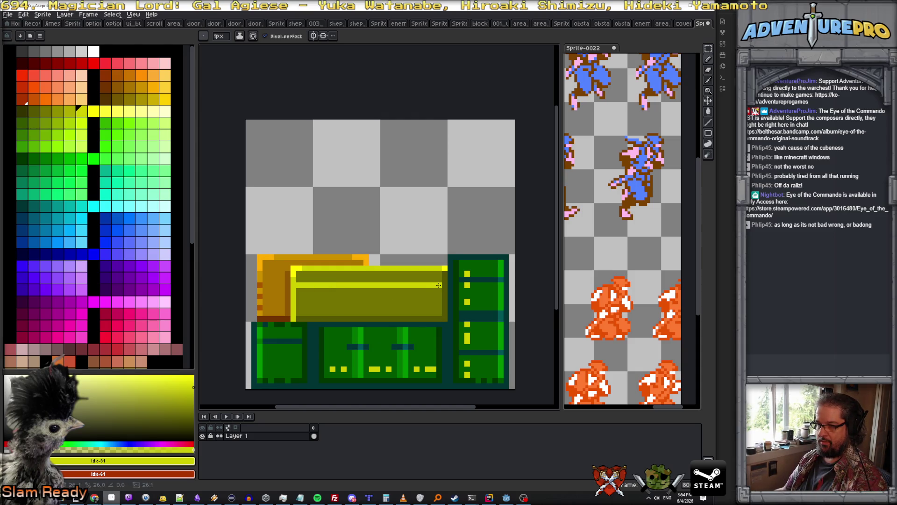
pyautogui.click(70, 110)
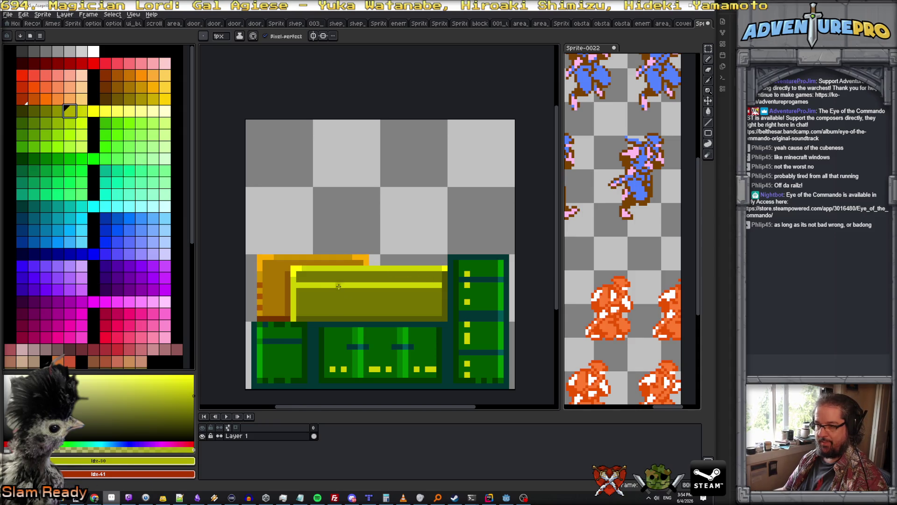
pyautogui.moveTo(297, 283); pyautogui.dragTo(439, 285)
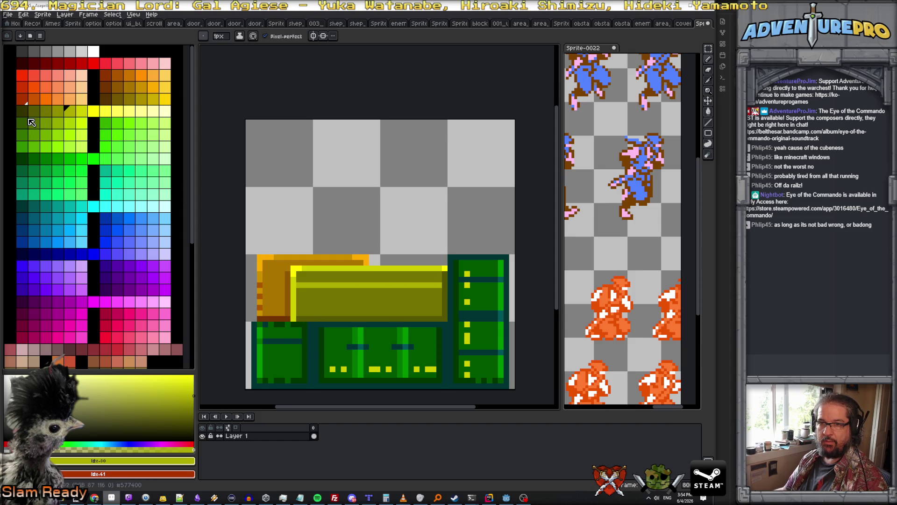
# Step: Zoom in and paint darkest-olive marks on the left and right of the olive panel
pyautogui.press('4')
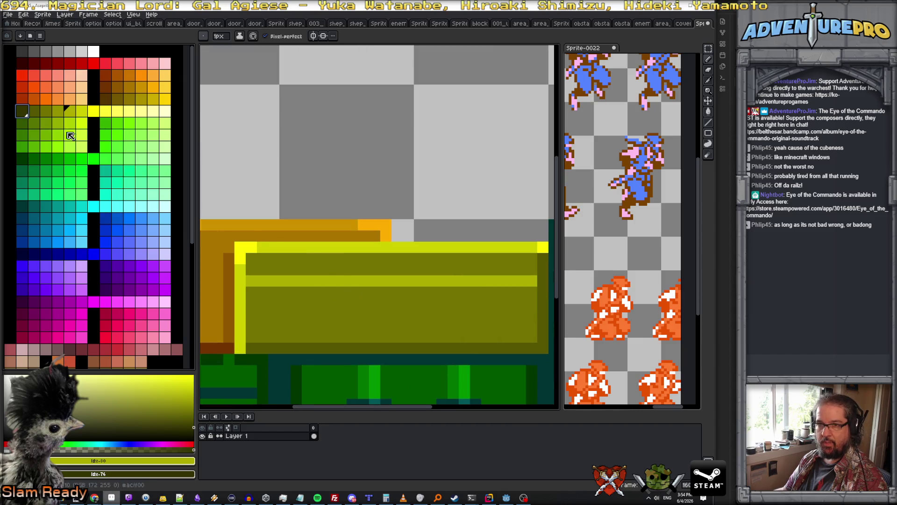
pyautogui.click(21, 111)
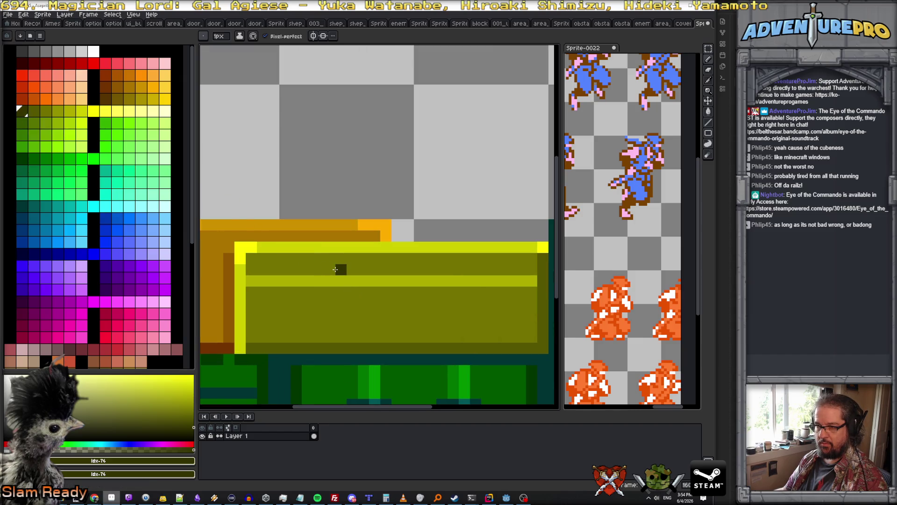
pyautogui.click(431, 270)
pyautogui.click(442, 292)
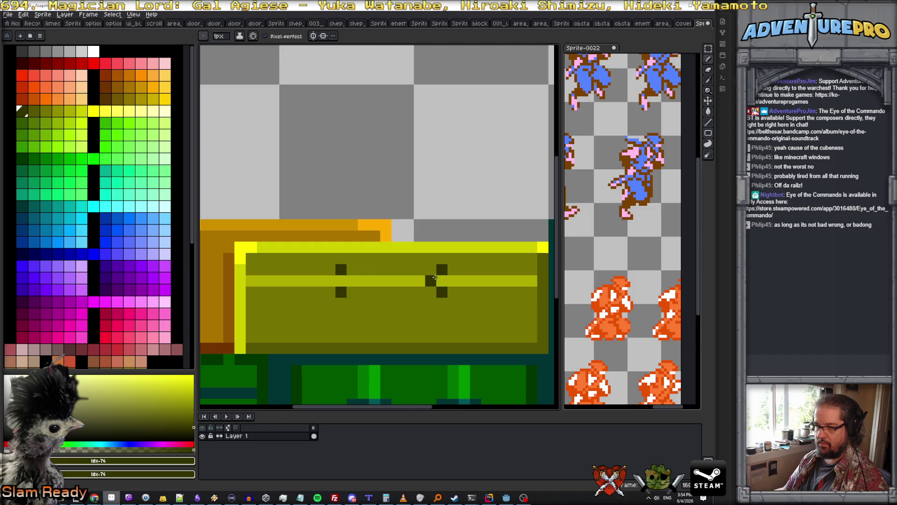
pyautogui.click(453, 269)
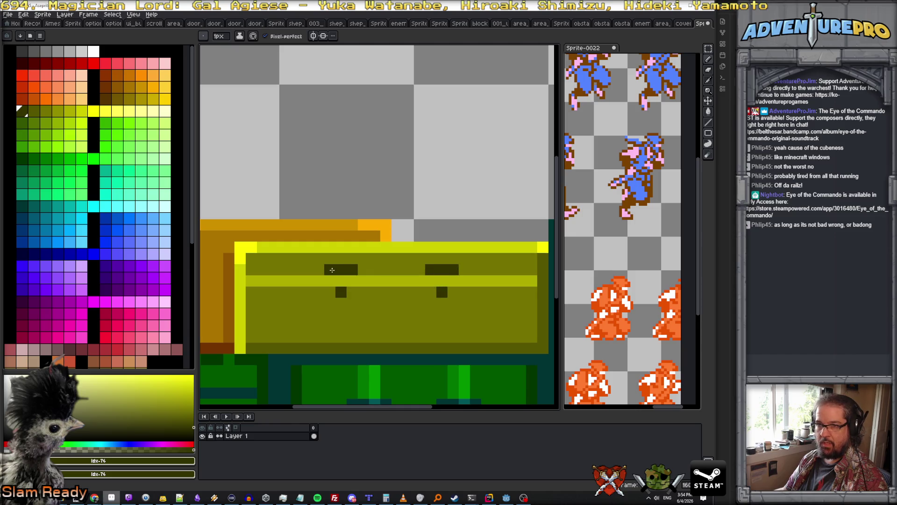
# Step: Add mid-olive pixels beneath the left and right marks
pyautogui.click(45, 111)
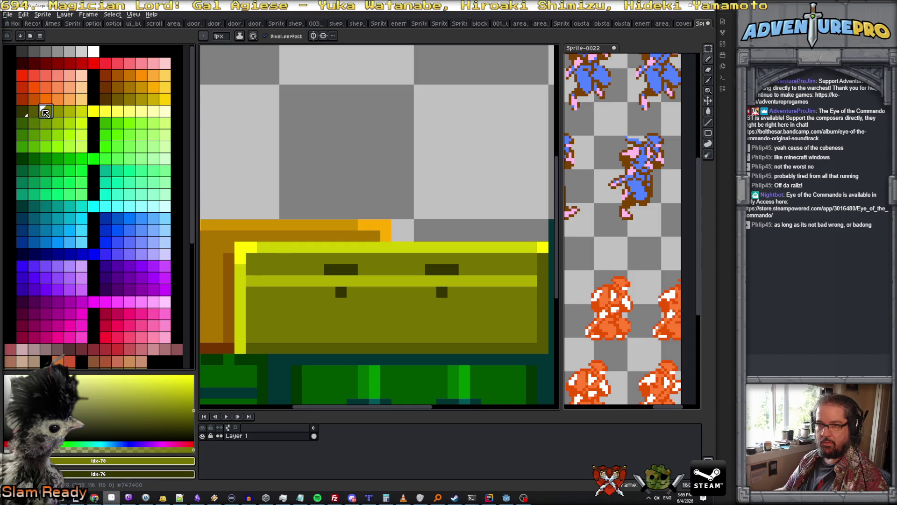
pyautogui.click(57, 112)
pyautogui.click(341, 280)
pyautogui.click(442, 280)
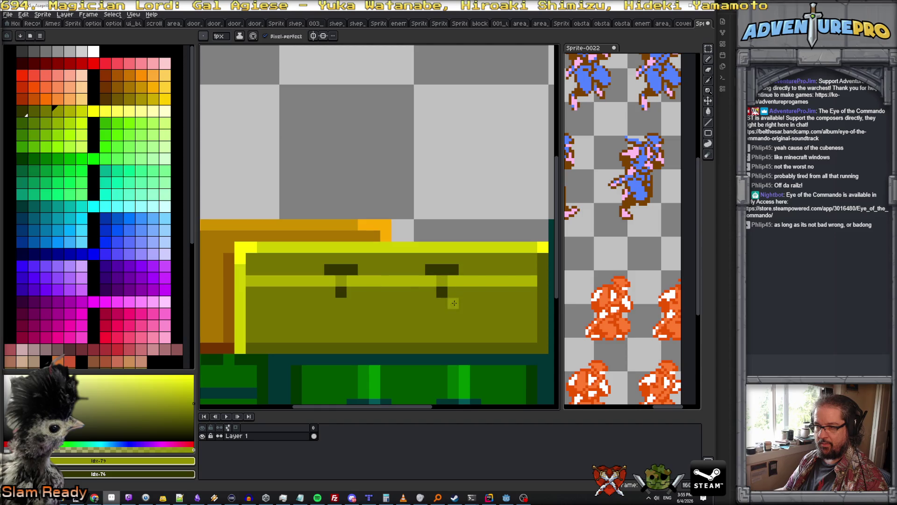
pyautogui.scroll(-3, 447, 307)
pyautogui.scroll(3, 447, 307)
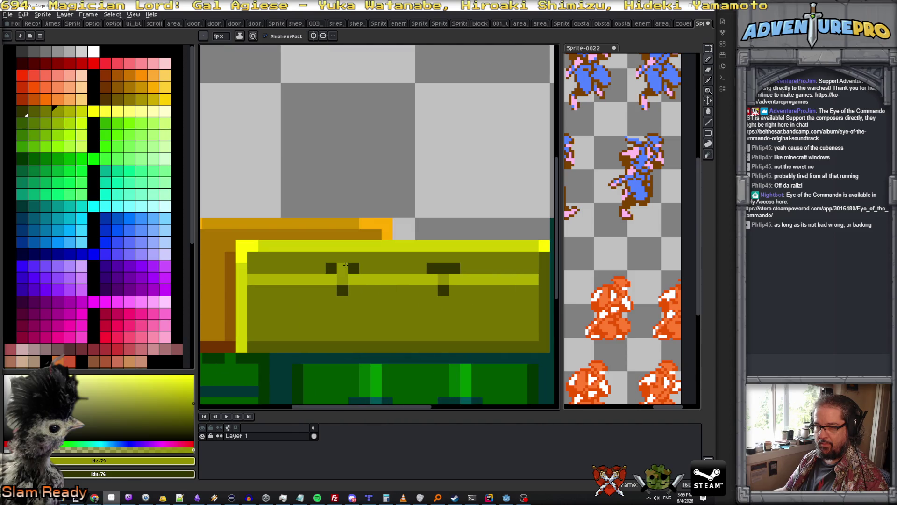
# Step: Extend both dark olive T marks downward to the box bottom, plus a pixel above the left crossbar
pyautogui.keyDown('alt'); pyautogui.click(348, 269); pyautogui.keyUp('alt')
pyautogui.click(342, 312)
pyautogui.click(443, 312)
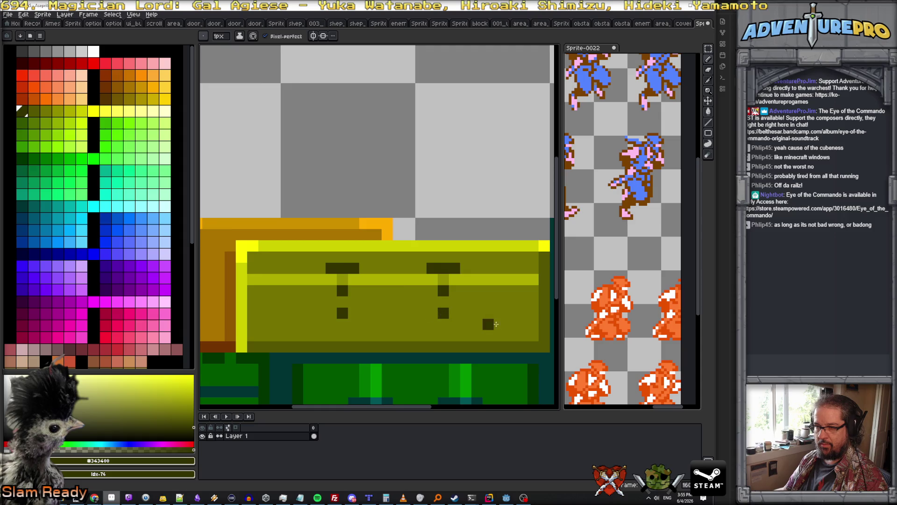
pyautogui.scroll(-4, 504, 330)
pyautogui.scroll(1, 504, 331)
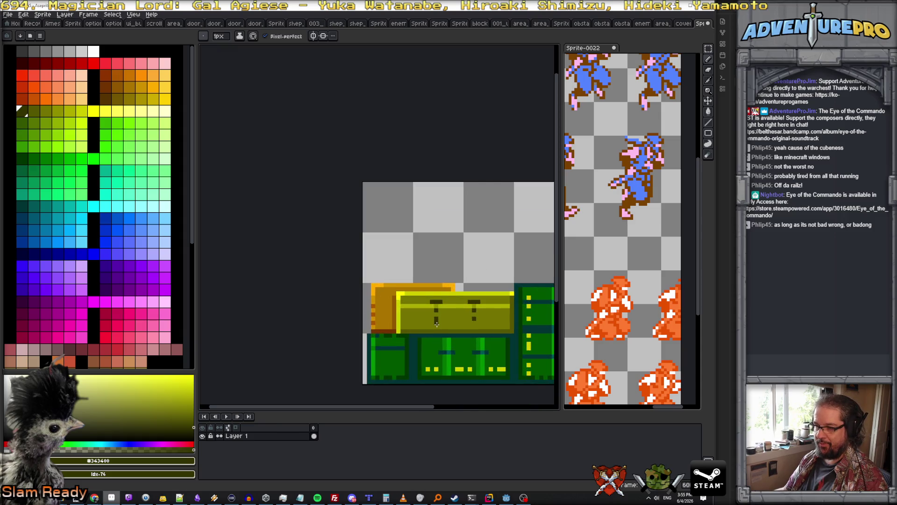
pyautogui.scroll(2, 436, 323)
pyautogui.moveTo(435, 316); pyautogui.dragTo(437, 328)
pyautogui.moveTo(509, 309); pyautogui.dragTo(510, 329)
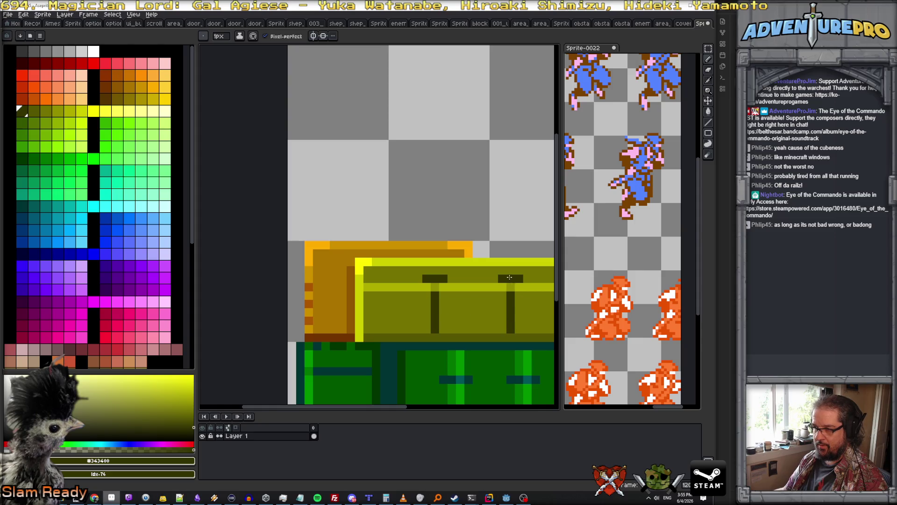
pyautogui.click(435, 271)
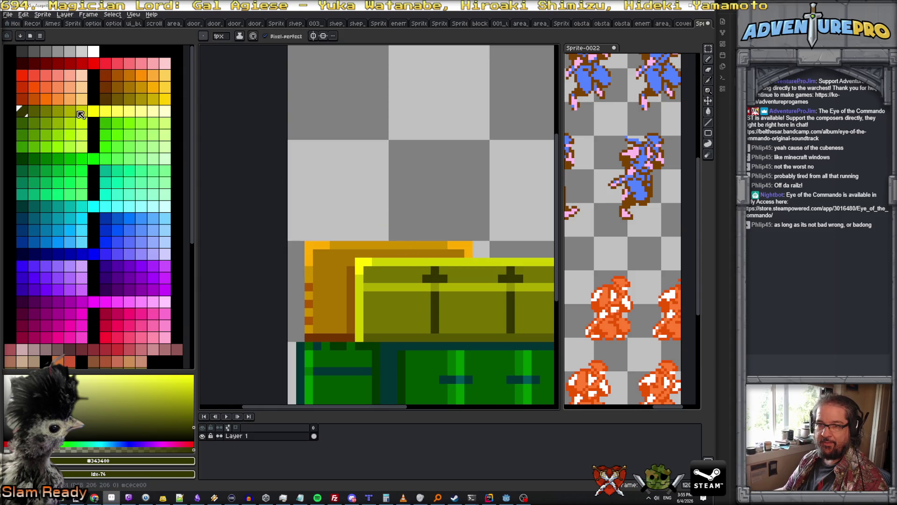
# Step: Add olive pixels above the right T and along the box's bottom edge, darkening one edge pixel
pyautogui.click(69, 112)
pyautogui.click(510, 263)
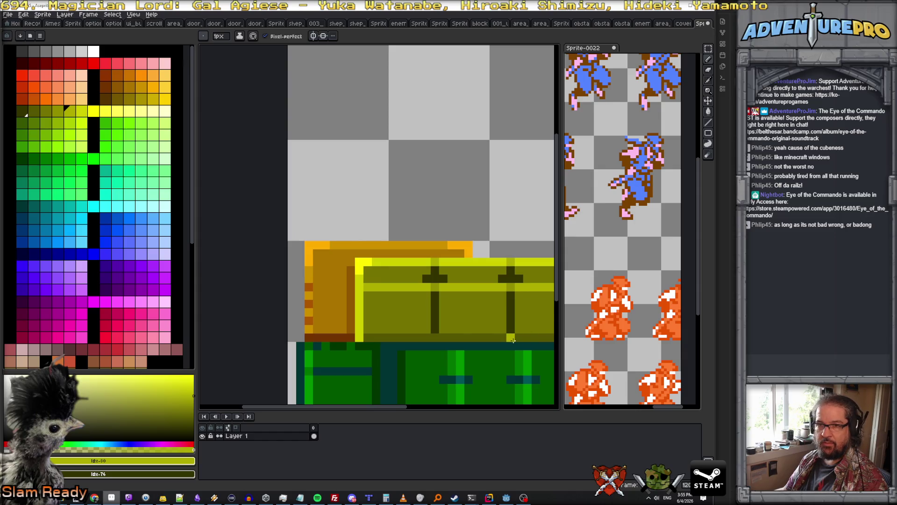
pyautogui.click(435, 338)
pyautogui.click(386, 339)
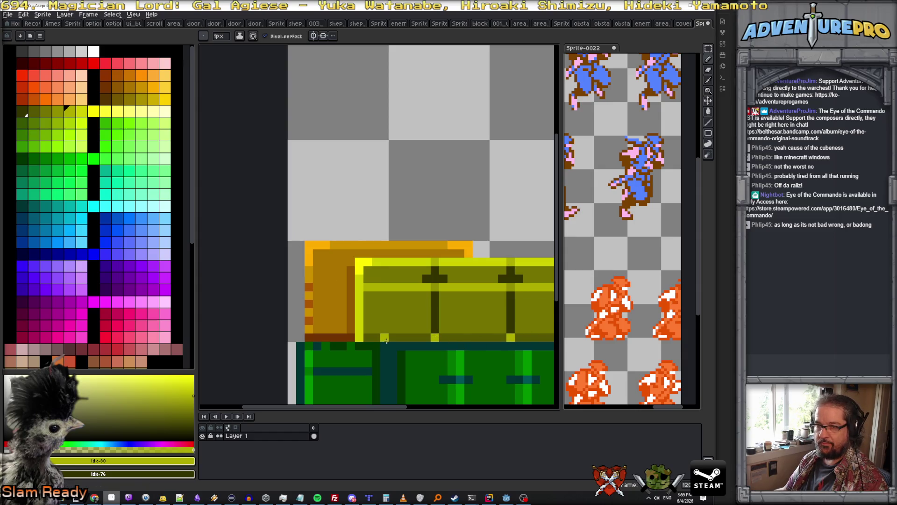
pyautogui.click(22, 111)
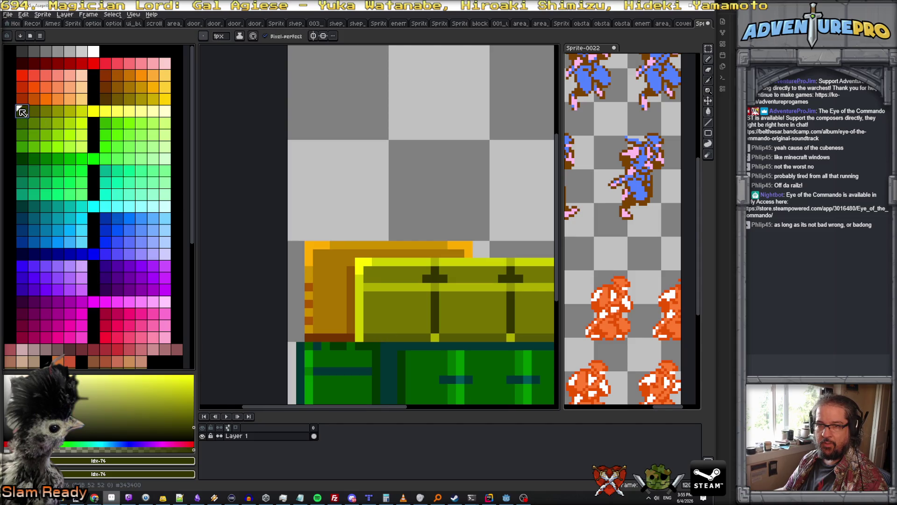
pyautogui.click(22, 158)
pyautogui.rightClick(436, 338)
pyautogui.scroll(-3, 508, 338)
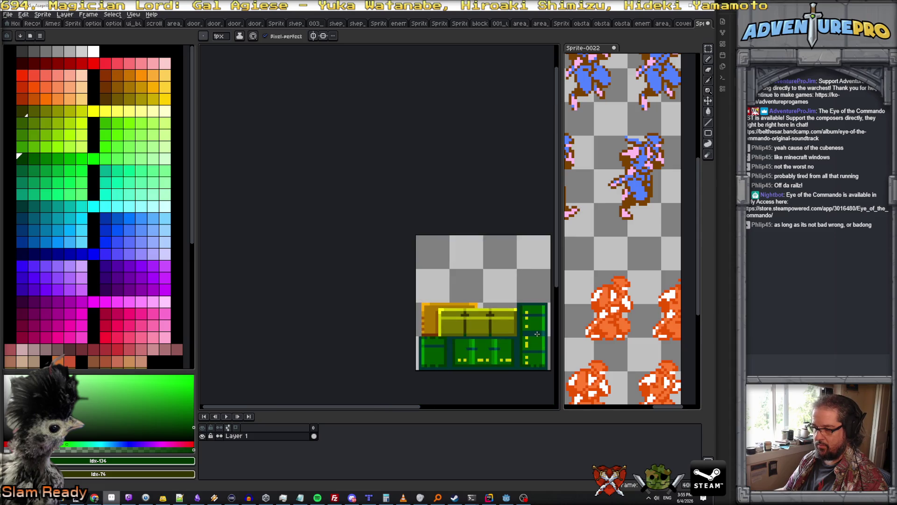
pyautogui.scroll(3, 534, 333)
# Step: Brighten a stripe pixel beside the T mark yellow and darken a pixel on the crate's right post
pyautogui.keyDown('alt'); pyautogui.click(393, 338); pyautogui.keyUp('alt')
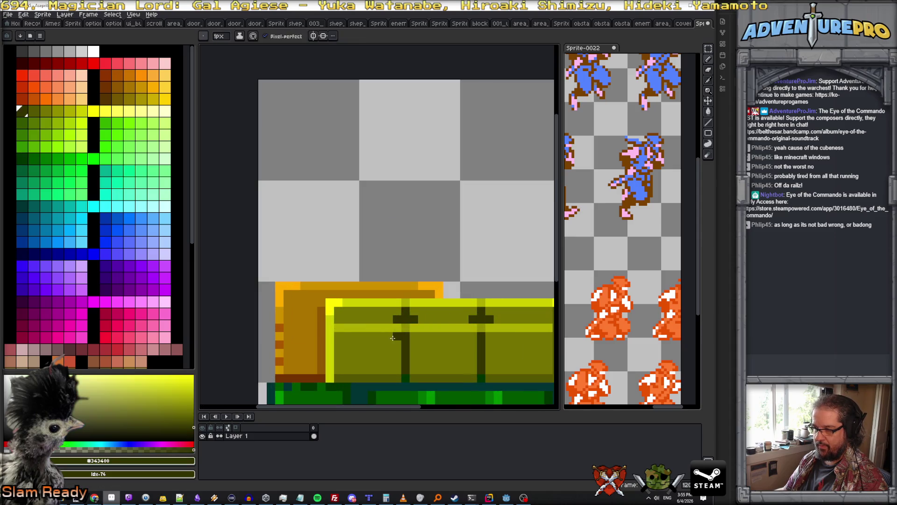
pyautogui.keyDown('alt'); pyautogui.click(477, 328); pyautogui.keyUp('alt')
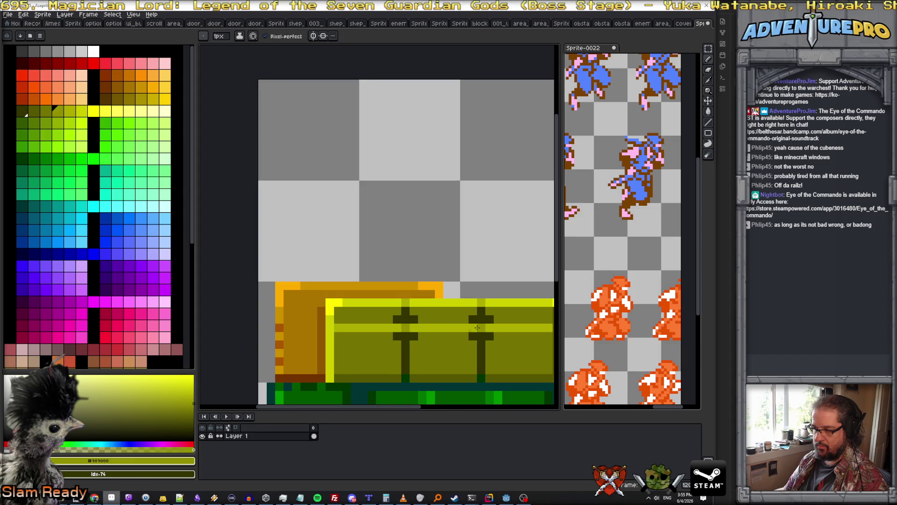
pyautogui.keyDown('alt'); pyautogui.click(414, 319); pyautogui.keyUp('alt')
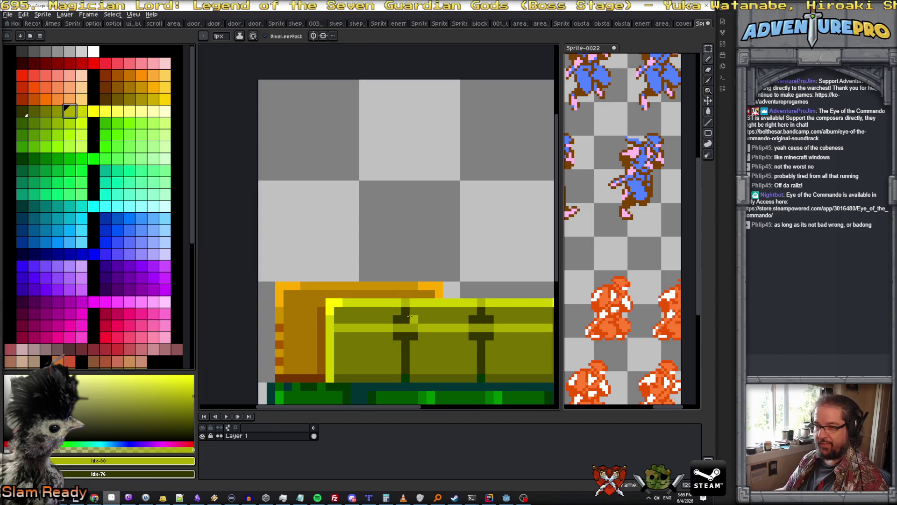
pyautogui.click(81, 111)
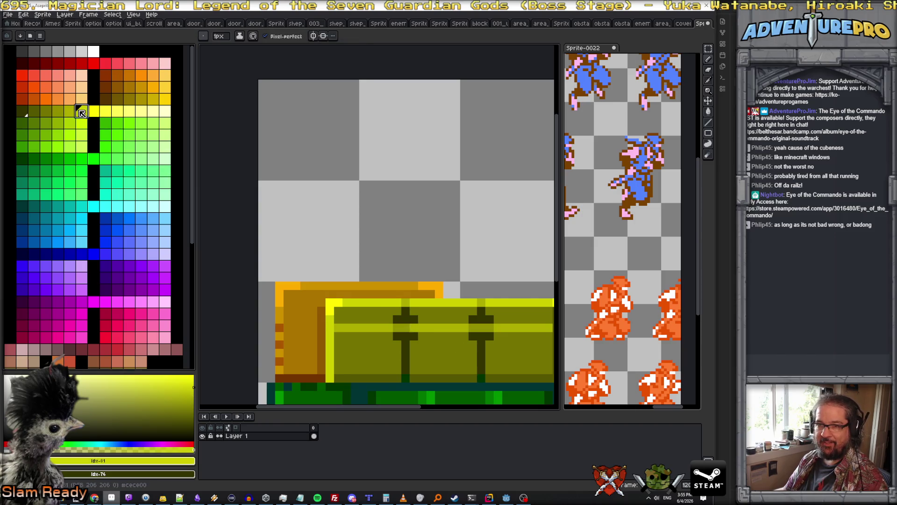
pyautogui.click(414, 325)
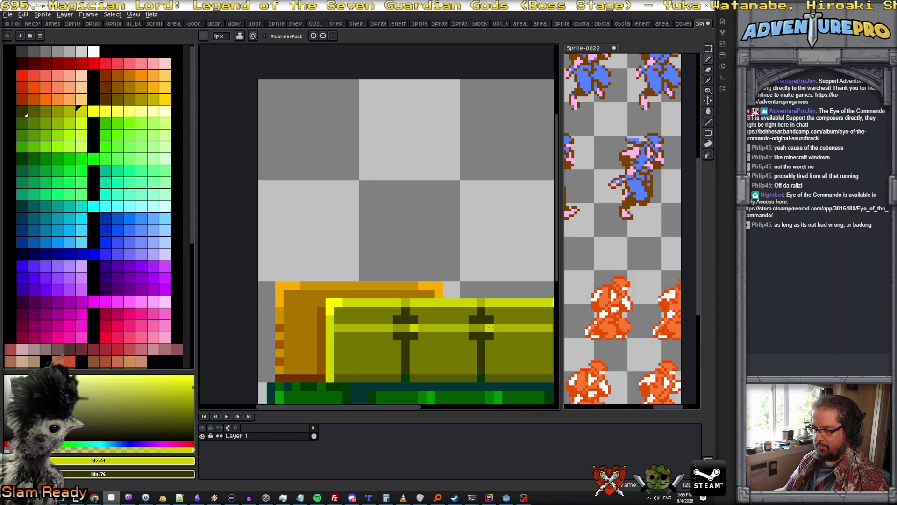
pyautogui.keyDown('alt'); pyautogui.click(488, 322); pyautogui.keyUp('alt')
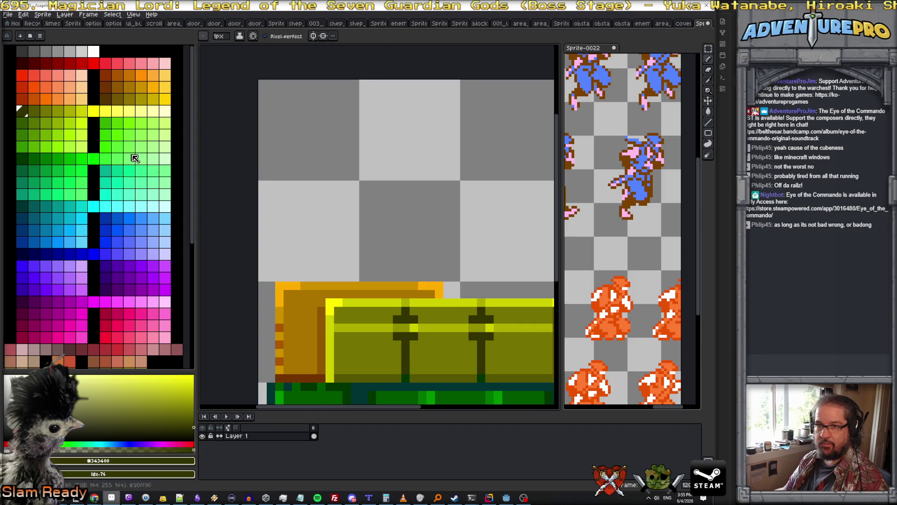
pyautogui.click(488, 331)
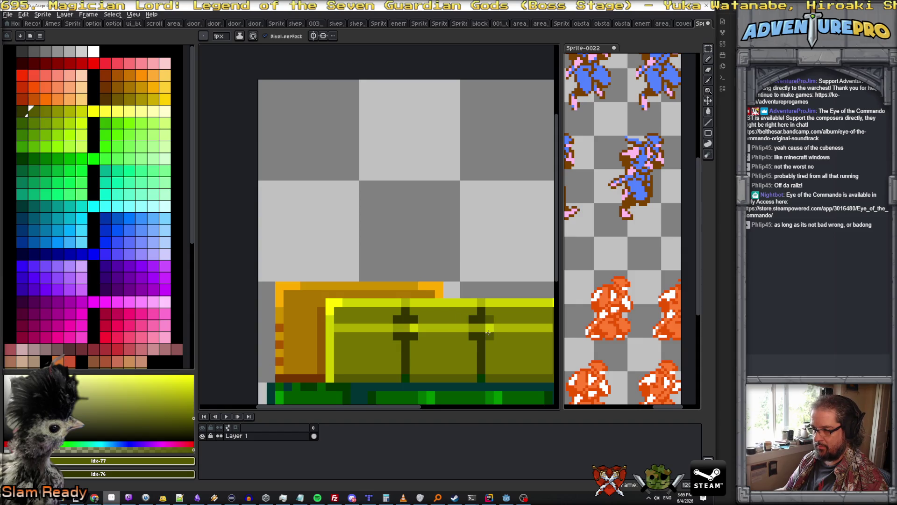
pyautogui.scroll(-4, 414, 321)
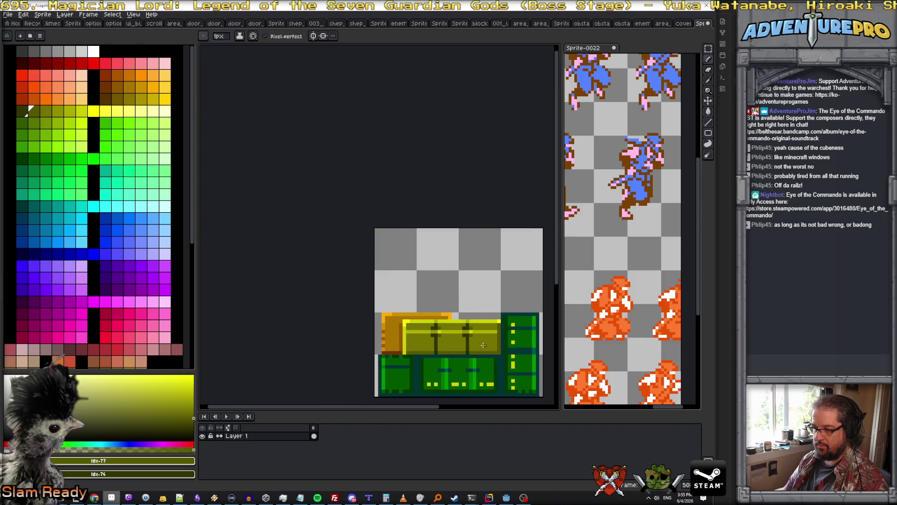
pyautogui.scroll(2, 500, 359)
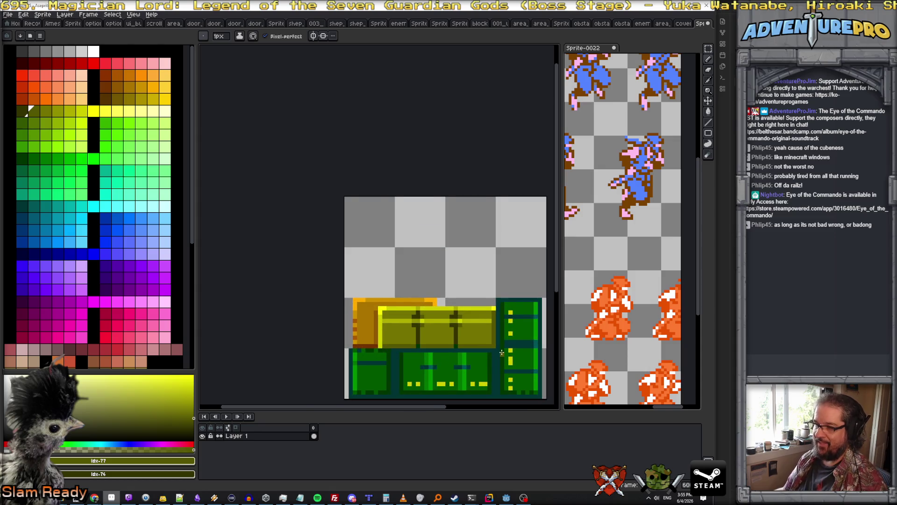
pyautogui.scroll(1, 501, 352)
pyautogui.scroll(-1, 417, 290)
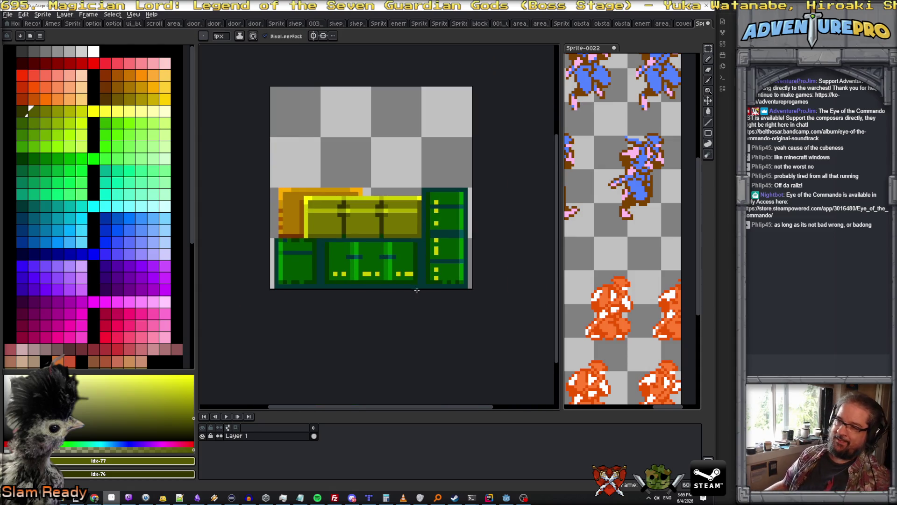
pyautogui.scroll(1, 414, 248)
pyautogui.scroll(1, 373, 227)
pyautogui.scroll(-1, 374, 215)
pyautogui.scroll(1, 374, 201)
# Step: Extend the yellow crossbar one pixel left and repaint crossbar pixels beside the posts olive
pyautogui.keyDown('alt'); pyautogui.click(374, 185); pyautogui.keyUp('alt')
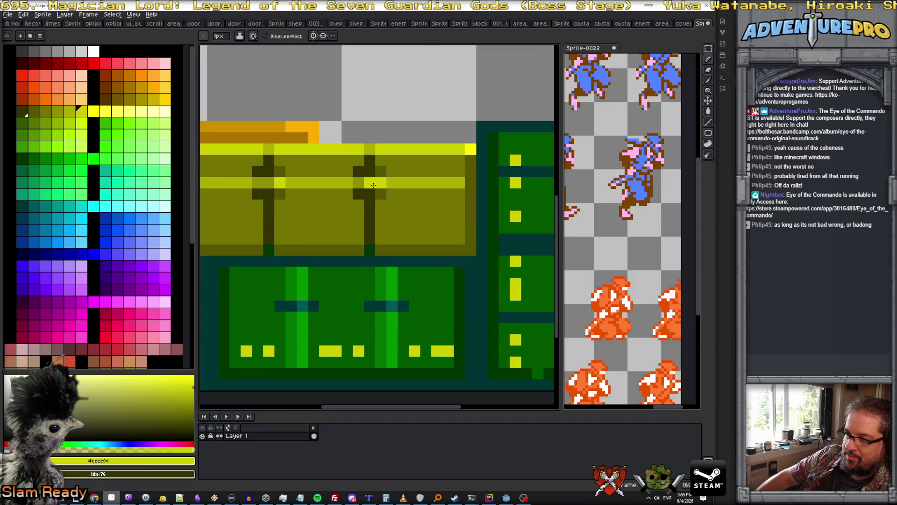
pyautogui.click(268, 182)
pyautogui.keyDown('alt'); pyautogui.click(279, 193); pyautogui.keyUp('alt')
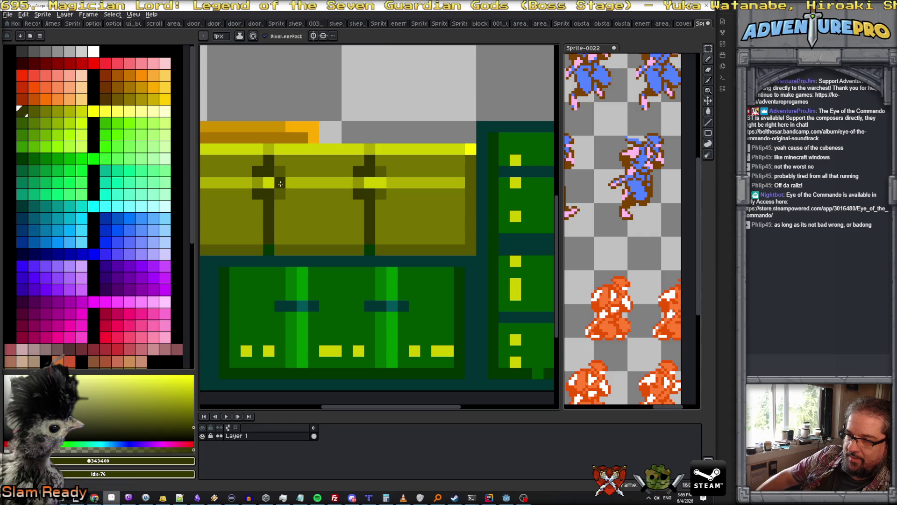
pyautogui.keyDown('alt'); pyautogui.click(283, 171); pyautogui.keyUp('alt')
pyautogui.click(282, 181)
pyautogui.click(381, 182)
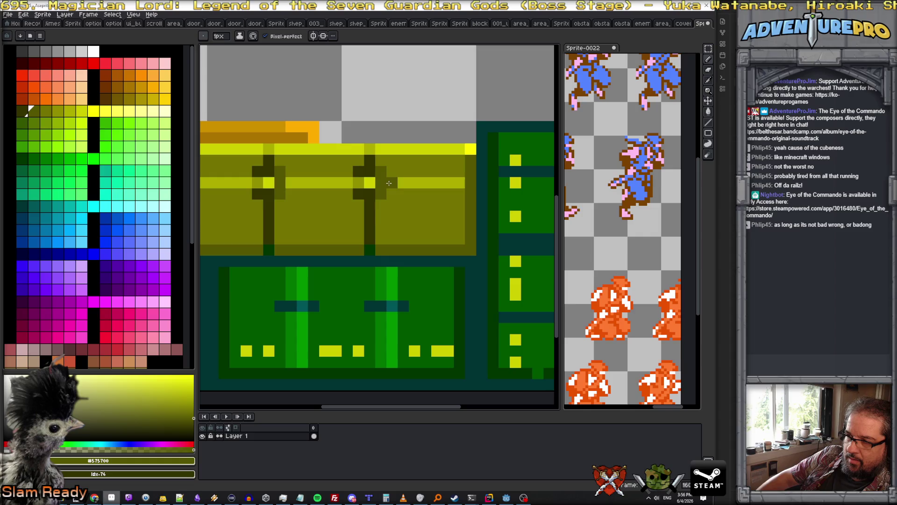
pyautogui.keyDown('alt'); pyautogui.click(375, 184); pyautogui.keyUp('alt')
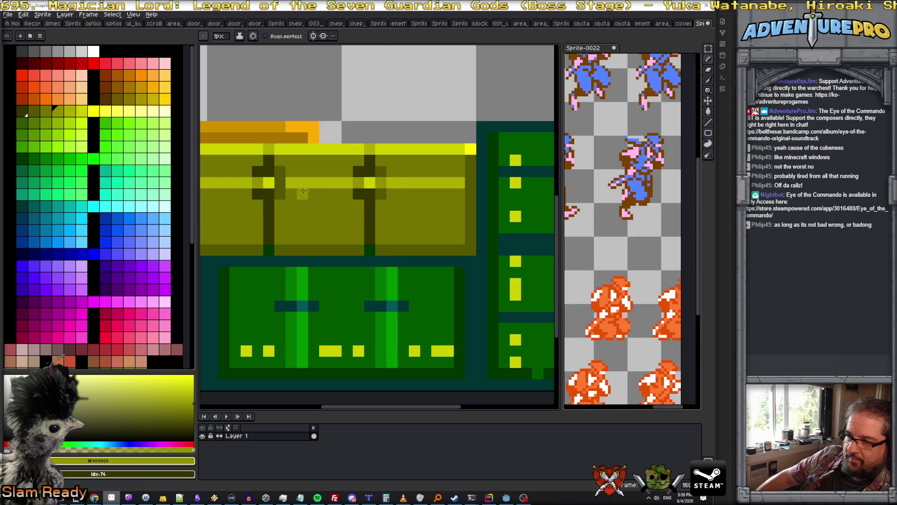
pyautogui.scroll(-4, 347, 218)
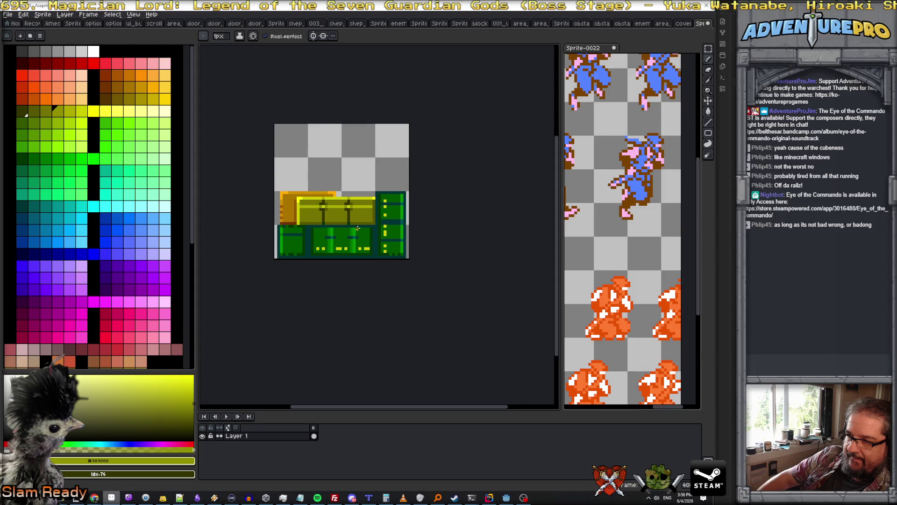
pyautogui.scroll(3, 357, 228)
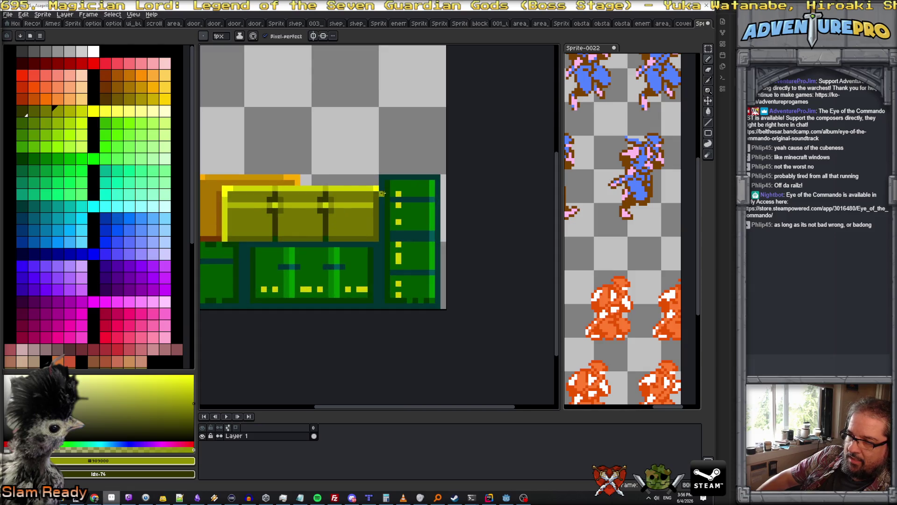
pyautogui.scroll(2, 383, 180)
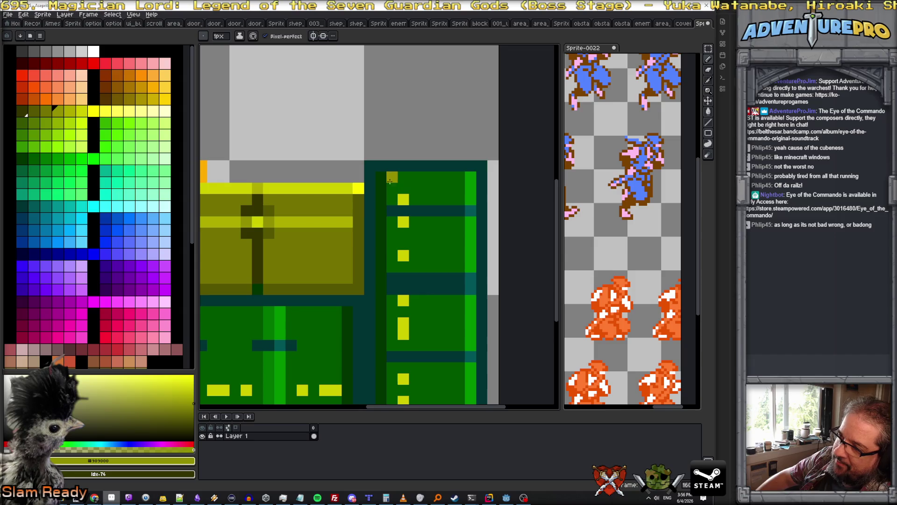
pyautogui.scroll(-5, 56, 175)
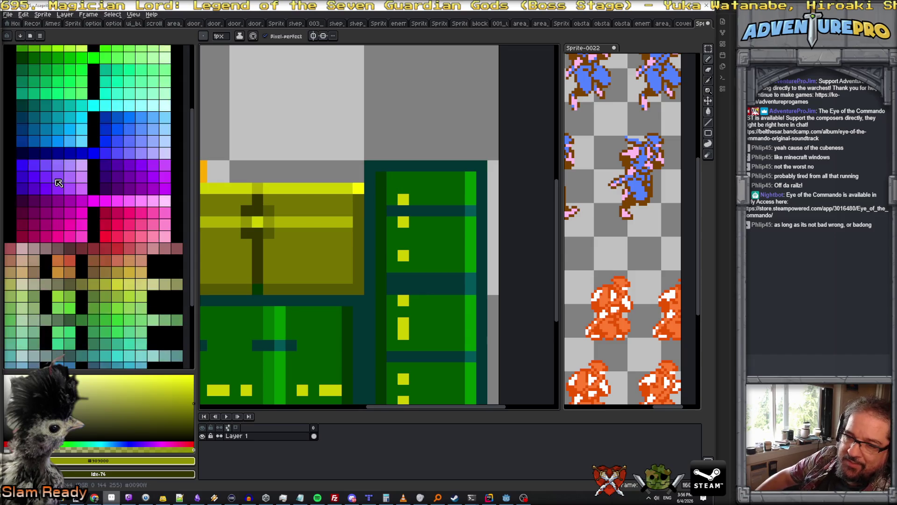
# Step: Add light-green highlight pixels along the green block's top edge and top-left corner
pyautogui.click(45, 219)
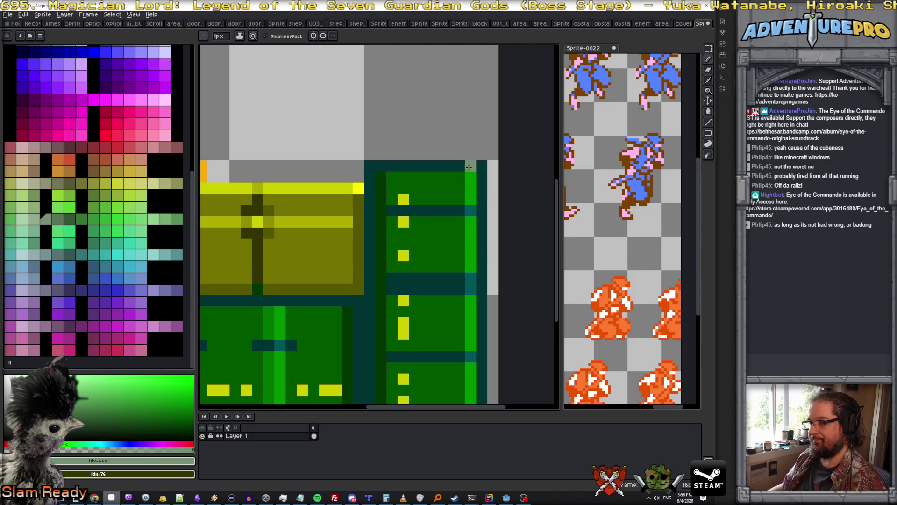
pyautogui.click(481, 167)
pyautogui.click(482, 188)
pyautogui.click(459, 166)
pyautogui.click(370, 165)
pyautogui.click(370, 176)
pyautogui.click(371, 188)
pyautogui.click(380, 164)
pyautogui.scroll(-5, 389, 163)
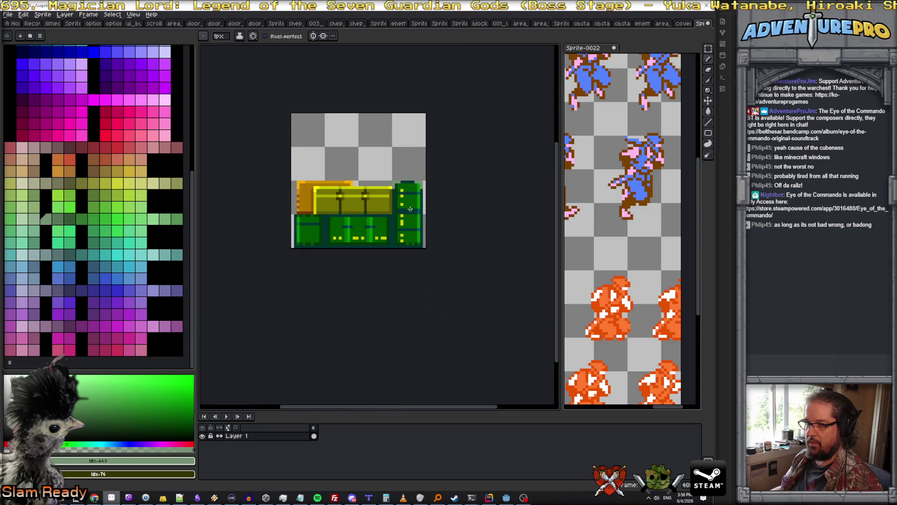
pyautogui.scroll(4, 356, 184)
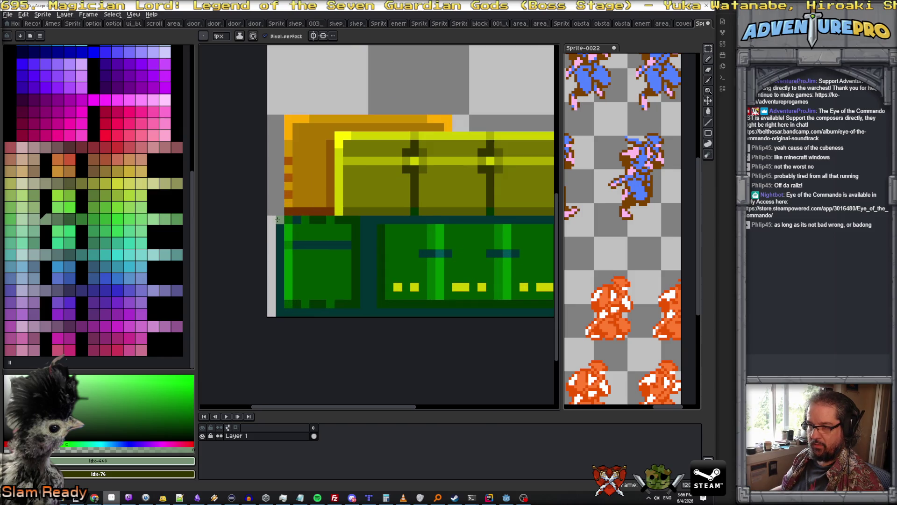
pyautogui.scroll(-3, 342, 236)
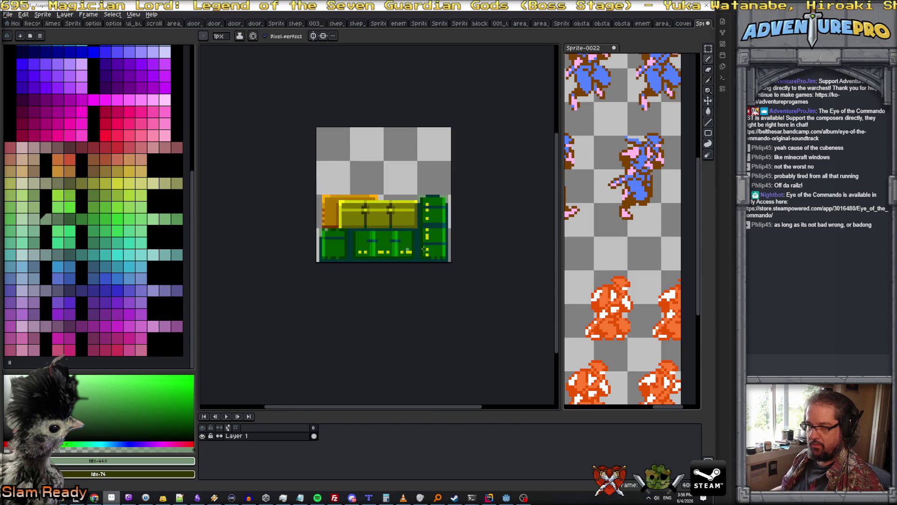
pyautogui.scroll(2, 359, 237)
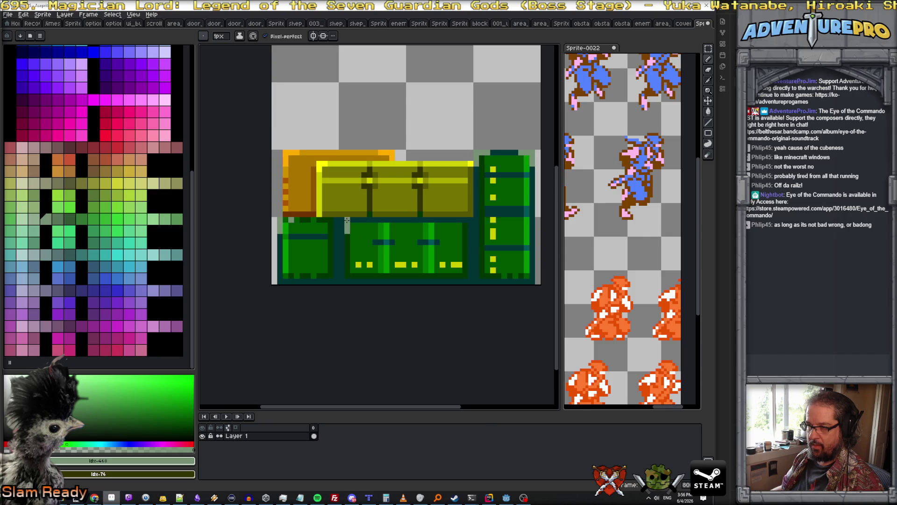
# Step: Fill the grey gap beside the green front dark teal and add light-grey pixels by the grey column
pyautogui.moveTo(347, 218); pyautogui.dragTo(345, 234)
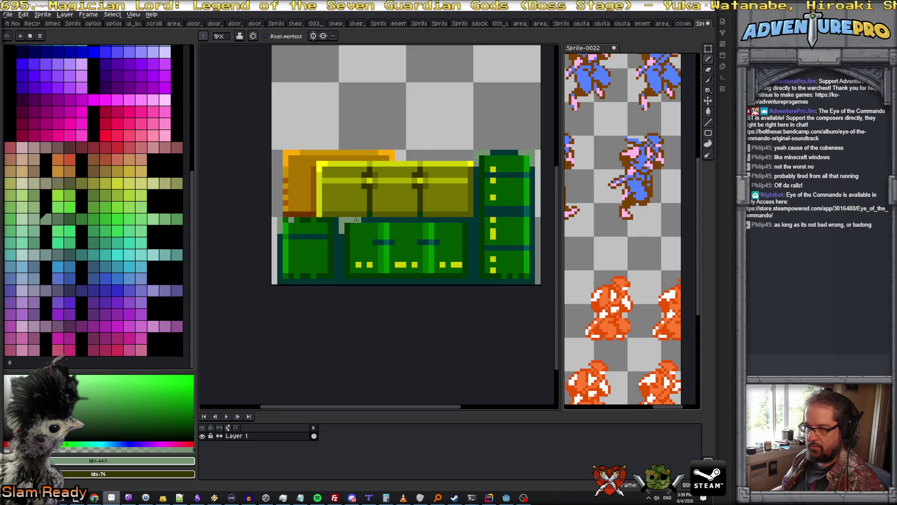
pyautogui.scroll(2, 356, 219)
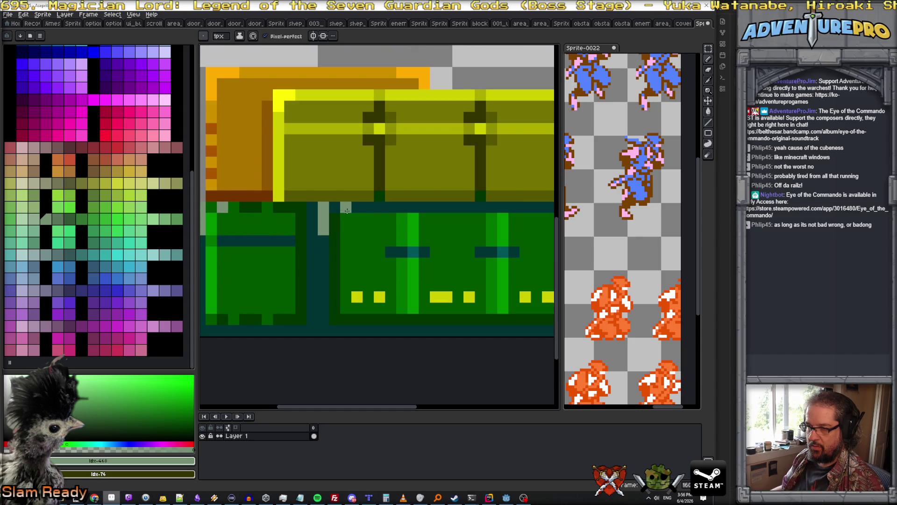
pyautogui.moveTo(312, 231); pyautogui.dragTo(312, 221)
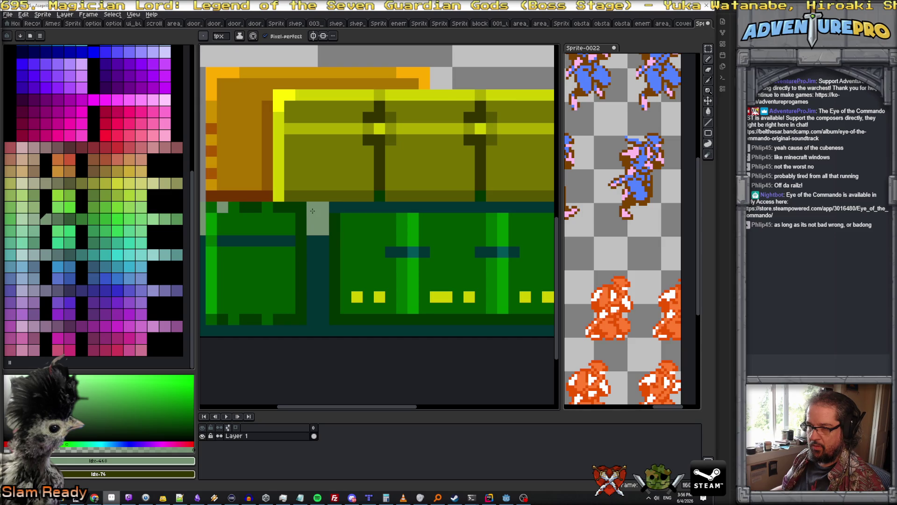
pyautogui.scroll(-4, 313, 211)
pyautogui.scroll(2, 359, 242)
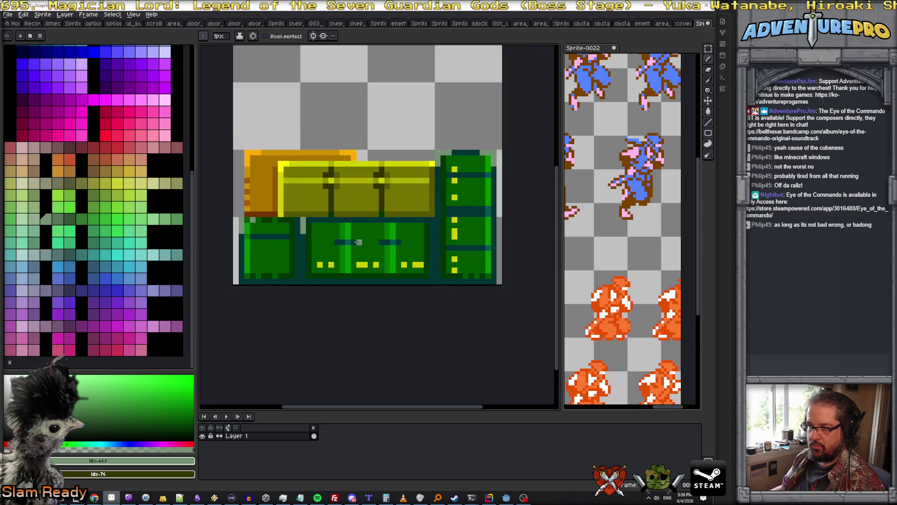
pyautogui.scroll(-2, 326, 243)
pyautogui.scroll(-4, 321, 242)
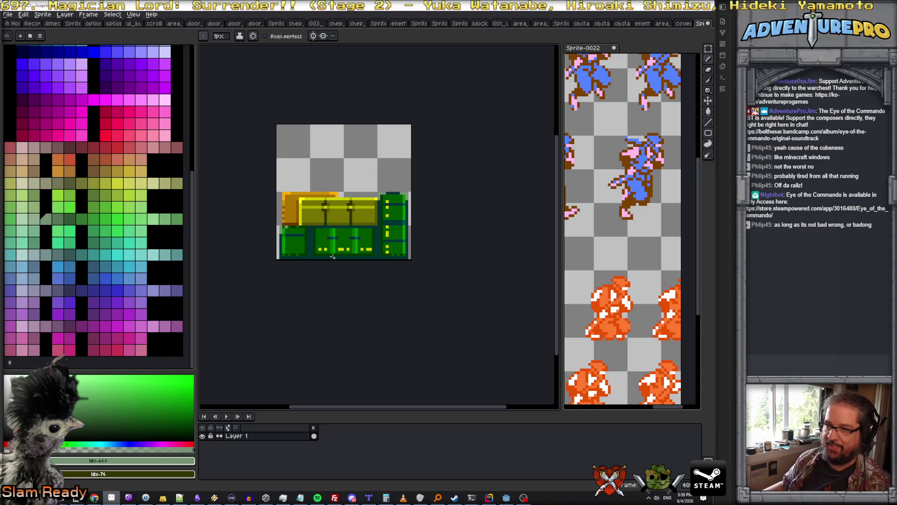
# Step: Draw a dark green (#005700) line along the panel's top row, undoing one stray pixel
pyautogui.scroll(2, 332, 256)
pyautogui.keyDown('alt'); pyautogui.click(315, 229); pyautogui.keyUp('alt')
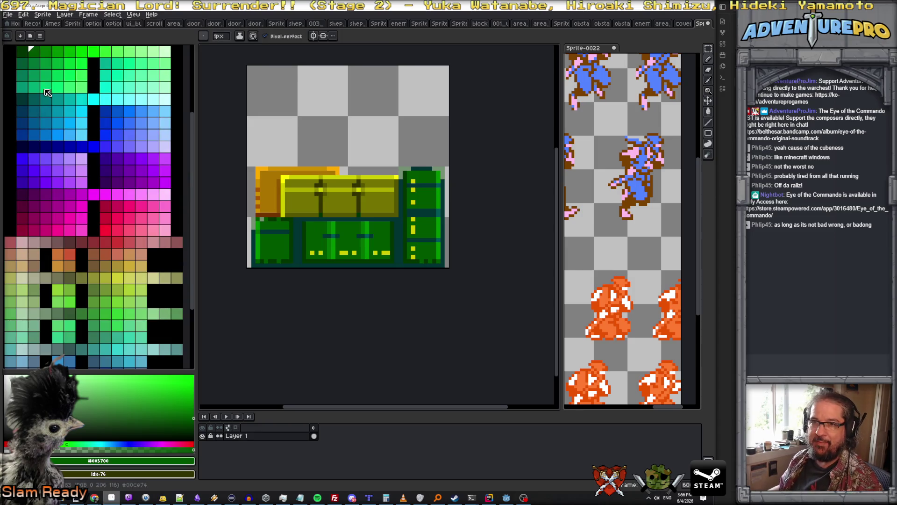
pyautogui.scroll(2, 332, 228)
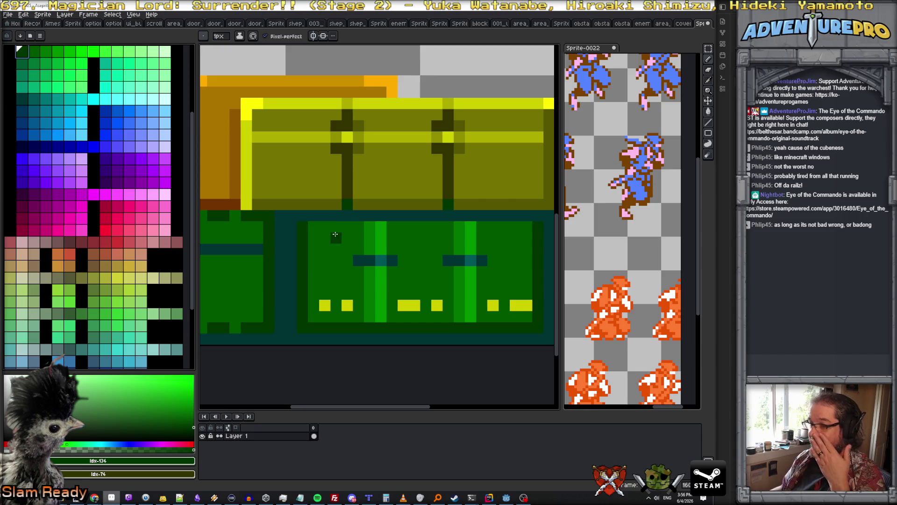
pyautogui.scroll(-3, 361, 235)
pyautogui.scroll(2, 361, 235)
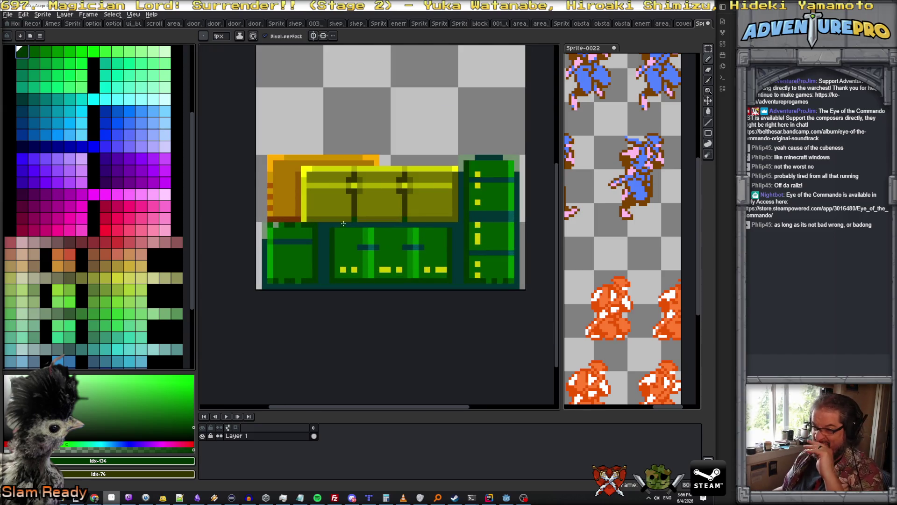
pyautogui.moveTo(405, 223); pyautogui.dragTo(533, 223)
pyautogui.hscroll(2, 533, 223)
pyautogui.click(438, 222)
pyautogui.click(394, 234)
pyautogui.hotkey('ctrl', 'z')
# Step: Paint the dark green row across the whole panel top, extending it to the right end
pyautogui.moveTo(226, 234); pyautogui.dragTo(443, 234)
pyautogui.keyDown('alt'); pyautogui.click(428, 255); pyautogui.keyUp('alt')
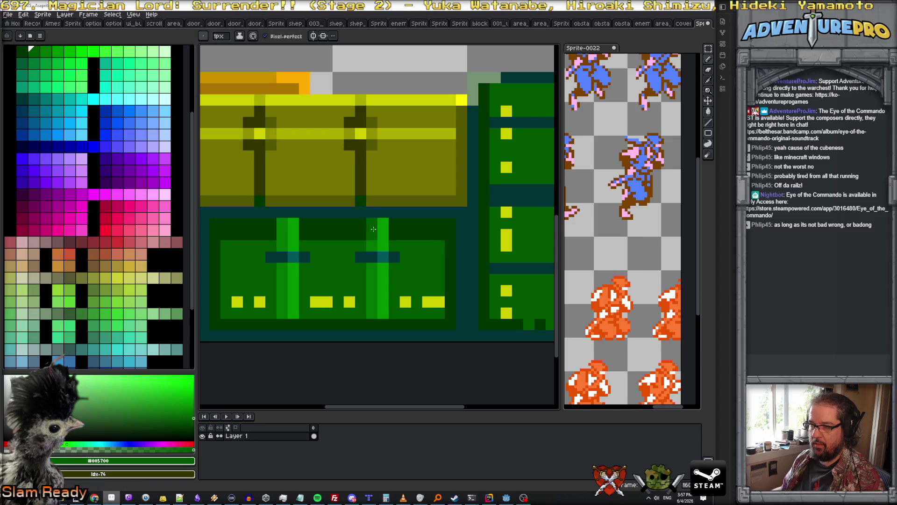
pyautogui.keyDown('alt'); pyautogui.click(282, 234); pyautogui.keyUp('alt')
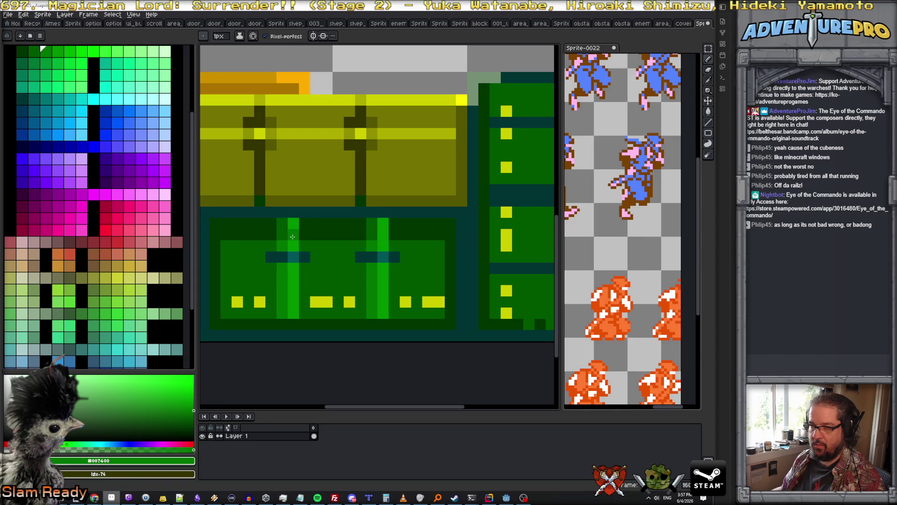
pyautogui.scroll(-4, 385, 229)
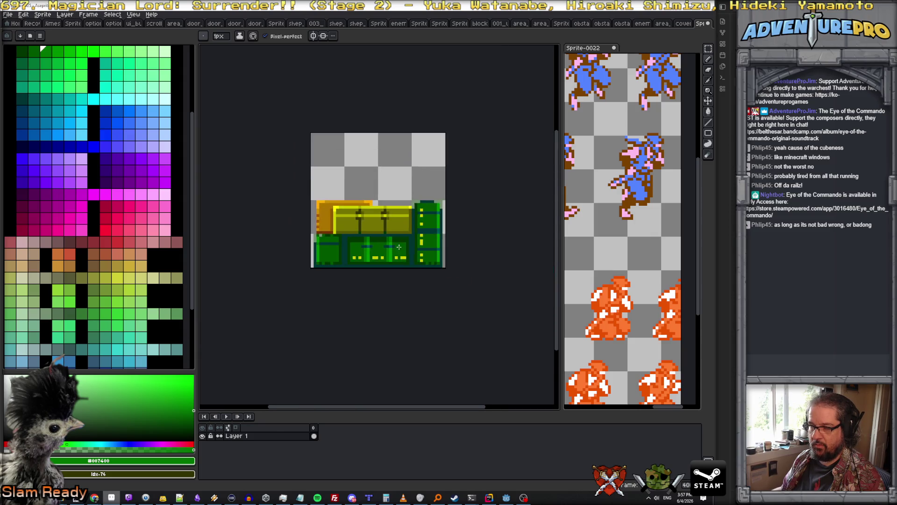
pyautogui.scroll(2, 378, 254)
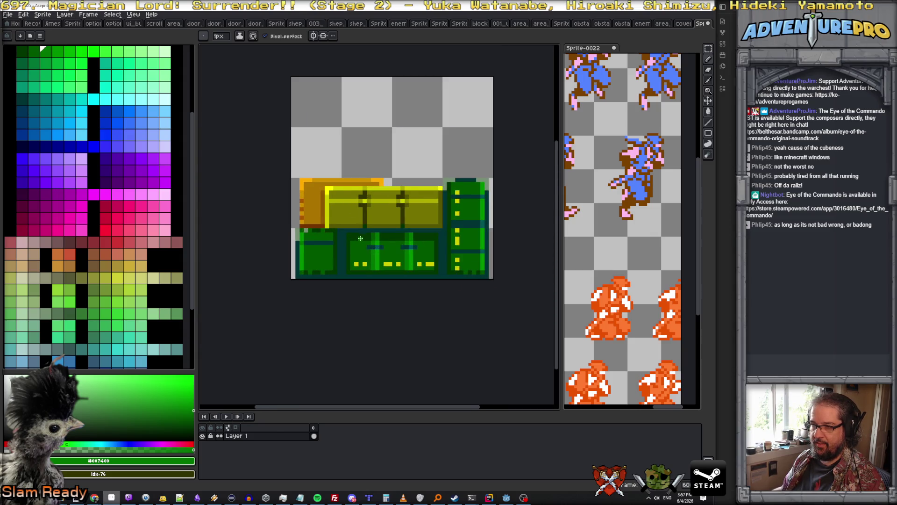
pyautogui.scroll(2, 360, 239)
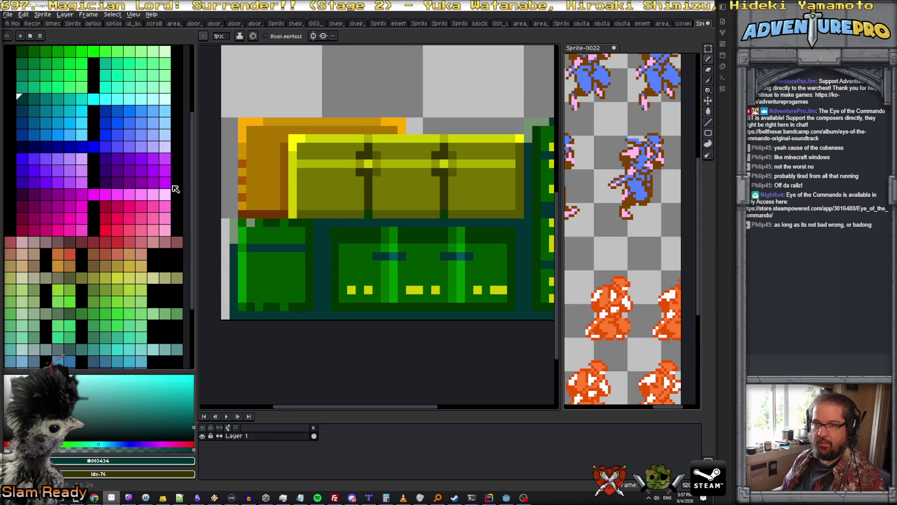
# Step: Draw a 1px navy line beneath the olive block, after undoing a stray navy pixel
pyautogui.click(22, 147)
pyautogui.click(292, 222)
pyautogui.hotkey('ctrl', 'z')
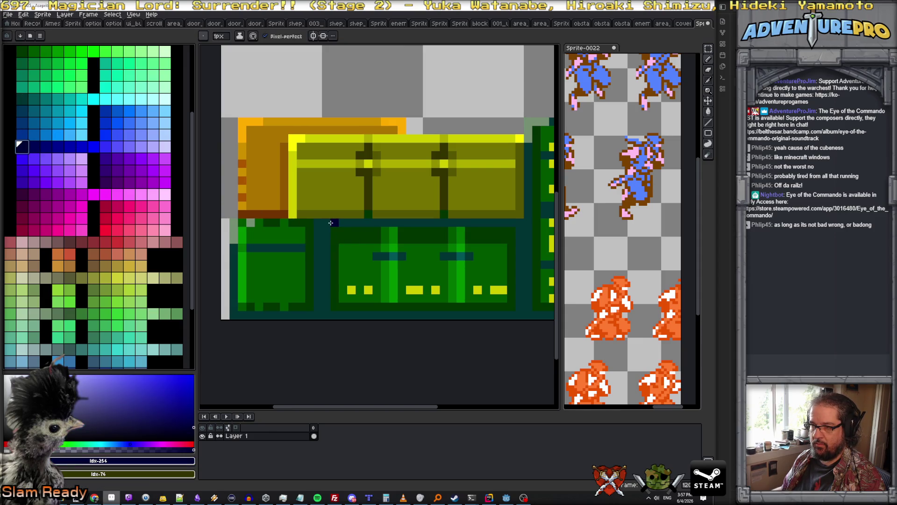
pyautogui.moveTo(325, 223); pyautogui.dragTo(519, 220)
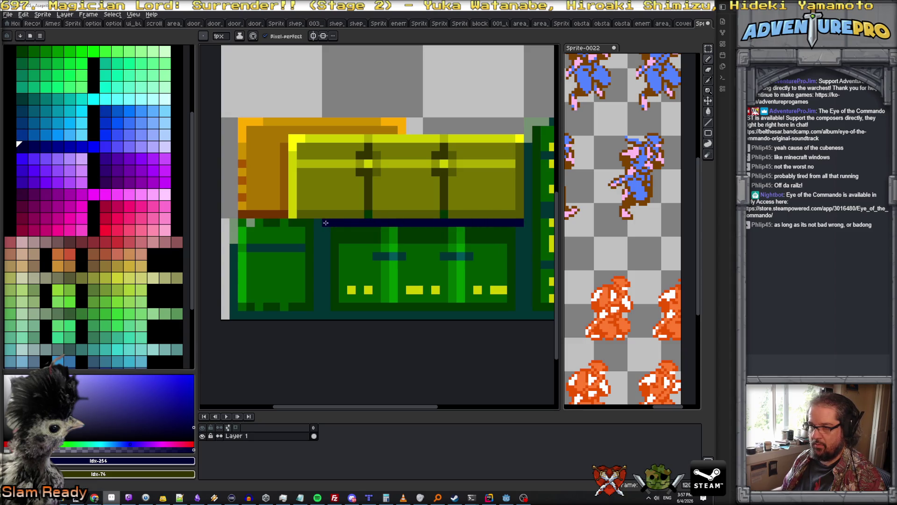
pyautogui.scroll(-4, 481, 221)
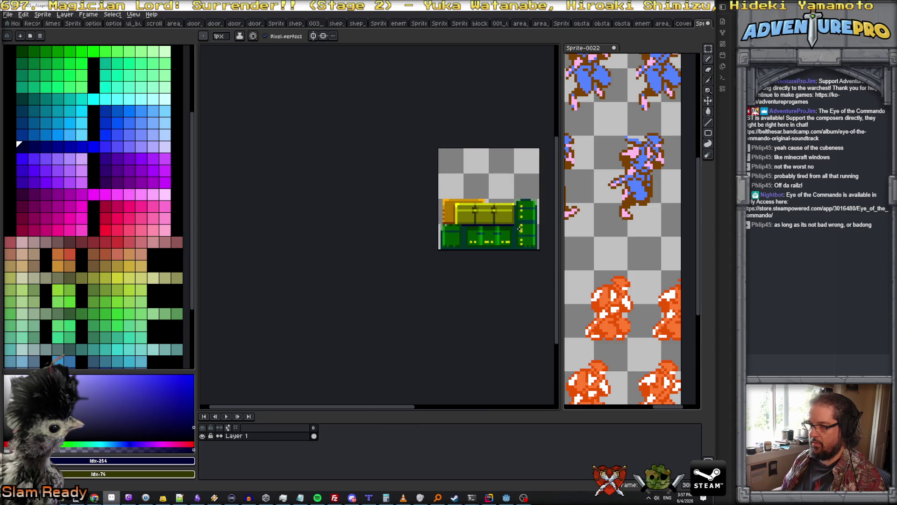
pyautogui.scroll(4, 495, 235)
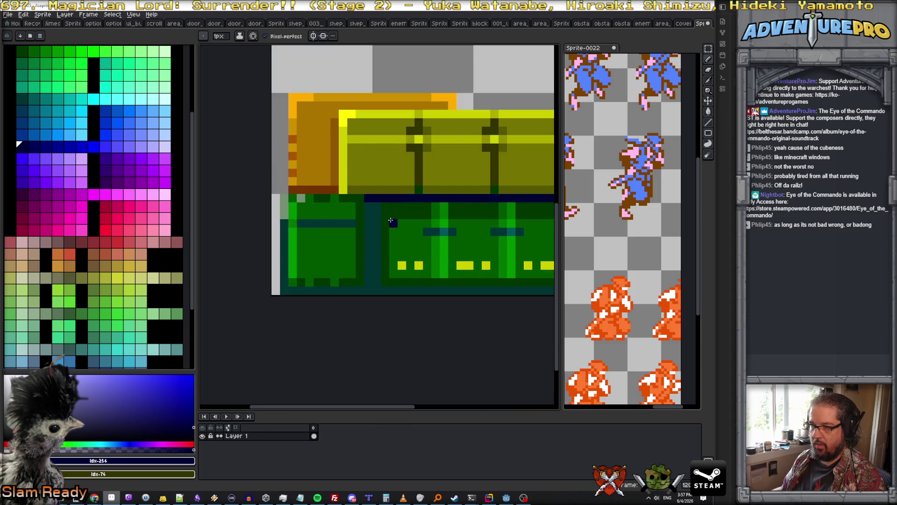
# Step: Extend the navy seam line further left under the olive lid
pyautogui.keyDown('alt'); pyautogui.click(362, 202); pyautogui.keyUp('alt')
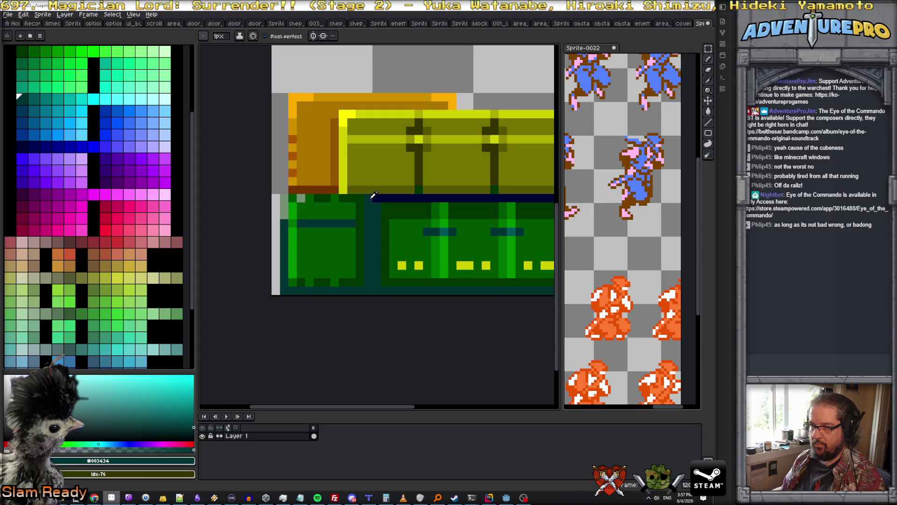
pyautogui.keyDown('alt'); pyautogui.click(370, 198); pyautogui.keyUp('alt')
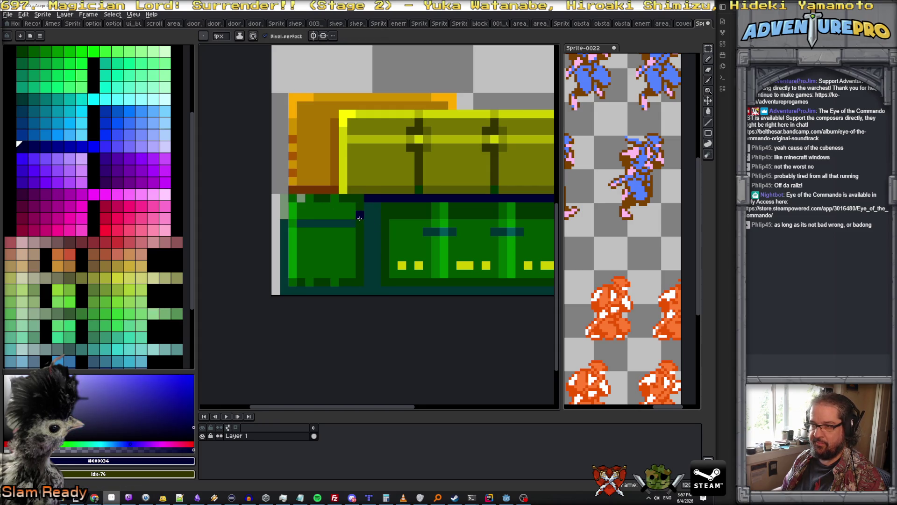
pyautogui.keyDown('alt'); pyautogui.click(360, 218); pyautogui.keyUp('alt')
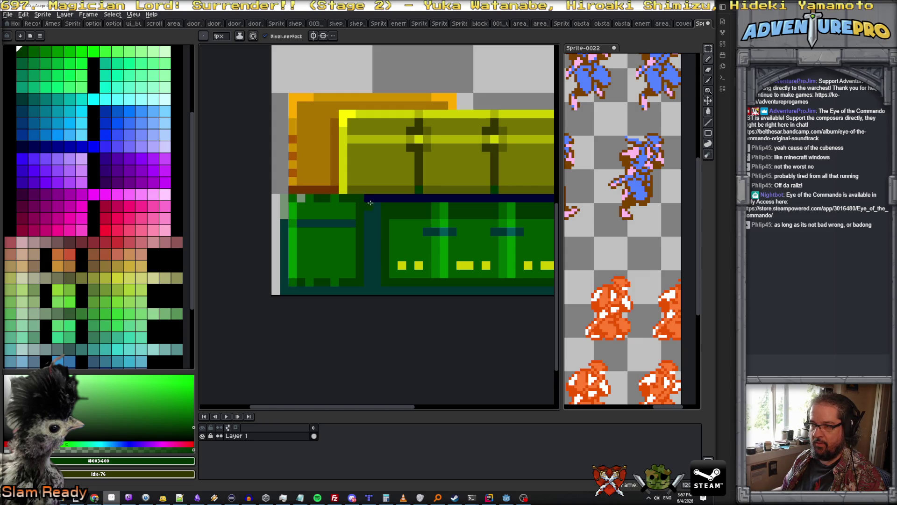
pyautogui.keyDown('alt'); pyautogui.click(369, 198); pyautogui.keyUp('alt')
pyautogui.moveTo(369, 199); pyautogui.dragTo(351, 198)
pyautogui.scroll(-4, 352, 203)
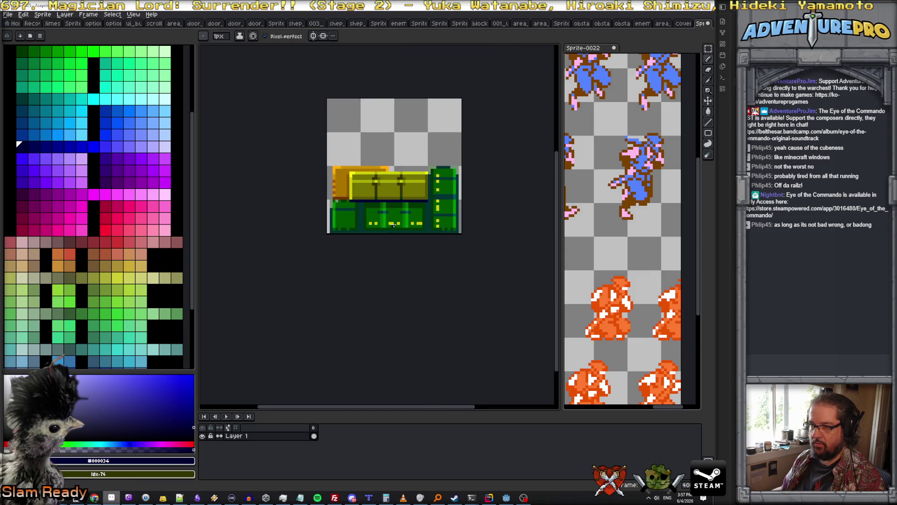
pyautogui.scroll(2, 432, 215)
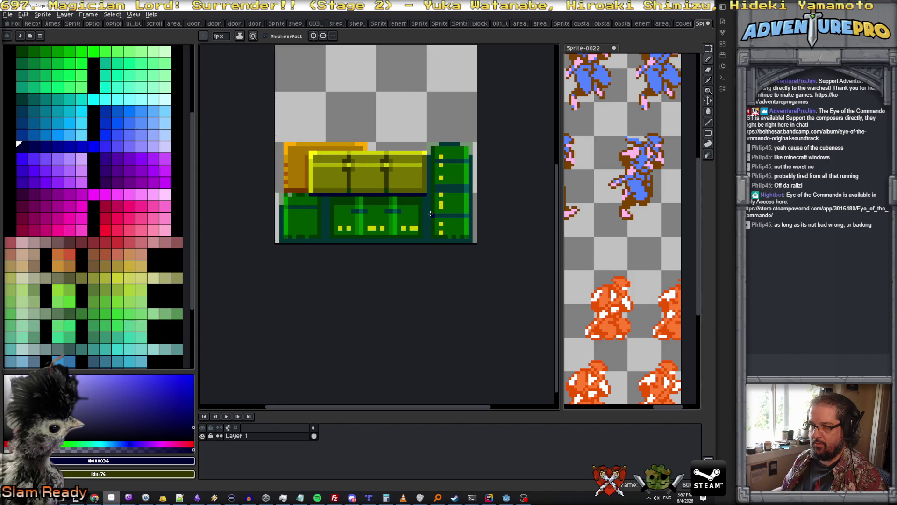
pyautogui.scroll(-2, 431, 214)
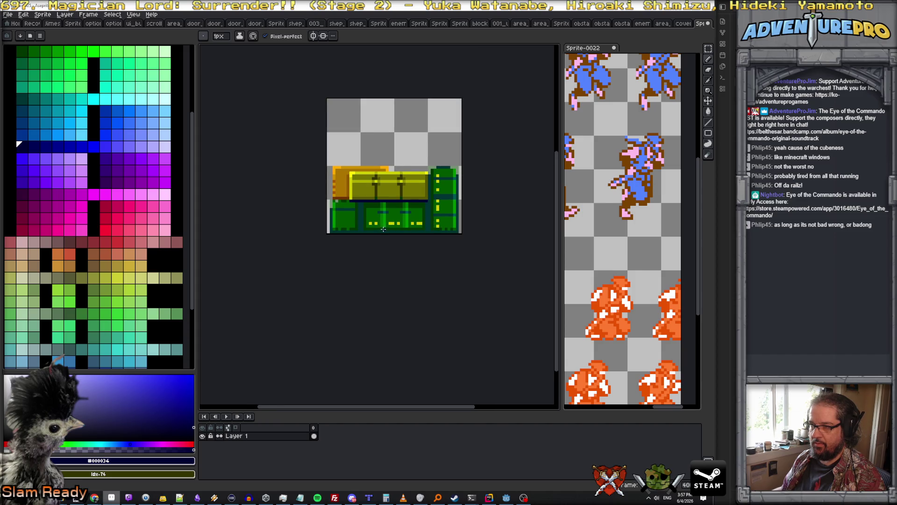
pyautogui.scroll(2, 383, 242)
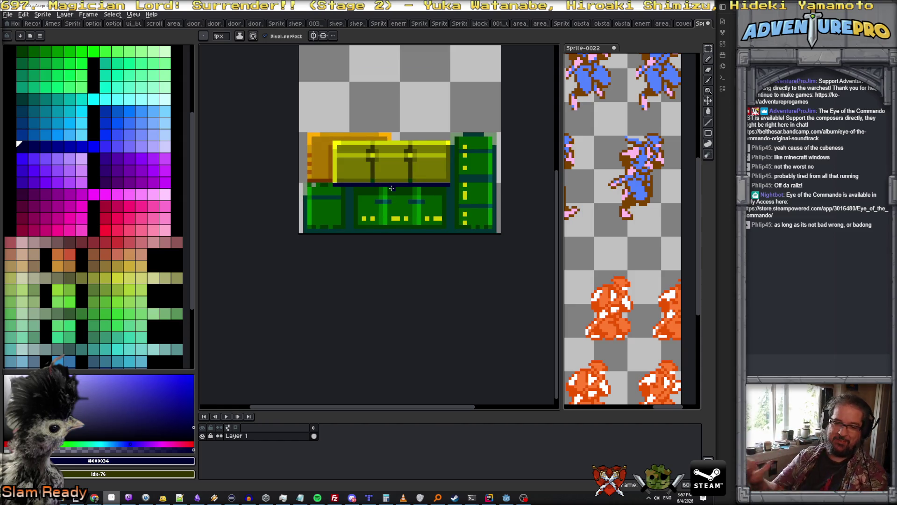
pyautogui.scroll(1, 392, 188)
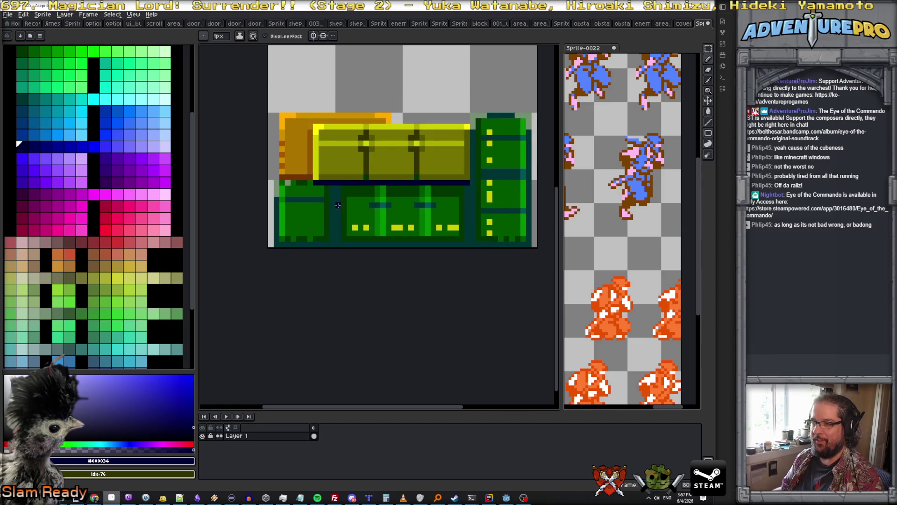
# Step: Undo the navy seam and redraw it as a dark green line under the olive lid
pyautogui.press('v')
pyautogui.hotkey('ctrl', 'z')
pyautogui.hotkey('ctrl', 'z')
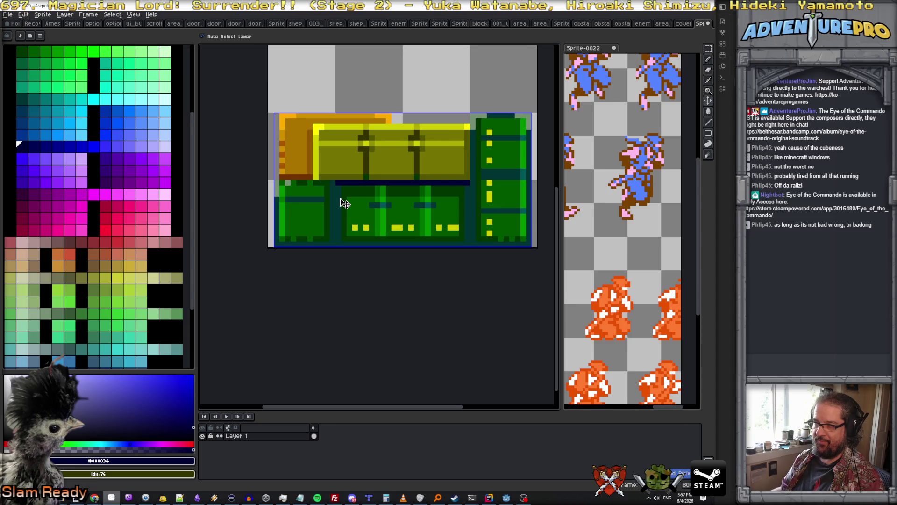
pyautogui.press('b')
pyautogui.scroll(1, 341, 202)
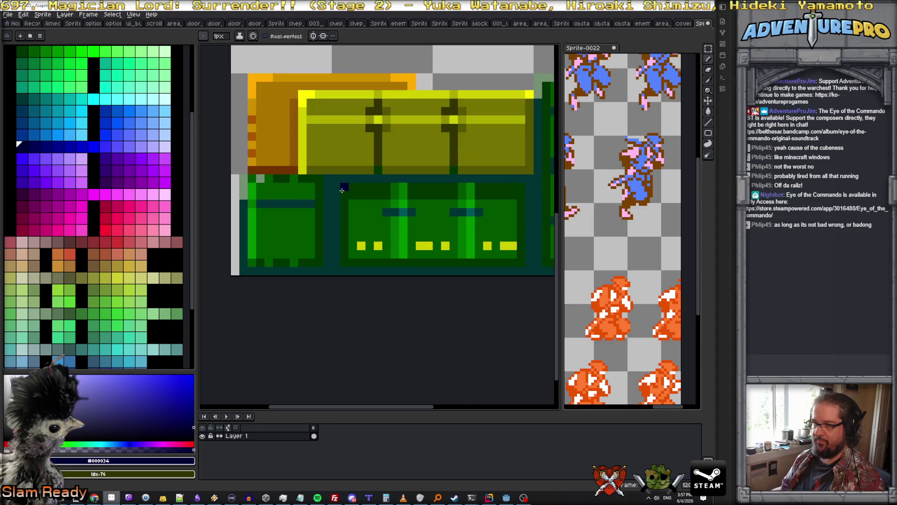
pyautogui.keyDown('alt'); pyautogui.click(357, 192); pyautogui.keyUp('alt')
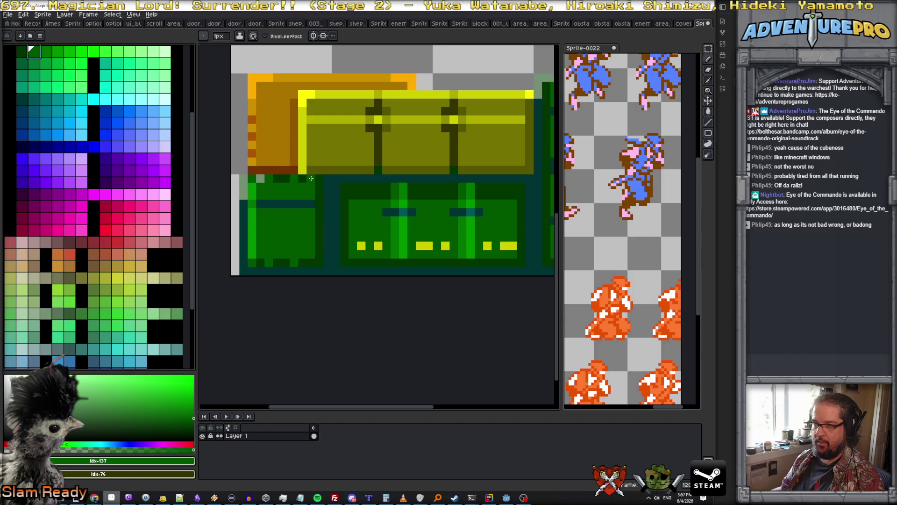
pyautogui.moveTo(307, 179); pyautogui.dragTo(539, 179)
pyautogui.scroll(-3, 536, 184)
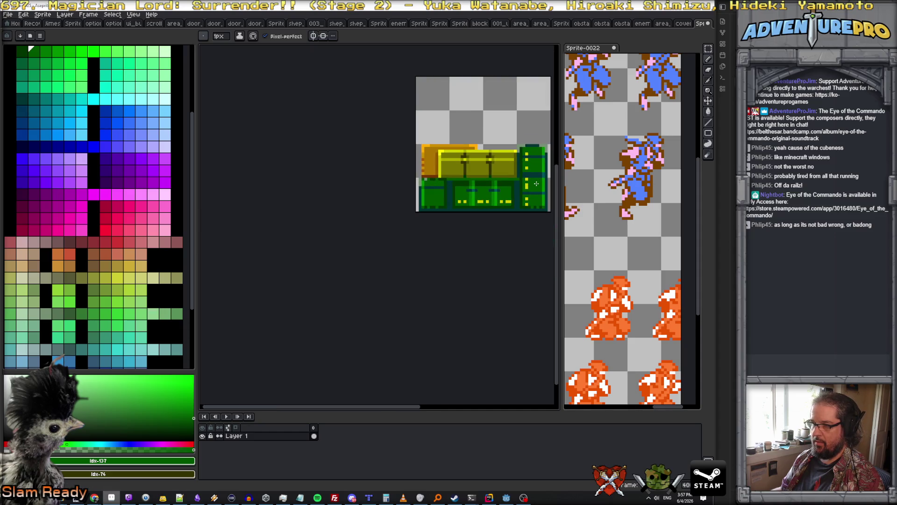
pyautogui.scroll(2, 536, 184)
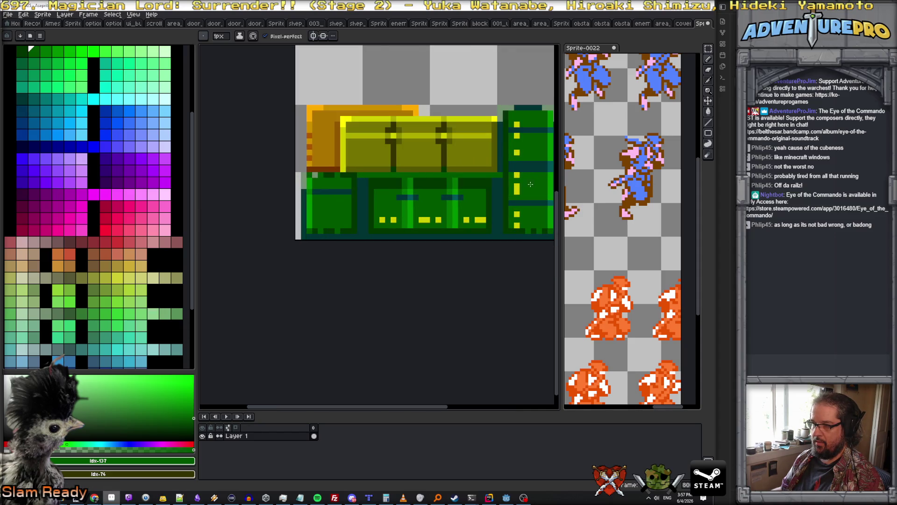
pyautogui.scroll(2, 499, 179)
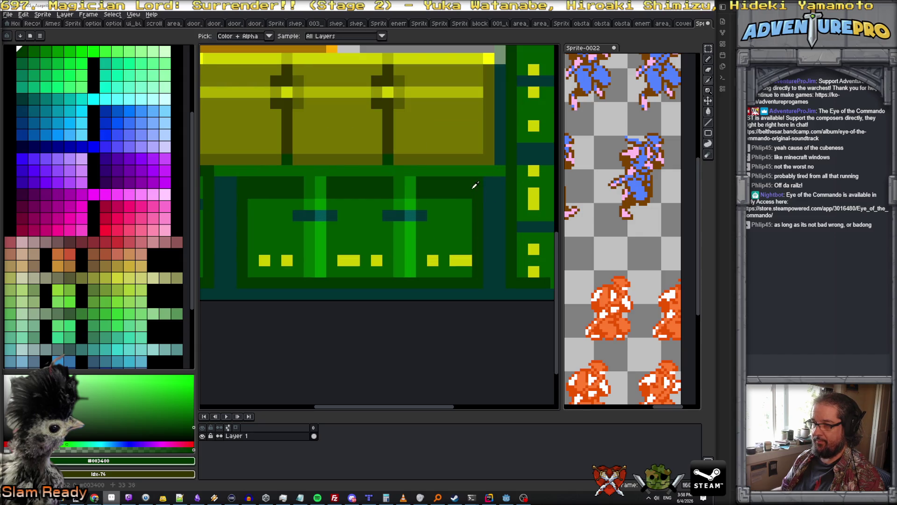
pyautogui.scroll(-3, 463, 182)
pyautogui.scroll(2, 447, 180)
pyautogui.scroll(1, 446, 180)
# Step: Paint two dark teal pixels beside the teal column, comparing greens #005700 and #003400
pyautogui.keyDown('alt'); pyautogui.click(395, 172); pyautogui.keyUp('alt')
pyautogui.keyDown('alt'); pyautogui.click(393, 173); pyautogui.keyUp('alt')
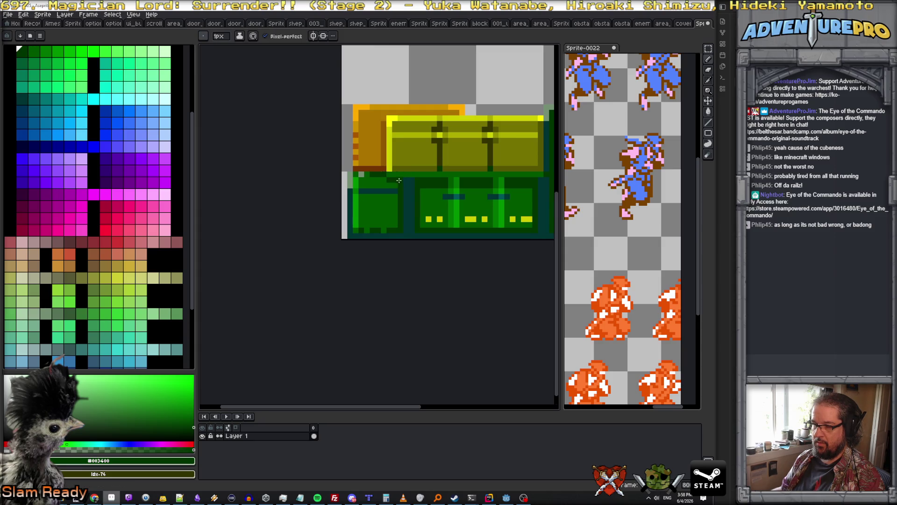
pyautogui.scroll(-3, 398, 180)
pyautogui.scroll(2, 403, 181)
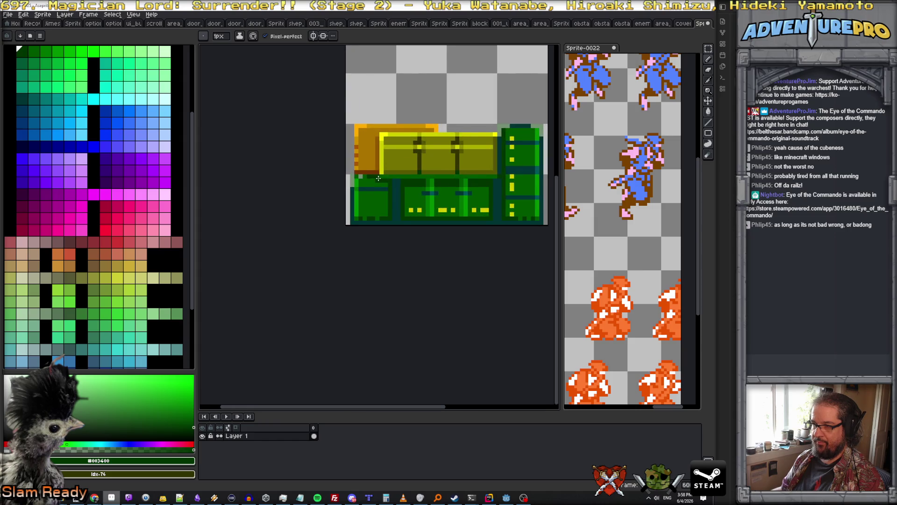
pyautogui.scroll(2, 380, 178)
pyautogui.keyDown('alt'); pyautogui.click(406, 178); pyautogui.keyUp('alt')
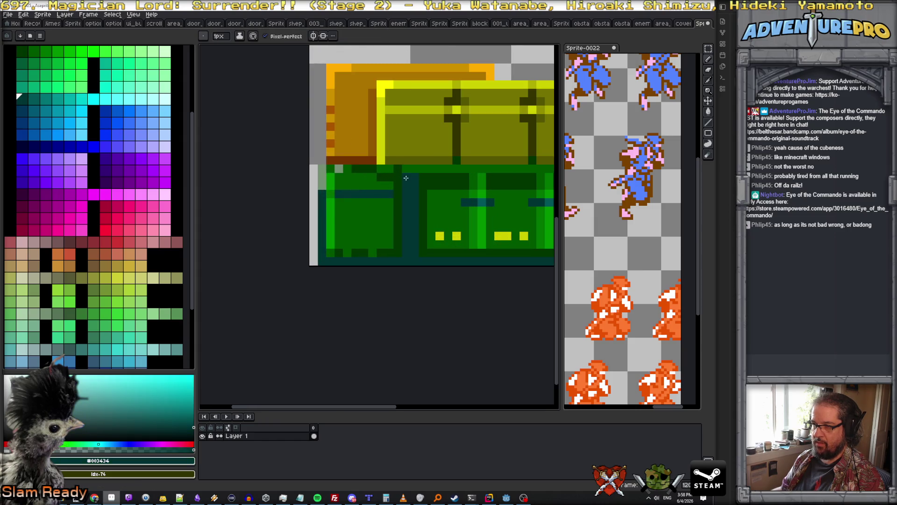
pyautogui.moveTo(399, 167); pyautogui.dragTo(380, 169)
pyautogui.keyDown('alt'); pyautogui.click(387, 171); pyautogui.keyUp('alt')
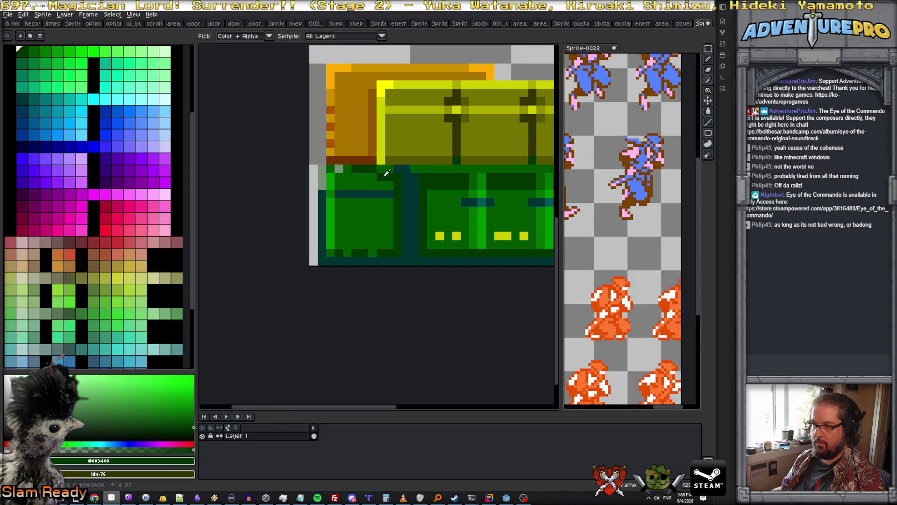
pyautogui.keyDown('alt'); pyautogui.click(380, 175); pyautogui.keyUp('alt')
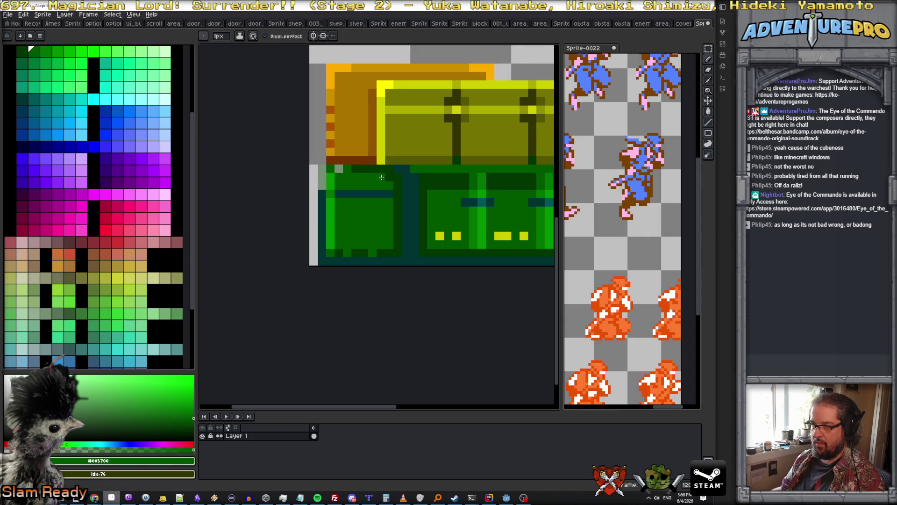
pyautogui.scroll(-3, 443, 186)
pyautogui.scroll(-1, 443, 185)
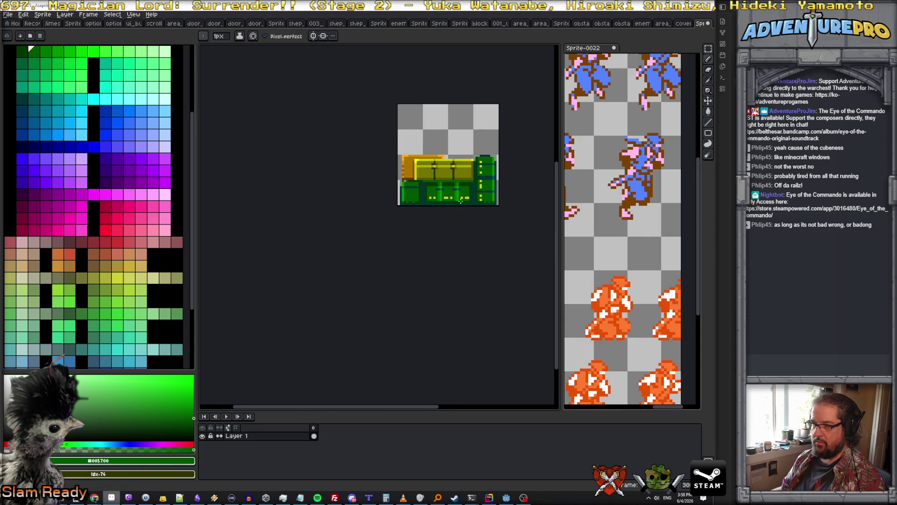
pyautogui.scroll(2, 461, 201)
pyautogui.scroll(1, 458, 198)
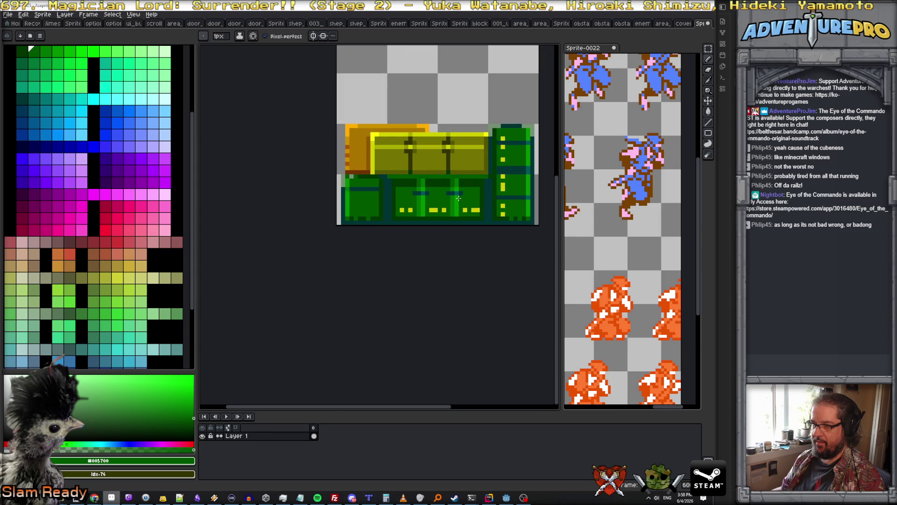
pyautogui.scroll(3, 408, 177)
# Step: Paint lighter-teal vertical lines down the left and right green panels
pyautogui.keyDown('alt'); pyautogui.click(358, 183); pyautogui.keyUp('alt')
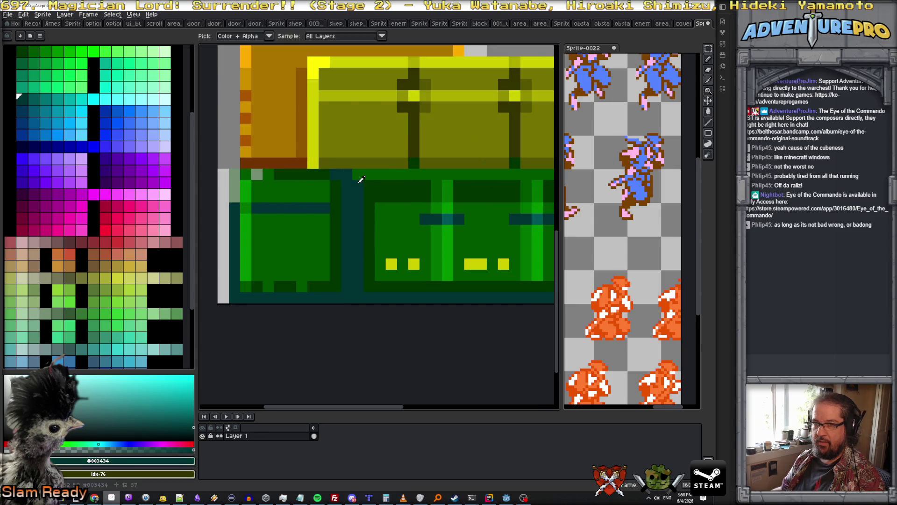
pyautogui.moveTo(358, 186); pyautogui.dragTo(361, 283)
pyautogui.hscroll(3, 361, 282)
pyautogui.moveTo(522, 191)
pyautogui.mouseDown()
pyautogui.moveTo(521, 182)
pyautogui.moveTo(523, 289)
pyautogui.mouseUp()
pyautogui.scroll(-5, 526, 287)
pyautogui.scroll(2, 526, 288)
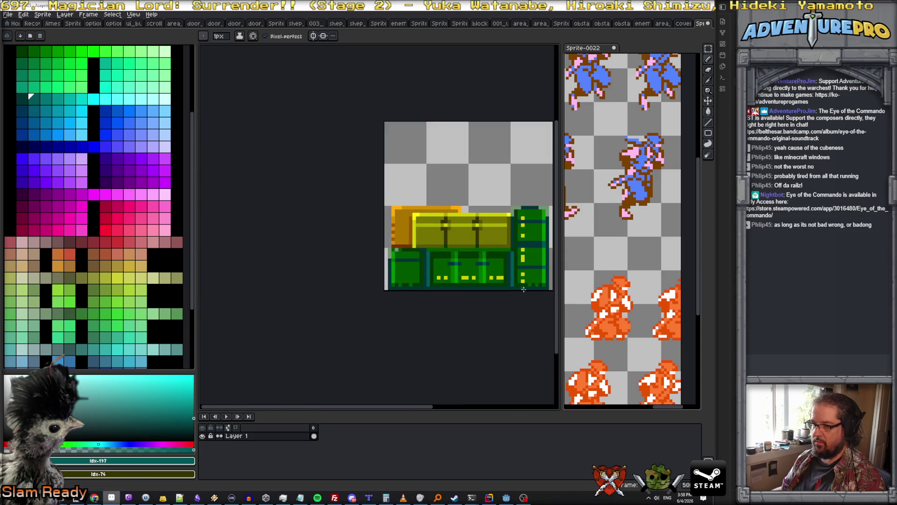
pyautogui.scroll(2, 411, 257)
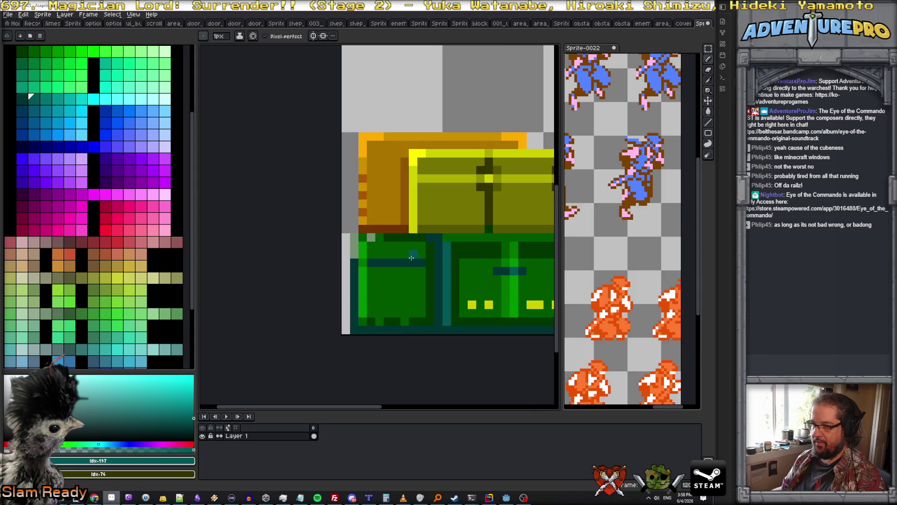
pyautogui.scroll(-3, 402, 255)
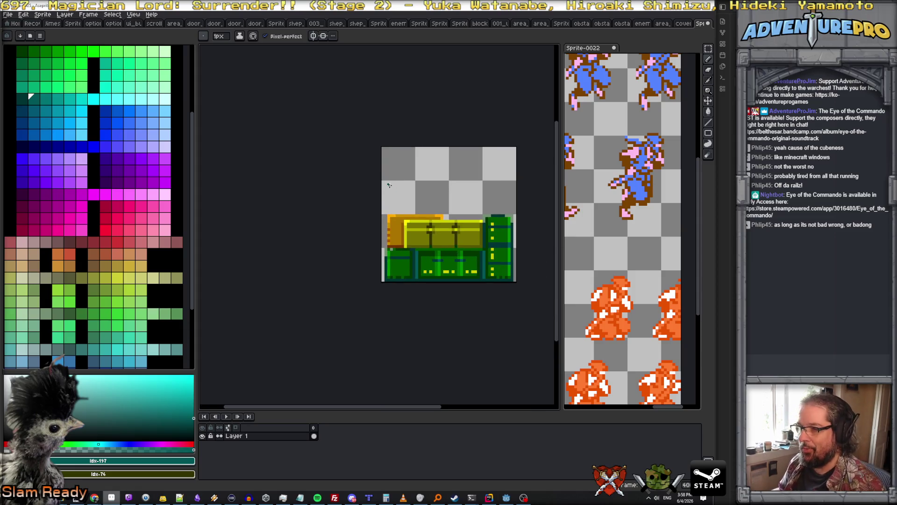
# Step: Widen the canvas to 96 px anchored top-left, then pick black as the drawing colour
pyautogui.click(42, 14)
pyautogui.click(56, 61)
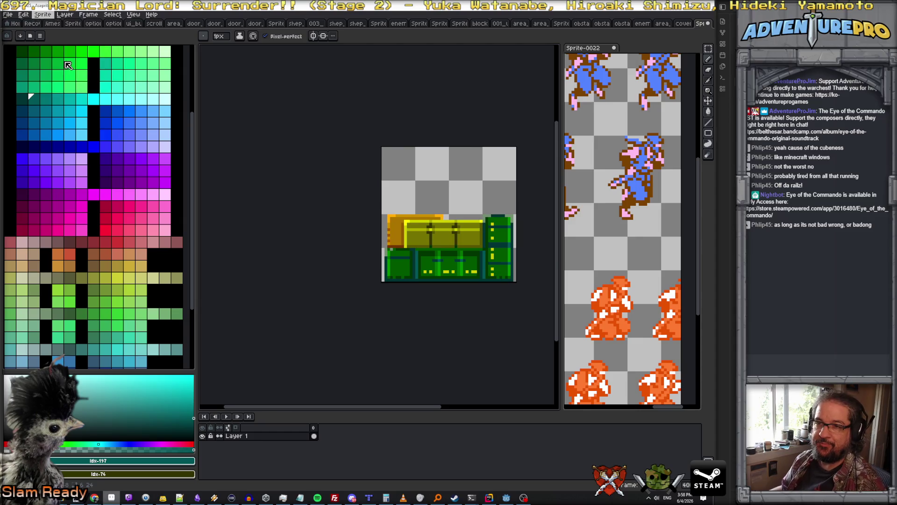
pyautogui.click(569, 140)
pyautogui.doubleClick(530, 139)
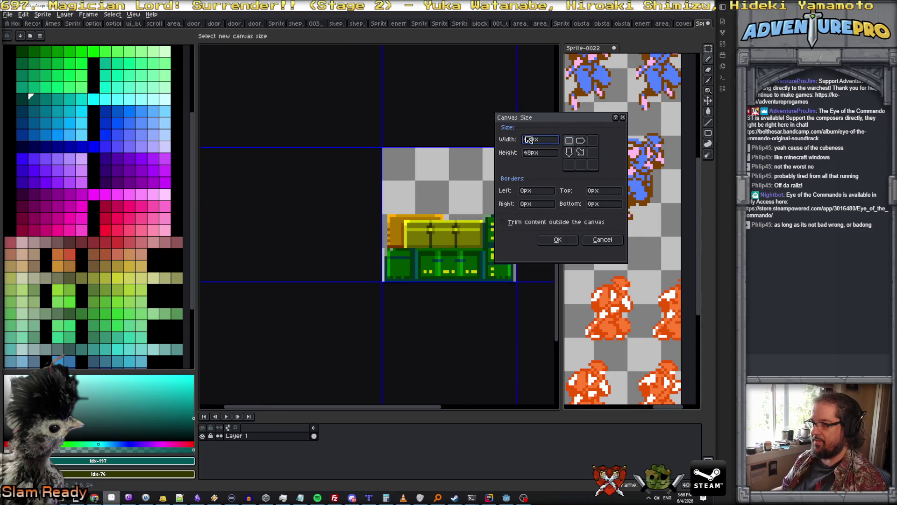
pyautogui.write('96')
pyautogui.press('Return')
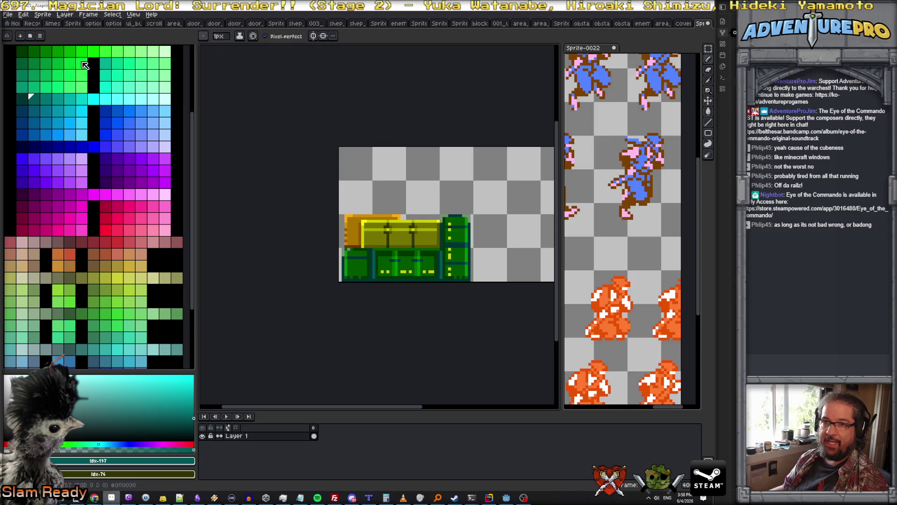
pyautogui.click(11, 49)
pyautogui.scroll(1, 342, 221)
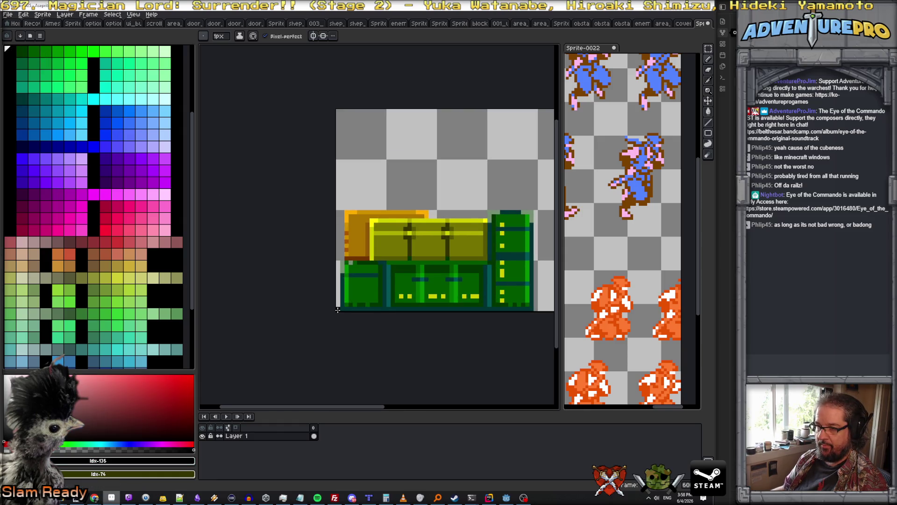
# Step: Draw a black outline up the orange block's left edge and along its top
pyautogui.keyDown('shift'); pyautogui.click(338, 261); pyautogui.keyUp('shift')
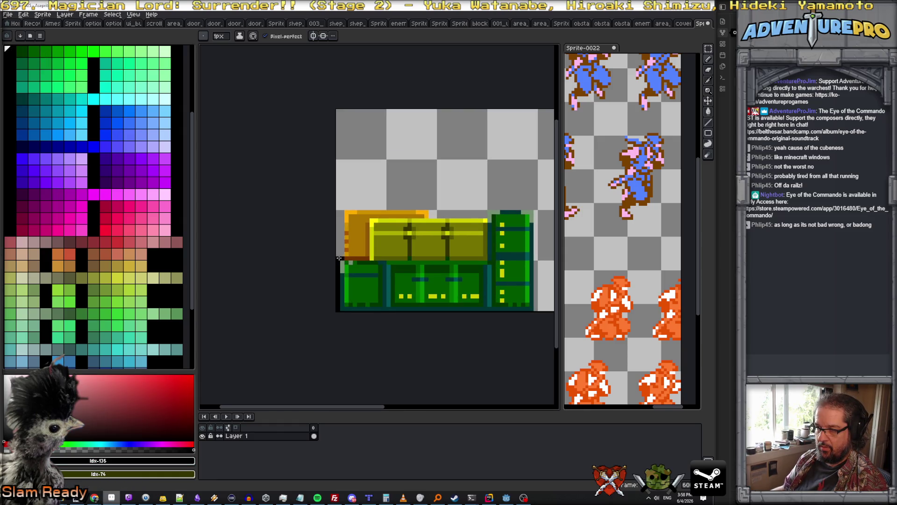
pyautogui.moveTo(342, 256); pyautogui.dragTo(341, 214)
pyautogui.moveTo(346, 207); pyautogui.dragTo(437, 208)
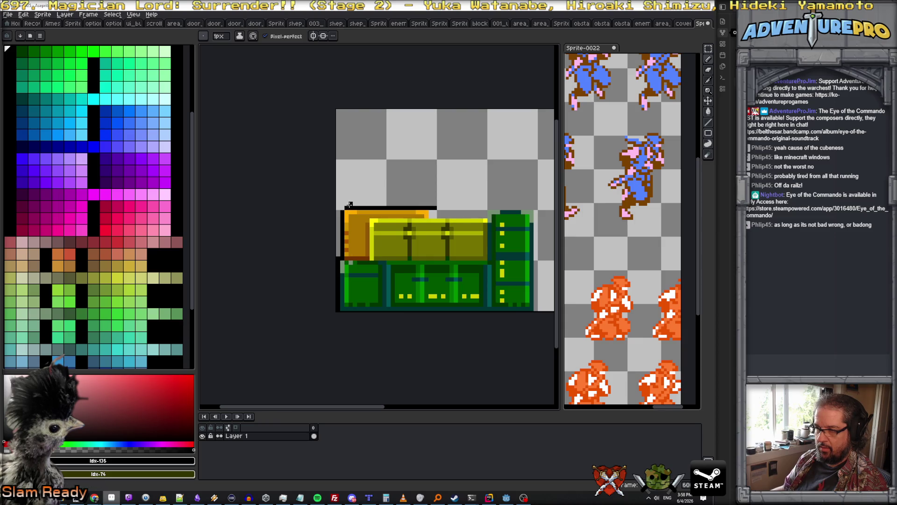
pyautogui.press('e')
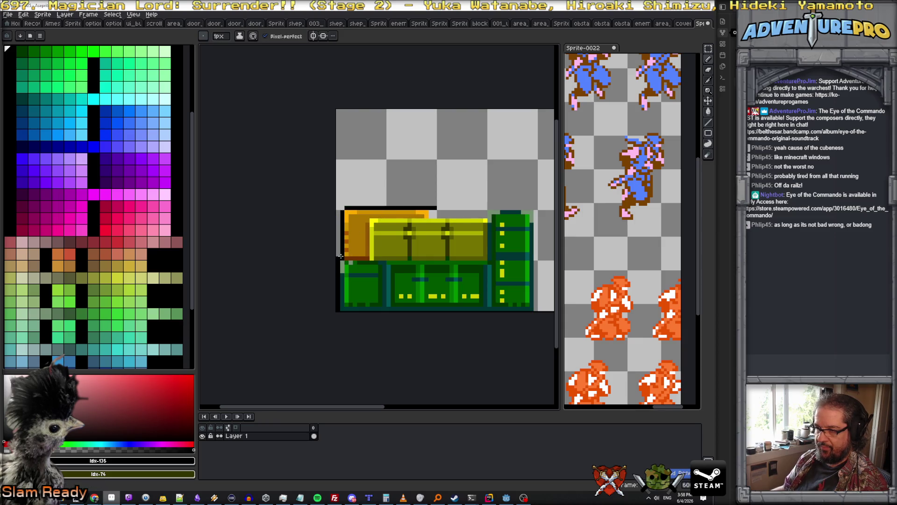
pyautogui.press('b')
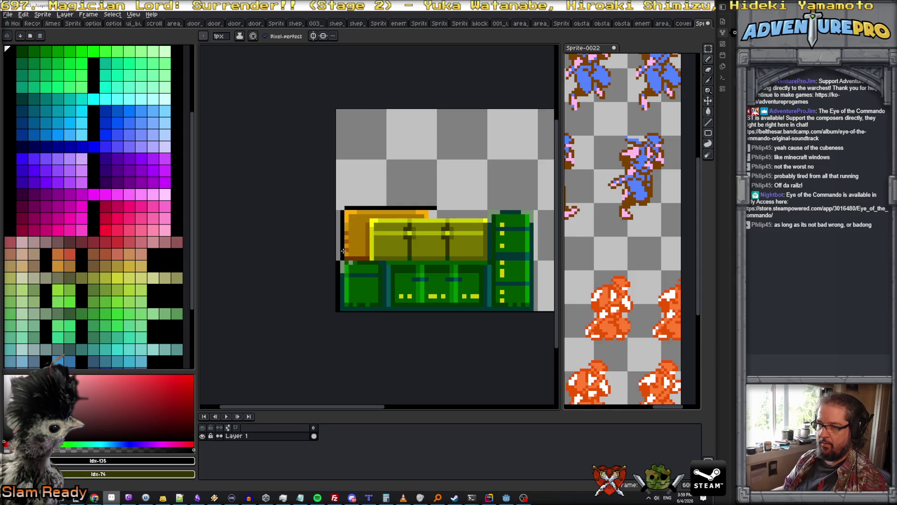
pyautogui.keyDown('alt'); pyautogui.click(343, 251); pyautogui.keyUp('alt')
# Step: Erase a stray pixel and extend the black outline along the lid's top edge
pyautogui.scroll(2, 434, 214)
pyautogui.click(419, 218)
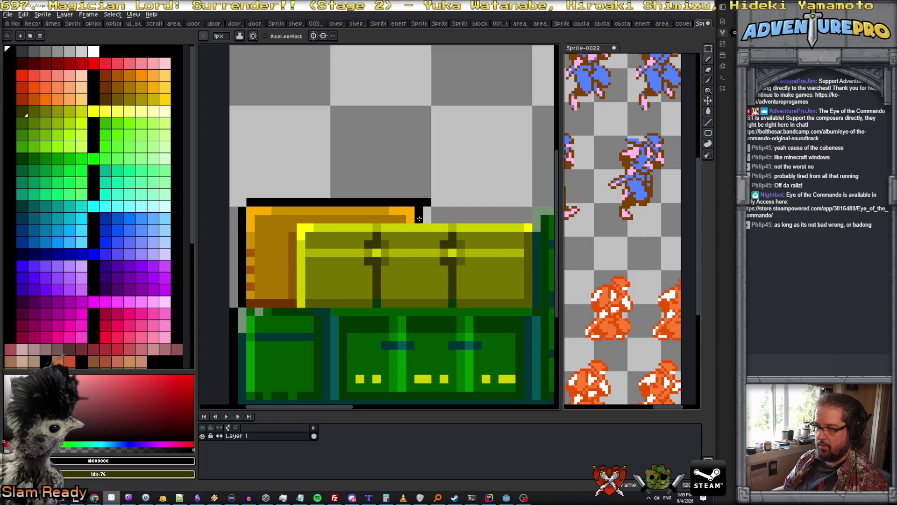
pyautogui.press('e')
pyautogui.click(419, 202)
pyautogui.press('b')
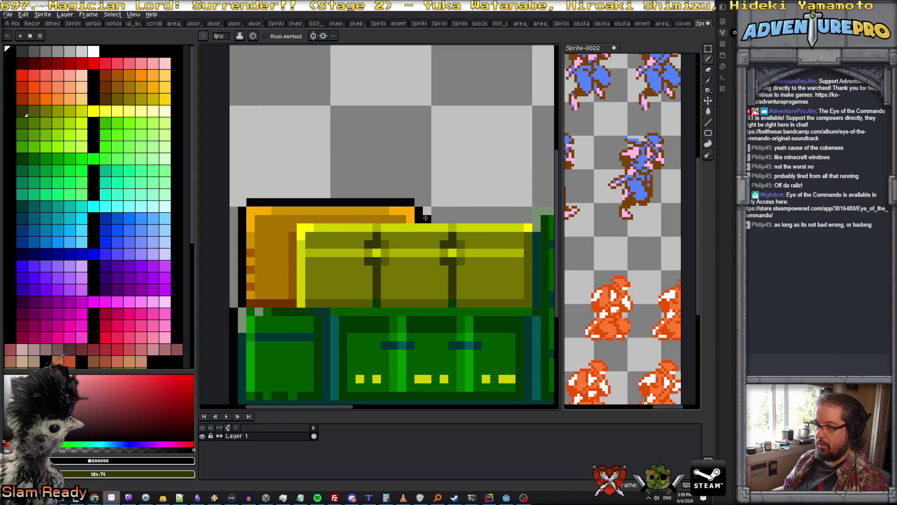
pyautogui.moveTo(427, 217); pyautogui.dragTo(528, 219)
pyautogui.click(528, 211)
# Step: Outline the green block's right edge in black, redrawing it after an undo
pyautogui.hscroll(3, 419, 205)
pyautogui.moveTo(396, 202)
pyautogui.mouseDown()
pyautogui.moveTo(482, 203)
pyautogui.moveTo(484, 366)
pyautogui.mouseUp()
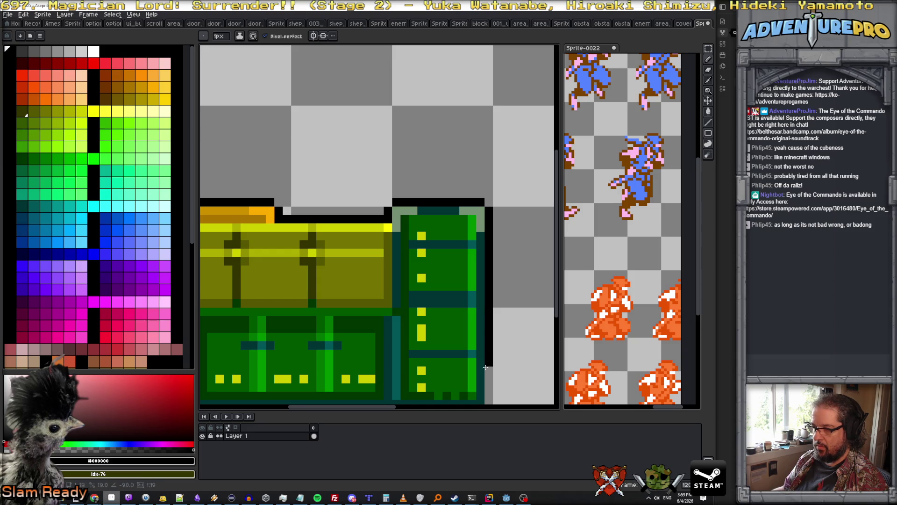
pyautogui.hotkey('ctrl', 'z')
pyautogui.scroll(-1, 452, 370)
pyautogui.moveTo(429, 392); pyautogui.dragTo(430, 264)
pyautogui.scroll(-2, 444, 282)
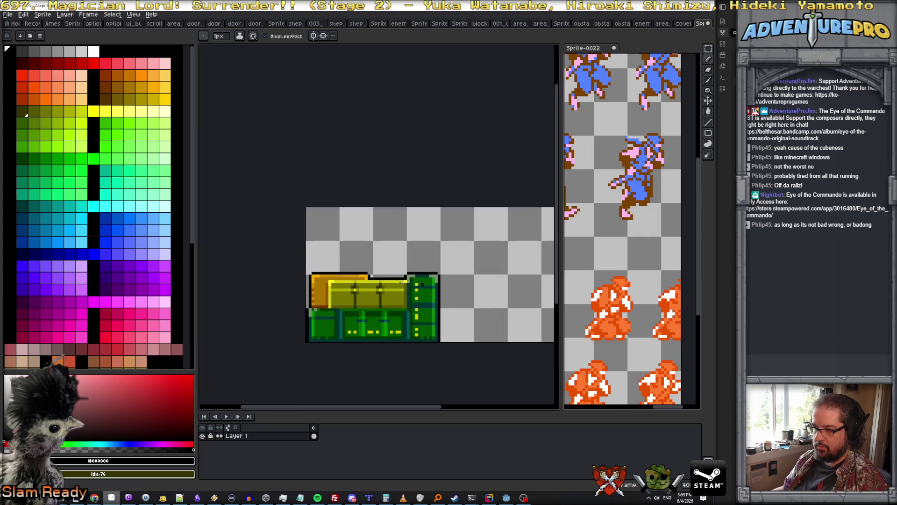
pyautogui.scroll(1, 346, 281)
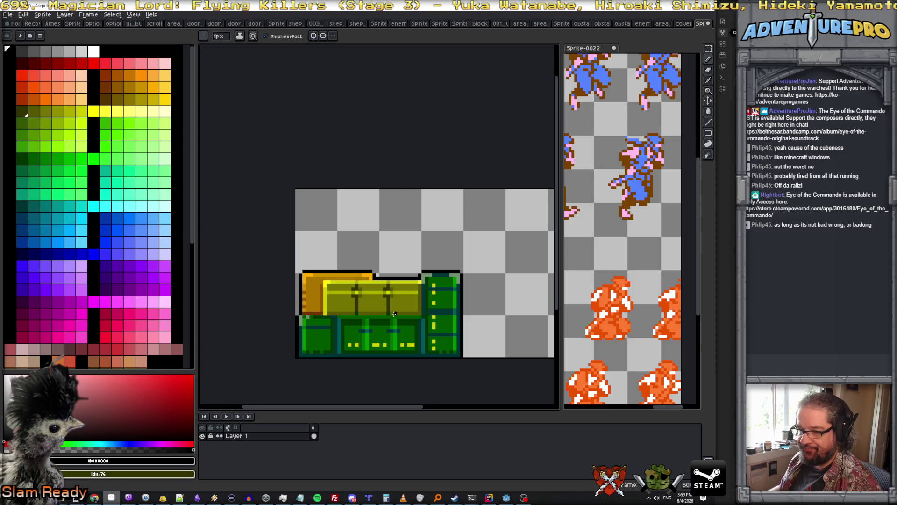
# Step: Add a new empty Layer 2 above the original layer
pyautogui.rightClick(273, 436)
pyautogui.moveTo(307, 437)
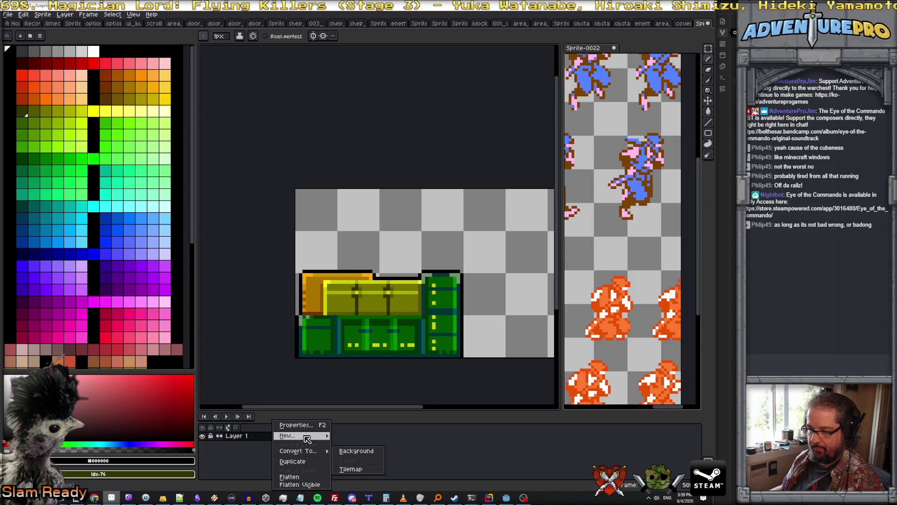
pyautogui.click(356, 442)
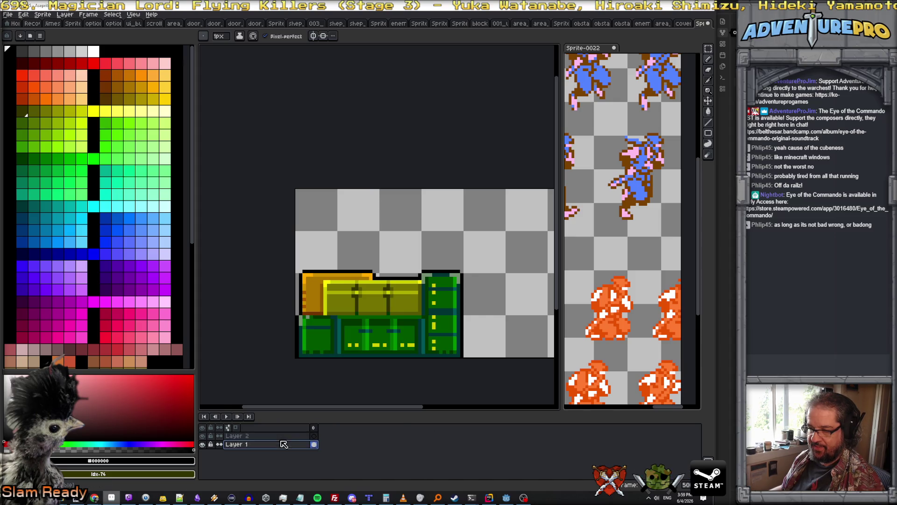
# Step: Rename the original layer to 'left side, uncrushed'
pyautogui.doubleClick(283, 443)
pyautogui.write('left sid')
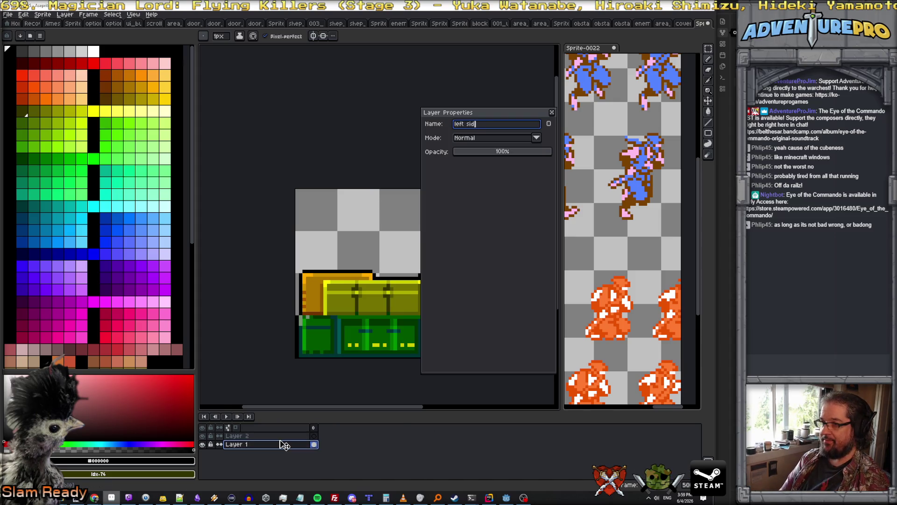
pyautogui.write('e, uncrushed')
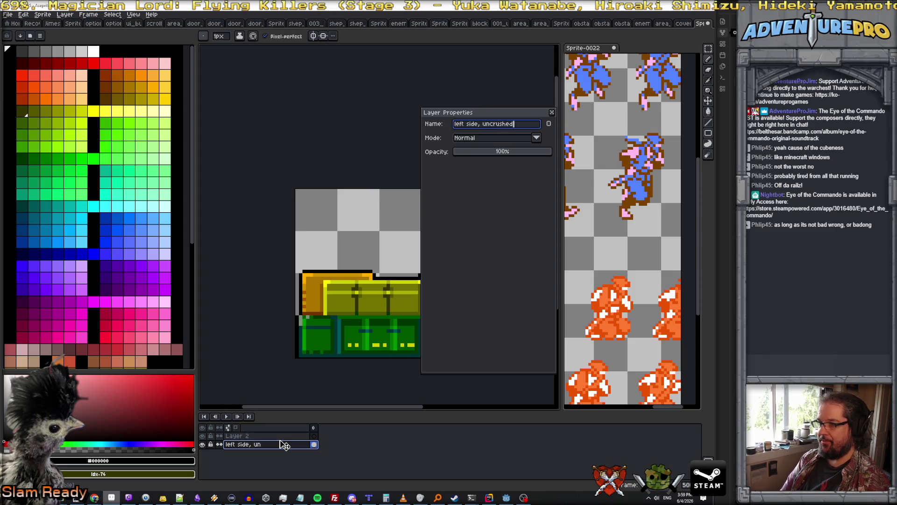
pyautogui.press('Return')
pyautogui.write('d')
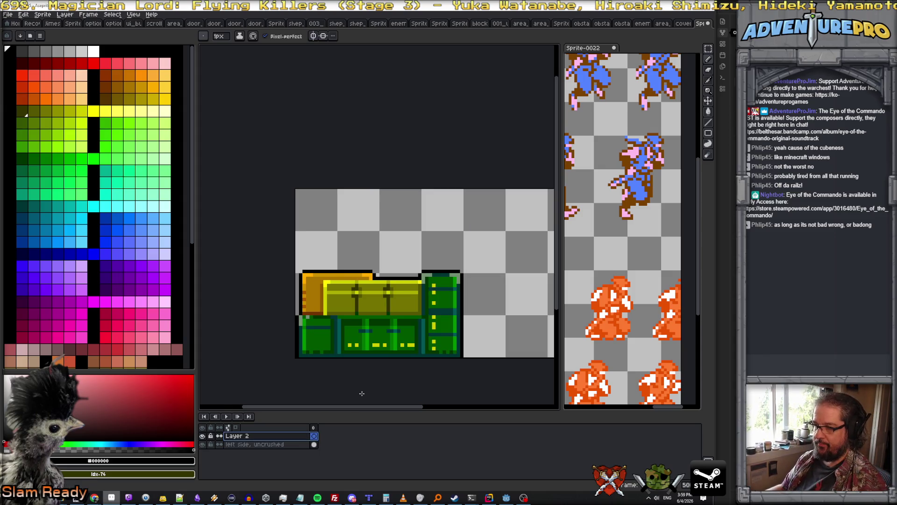
pyautogui.hotkey('ctrl', 'a')
# Step: On Layer 2, move a copy of the machinery block 48 px right and deselect
pyautogui.moveTo(277, 451); pyautogui.dragTo(278, 442)
pyautogui.hotkey('ctrl', 'z')
pyautogui.hotkey('ctrl', 'z')
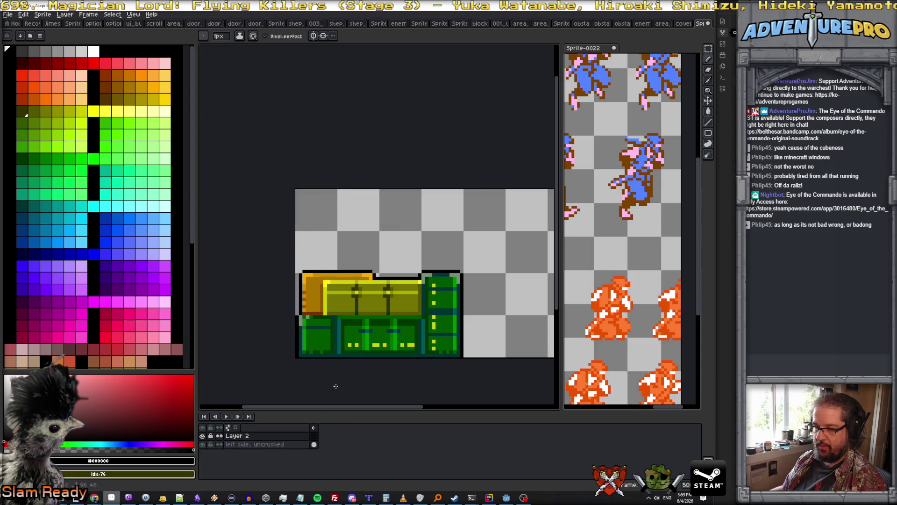
pyautogui.click(279, 444)
pyautogui.press('v')
pyautogui.click(244, 435)
pyautogui.hotkey('ctrl', 'a')
pyautogui.moveTo(442, 298); pyautogui.dragTo(551, 302)
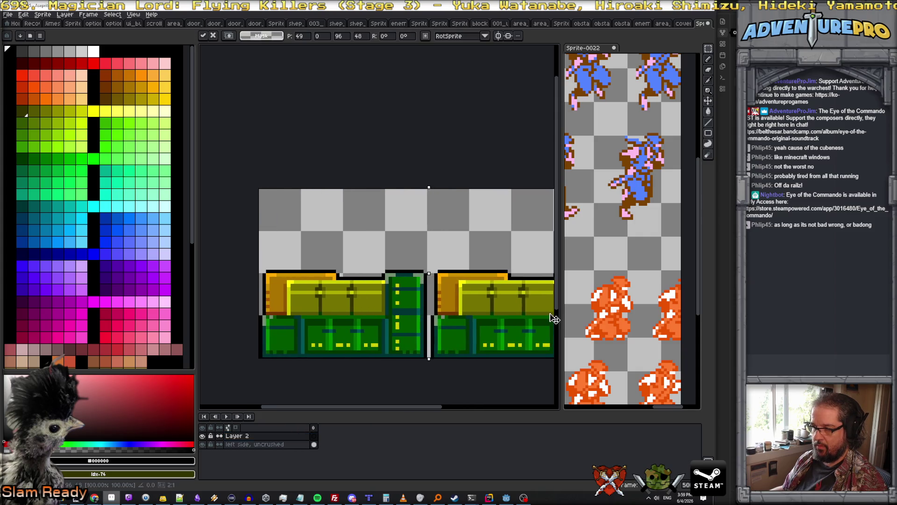
pyautogui.hscroll(3, 476, 301)
pyautogui.press('Return')
pyautogui.hotkey('ctrl', 'd')
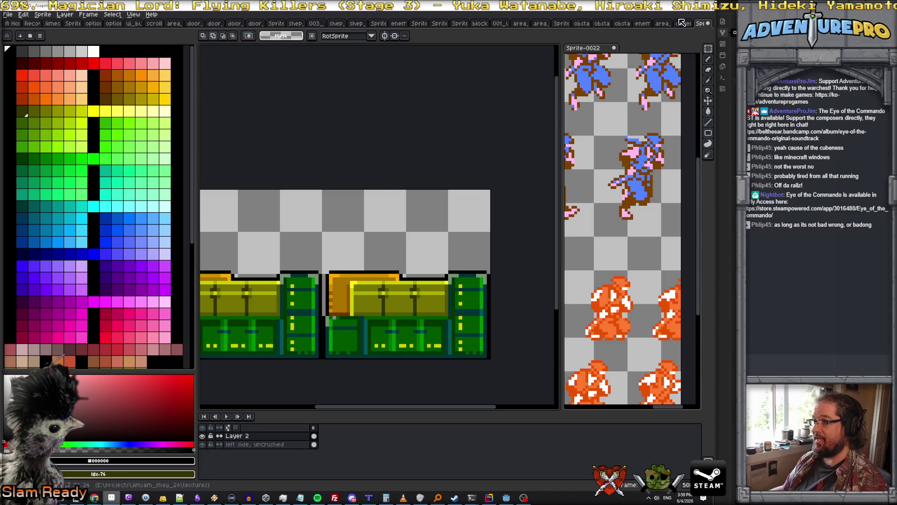
# Step: Switch to the other open sprite and pick yellow as the fill colour
pyautogui.click(680, 23)
pyautogui.scroll(3, 349, 242)
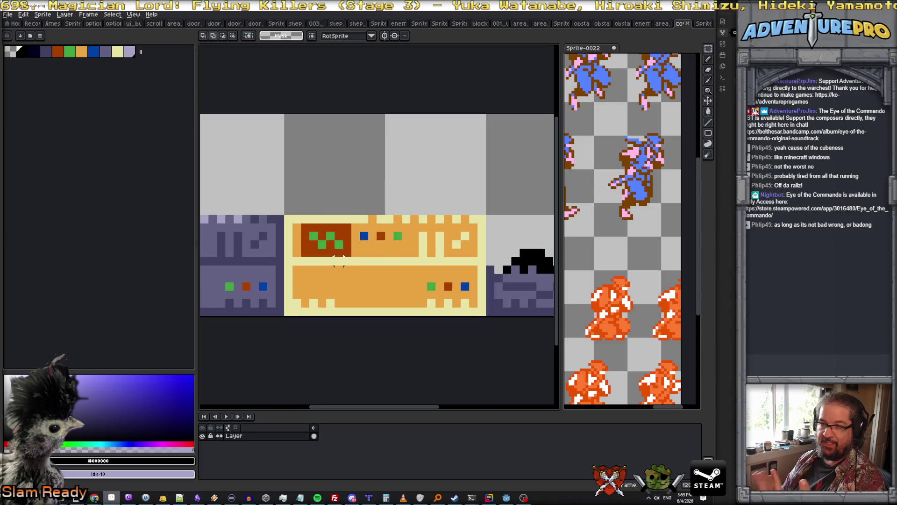
pyautogui.scroll(-2, 348, 241)
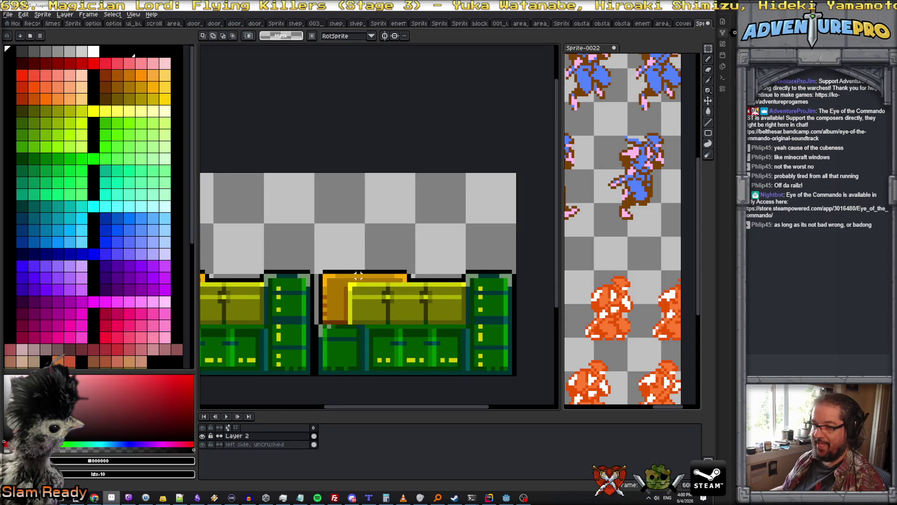
pyautogui.scroll(-3, 355, 224)
pyautogui.click(98, 112)
pyautogui.scroll(1, 328, 249)
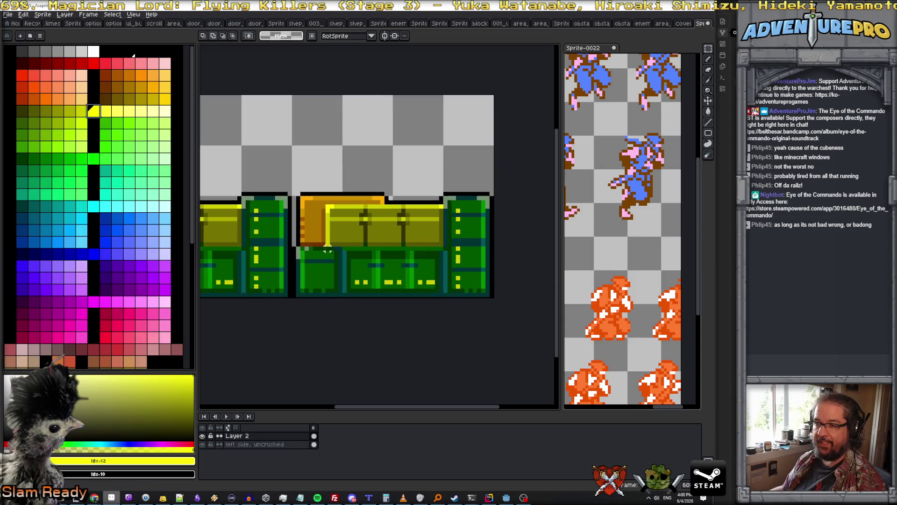
# Step: Fill the copy's green parts yellow, dark-green bars orange and teal bars light orange
pyautogui.press('g')
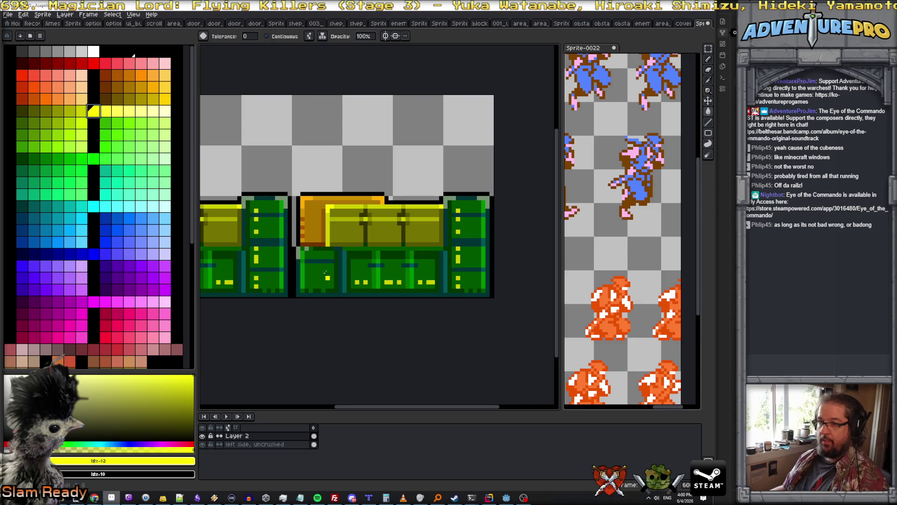
pyautogui.click(315, 277)
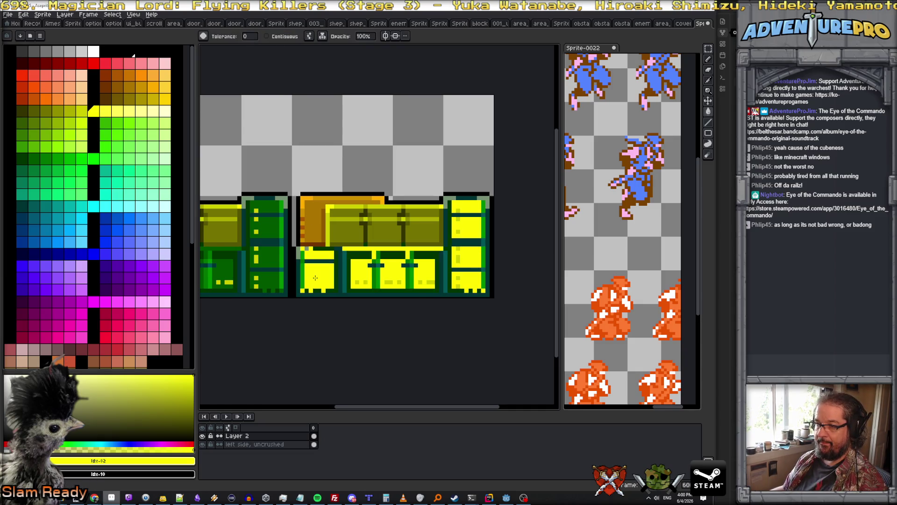
pyautogui.click(107, 112)
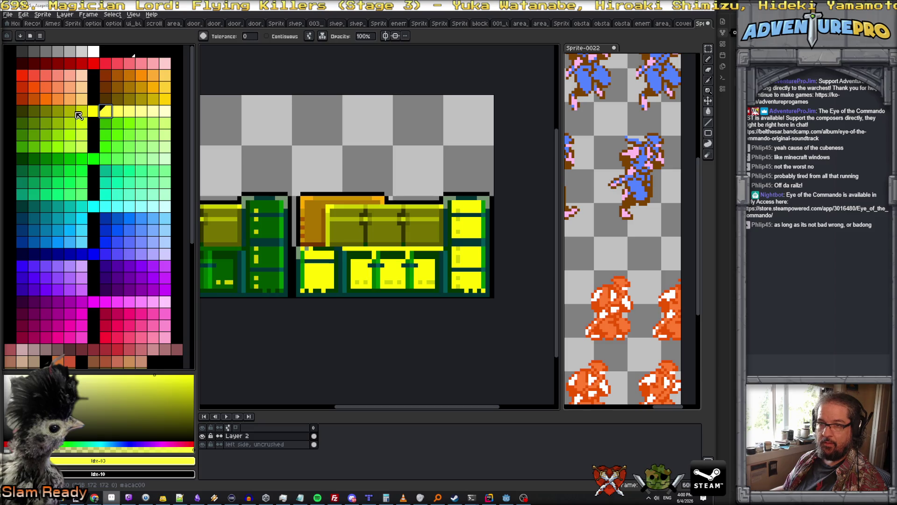
pyautogui.click(82, 112)
pyautogui.click(353, 256)
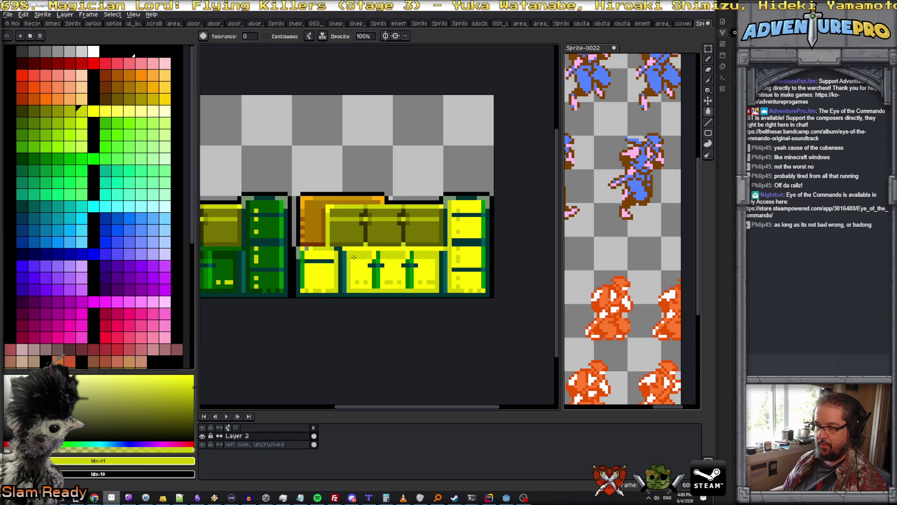
pyautogui.click(153, 87)
pyautogui.click(376, 274)
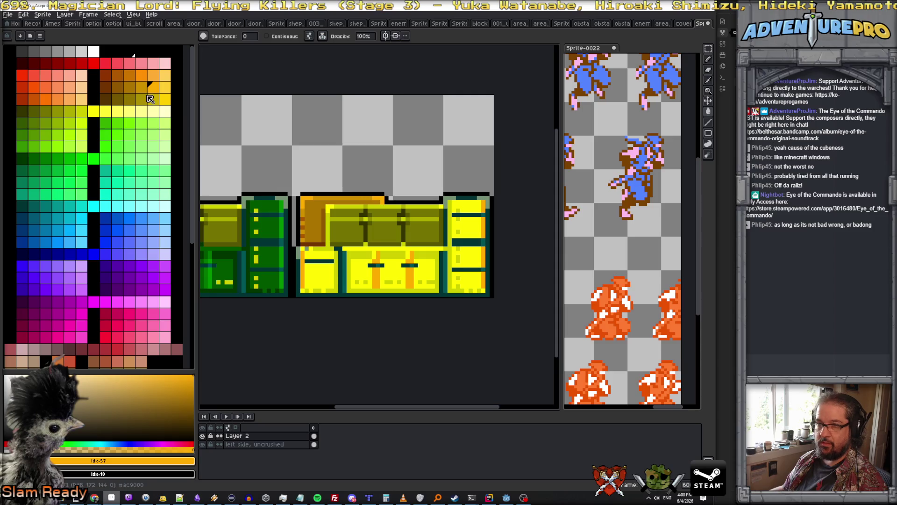
pyautogui.click(164, 76)
pyautogui.click(466, 244)
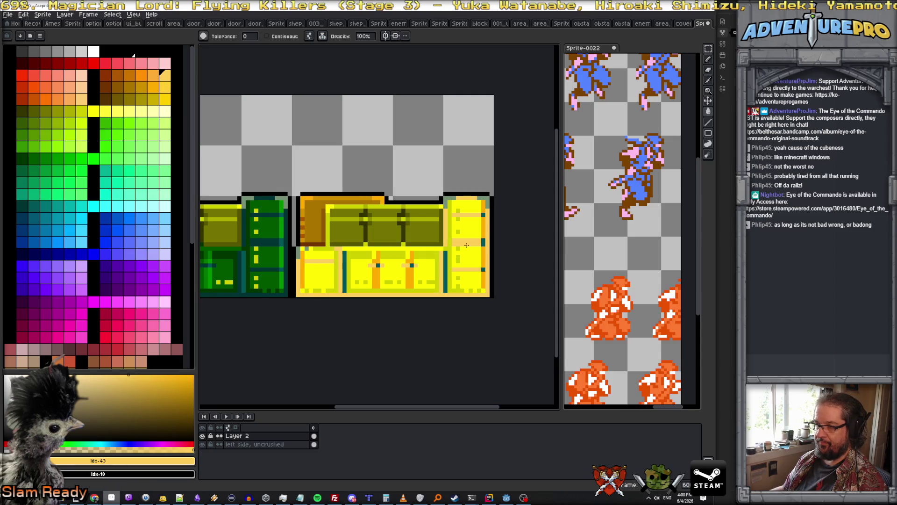
pyautogui.click(445, 265)
# Step: Fill the lid's brown and olive areas with light peach
pyautogui.scroll(-2, 444, 264)
pyautogui.scroll(2, 445, 265)
pyautogui.scroll(2, 445, 265)
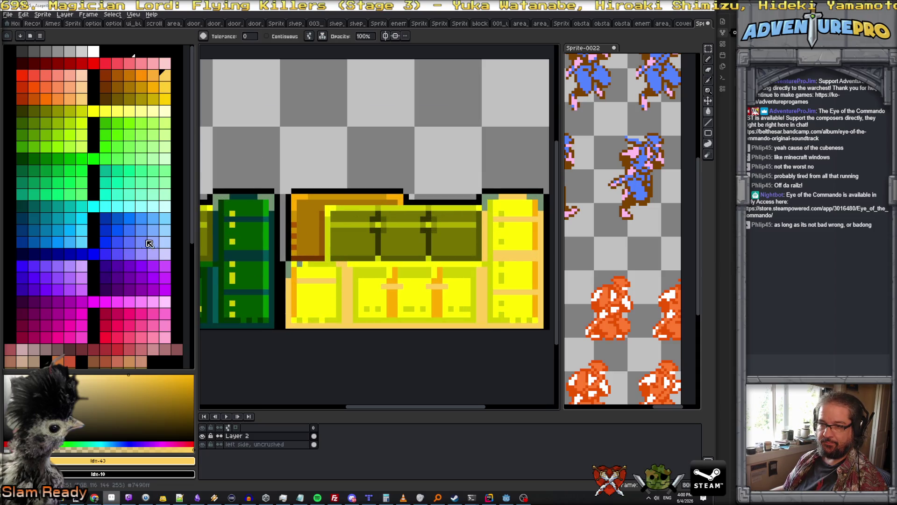
pyautogui.scroll(-3, 212, 223)
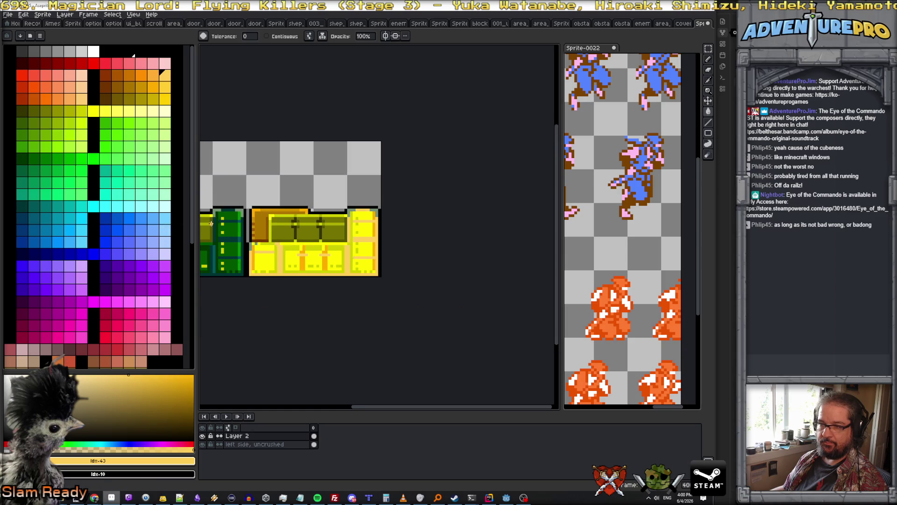
pyautogui.click(81, 75)
pyautogui.scroll(2, 244, 231)
pyautogui.click(269, 220)
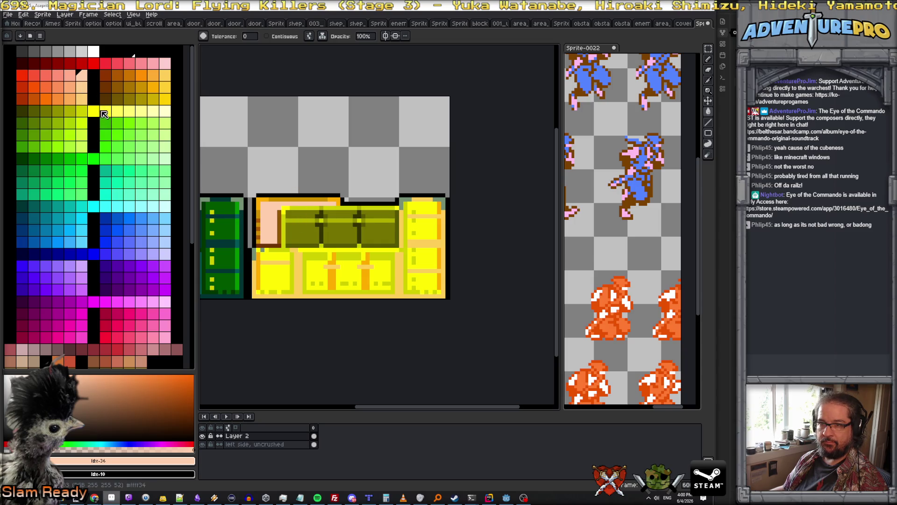
pyautogui.click(304, 229)
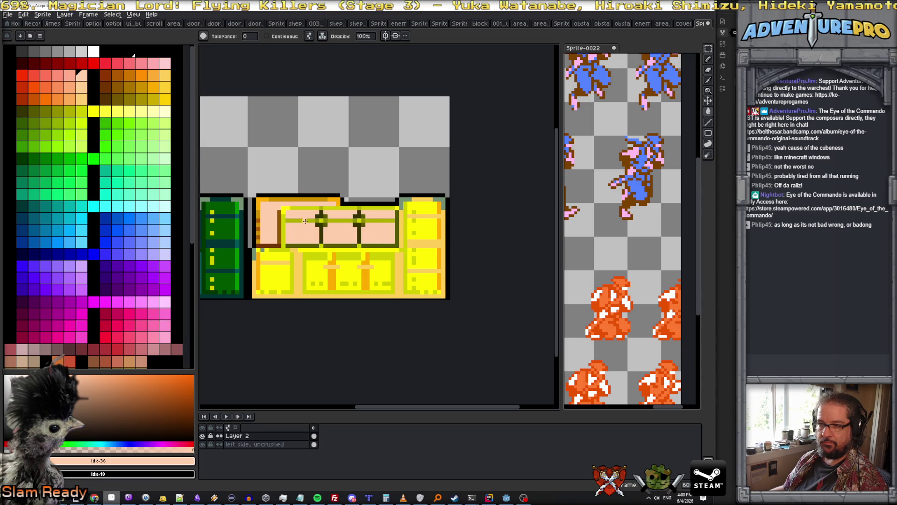
pyautogui.scroll(-1, 307, 222)
pyautogui.scroll(2, 307, 222)
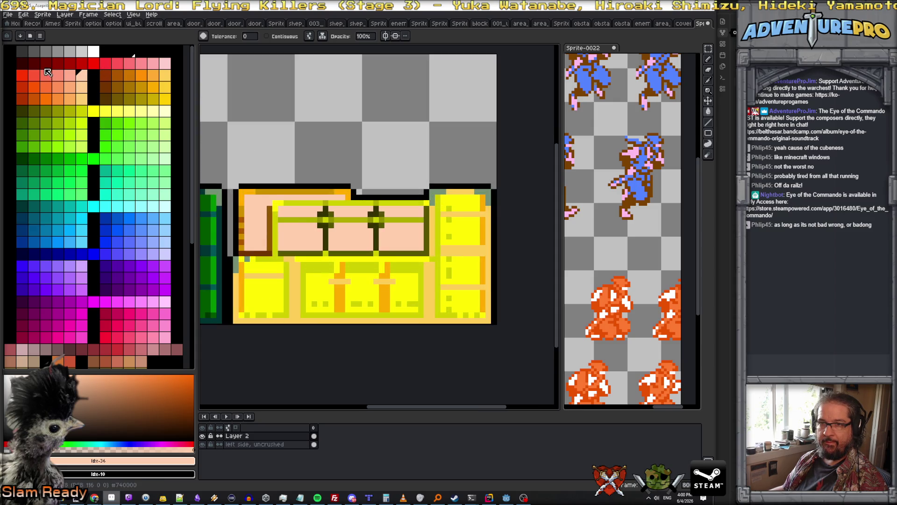
pyautogui.click(22, 77)
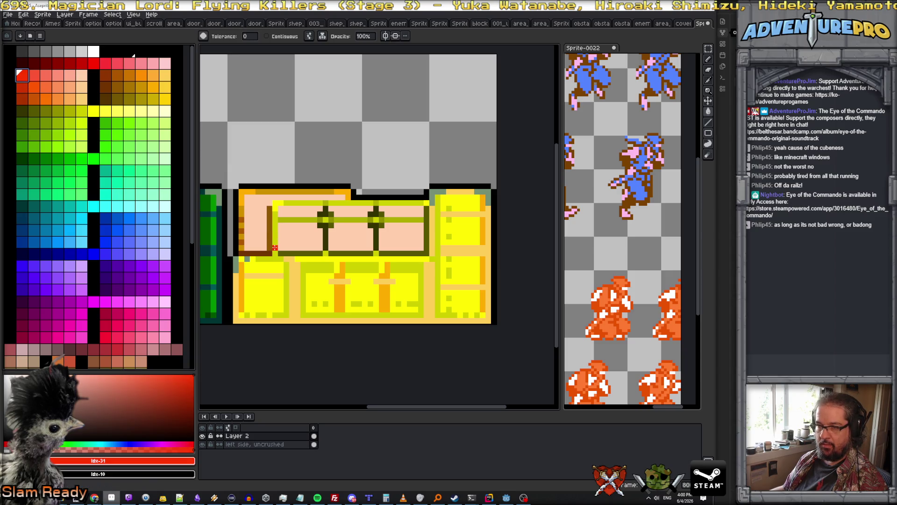
# Step: Outline the peach lid panel in red and trace its top-left edge in lighter red
pyautogui.press('b')
pyautogui.moveTo(275, 254)
pyautogui.mouseDown()
pyautogui.moveTo(273, 200)
pyautogui.moveTo(426, 204)
pyautogui.moveTo(427, 253)
pyautogui.mouseUp()
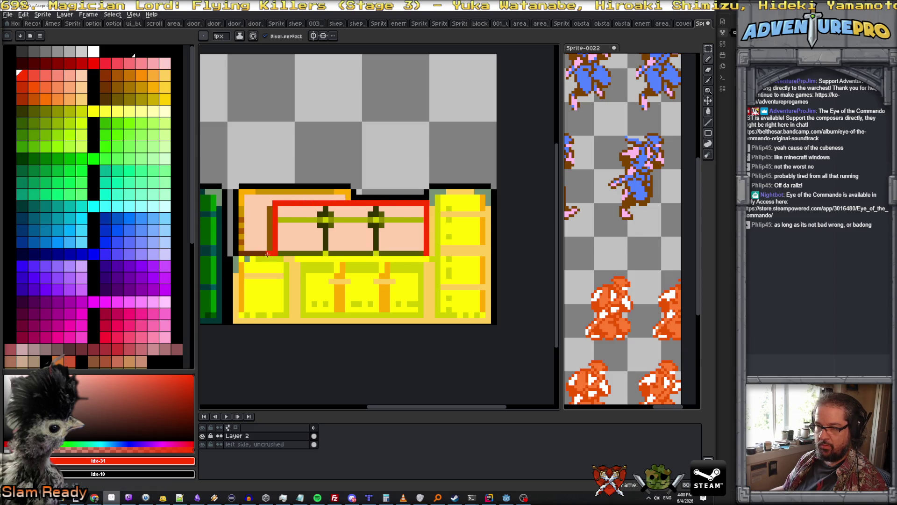
pyautogui.moveTo(264, 254)
pyautogui.mouseDown()
pyautogui.moveTo(241, 254)
pyautogui.moveTo(242, 193)
pyautogui.moveTo(346, 196)
pyautogui.mouseUp()
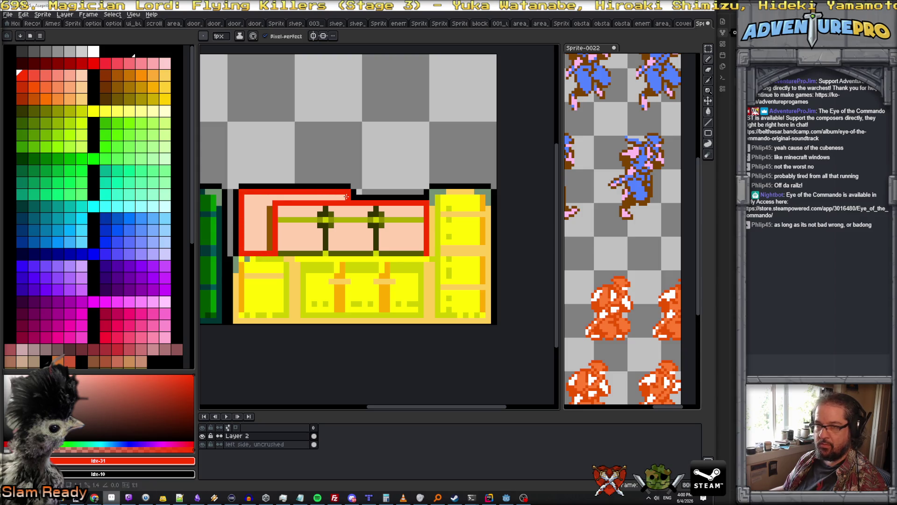
pyautogui.click(46, 75)
pyautogui.moveTo(242, 192); pyautogui.dragTo(257, 192)
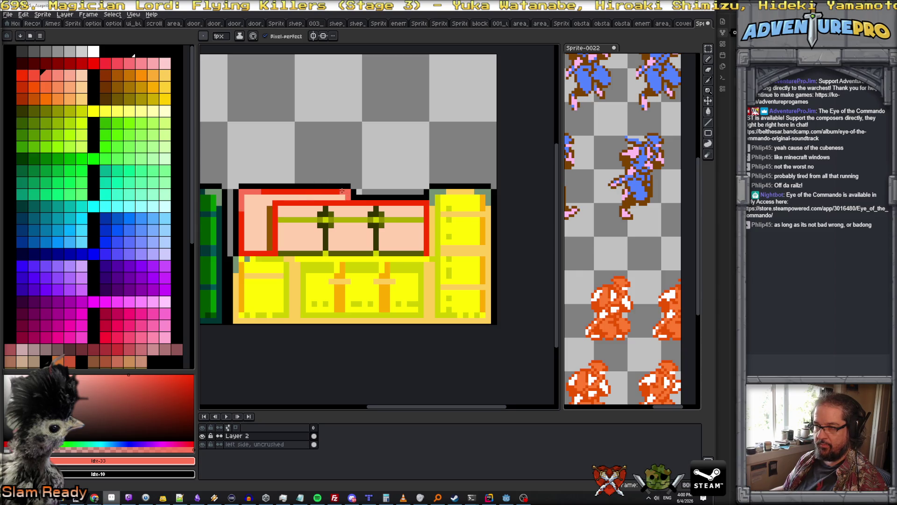
pyautogui.scroll(-3, 383, 214)
pyautogui.scroll(2, 413, 238)
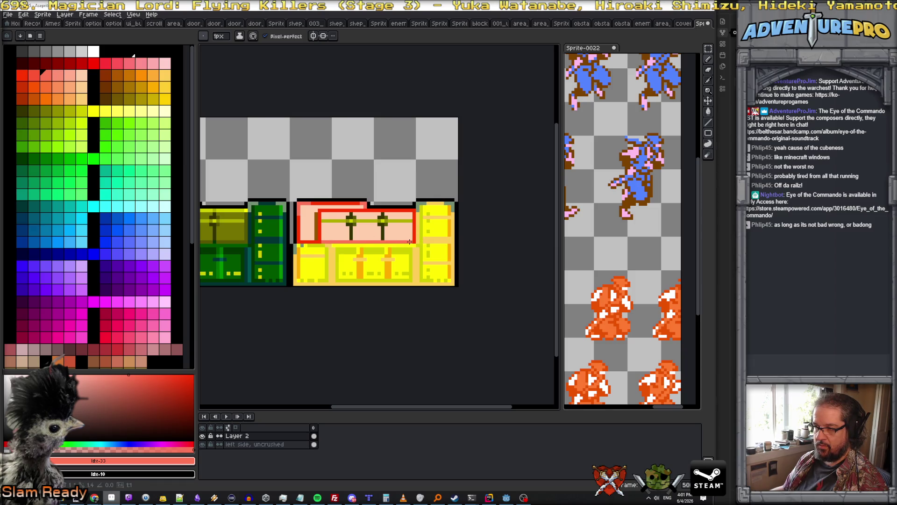
# Step: Paint the lid's two dark posts and their knobs pink
pyautogui.moveTo(383, 237); pyautogui.dragTo(383, 224)
pyautogui.scroll(2, 343, 219)
pyautogui.moveTo(346, 238); pyautogui.dragTo(345, 220)
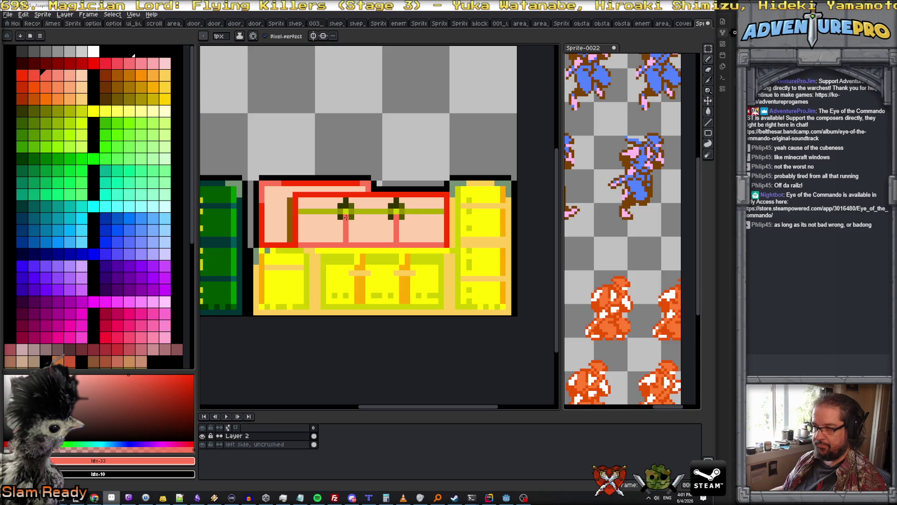
pyautogui.moveTo(351, 206); pyautogui.dragTo(340, 205)
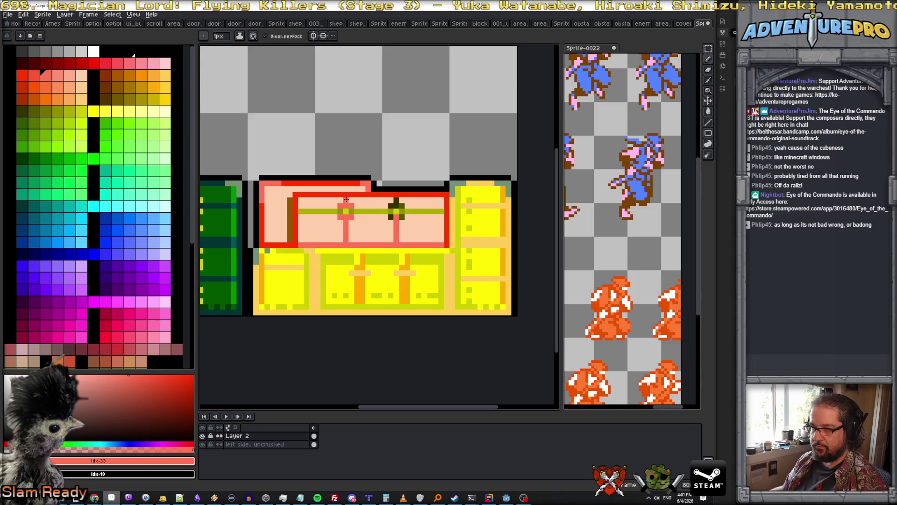
pyautogui.click(395, 206)
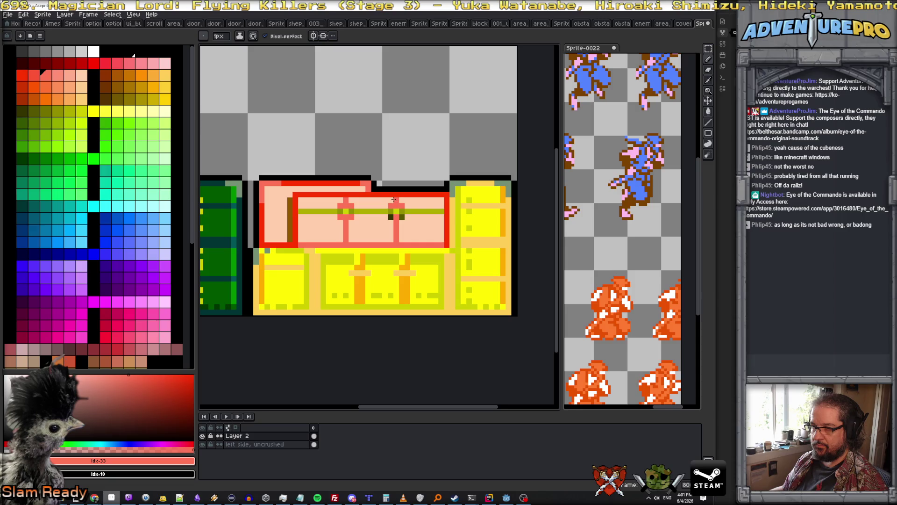
# Step: Paint the olive crossbar salmon and add red studs on both posts
pyautogui.click(58, 74)
pyautogui.moveTo(301, 211); pyautogui.dragTo(448, 211)
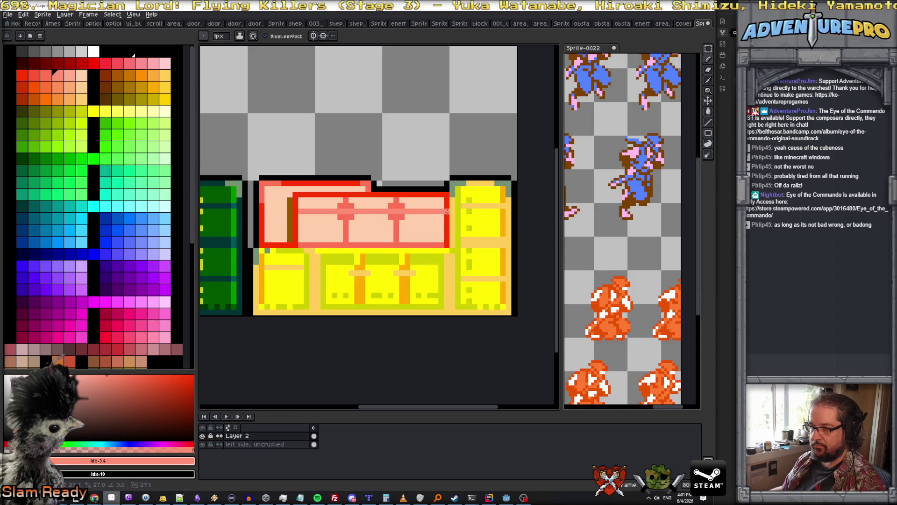
pyautogui.click(82, 76)
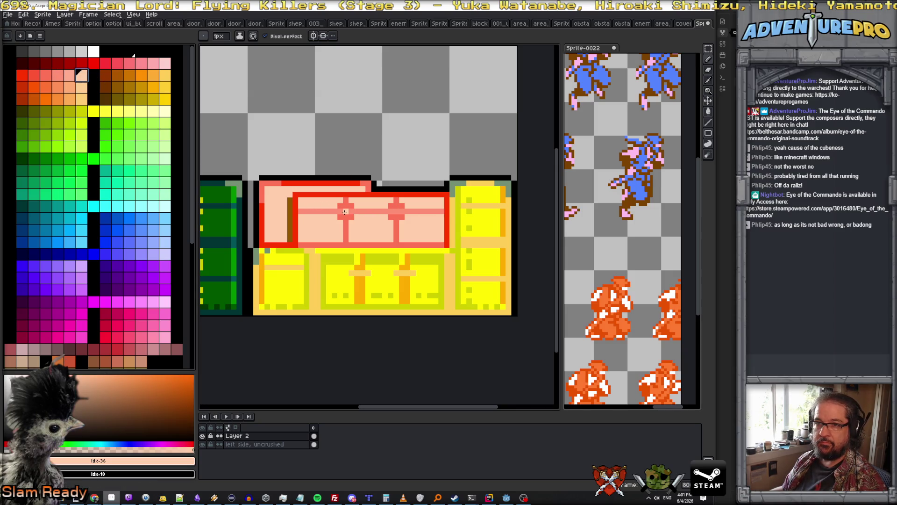
pyautogui.click(93, 63)
pyautogui.click(350, 211)
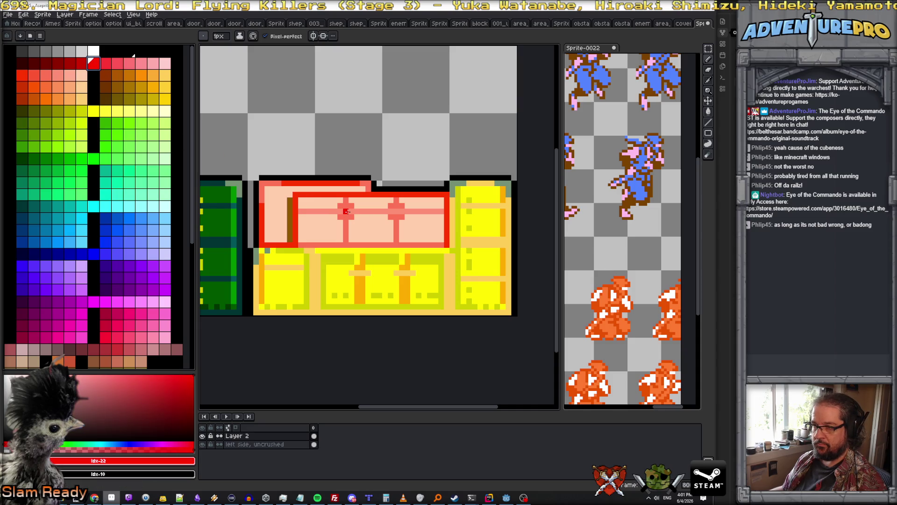
pyautogui.click(394, 211)
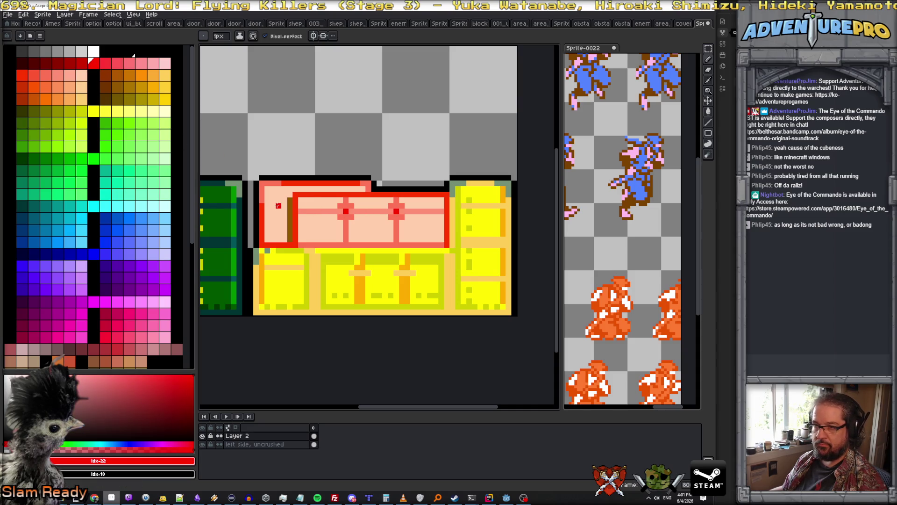
# Step: Paint over the brown line on the lid's left in salmon-red
pyautogui.keyDown('alt'); pyautogui.click(288, 193); pyautogui.keyUp('alt')
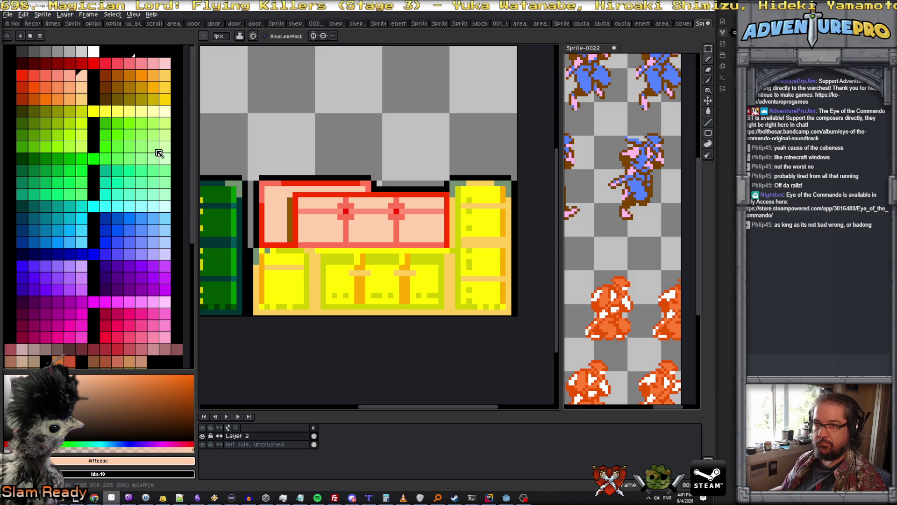
pyautogui.click(57, 75)
pyautogui.moveTo(289, 198); pyautogui.dragTo(289, 243)
pyautogui.scroll(-2, 327, 260)
pyautogui.scroll(-1, 326, 261)
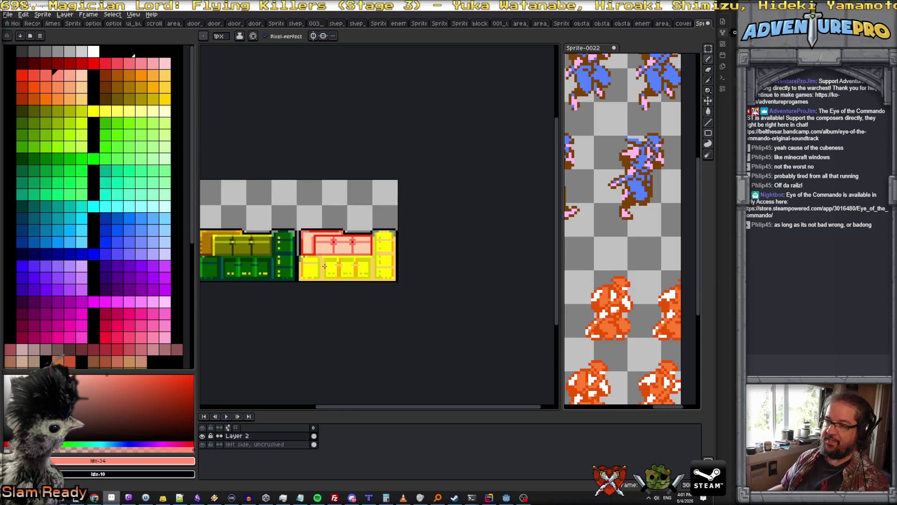
# Step: Set the canvas width to 144 px with a top-left anchor, adding space on the right
pyautogui.hscroll(-5, 325, 266)
pyautogui.hscroll(4, 325, 271)
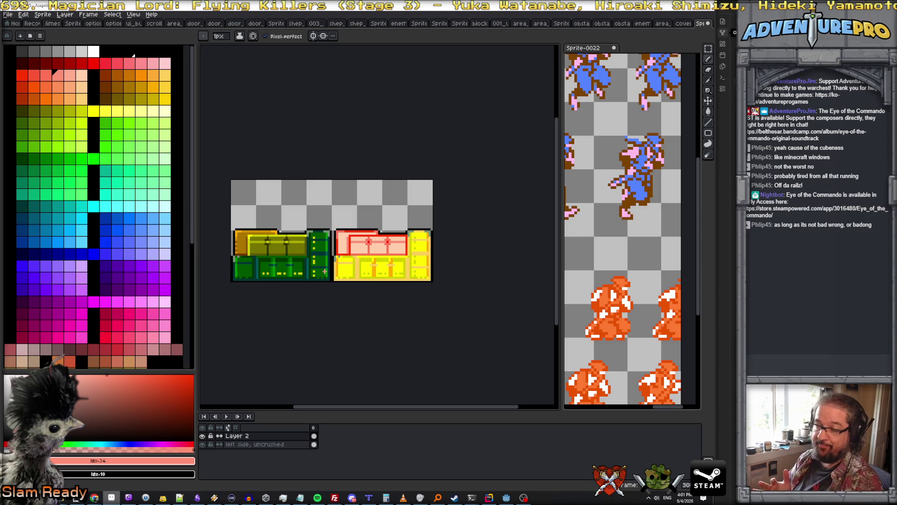
pyautogui.click(43, 14)
pyautogui.click(81, 65)
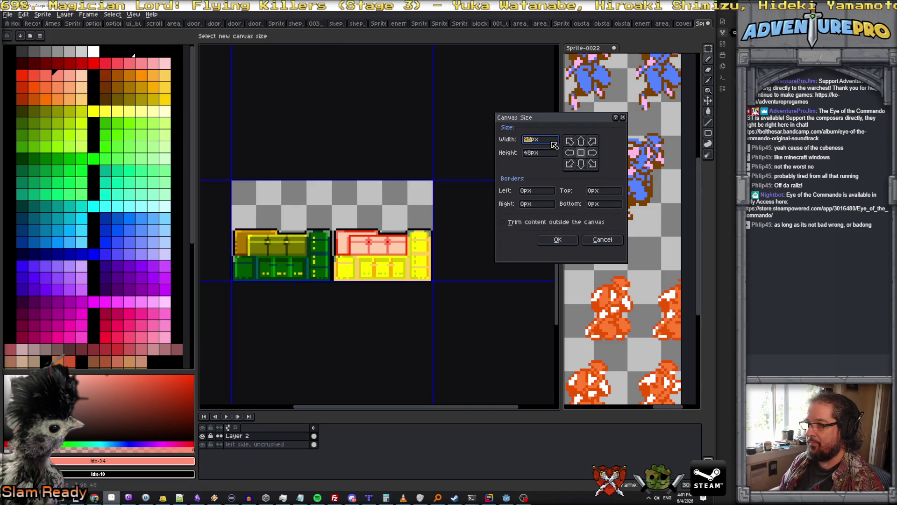
pyautogui.write('144')
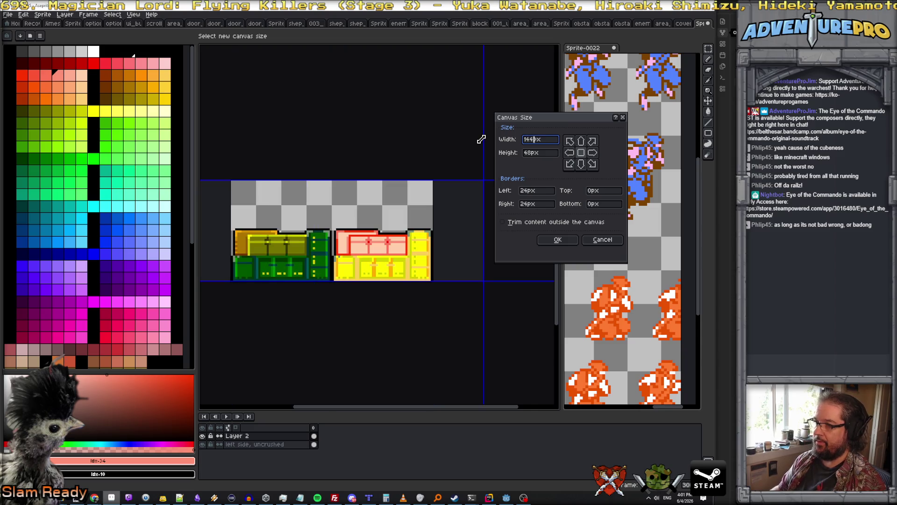
pyautogui.click(570, 141)
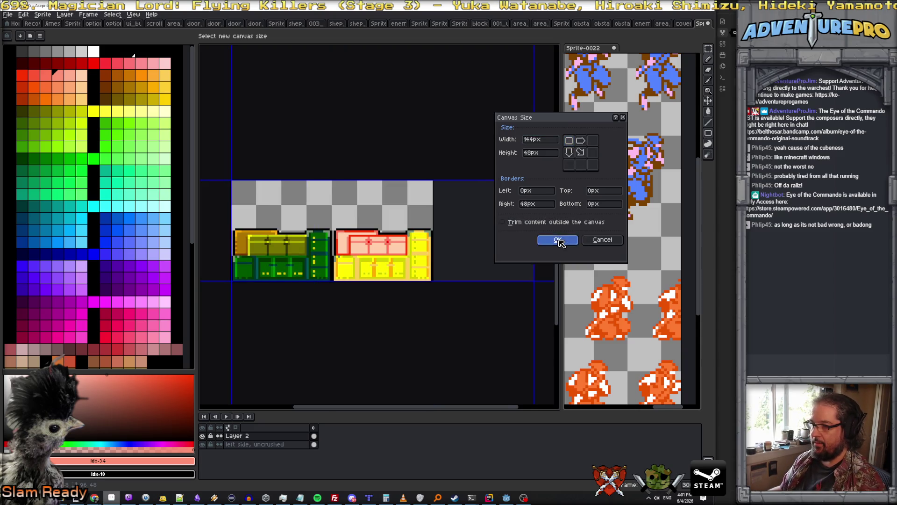
pyautogui.click(566, 241)
pyautogui.doubleClick(262, 437)
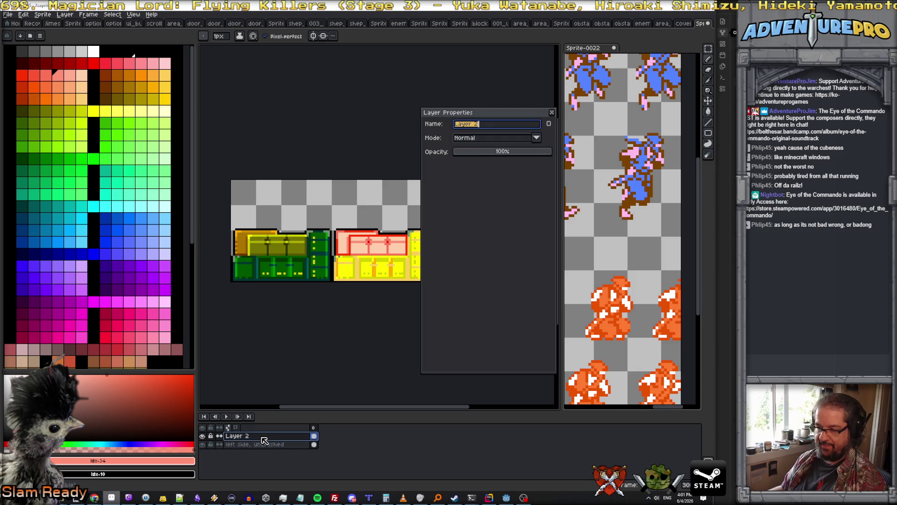
# Step: Rename Layer 2 to 'damage' and duplicate it
pyautogui.write('damage')
pyautogui.press('Return')
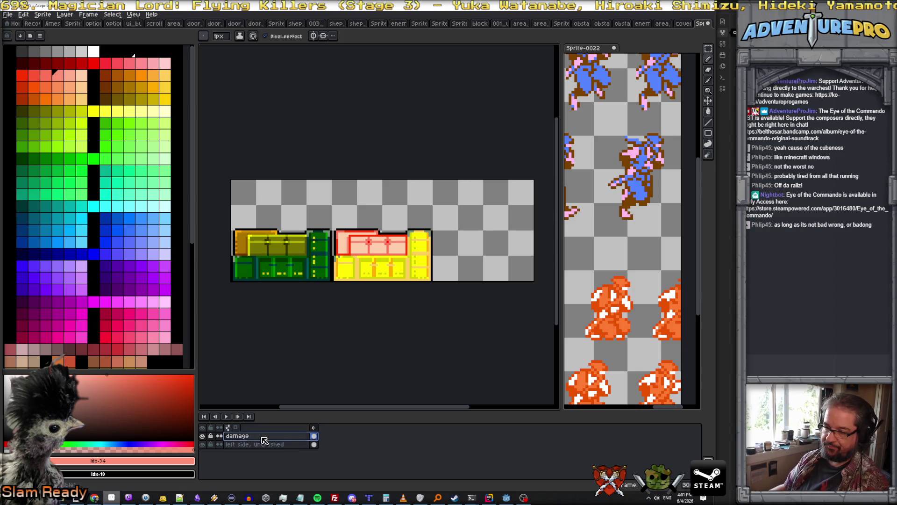
pyautogui.rightClick(264, 440)
pyautogui.click(281, 468)
pyautogui.doubleClick(270, 440)
pyautogui.press('Escape')
# Step: Move the duplicate layer's tiles into the new right-hand canvas space
pyautogui.click(272, 440)
pyautogui.hotkey('ctrl', 'a')
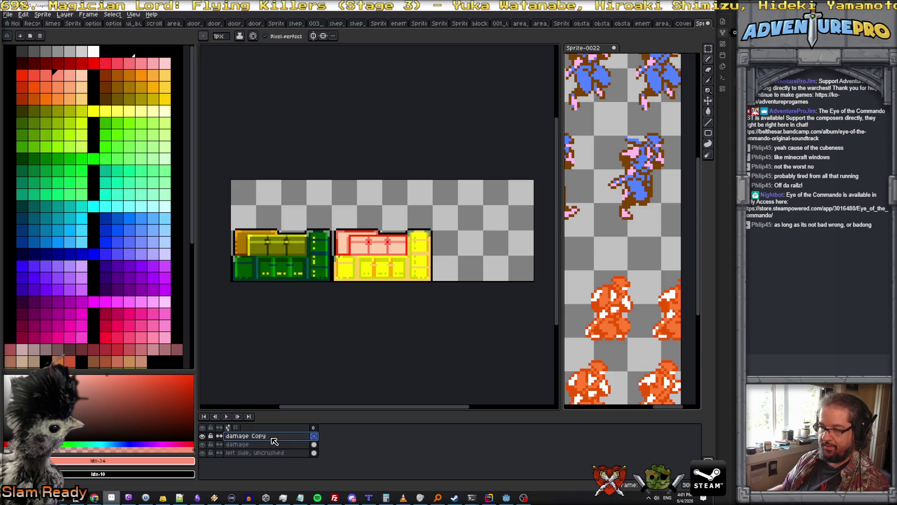
pyautogui.click(273, 454)
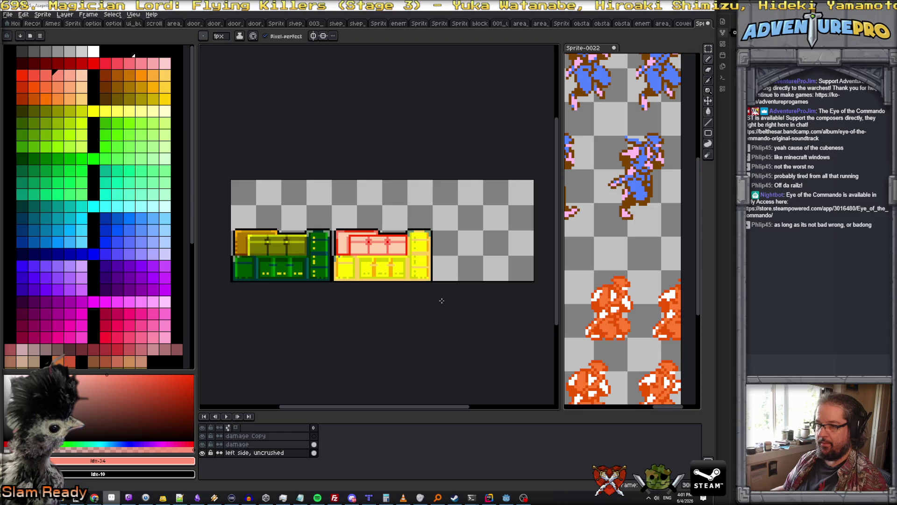
pyautogui.hotkey('ctrl', 'z')
pyautogui.hotkey('ctrl', 'z')
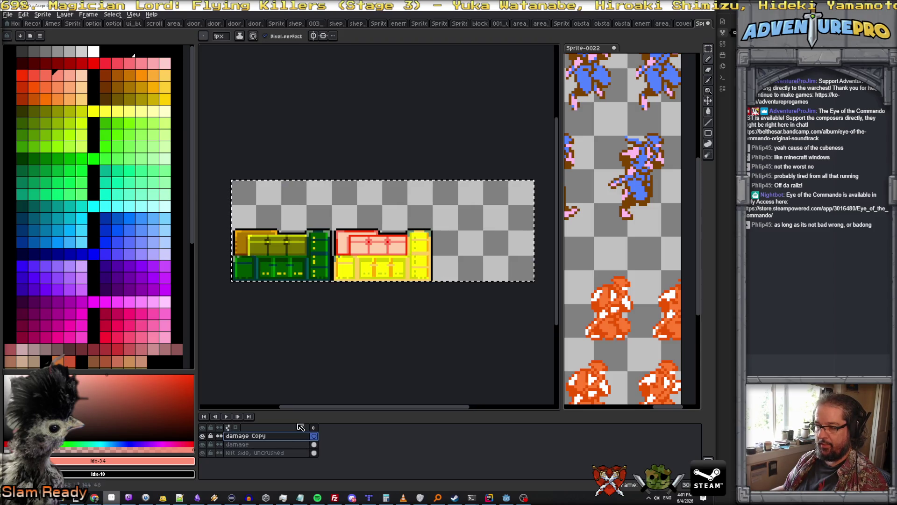
pyautogui.moveTo(374, 264)
pyautogui.mouseDown()
pyautogui.moveTo(537, 266)
pyautogui.moveTo(523, 264)
pyautogui.mouseUp()
pyautogui.press('Return')
# Step: Rename the duplicate layer to 'crushed'
pyautogui.doubleClick(262, 435)
pyautogui.write('crushed')
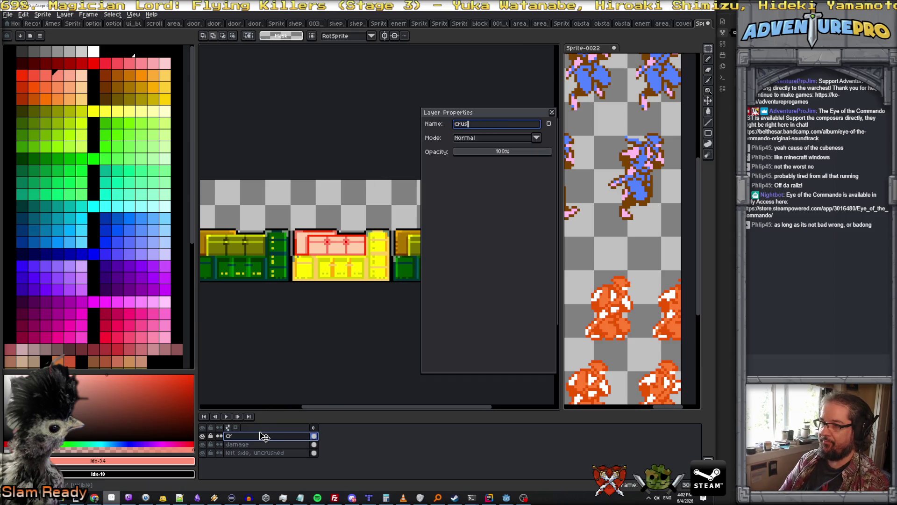
pyautogui.press('Return')
pyautogui.scroll(2, 437, 296)
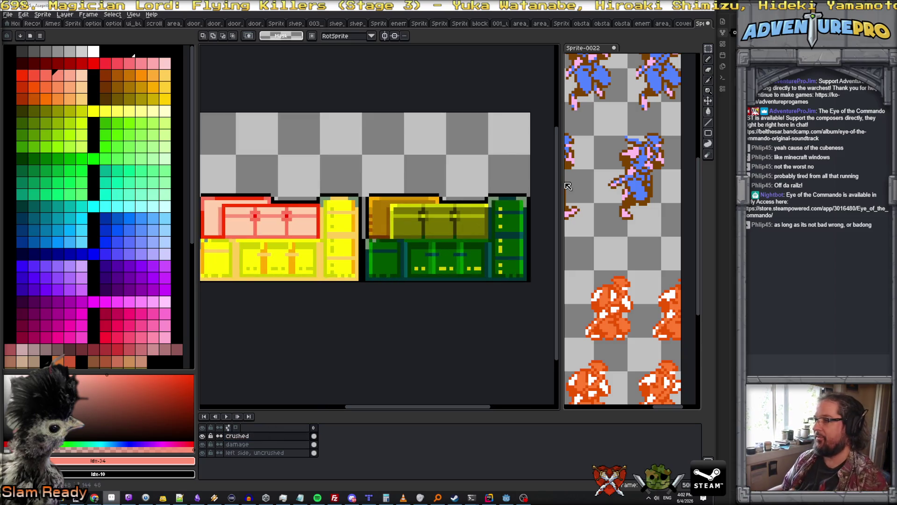
# Step: Draw jagged black zigzag cracks across the crushed layer's green block, undoing one stray stroke
pyautogui.scroll(2, 338, 243)
pyautogui.scroll(-1, 337, 243)
pyautogui.scroll(1, 337, 243)
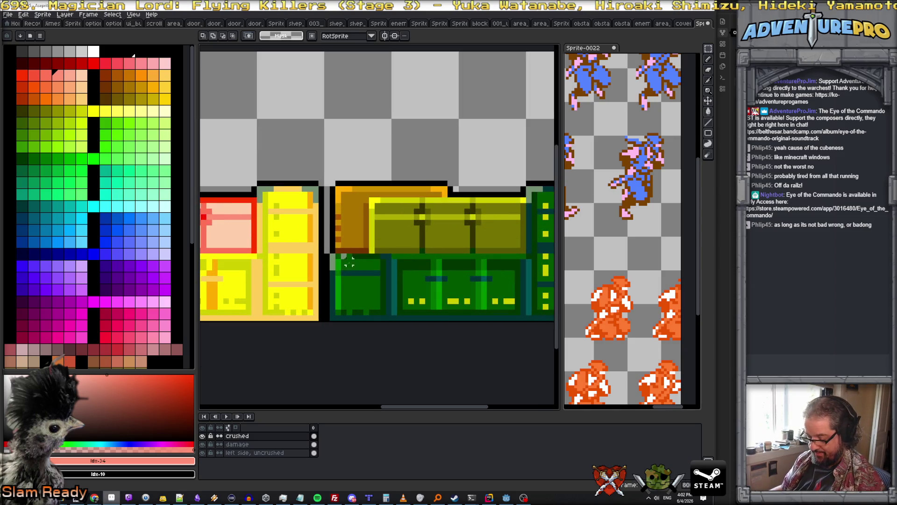
pyautogui.press('b')
pyautogui.keyDown('alt'); pyautogui.click(327, 284); pyautogui.keyUp('alt')
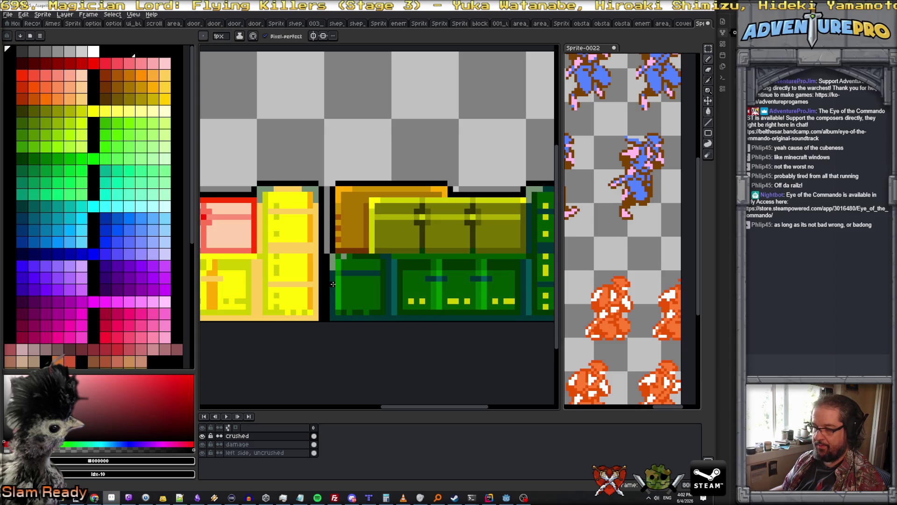
pyautogui.moveTo(333, 283)
pyautogui.mouseDown()
pyautogui.moveTo(423, 293)
pyautogui.moveTo(466, 283)
pyautogui.moveTo(491, 294)
pyautogui.moveTo(534, 280)
pyautogui.moveTo(467, 282)
pyautogui.moveTo(500, 281)
pyautogui.mouseUp()
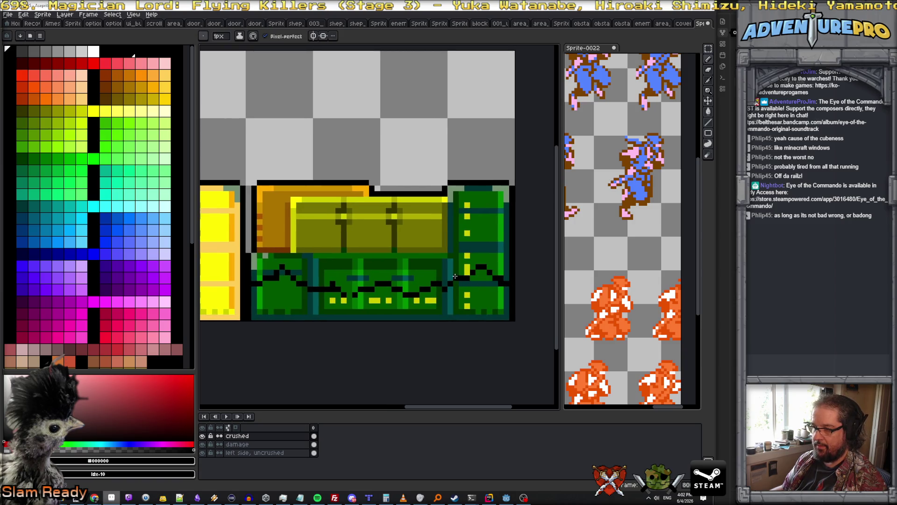
pyautogui.moveTo(456, 269)
pyautogui.mouseDown()
pyautogui.moveTo(496, 257)
pyautogui.moveTo(501, 269)
pyautogui.moveTo(483, 258)
pyautogui.mouseUp()
pyautogui.hotkey('ctrl', 'z')
pyautogui.hotkey('ctrl', 'z')
pyautogui.hotkey('ctrl', 'z')
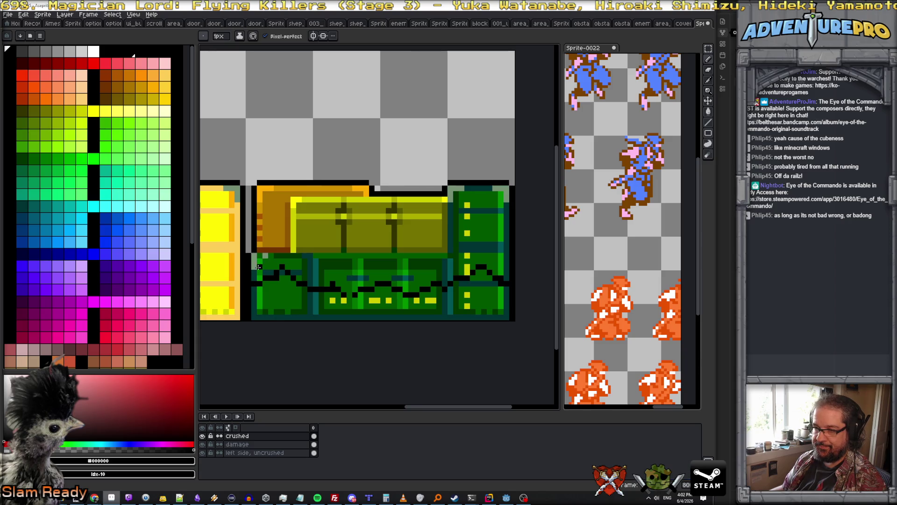
pyautogui.moveTo(259, 276)
pyautogui.mouseDown()
pyautogui.moveTo(260, 260)
pyautogui.moveTo(267, 276)
pyautogui.moveTo(278, 260)
pyautogui.mouseUp()
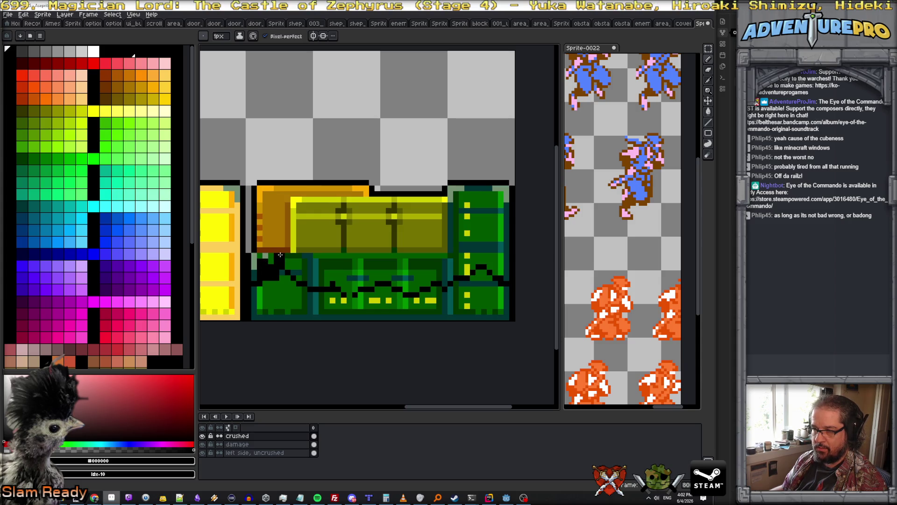
pyautogui.moveTo(287, 261)
pyautogui.mouseDown()
pyautogui.moveTo(311, 270)
pyautogui.moveTo(374, 270)
pyautogui.moveTo(341, 256)
pyautogui.moveTo(443, 260)
pyautogui.mouseUp()
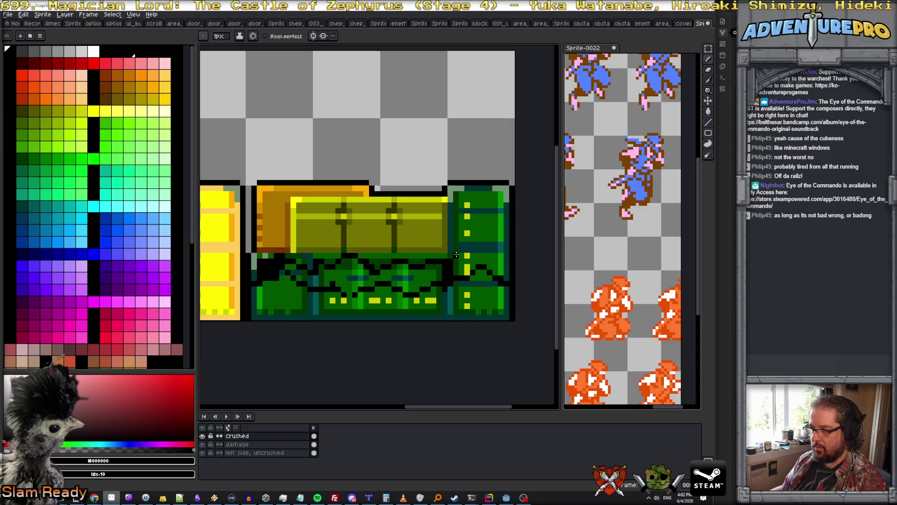
pyautogui.moveTo(456, 252)
pyautogui.mouseDown()
pyautogui.moveTo(467, 232)
pyautogui.moveTo(479, 237)
pyautogui.moveTo(492, 227)
pyautogui.moveTo(507, 275)
pyautogui.mouseUp()
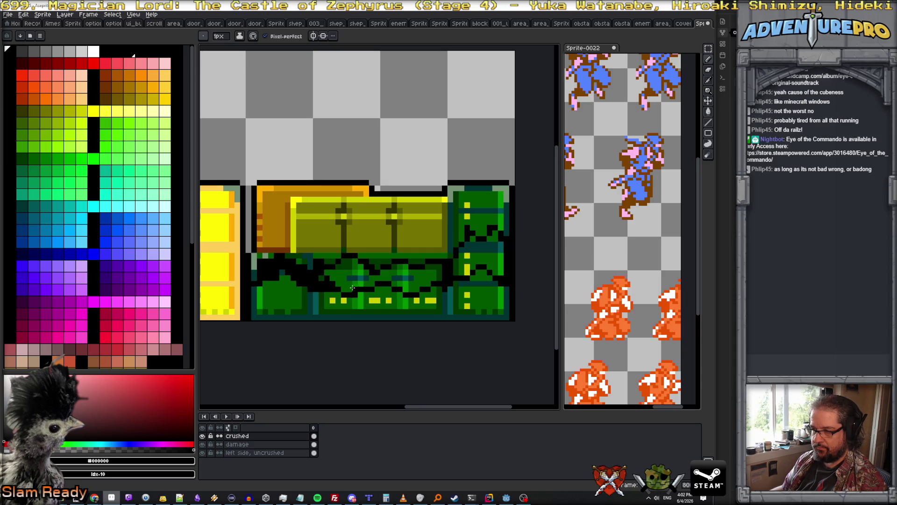
# Step: Paint-bucket the green patches of the left and middle machinery blocks black
pyautogui.press('g')
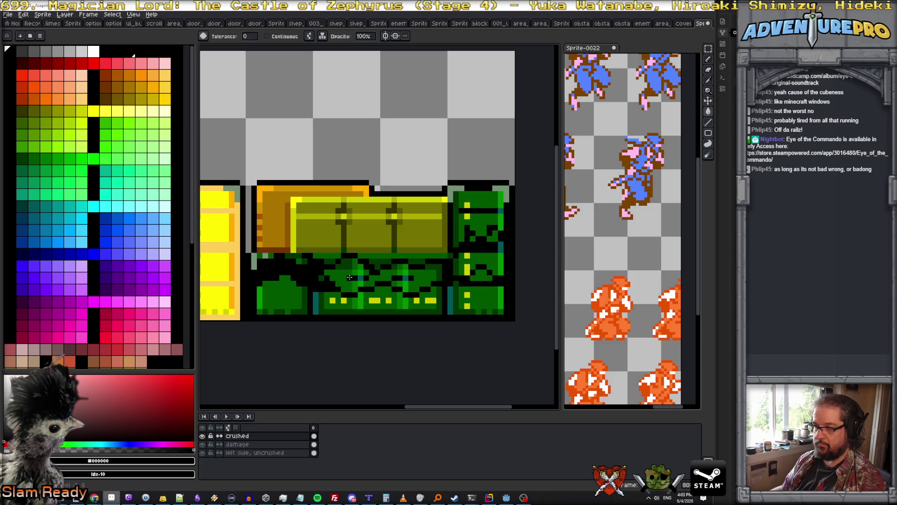
pyautogui.click(266, 36)
pyautogui.click(345, 272)
pyautogui.click(333, 280)
pyautogui.click(343, 264)
pyautogui.click(356, 280)
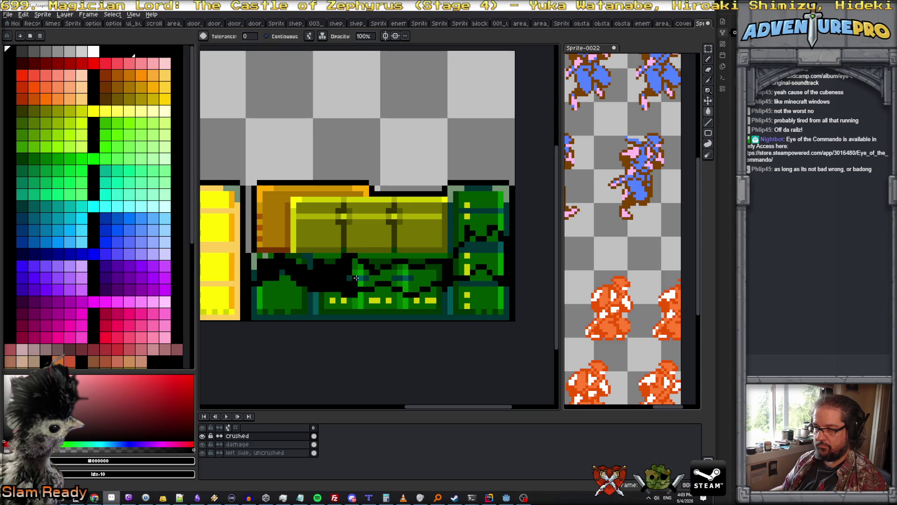
pyautogui.click(355, 266)
pyautogui.click(365, 277)
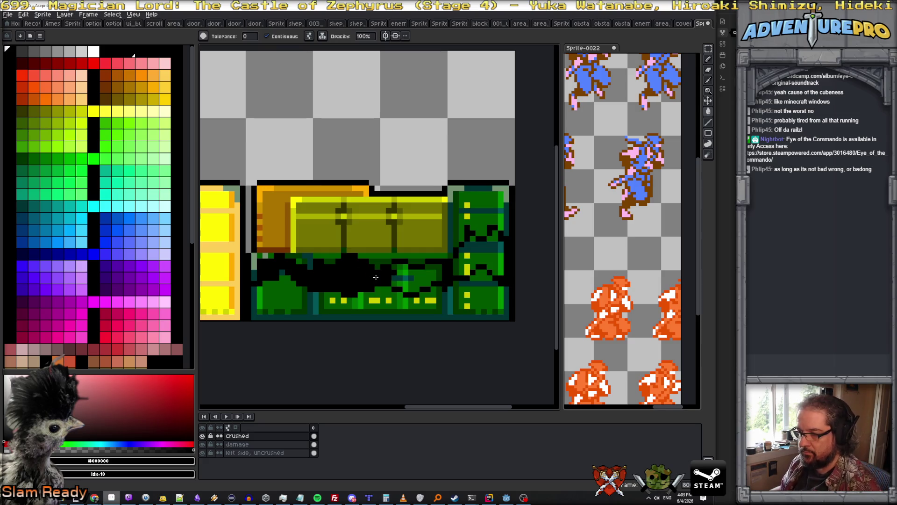
pyautogui.click(392, 277)
pyautogui.click(399, 278)
pyautogui.click(397, 284)
pyautogui.click(405, 285)
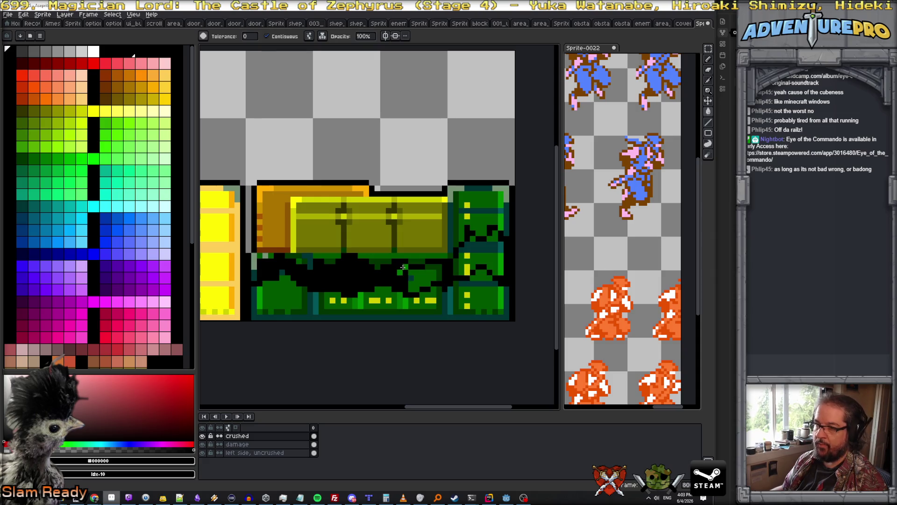
pyautogui.click(410, 279)
pyautogui.click(413, 286)
pyautogui.click(437, 271)
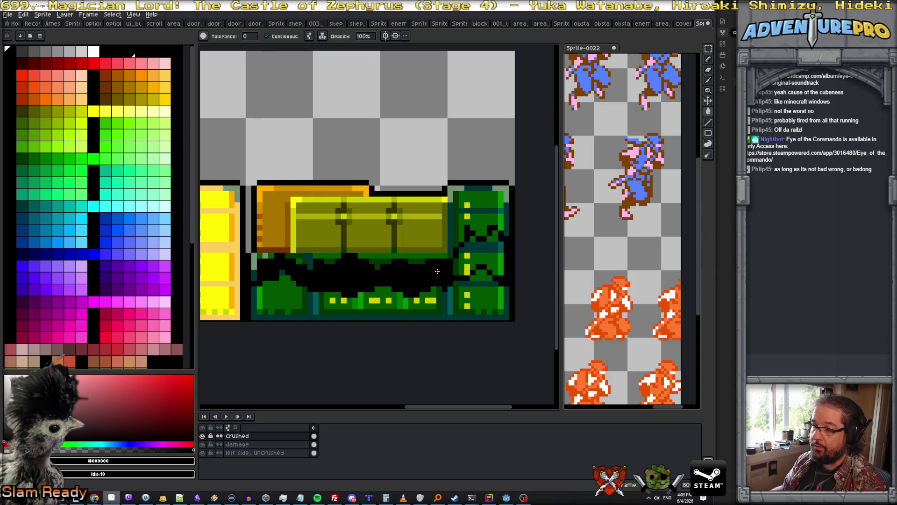
# Step: Fill the right block's green pixels, the dark teal strip, the green drip and the thin vertical strip black
pyautogui.click(459, 265)
pyautogui.click(464, 269)
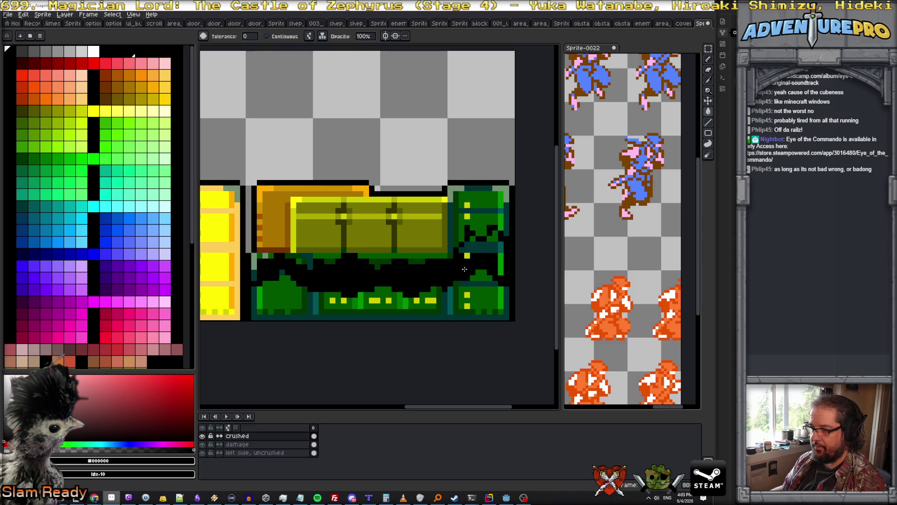
pyautogui.click(467, 244)
pyautogui.click(492, 240)
pyautogui.click(496, 237)
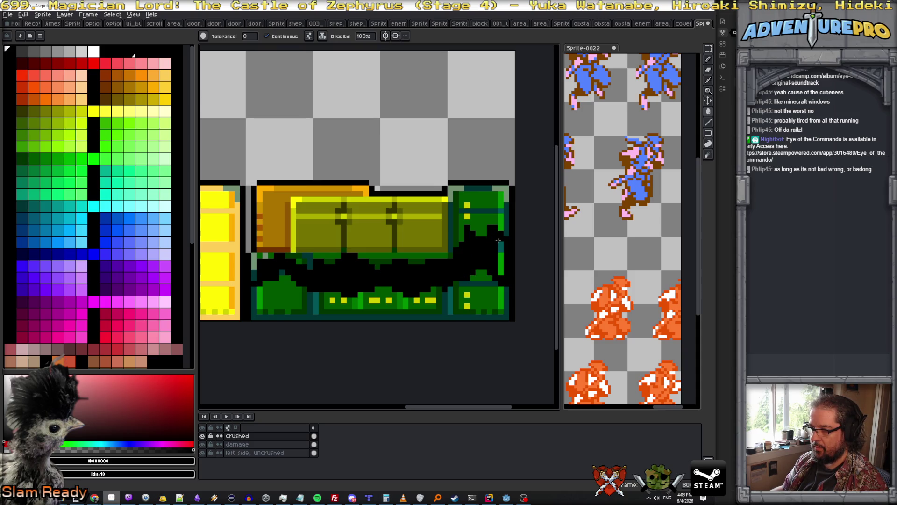
pyautogui.click(500, 255)
pyautogui.scroll(-1, 512, 268)
pyautogui.scroll(1, 499, 279)
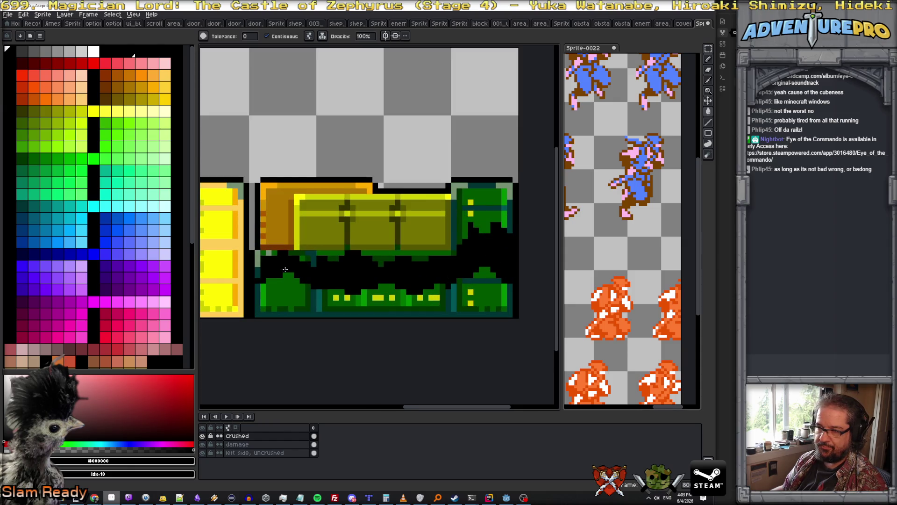
# Step: Draw a vertical line at the block's left side and erase the olive chest and its leftover orange pixels
pyautogui.press('b')
pyautogui.moveTo(258, 276)
pyautogui.mouseDown()
pyautogui.moveTo(257, 190)
pyautogui.moveTo(275, 220)
pyautogui.moveTo(439, 198)
pyautogui.moveTo(423, 219)
pyautogui.moveTo(322, 223)
pyautogui.moveTo(285, 206)
pyautogui.mouseUp()
pyautogui.press('e')
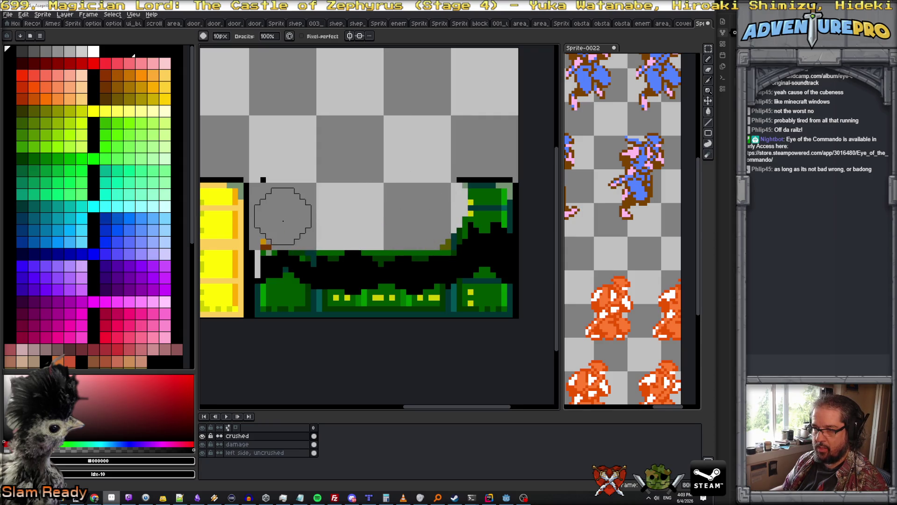
pyautogui.press('-')
pyautogui.press('-')
pyautogui.press('-')
pyautogui.press('-')
pyautogui.press('-')
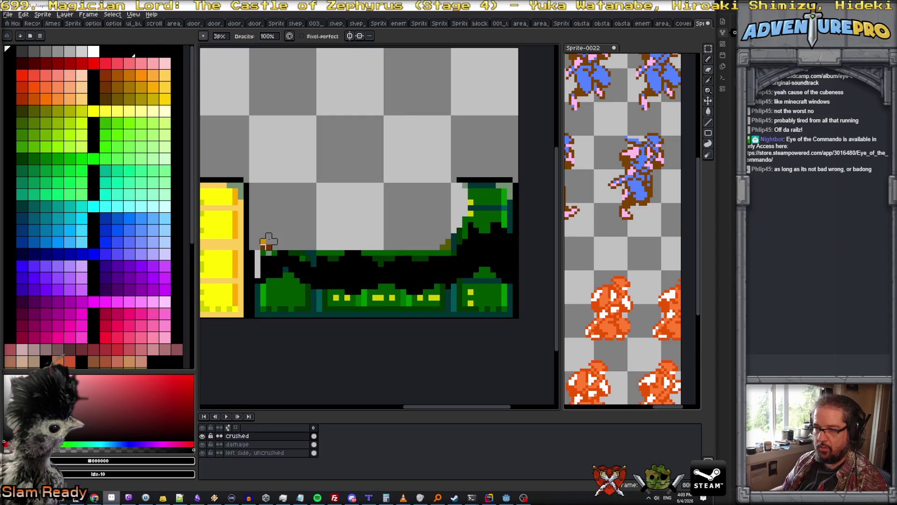
pyautogui.moveTo(260, 235)
pyautogui.mouseDown()
pyautogui.moveTo(267, 250)
pyautogui.moveTo(337, 251)
pyautogui.mouseUp()
pyautogui.press('-')
# Step: Nibble ragged notches into the strip's top edge and erase pixels along the artwork's right edge
pyautogui.click(335, 257)
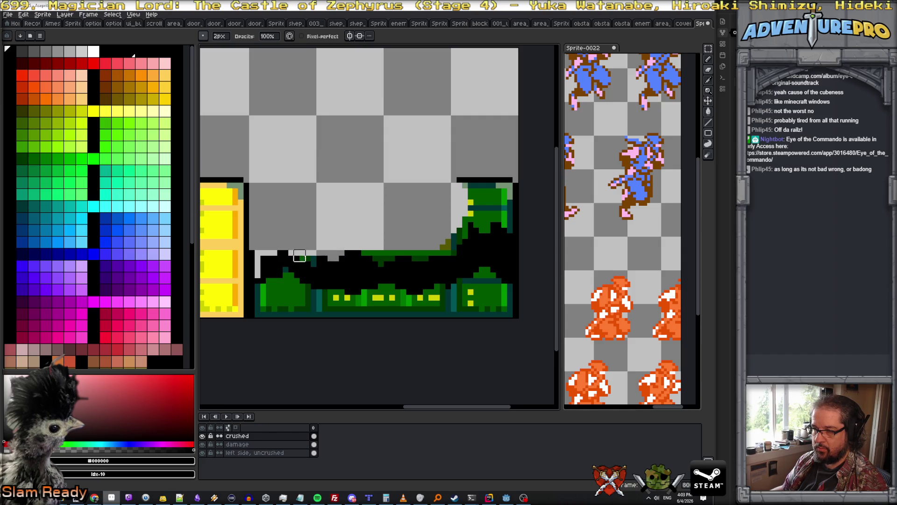
pyautogui.click(305, 257)
pyautogui.press('-')
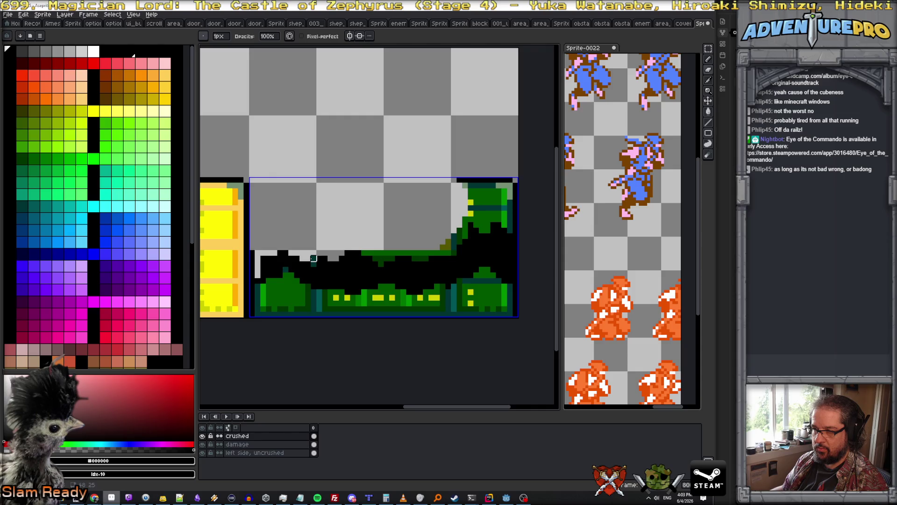
pyautogui.moveTo(370, 253)
pyautogui.mouseDown()
pyautogui.moveTo(362, 252)
pyautogui.moveTo(456, 252)
pyautogui.mouseUp()
pyautogui.moveTo(375, 263)
pyautogui.mouseDown()
pyautogui.moveTo(454, 246)
pyautogui.moveTo(444, 240)
pyautogui.moveTo(465, 230)
pyautogui.moveTo(465, 185)
pyautogui.moveTo(516, 186)
pyautogui.mouseUp()
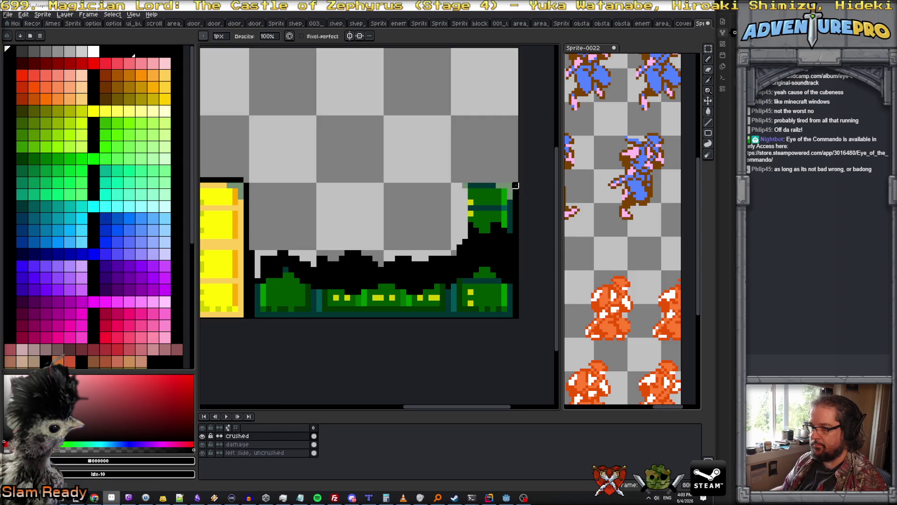
pyautogui.hscroll(4, 515, 185)
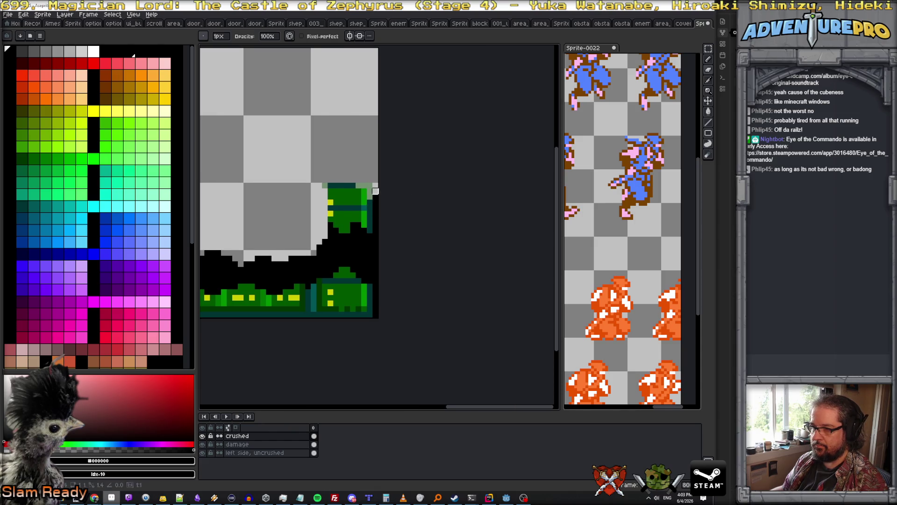
pyautogui.moveTo(375, 191)
pyautogui.mouseDown()
pyautogui.moveTo(374, 233)
pyautogui.moveTo(369, 191)
pyautogui.moveTo(323, 189)
pyautogui.moveTo(334, 220)
pyautogui.moveTo(330, 202)
pyautogui.moveTo(348, 193)
pyautogui.moveTo(335, 219)
pyautogui.moveTo(348, 197)
pyautogui.moveTo(353, 214)
pyautogui.moveTo(364, 191)
pyautogui.moveTo(360, 218)
pyautogui.moveTo(370, 225)
pyautogui.mouseUp()
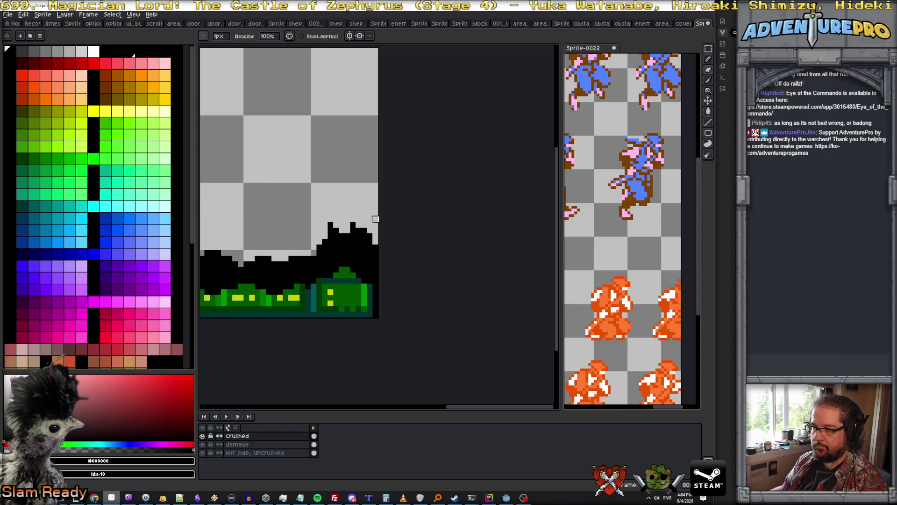
pyautogui.scroll(3, 358, 226)
# Step: Fill the remaining gaps in the black rubble silhouette with the pencil
pyautogui.press('b')
pyautogui.click(361, 218)
pyautogui.click(338, 230)
pyautogui.click(328, 229)
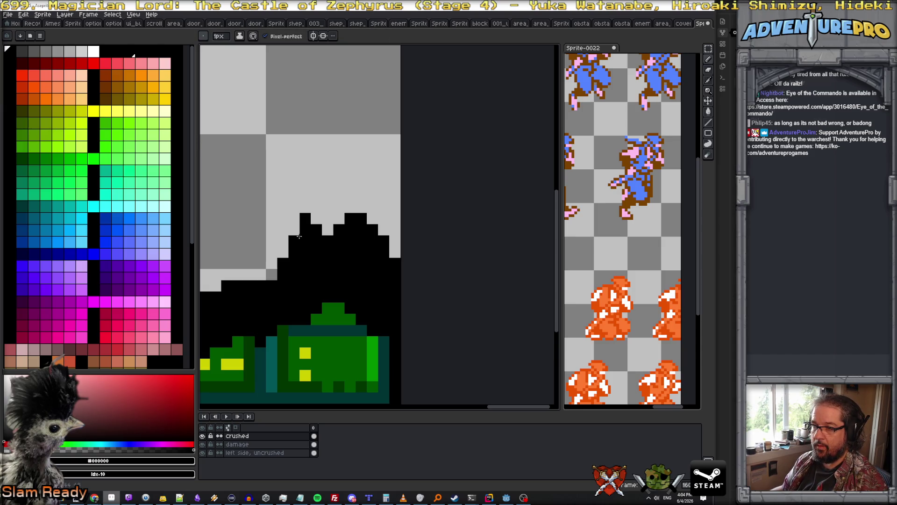
pyautogui.scroll(-3, 350, 268)
pyautogui.scroll(3, 350, 268)
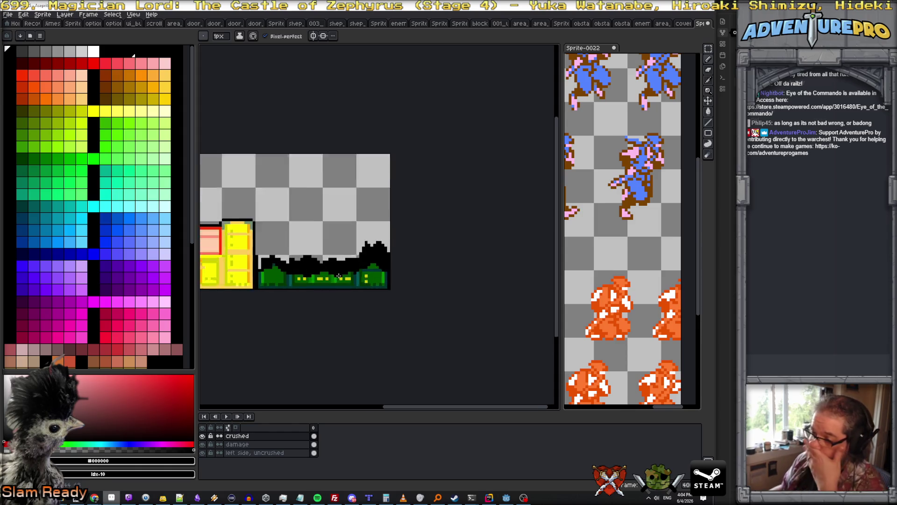
pyautogui.scroll(-1, 298, 274)
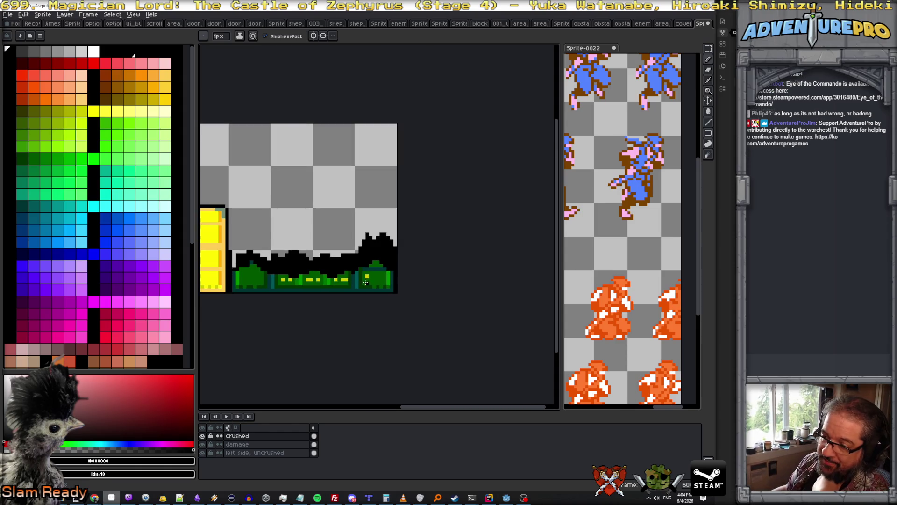
pyautogui.scroll(2, 298, 274)
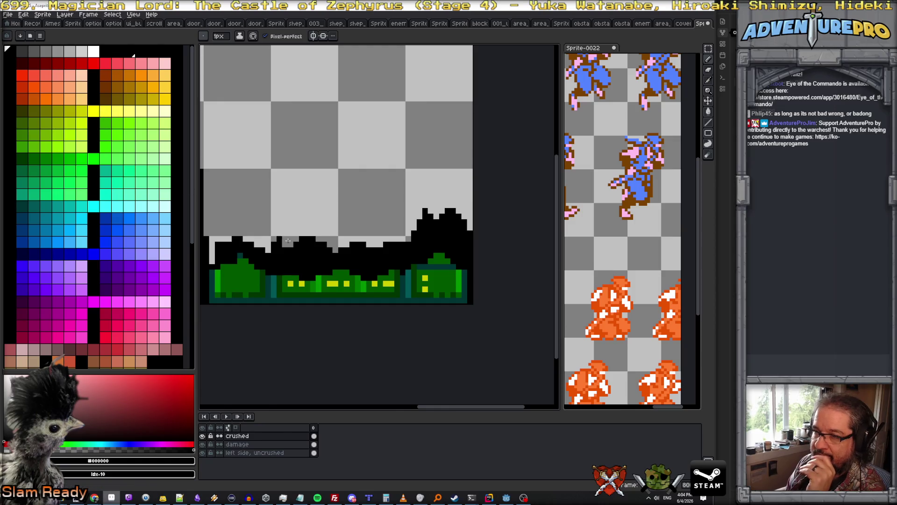
pyautogui.scroll(-2, 273, 239)
pyautogui.scroll(3, 273, 239)
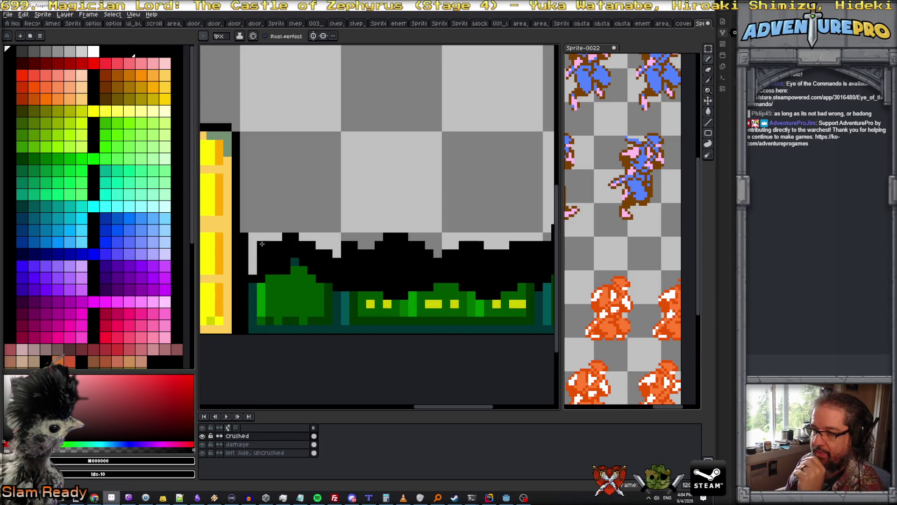
pyautogui.press('b')
pyautogui.scroll(-2, 280, 248)
pyautogui.scroll(1, 318, 250)
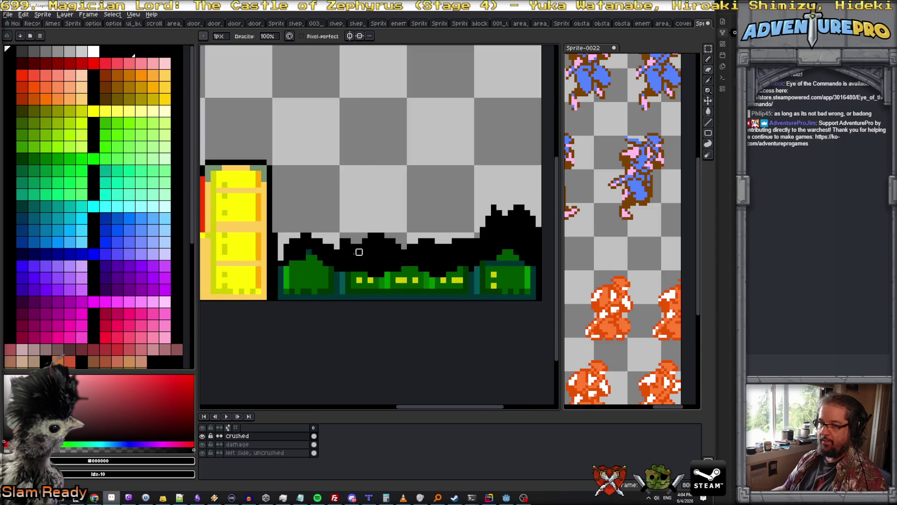
# Step: Pick teal #003434 and paint teal pixels along the green tree's outline and right shoulder
pyautogui.keyDown('alt'); pyautogui.click(284, 272); pyautogui.keyUp('alt')
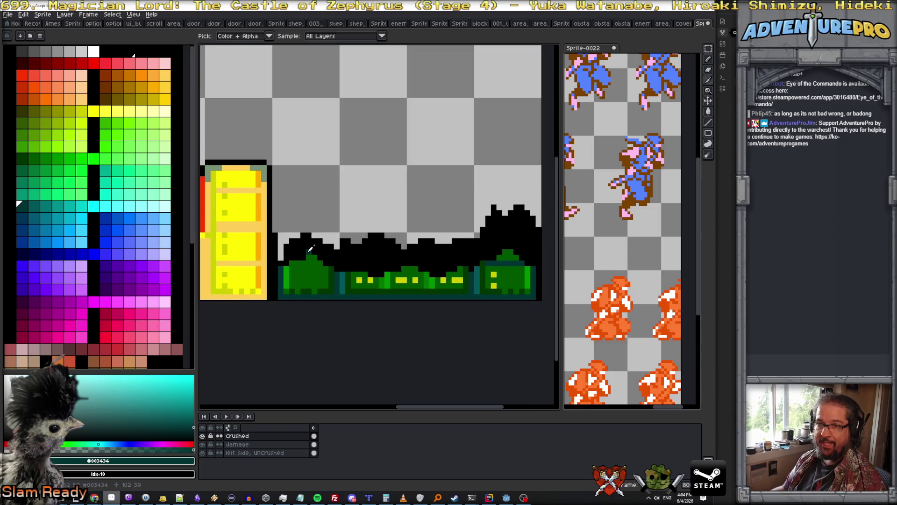
pyautogui.keyDown('alt'); pyautogui.click(286, 266); pyautogui.keyUp('alt')
pyautogui.scroll(1, 286, 266)
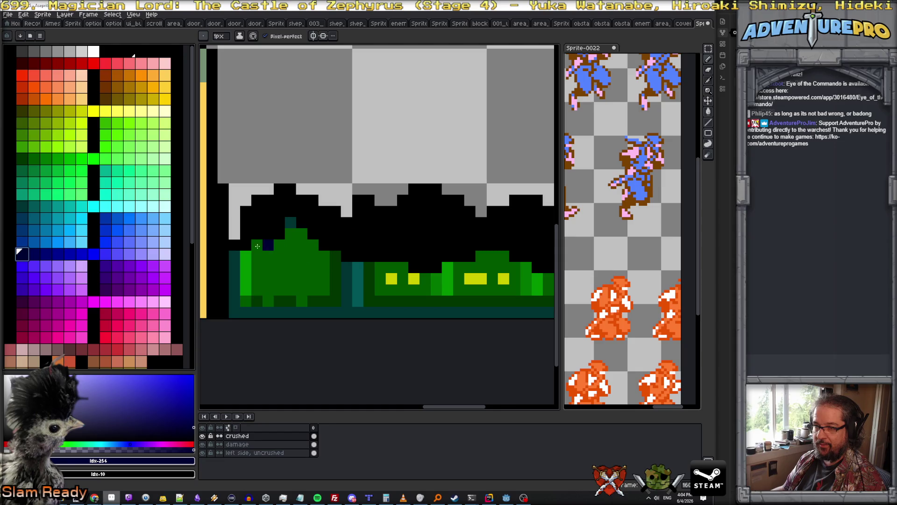
pyautogui.keyDown('alt'); pyautogui.click(290, 222); pyautogui.keyUp('alt')
pyautogui.moveTo(279, 234); pyautogui.dragTo(253, 236)
pyautogui.click(246, 246)
pyautogui.click(313, 234)
pyautogui.moveTo(324, 244)
pyautogui.mouseDown()
pyautogui.moveTo(419, 270)
pyautogui.moveTo(502, 245)
pyautogui.moveTo(403, 222)
pyautogui.moveTo(438, 244)
pyautogui.moveTo(486, 223)
pyautogui.moveTo(518, 233)
pyautogui.moveTo(310, 269)
pyautogui.mouseUp()
# Step: Paint a teal staircase up the bush's upper-left edge and down its right edge
pyautogui.press('space')
pyautogui.click(354, 216)
pyautogui.click(365, 205)
pyautogui.click(387, 195)
pyautogui.click(376, 195)
pyautogui.click(398, 205)
pyautogui.click(409, 217)
pyautogui.click(420, 228)
pyautogui.click(431, 229)
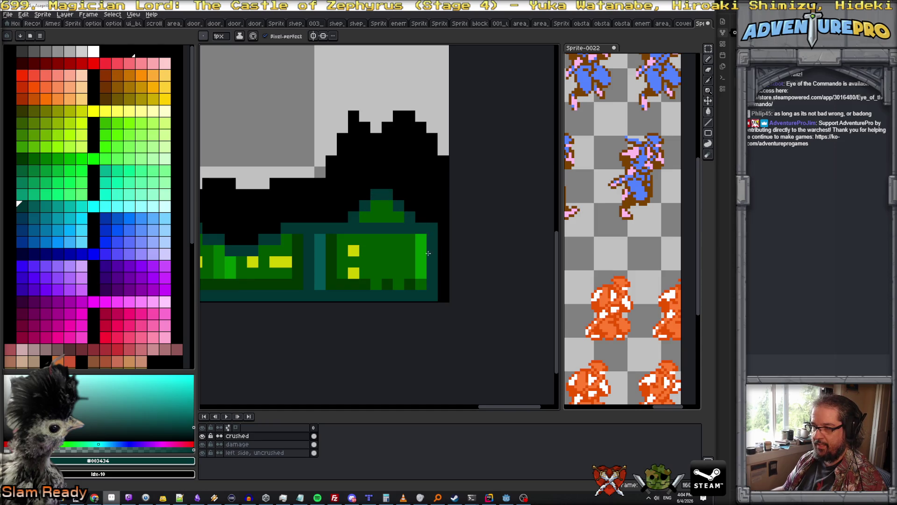
# Step: Repaint the hedge-top row green #005700 and darken several hedge pixels with #003400 and #003434
pyautogui.keyDown('alt'); pyautogui.click(420, 239); pyautogui.keyUp('alt')
pyautogui.click(420, 228)
pyautogui.moveTo(417, 230); pyautogui.dragTo(340, 229)
pyautogui.keyDown('alt'); pyautogui.click(329, 232); pyautogui.keyUp('alt')
pyautogui.click(342, 216)
pyautogui.keyDown('alt'); pyautogui.click(354, 217); pyautogui.keyUp('alt')
pyautogui.click(343, 228)
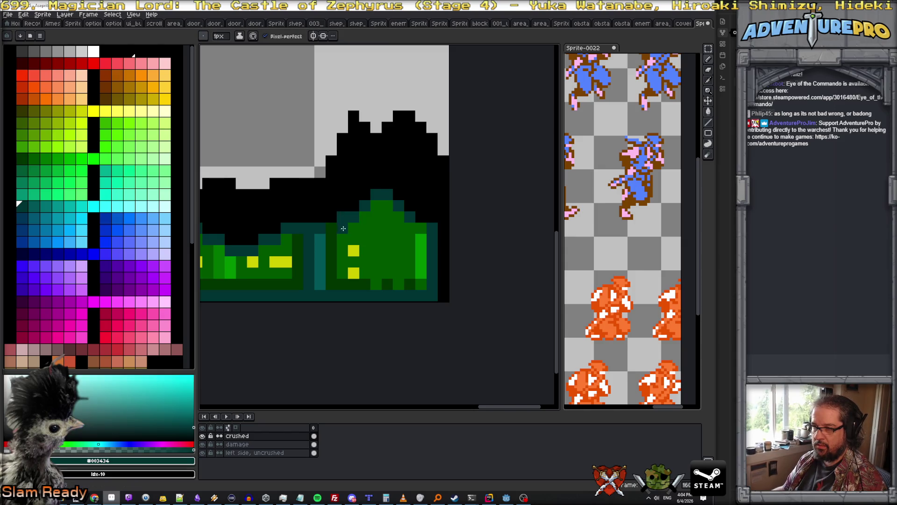
pyautogui.click(421, 228)
# Step: Set black as the drawing colour for the pixel-perfect pencil
pyautogui.press('e')
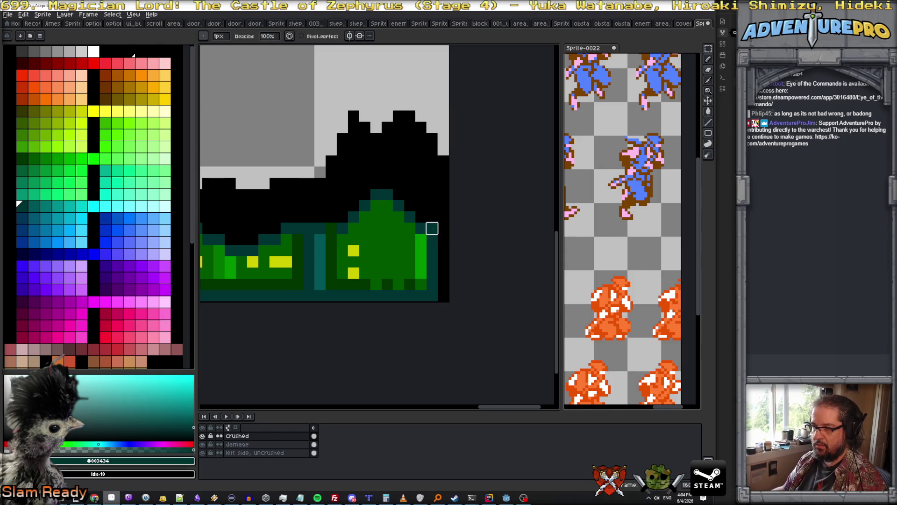
pyautogui.keyDown('alt'); pyautogui.click(437, 211); pyautogui.keyUp('alt')
pyautogui.press('b')
pyautogui.scroll(-3, 440, 243)
pyautogui.scroll(1, 441, 250)
pyautogui.scroll(2, 426, 278)
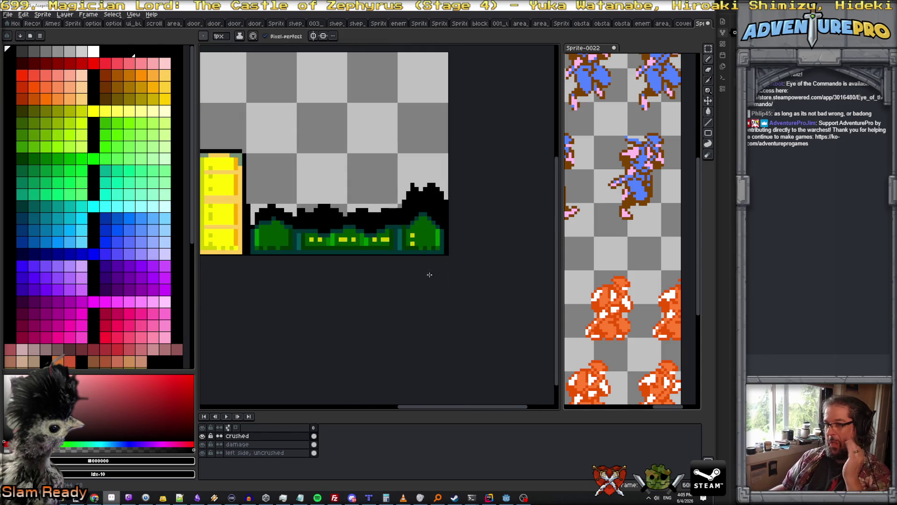
pyautogui.scroll(-1, 431, 238)
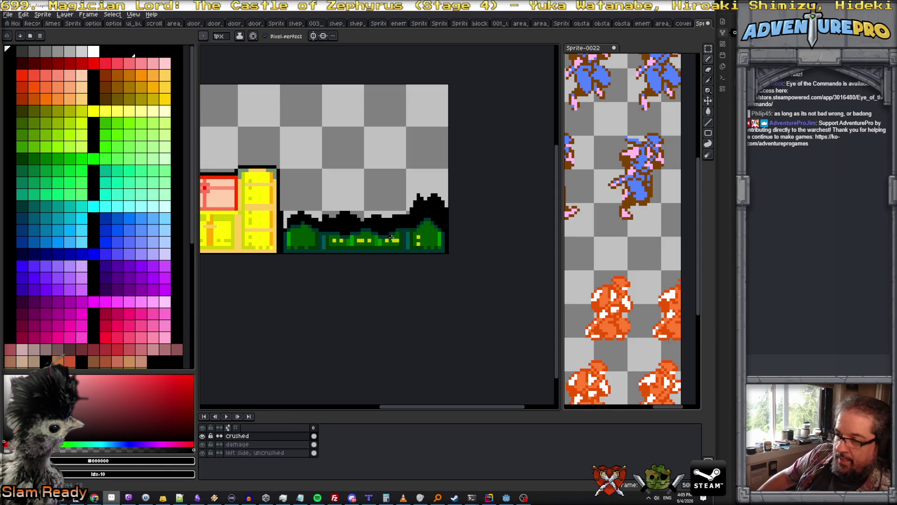
pyautogui.scroll(2, 392, 237)
pyautogui.scroll(-1, 397, 233)
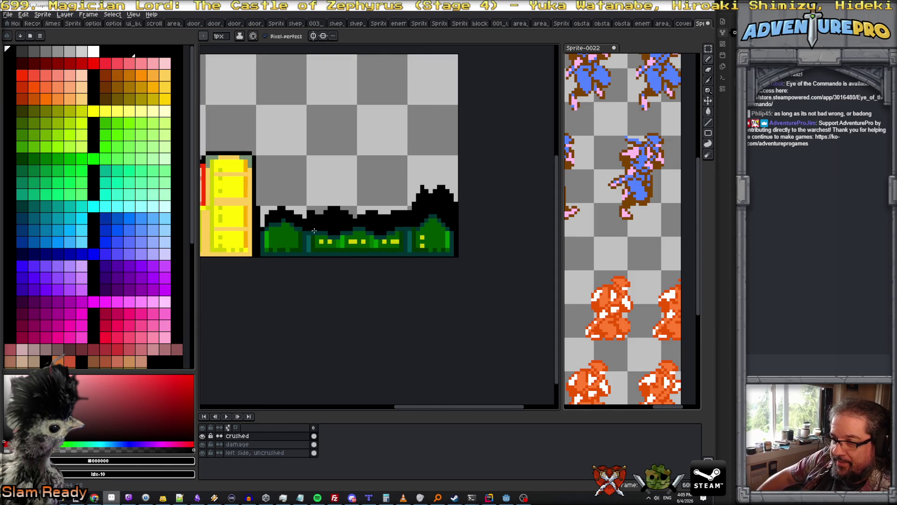
pyautogui.scroll(1, 272, 222)
pyautogui.scroll(1, 255, 224)
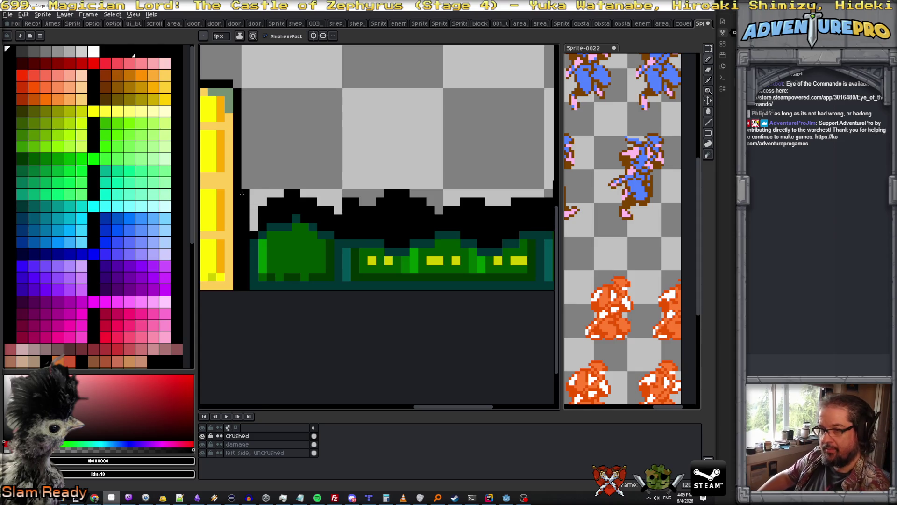
pyautogui.press('e')
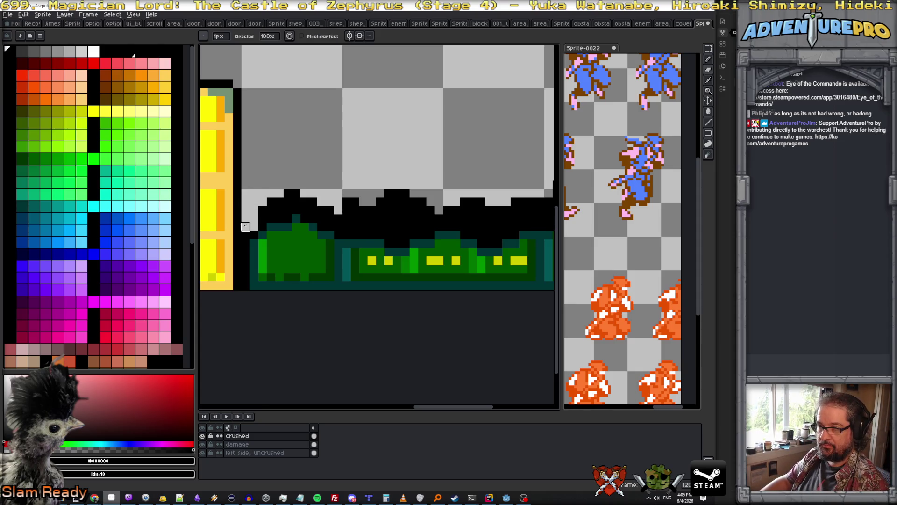
pyautogui.hscroll(3, 370, 218)
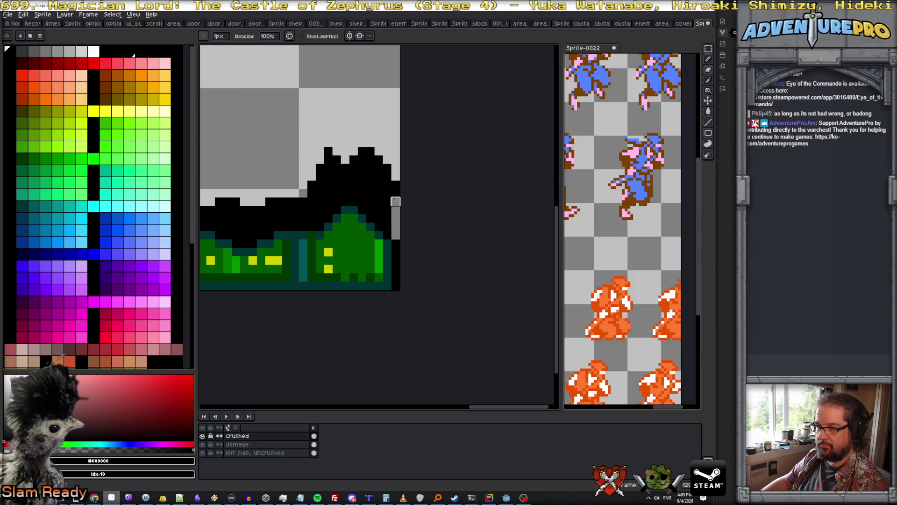
pyautogui.scroll(-2, 398, 181)
pyautogui.scroll(1, 397, 181)
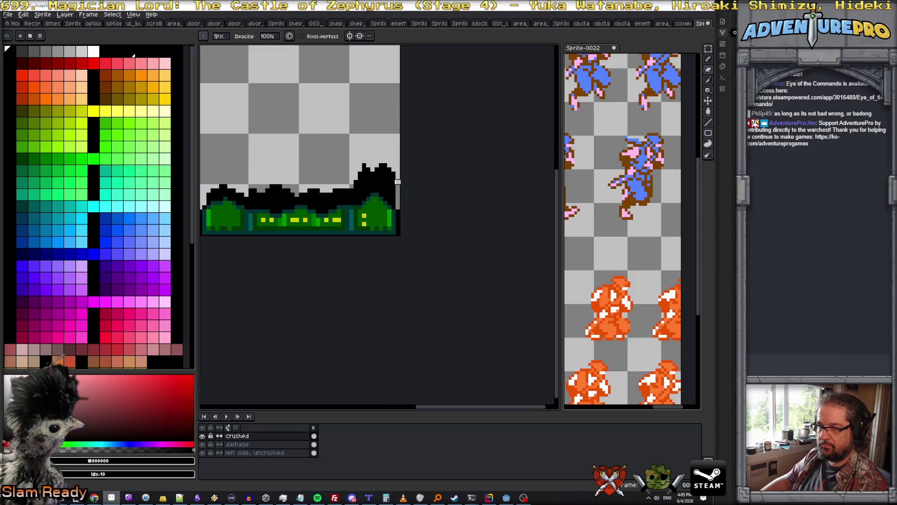
pyautogui.scroll(2, 398, 181)
pyautogui.scroll(-3, 401, 190)
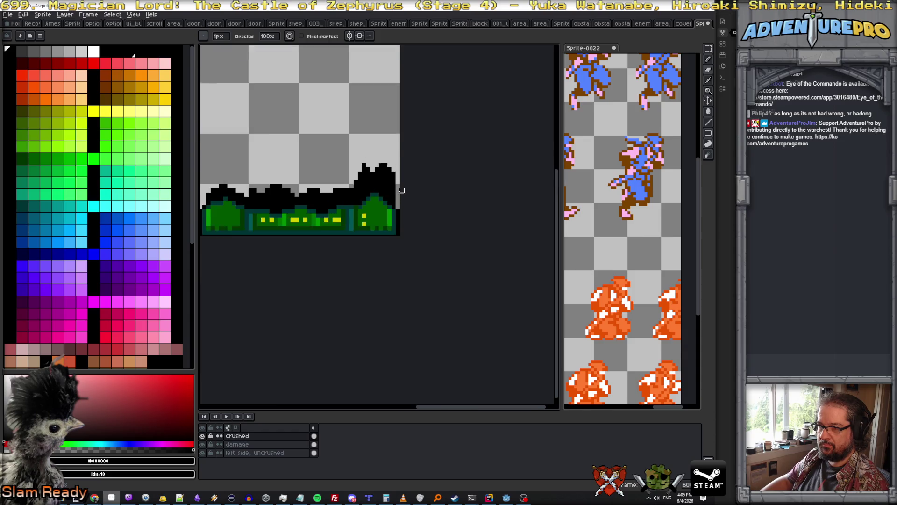
pyautogui.scroll(-3, 370, 197)
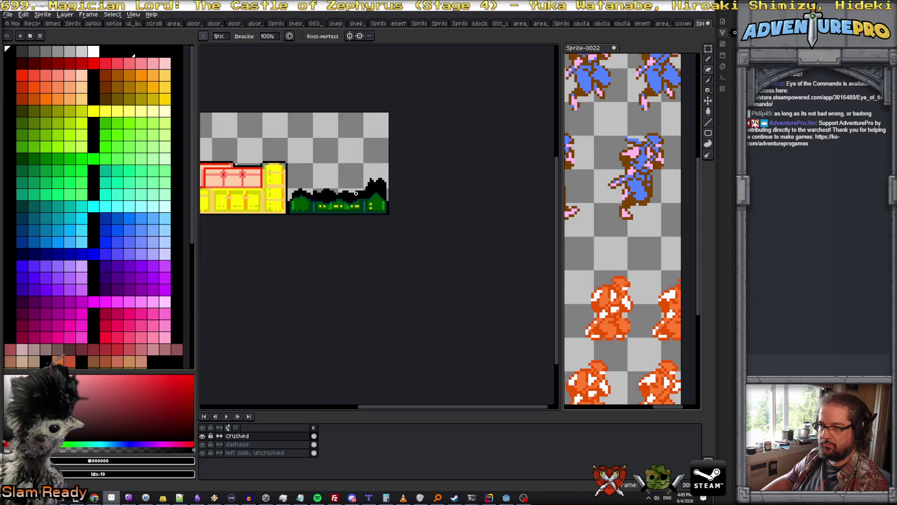
pyautogui.scroll(1, 371, 197)
pyautogui.click(8, 14)
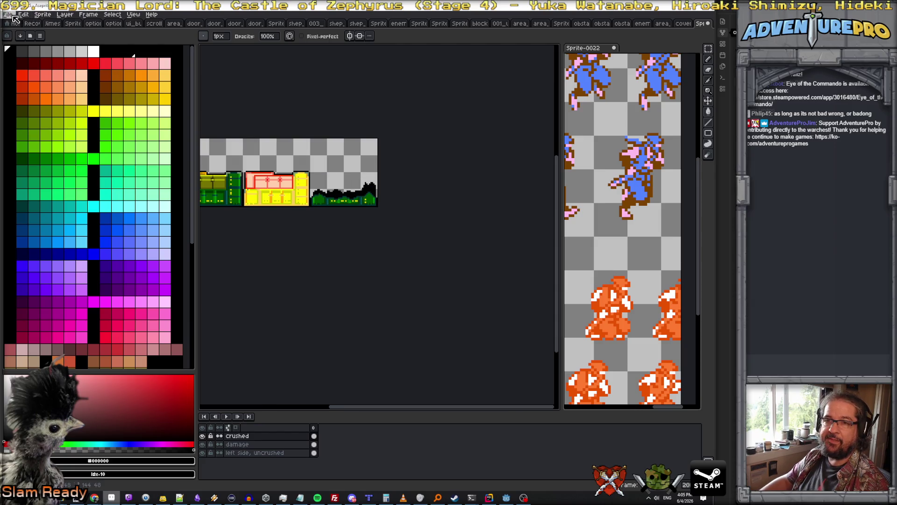
# Step: Save the sheet as cover_train_boxes.png in the textures folder
pyautogui.click(16, 62)
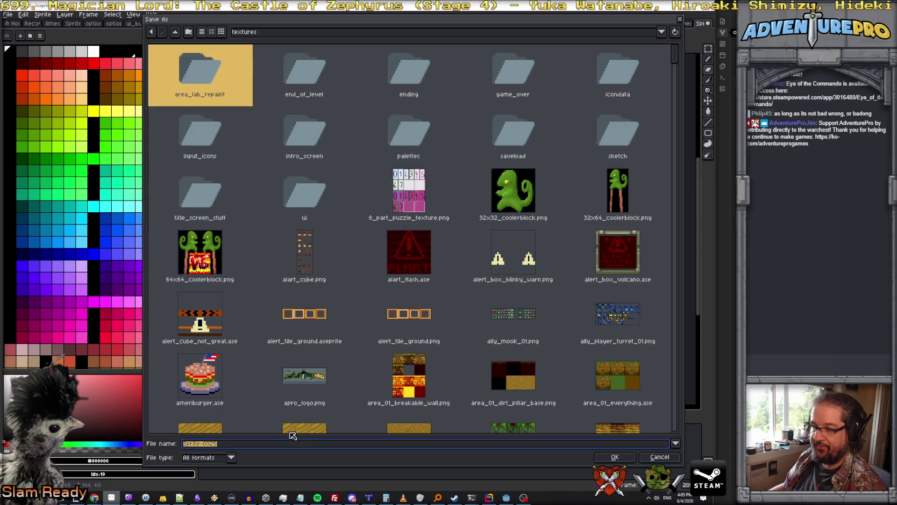
pyautogui.write('cover')
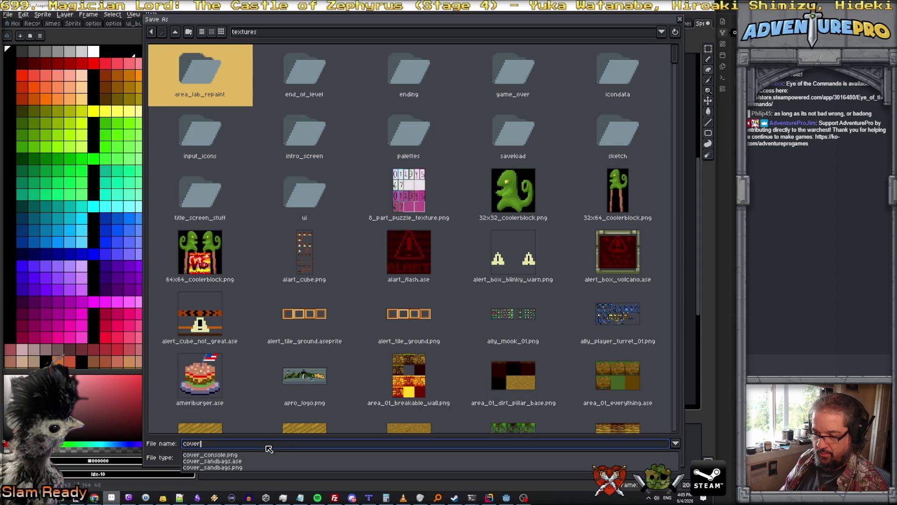
pyautogui.press('Down')
pyautogui.press('Return')
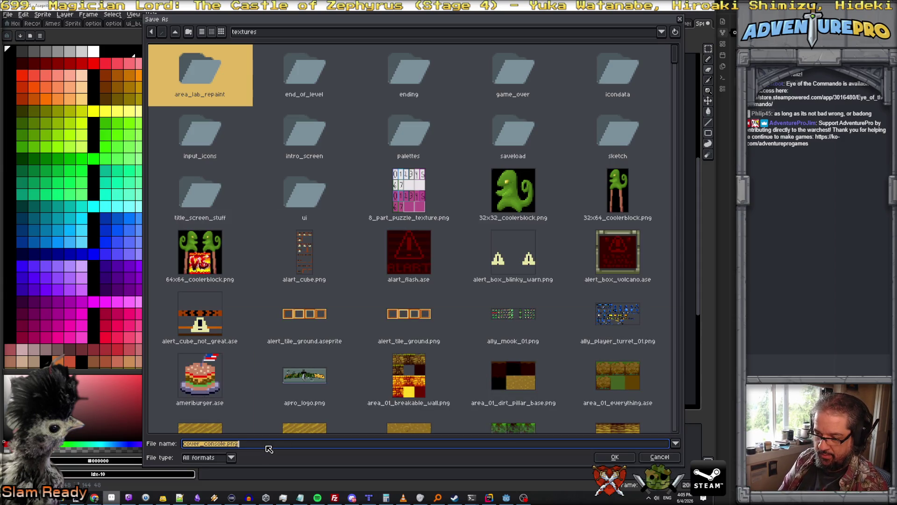
pyautogui.click(266, 445)
pyautogui.press('BackSpace')
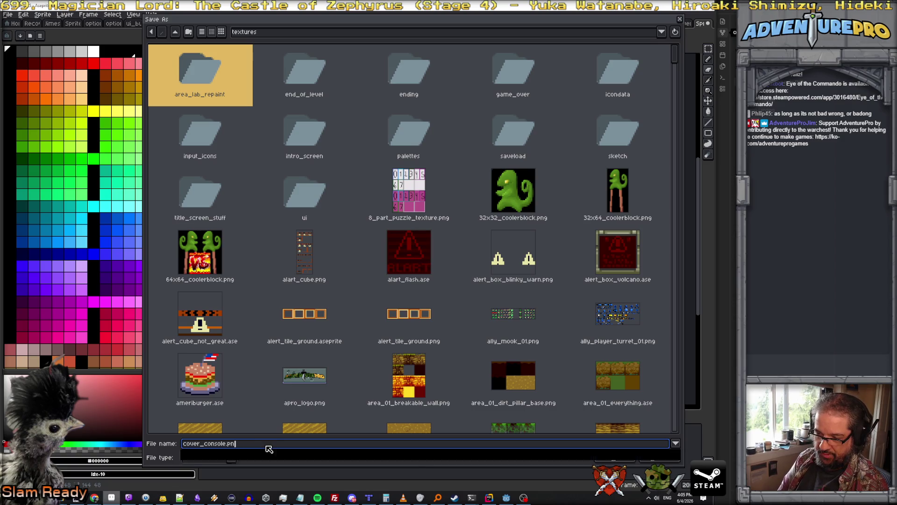
pyautogui.press('BackSpace')
pyautogui.press('BackSpace')
pyautogui.press('BackSpace')
pyautogui.press('BackSpace')
pyautogui.press('BackSpace')
pyautogui.press('BackSpace')
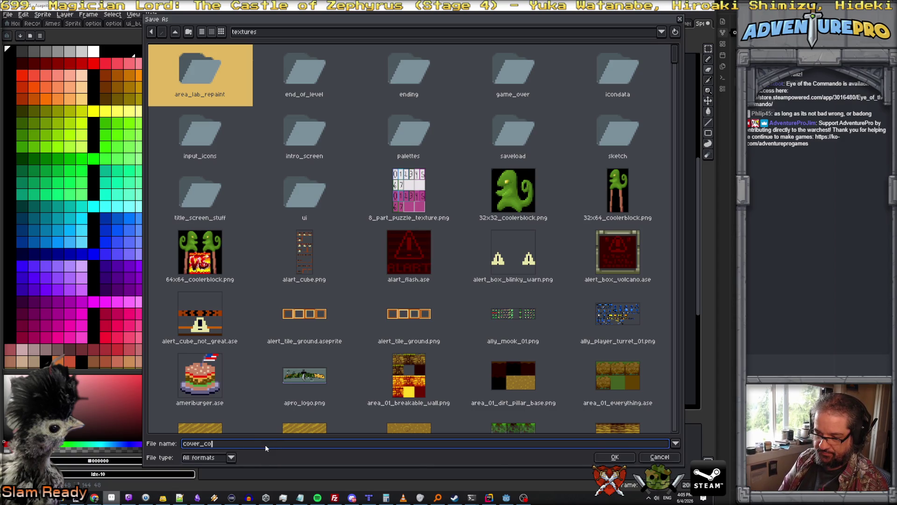
pyautogui.press('BackSpace')
pyautogui.press('BackSpace')
pyautogui.press('BackSpace')
pyautogui.write(')')
pyautogui.write('_t')
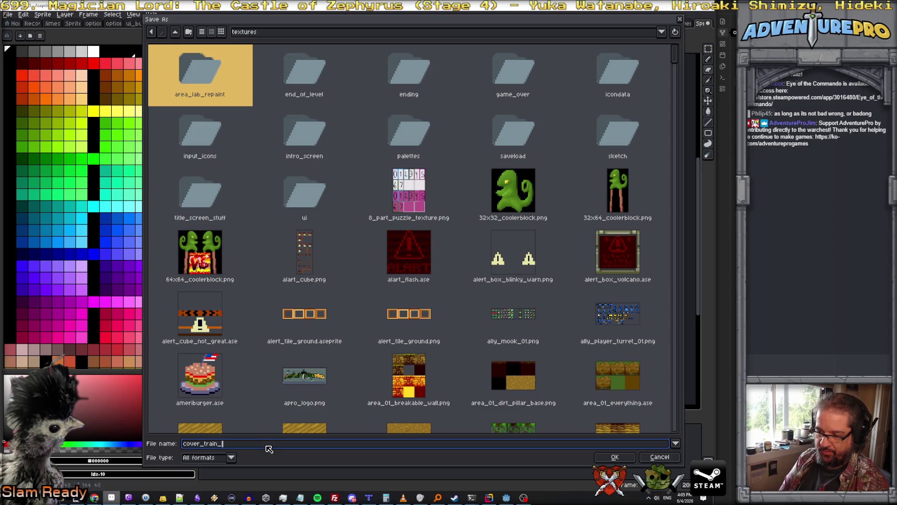
pyautogui.press('Return')
pyautogui.press('Return')
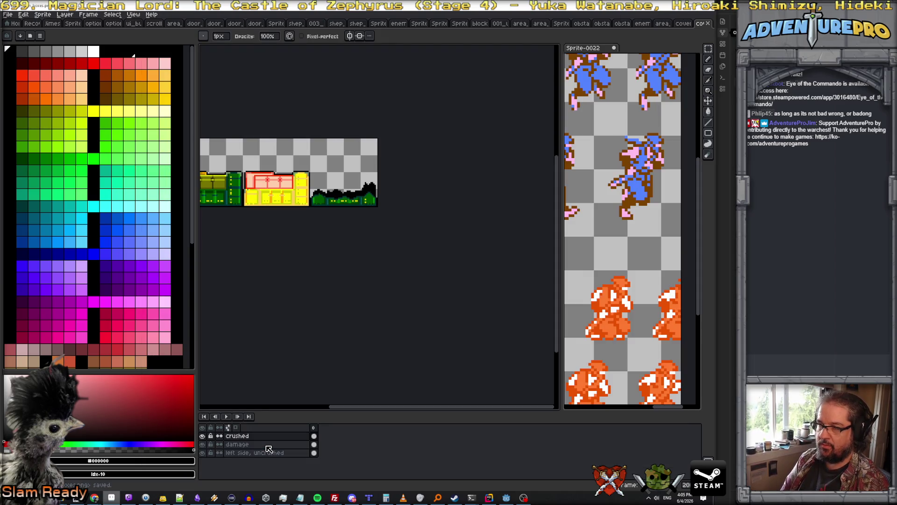
# Step: Duplicate cover_console.tscn in the FileSystem dock as cover_train_boxes.tscn
pyautogui.click(506, 497)
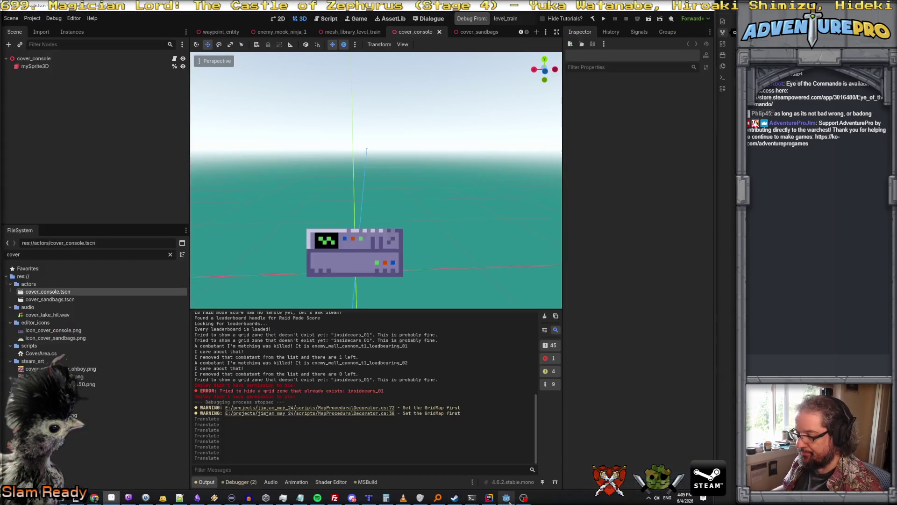
pyautogui.rightClick(51, 294)
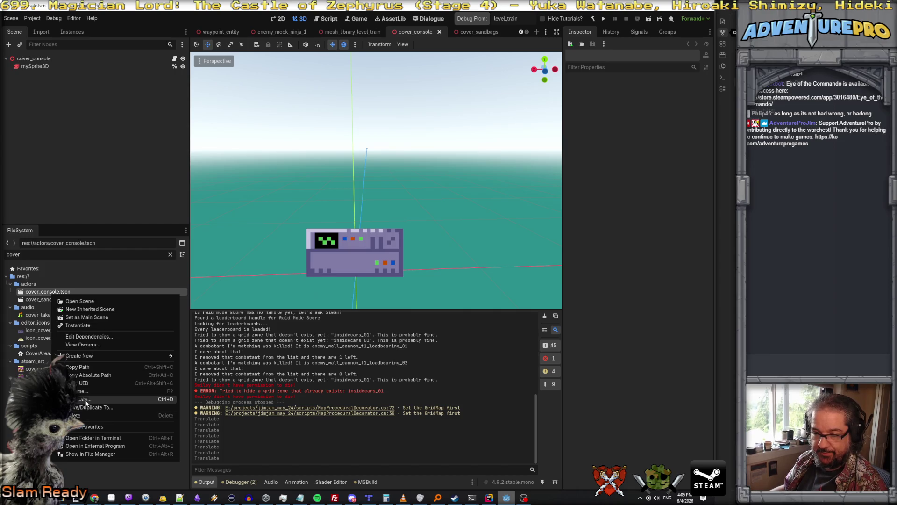
pyautogui.click(86, 402)
pyautogui.moveTo(539, 248); pyautogui.dragTo(558, 250)
pyautogui.write('train_boxe')
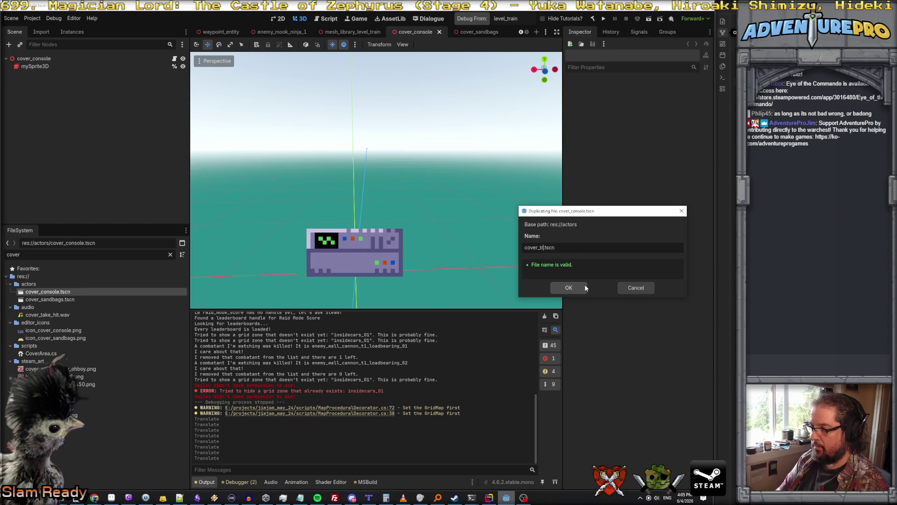
pyautogui.write('s')
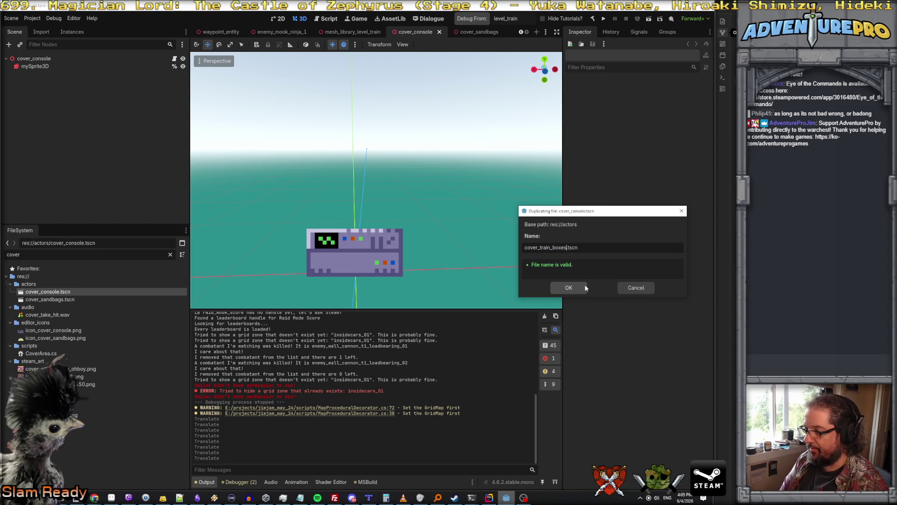
pyautogui.click(584, 284)
# Step: Open cover_train_boxes.tscn and rename its root node to cover_train_boxes
pyautogui.doubleClick(74, 306)
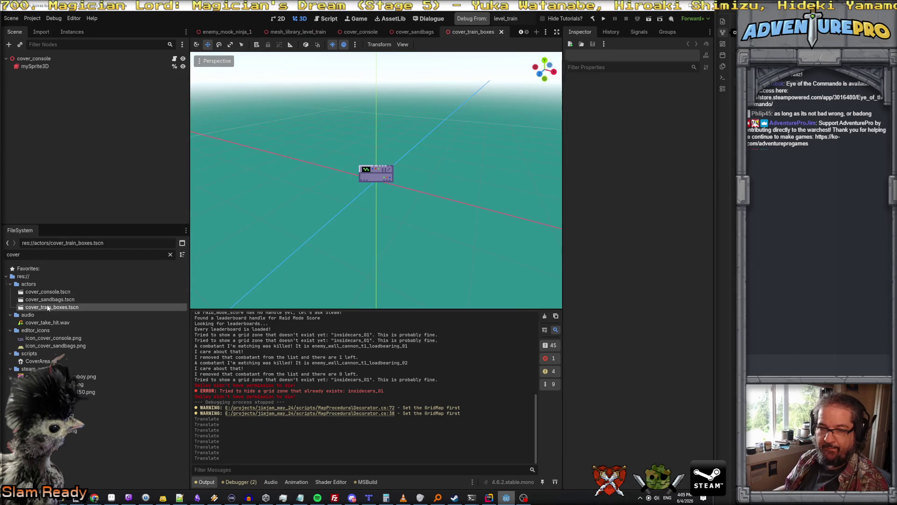
pyautogui.click(39, 59)
pyautogui.doubleClick(39, 59)
pyautogui.write('cover_train_boxe')
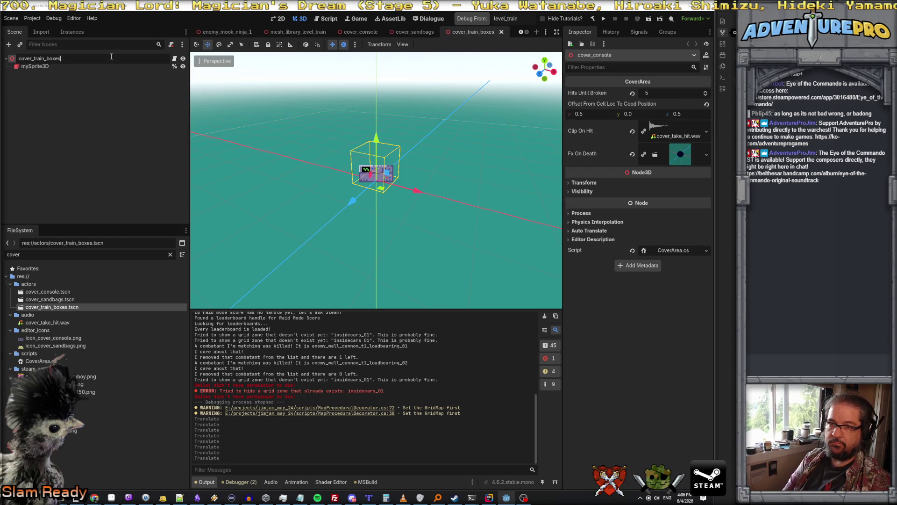
pyautogui.press('Return')
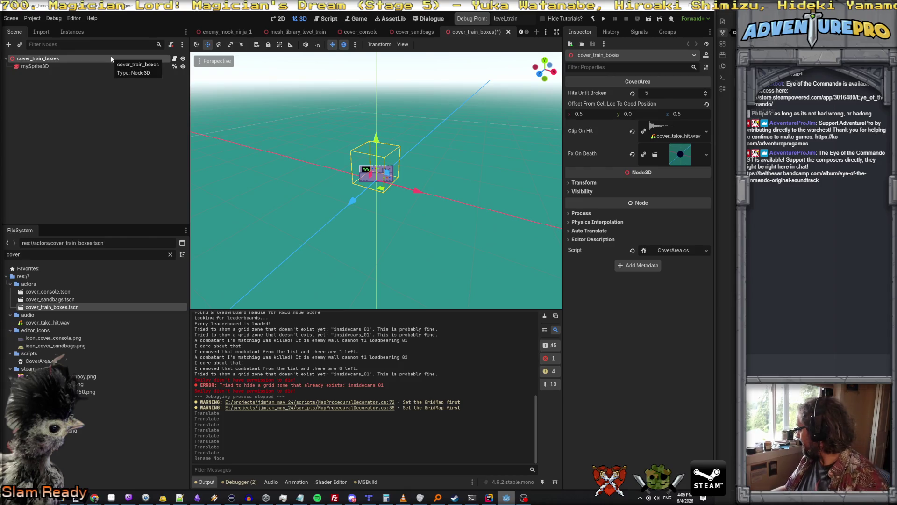
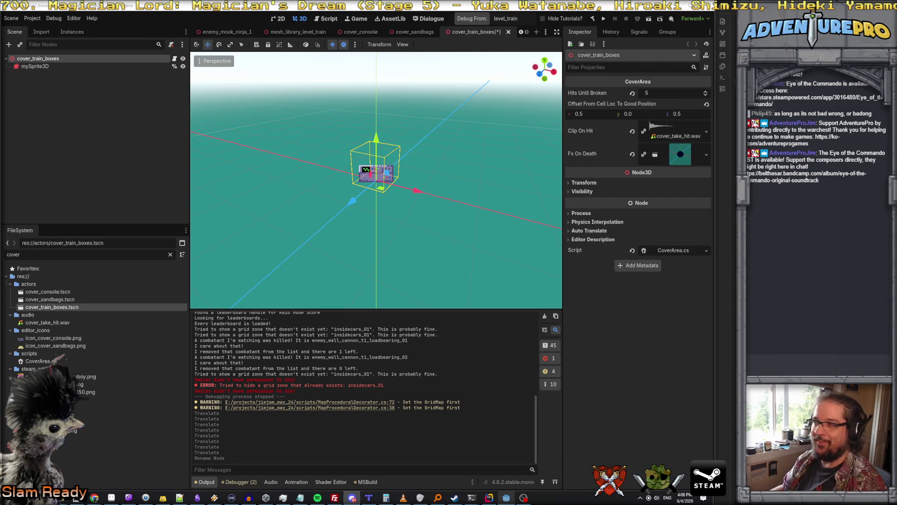
# Step: Select mySprite3D and review the pain animation's frames, then return to idle
pyautogui.click(46, 67)
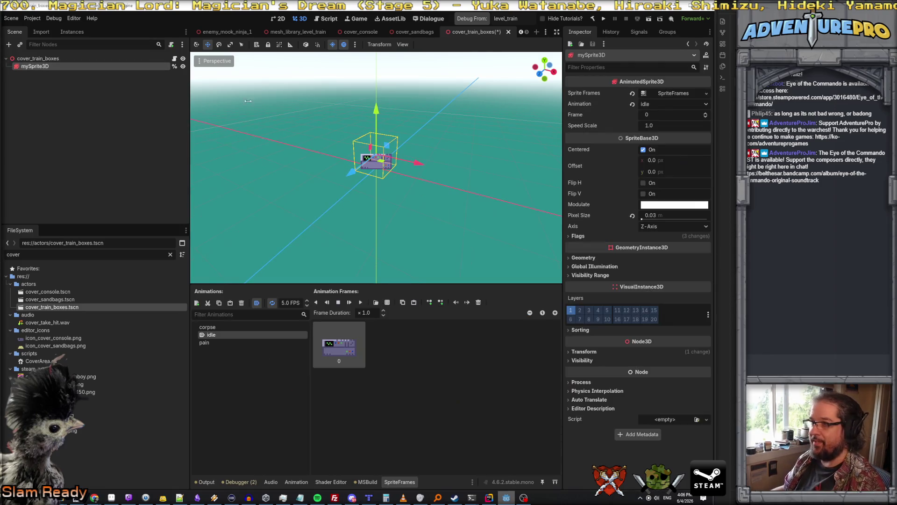
pyautogui.click(207, 327)
pyautogui.click(211, 335)
pyautogui.click(206, 343)
pyautogui.click(211, 335)
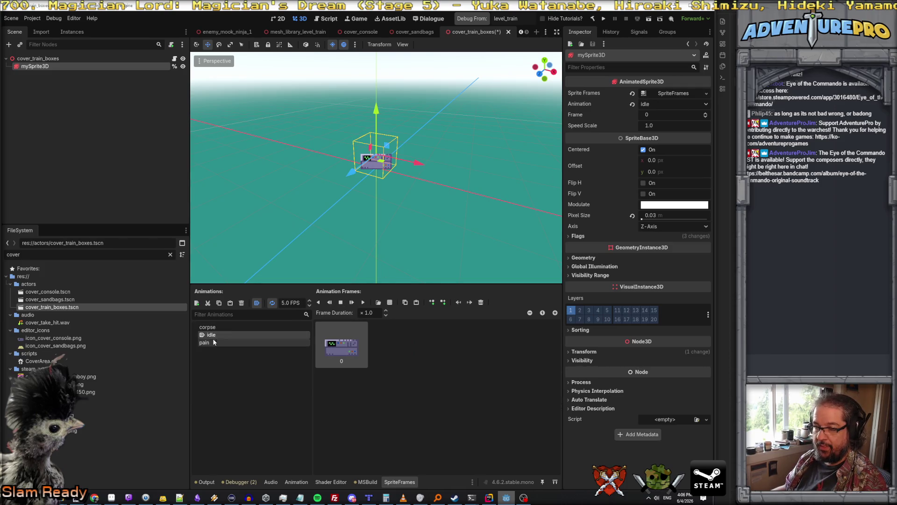
# Step: Add the green train-boxes frame from cover_train_boxes.png to idle and delete the purple console frame
pyautogui.click(390, 303)
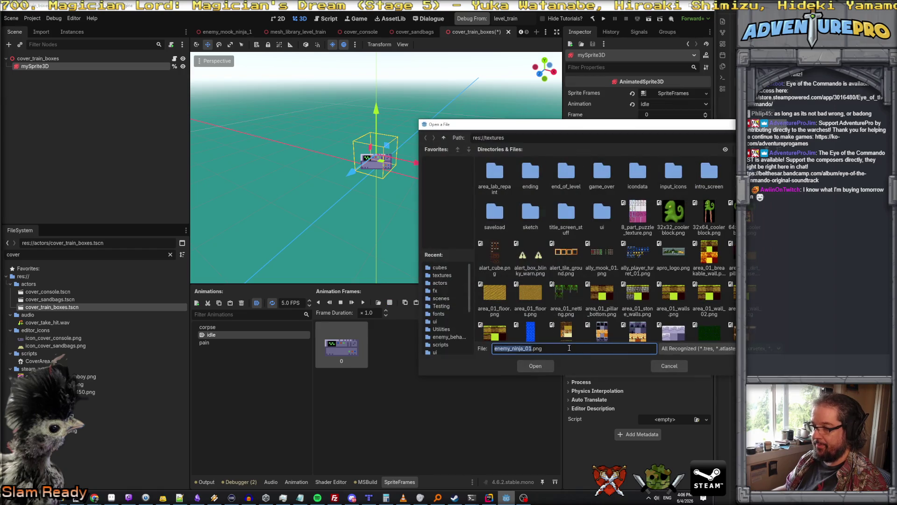
pyautogui.scroll(-6, 596, 294)
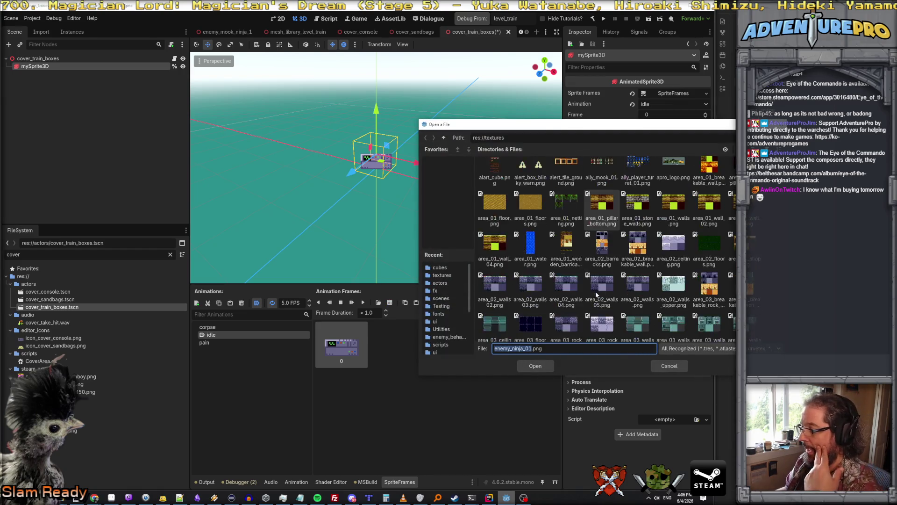
pyautogui.scroll(-8, 596, 293)
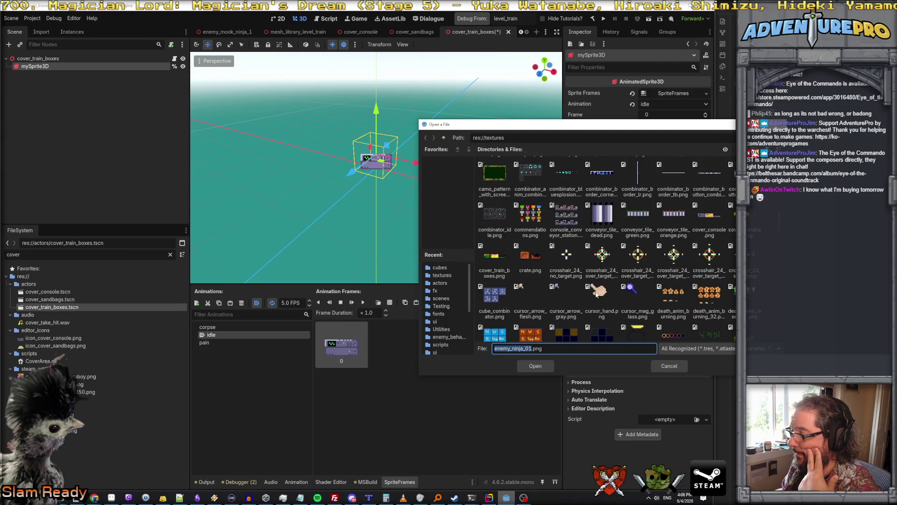
pyautogui.scroll(-1, 596, 293)
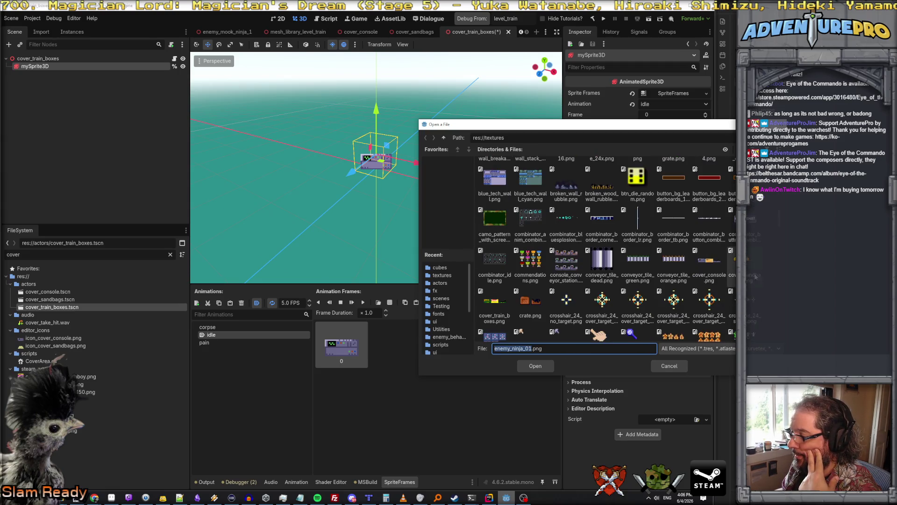
pyautogui.click(535, 365)
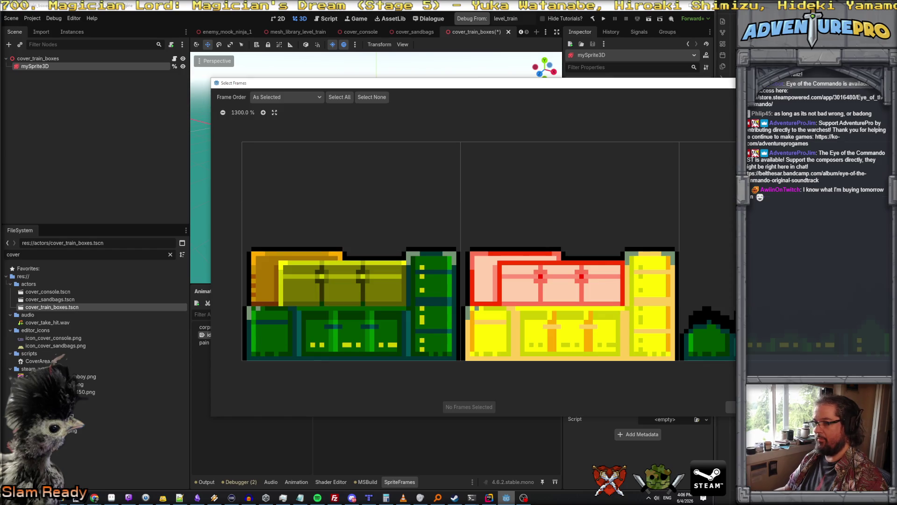
pyautogui.click(405, 276)
pyautogui.click(466, 407)
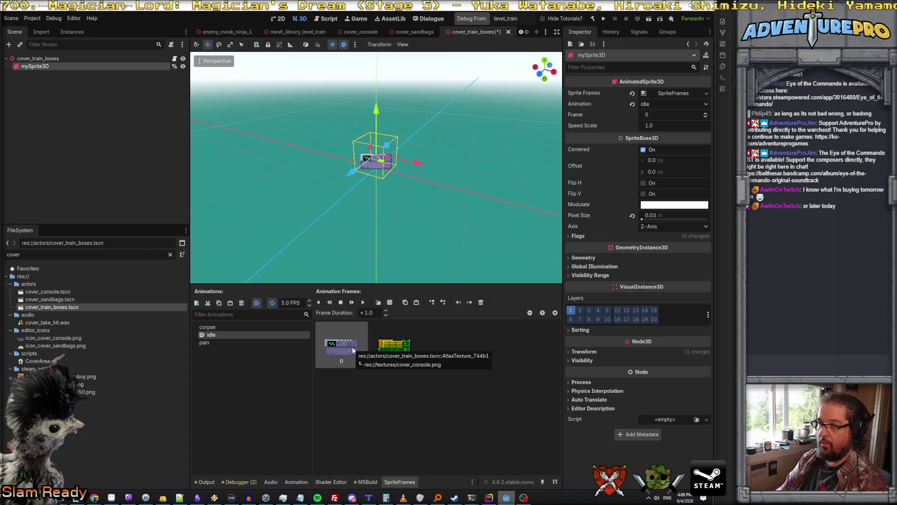
pyautogui.press('Delete')
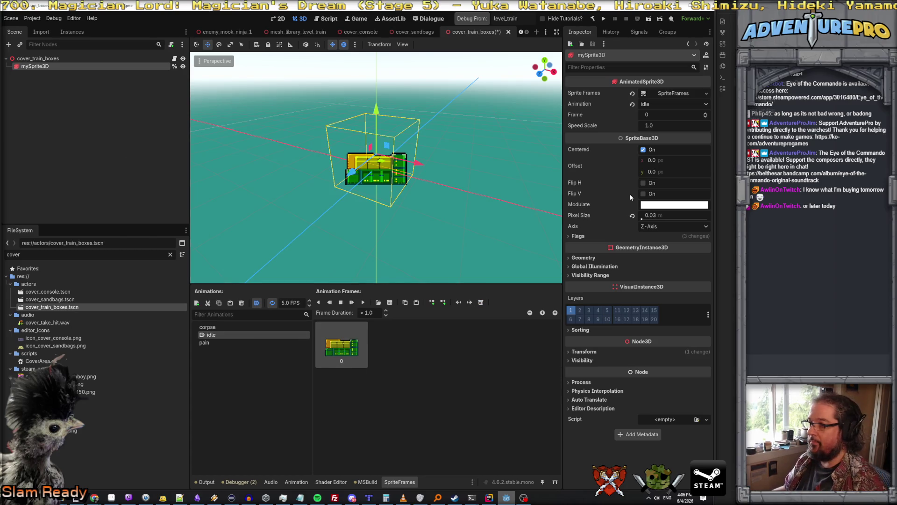
# Step: Set the sprite's Pixel Size to 1/48 (0.0208333) and frame it in the view
pyautogui.click(661, 217)
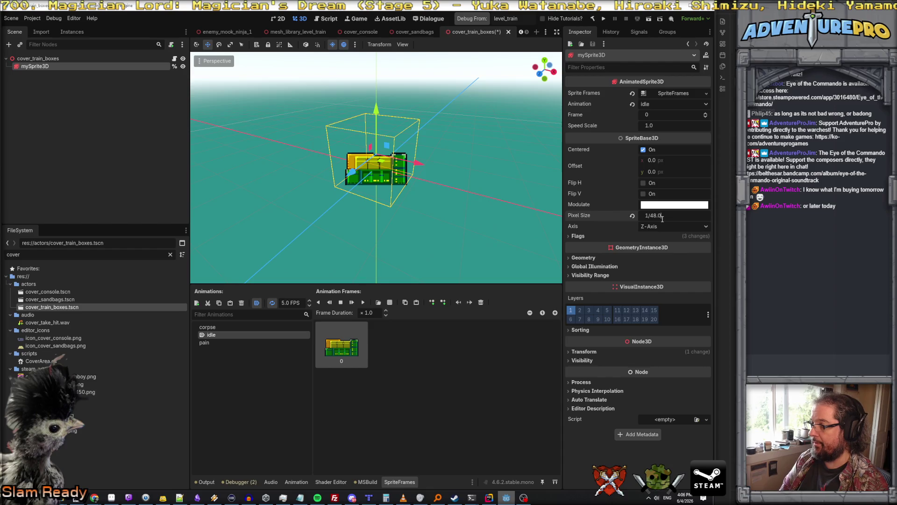
pyautogui.press('Return')
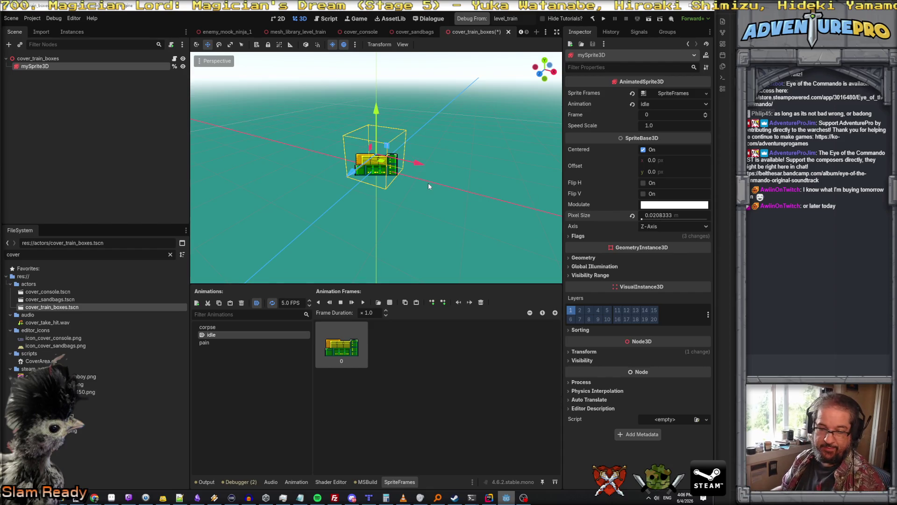
pyautogui.moveTo(424, 198); pyautogui.dragTo(388, 173)
pyautogui.press('f')
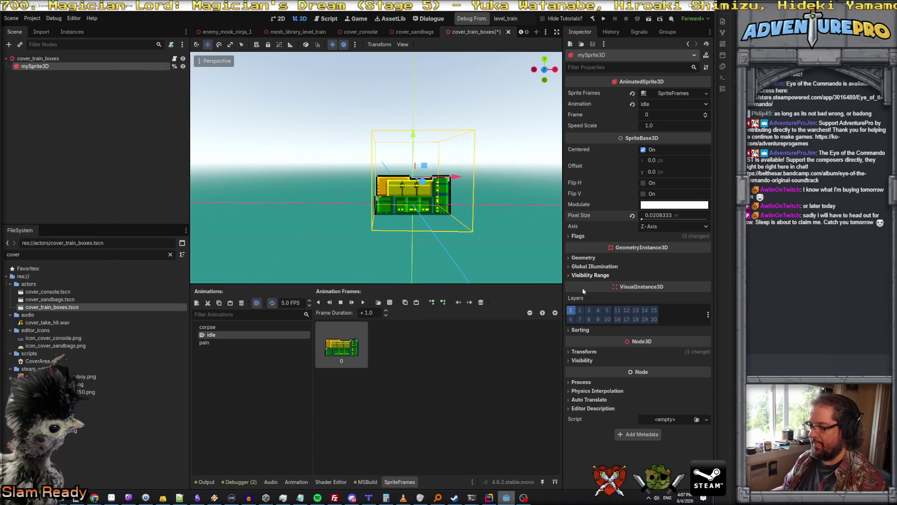
# Step: Set the sprite's Position y to 0 and its Offset y to 24
pyautogui.click(584, 352)
pyautogui.click(648, 371)
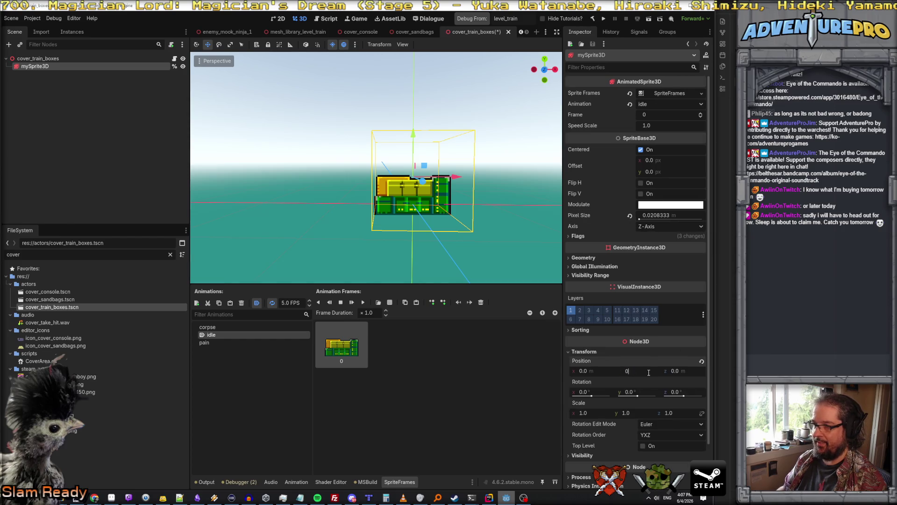
pyautogui.press('Return')
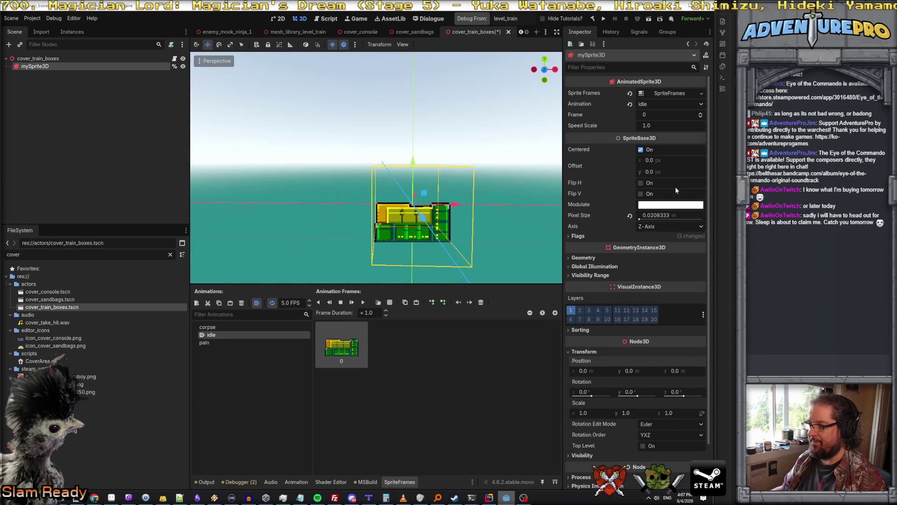
pyautogui.click(667, 171)
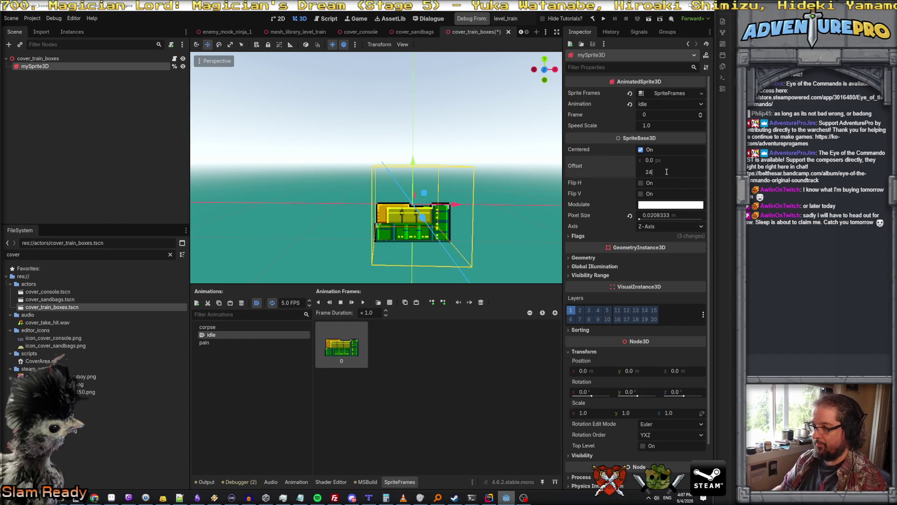
pyautogui.press('Return')
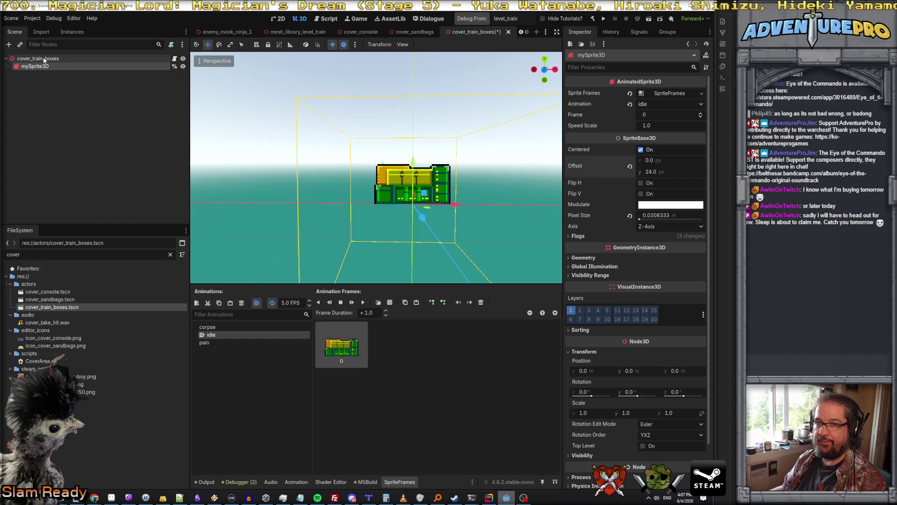
pyautogui.click(44, 58)
pyautogui.click(44, 66)
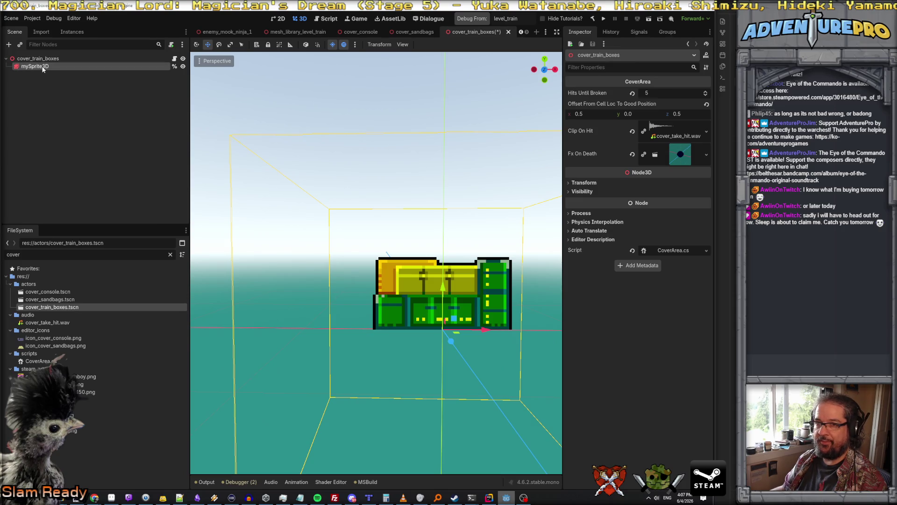
# Step: Replace the corpse animation's console frame with the green wreckage frame from cover_train_boxes
pyautogui.click(213, 327)
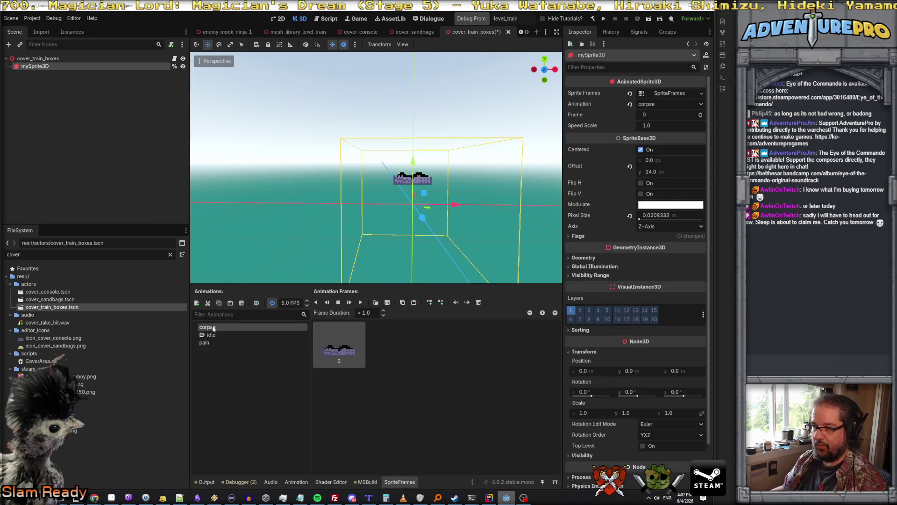
pyautogui.click(387, 302)
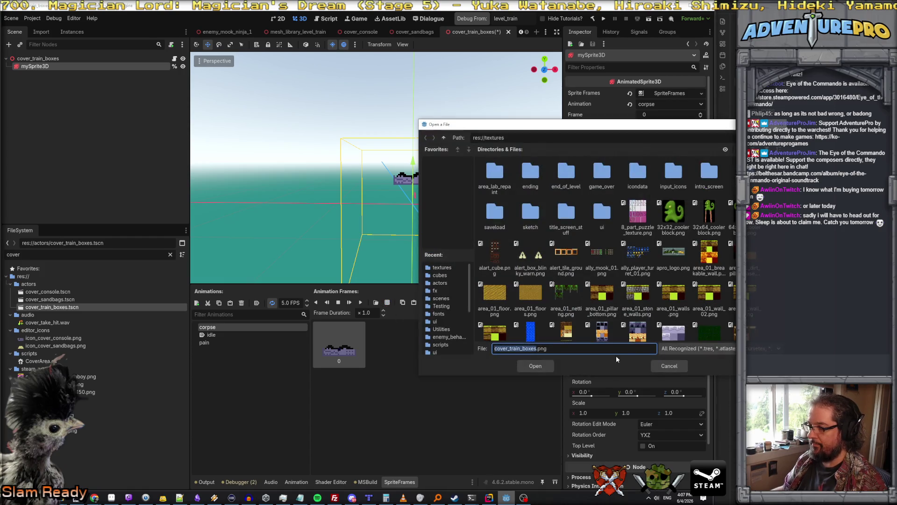
pyautogui.click(545, 366)
pyautogui.click(708, 334)
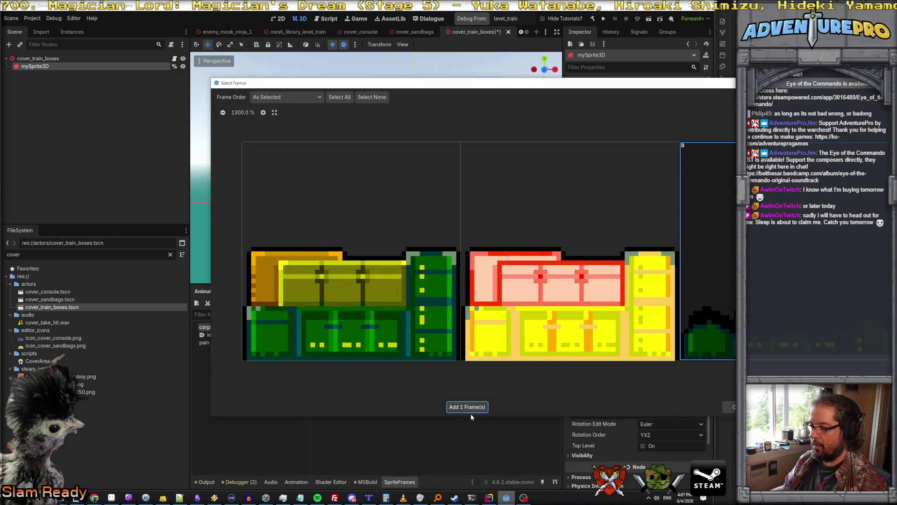
pyautogui.click(471, 409)
pyautogui.press('Delete')
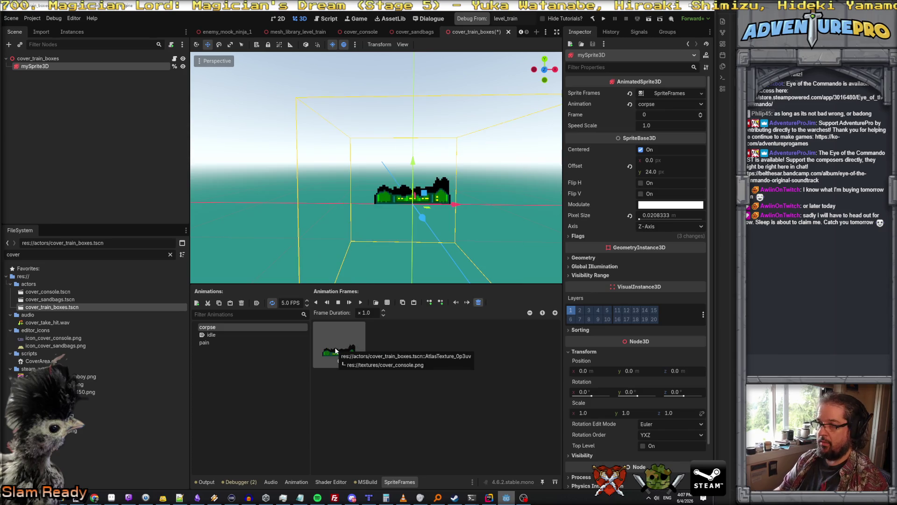
# Step: Give the pain animation the green and yellow box frames, remove both console frames, and preview it
pyautogui.click(232, 343)
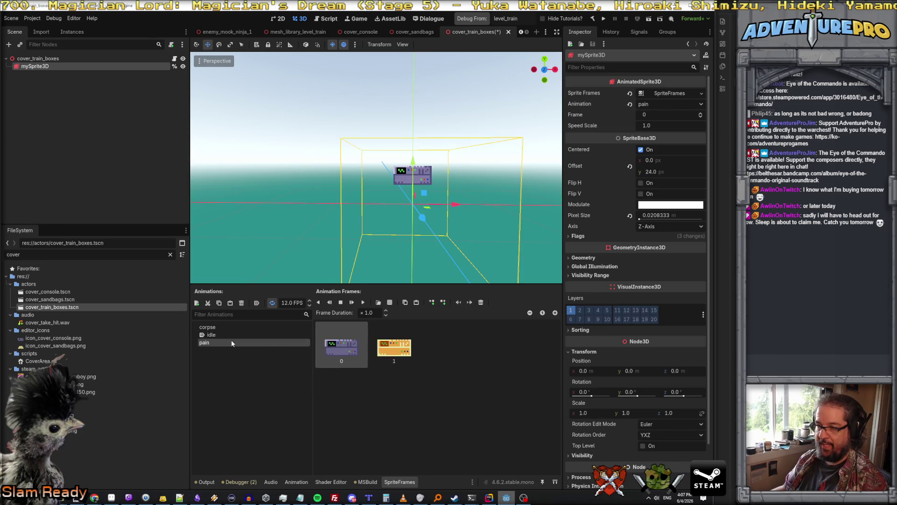
pyautogui.click(390, 302)
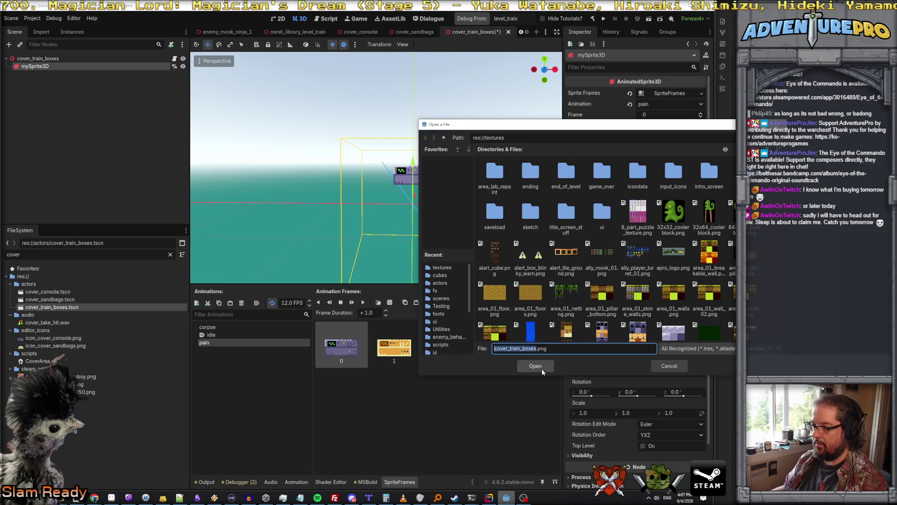
pyautogui.click(540, 367)
pyautogui.click(394, 304)
pyautogui.click(535, 317)
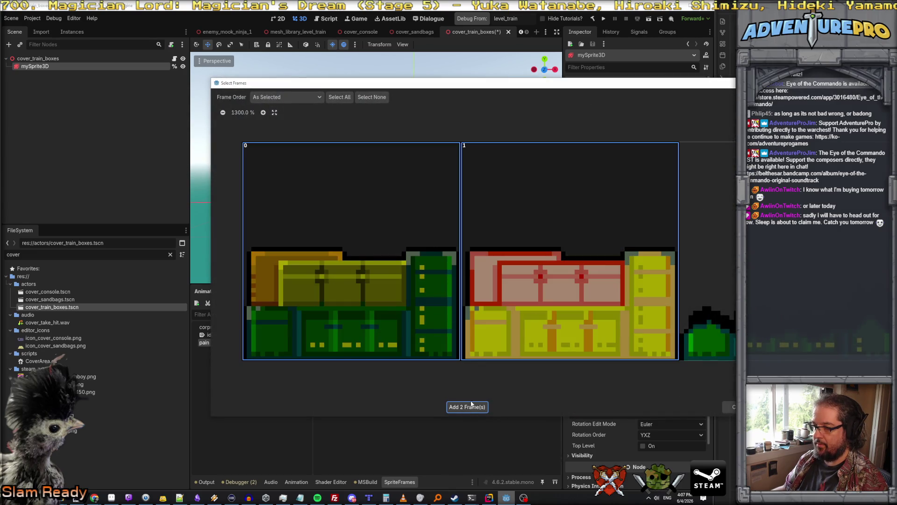
pyautogui.click(472, 406)
pyautogui.press('Delete')
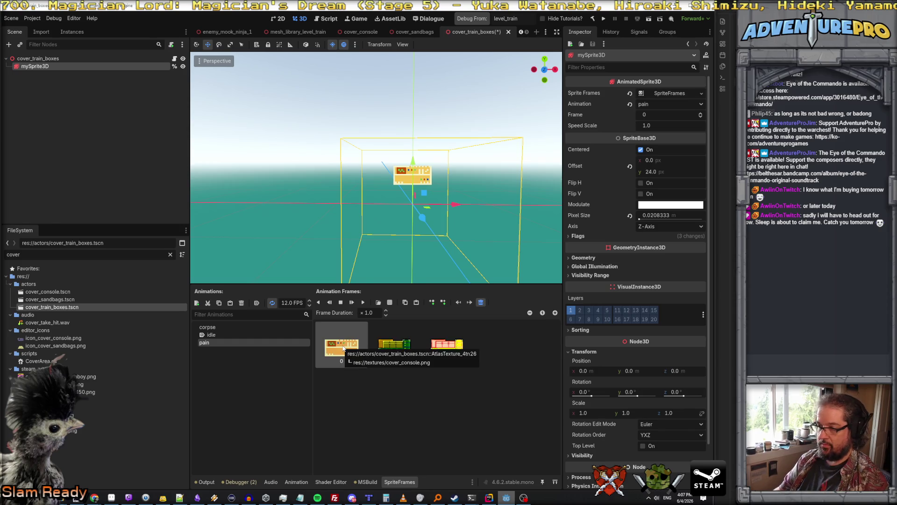
pyautogui.press('Delete')
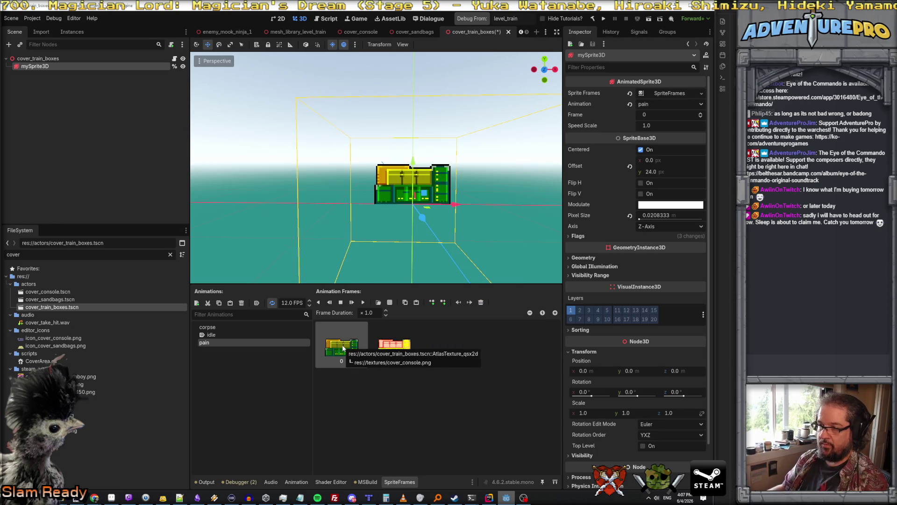
pyautogui.click(363, 303)
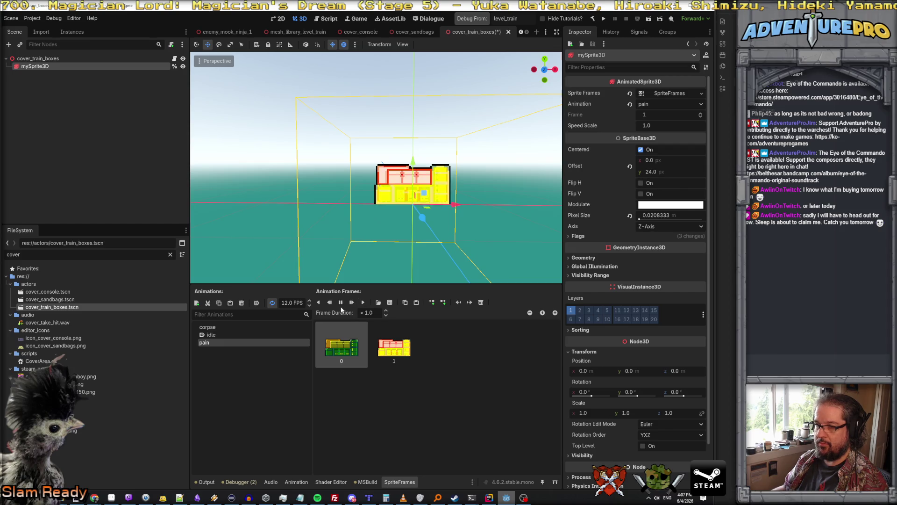
pyautogui.click(232, 334)
pyautogui.moveTo(405, 249)
pyautogui.mouseDown()
pyautogui.moveTo(405, 192)
pyautogui.moveTo(422, 222)
pyautogui.mouseUp()
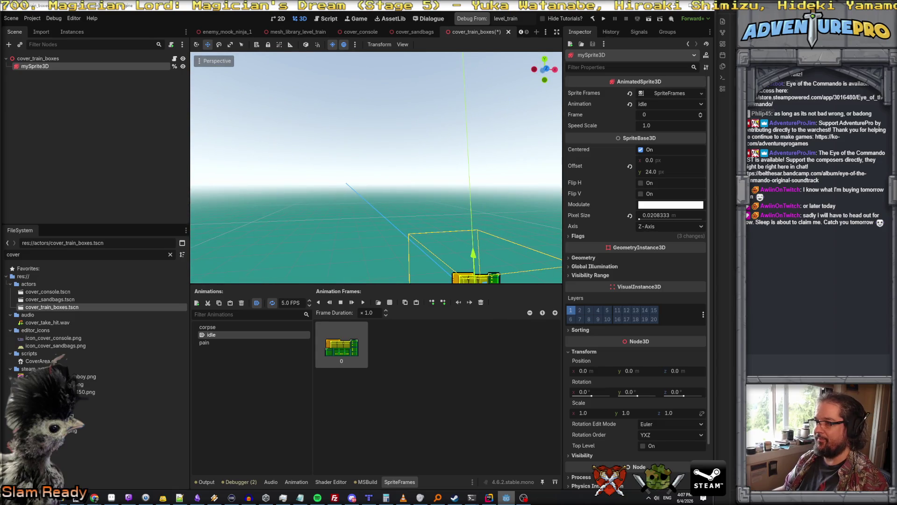
# Step: Frame the whole cover_train_boxes scene and save it
pyautogui.click(60, 58)
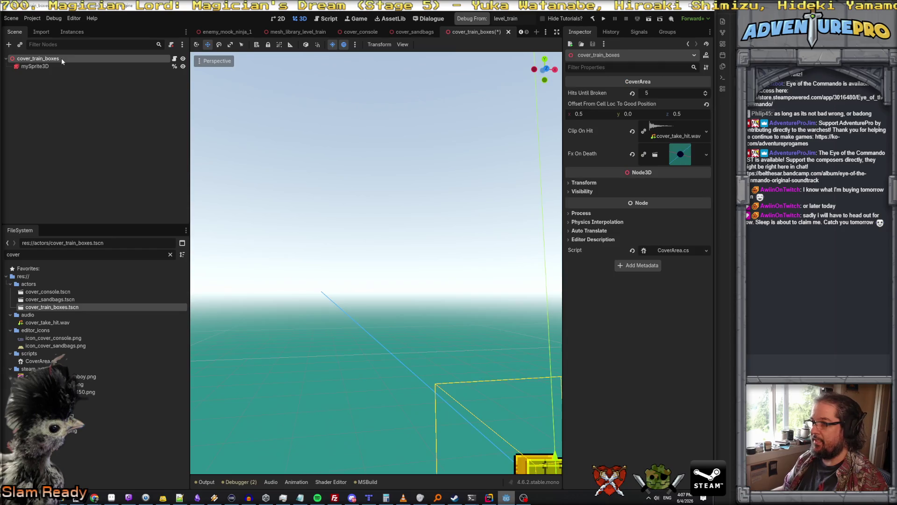
pyautogui.press('f')
pyautogui.scroll(-3, 470, 164)
pyautogui.moveTo(470, 163); pyautogui.dragTo(470, 165)
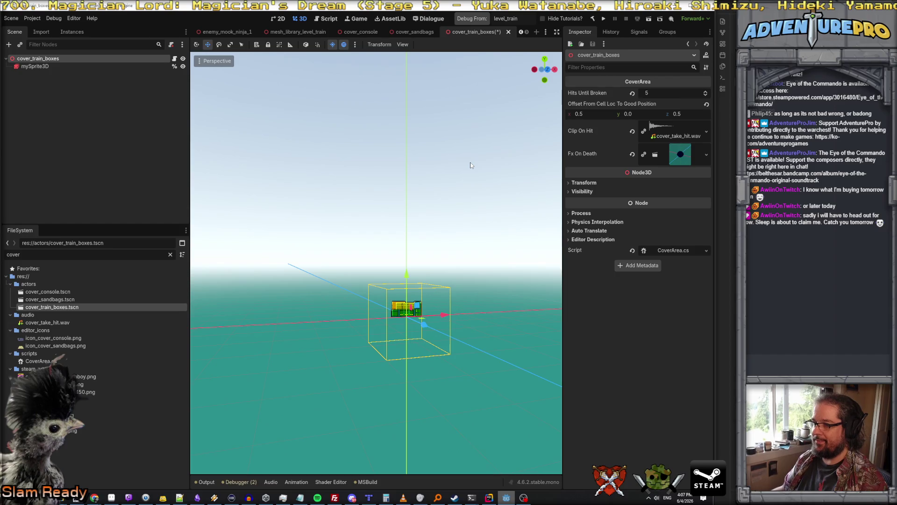
pyautogui.hotkey('ctrl', 's')
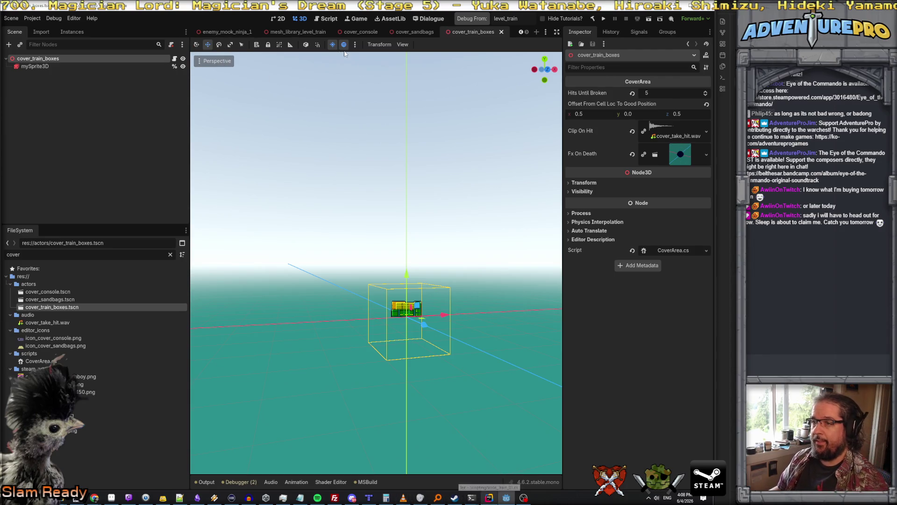
# Step: Close the cover_console, cover_sandbags, waypoint_entity and obstacle_scrub_brush_01 tabs, then save level_train
pyautogui.click(371, 33)
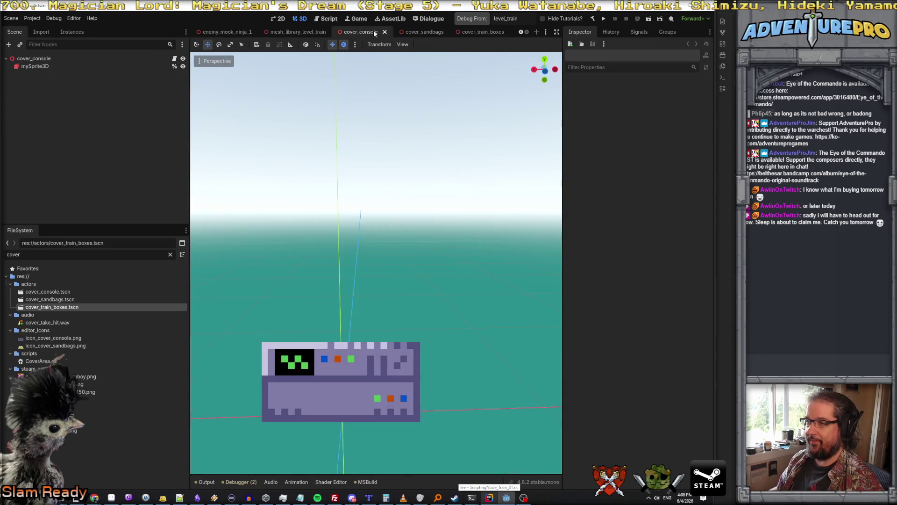
pyautogui.click(384, 33)
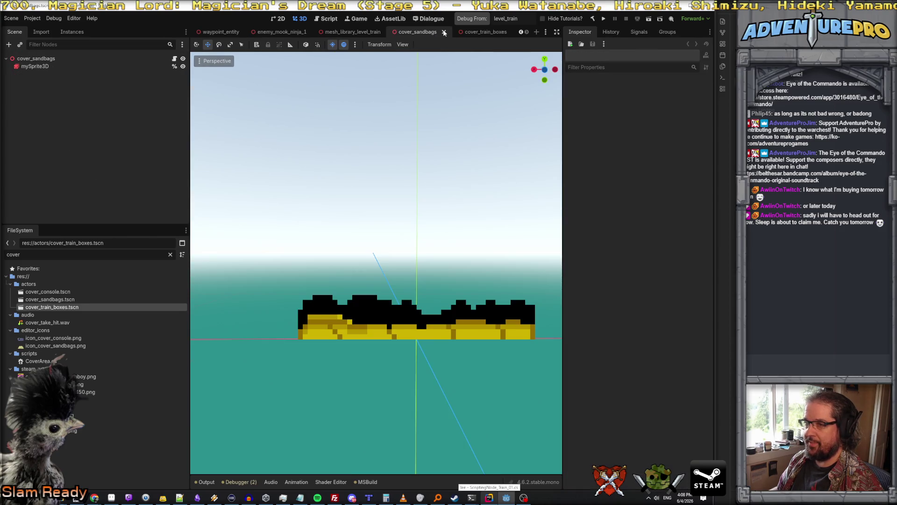
pyautogui.click(443, 33)
pyautogui.click(244, 32)
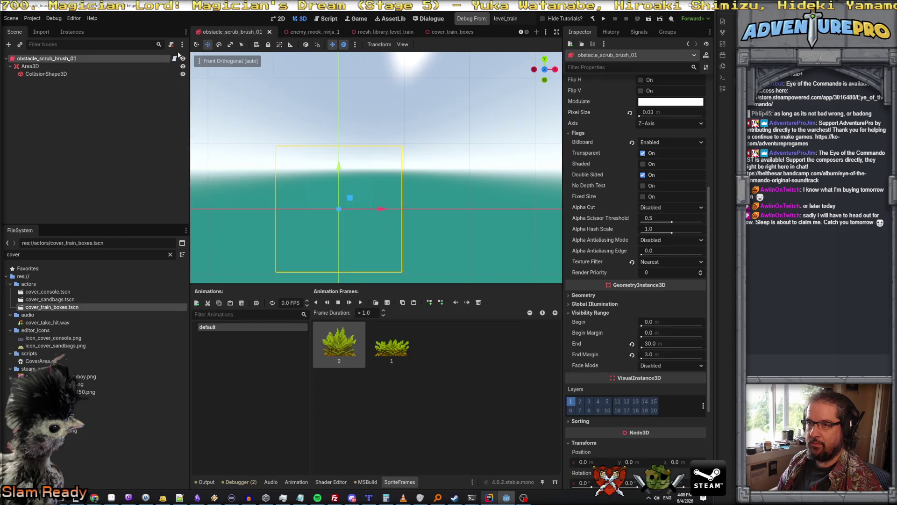
pyautogui.moveTo(189, 72); pyautogui.dragTo(113, 72)
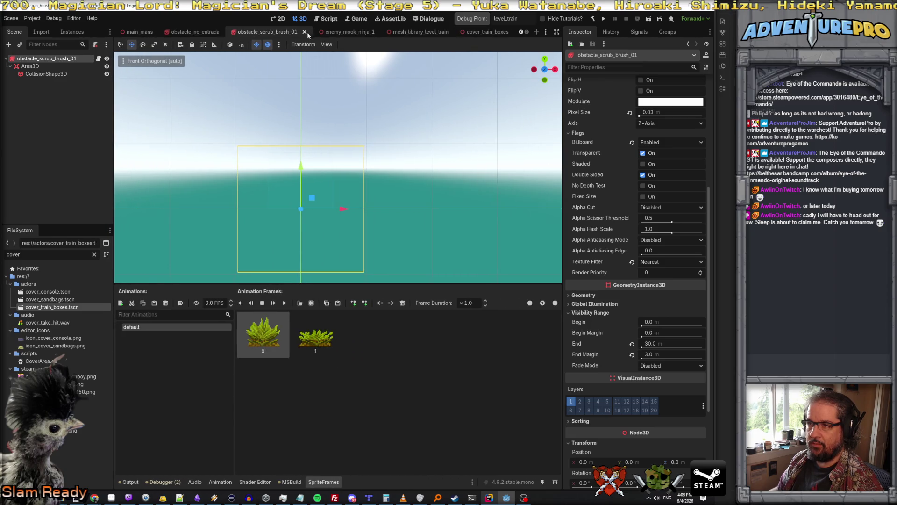
pyautogui.click(304, 32)
pyautogui.click(170, 31)
pyautogui.hotkey('ctrl', 's')
# Step: Add a cover_train_boxes.tscn instance under obstacles_folder in level_train
pyautogui.click(14, 176)
pyautogui.scroll(-1, 19, 178)
pyautogui.click(33, 172)
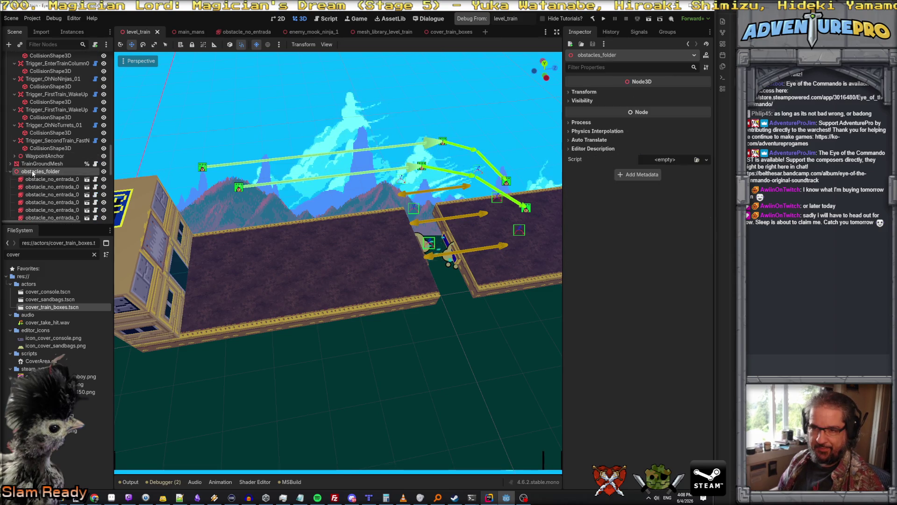
pyautogui.scroll(-3, 33, 173)
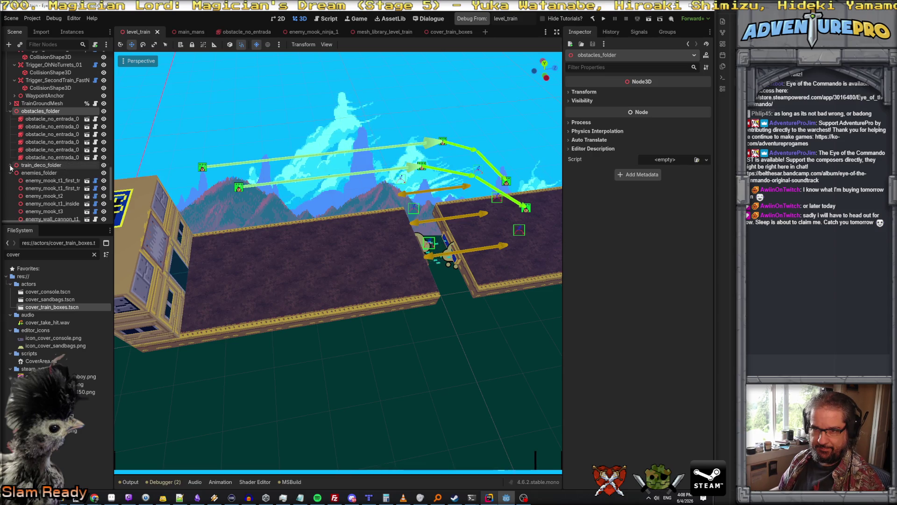
pyautogui.click(10, 166)
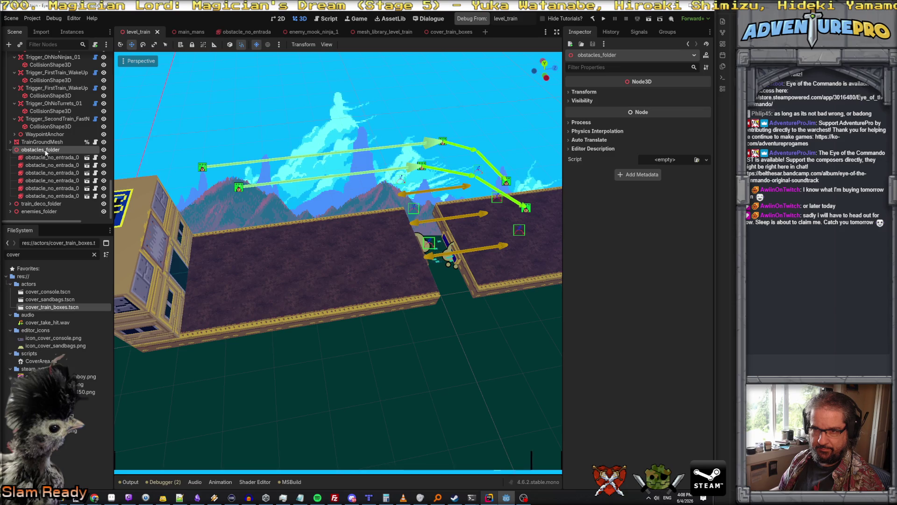
pyautogui.moveTo(52, 307); pyautogui.dragTo(59, 182)
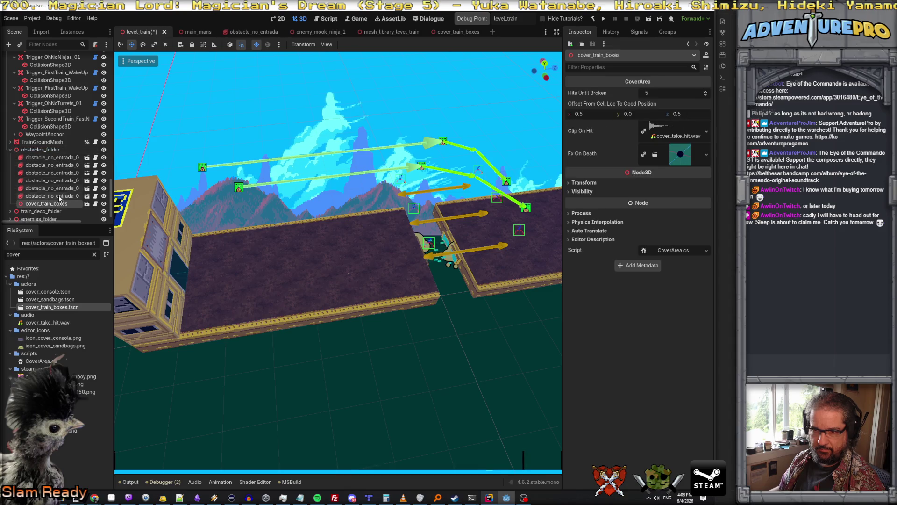
# Step: Move the new cover box with the gizmo onto the lower train car's platform
pyautogui.scroll(-5, 301, 255)
pyautogui.moveTo(303, 255); pyautogui.dragTo(305, 210)
pyautogui.moveTo(406, 143)
pyautogui.mouseDown()
pyautogui.moveTo(132, 276)
pyautogui.moveTo(135, 262)
pyautogui.mouseUp()
pyautogui.moveTo(303, 255)
pyautogui.mouseDown()
pyautogui.moveTo(290, 278)
pyautogui.moveTo(344, 320)
pyautogui.mouseUp()
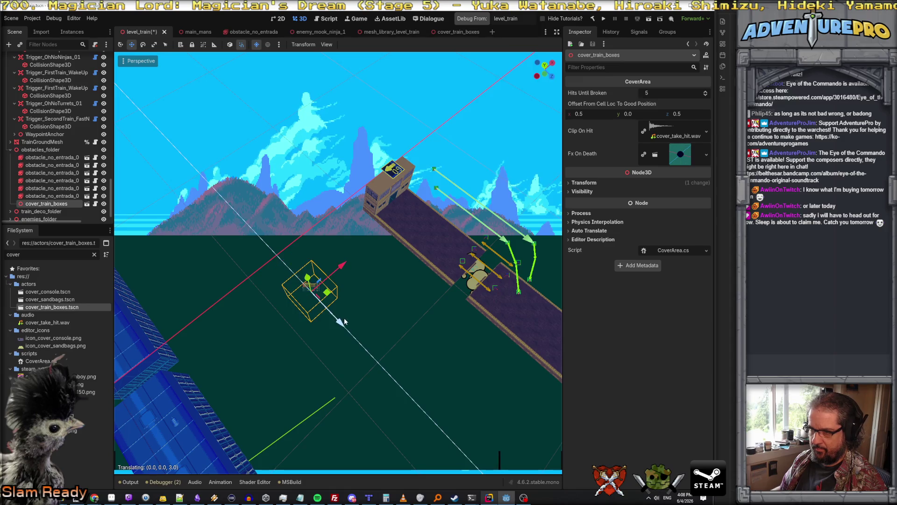
pyautogui.moveTo(339, 268)
pyautogui.mouseDown()
pyautogui.moveTo(441, 229)
pyautogui.moveTo(420, 243)
pyautogui.mouseUp()
pyautogui.moveTo(348, 252)
pyautogui.mouseDown()
pyautogui.moveTo(348, 261)
pyautogui.moveTo(348, 251)
pyautogui.moveTo(451, 278)
pyautogui.mouseUp()
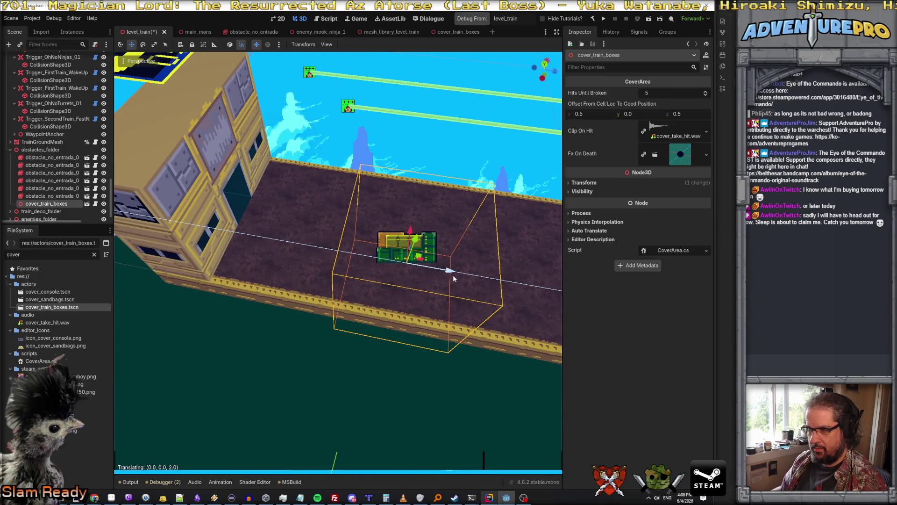
# Step: Set the cover box's position to X 57.5 and Z 5.5
pyautogui.click(584, 182)
pyautogui.click(602, 204)
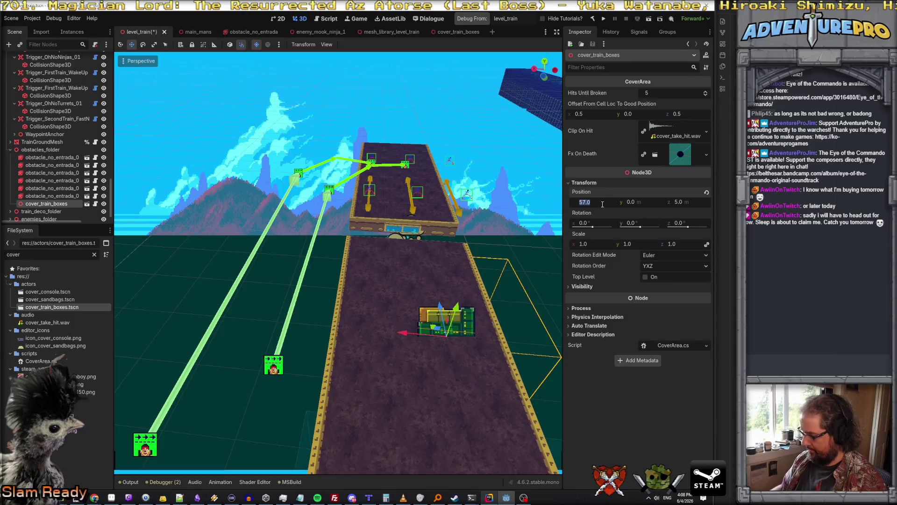
pyautogui.write('57.5')
pyautogui.press('Tab')
pyautogui.press('Tab')
pyautogui.write('5')
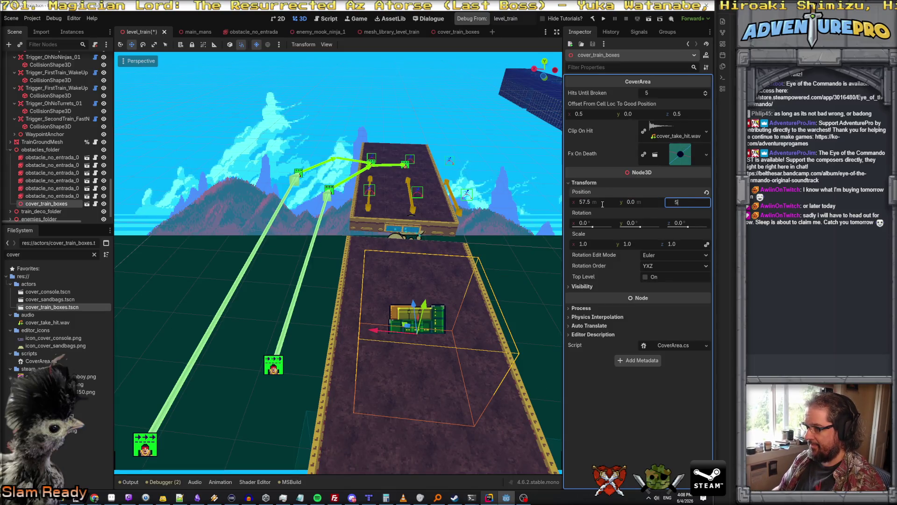
pyautogui.press('Return')
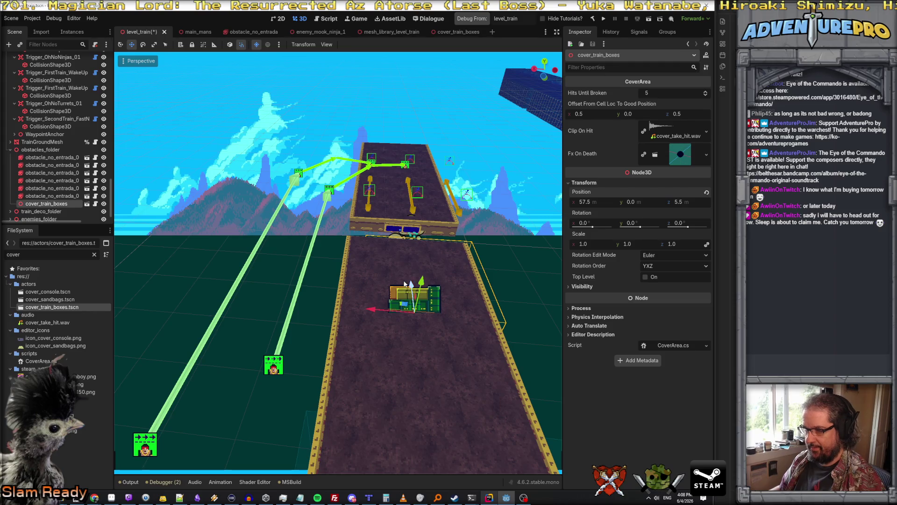
pyautogui.press('f')
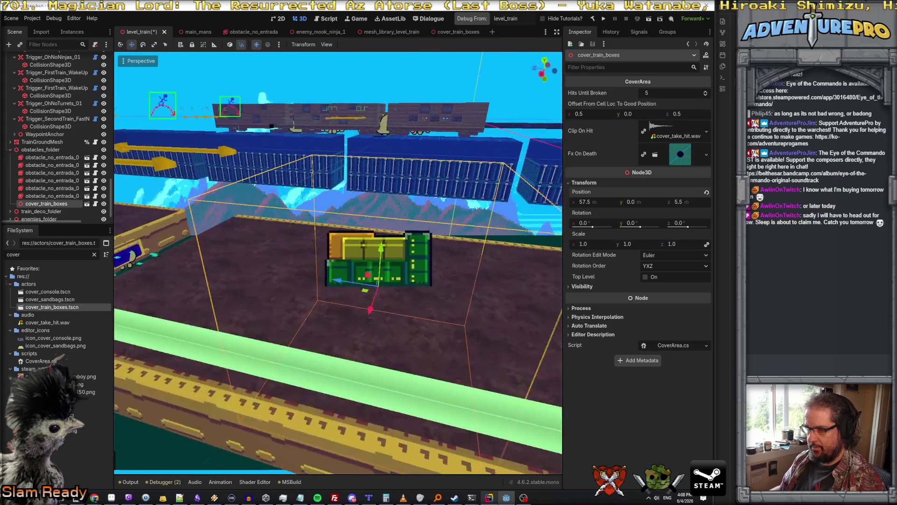
pyautogui.scroll(-3, 338, 261)
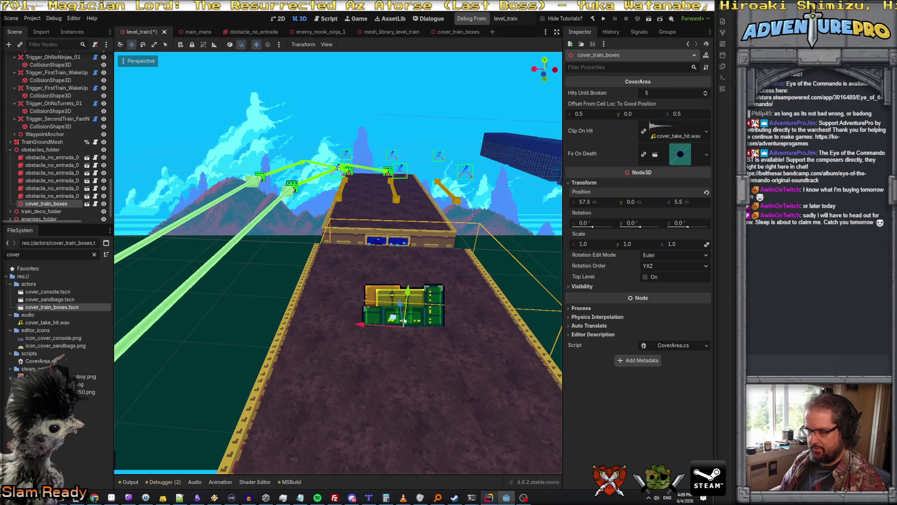
pyautogui.moveTo(461, 309); pyautogui.dragTo(461, 354)
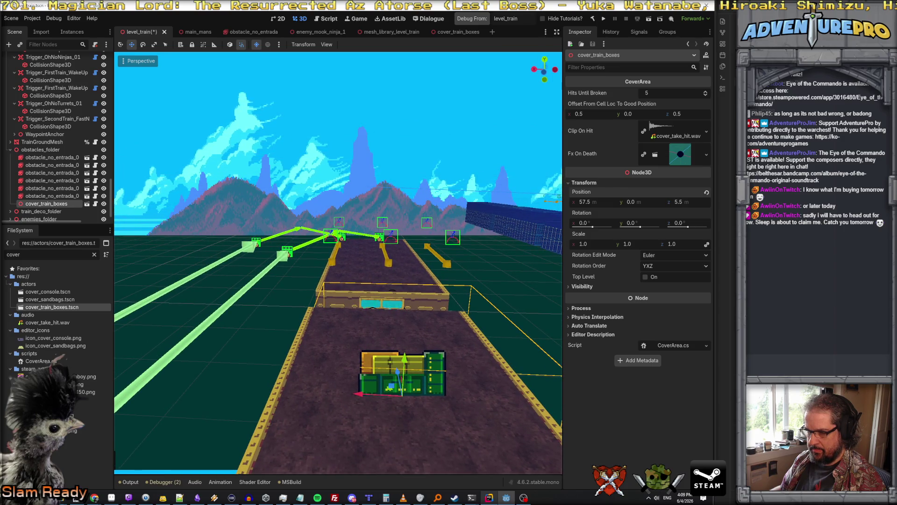
# Step: Duplicate the cover box and move cover_train_boxes_02 further up the track
pyautogui.moveTo(460, 353); pyautogui.dragTo(461, 369)
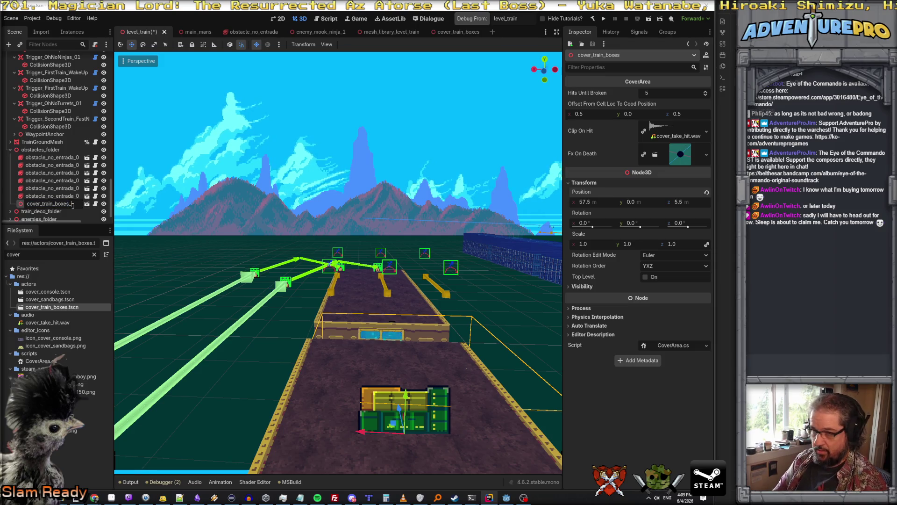
pyautogui.rightClick(67, 205)
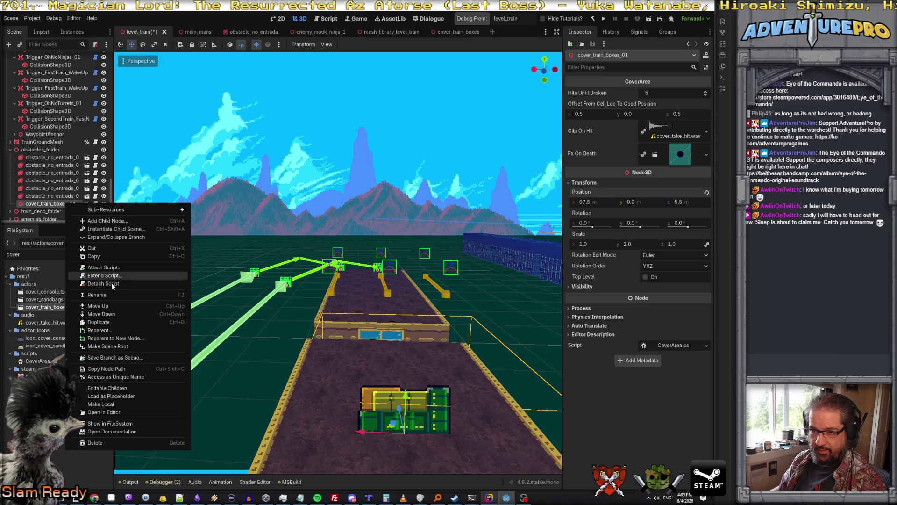
pyautogui.click(114, 322)
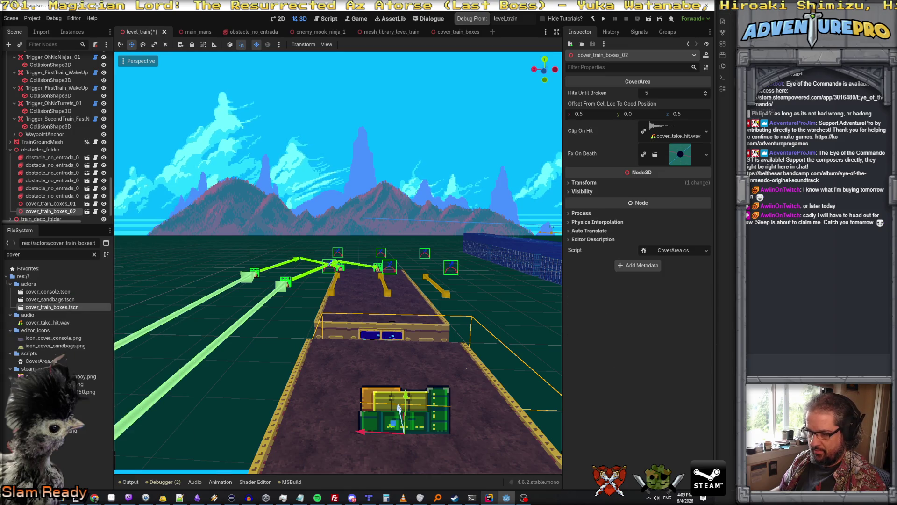
pyautogui.moveTo(399, 409)
pyautogui.mouseDown()
pyautogui.moveTo(358, 306)
pyautogui.moveTo(303, 289)
pyautogui.moveTo(334, 319)
pyautogui.moveTo(341, 280)
pyautogui.moveTo(322, 261)
pyautogui.mouseUp()
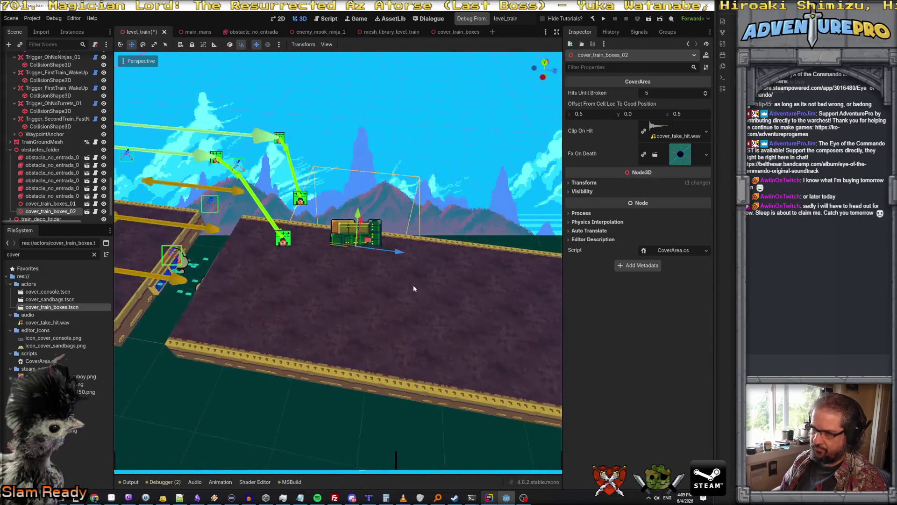
# Step: Duplicate cover_train_boxes_02 and shift cover_train_boxes_03 along its train car
pyautogui.rightClick(59, 213)
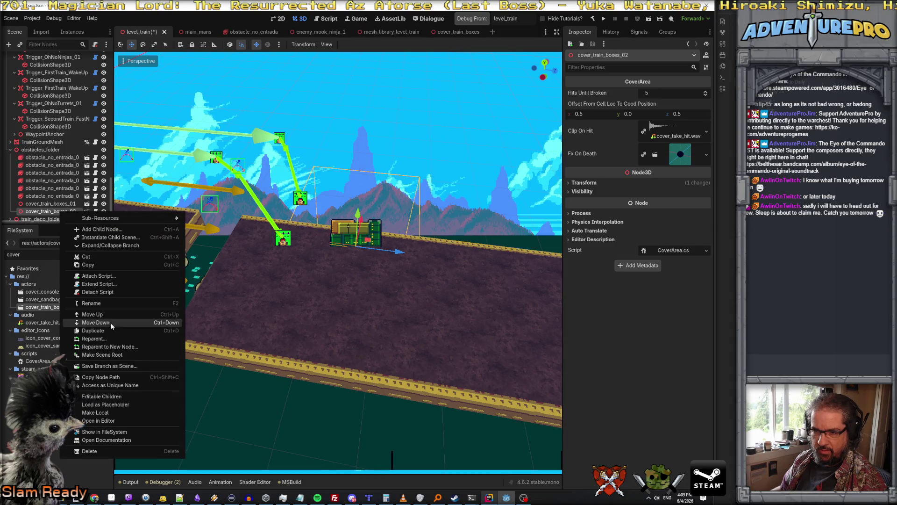
pyautogui.click(94, 327)
pyautogui.moveTo(352, 242)
pyautogui.mouseDown()
pyautogui.moveTo(329, 248)
pyautogui.moveTo(337, 200)
pyautogui.mouseUp()
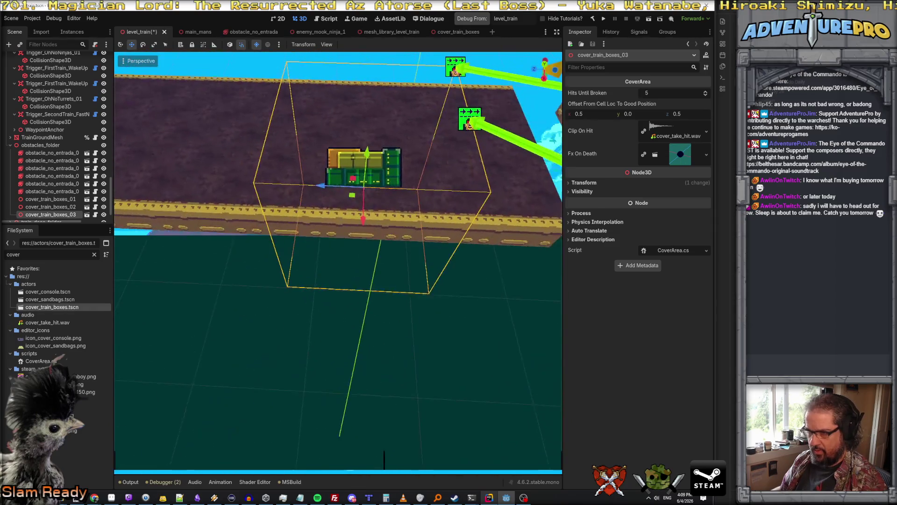
pyautogui.moveTo(375, 128)
pyautogui.mouseDown()
pyautogui.moveTo(375, 175)
pyautogui.moveTo(369, 117)
pyautogui.moveTo(200, 92)
pyautogui.mouseUp()
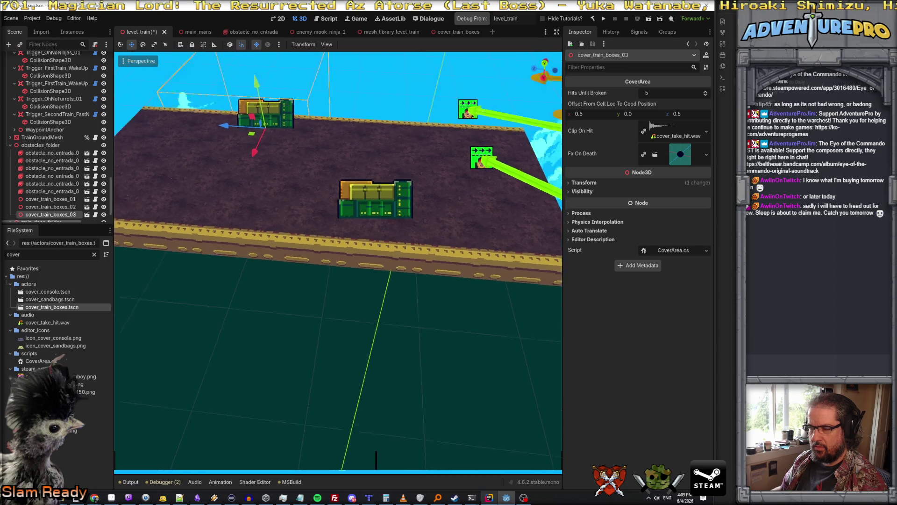
pyautogui.moveTo(338, 261); pyautogui.dragTo(271, 196)
pyautogui.scroll(3, 43, 95)
pyautogui.scroll(5, 43, 95)
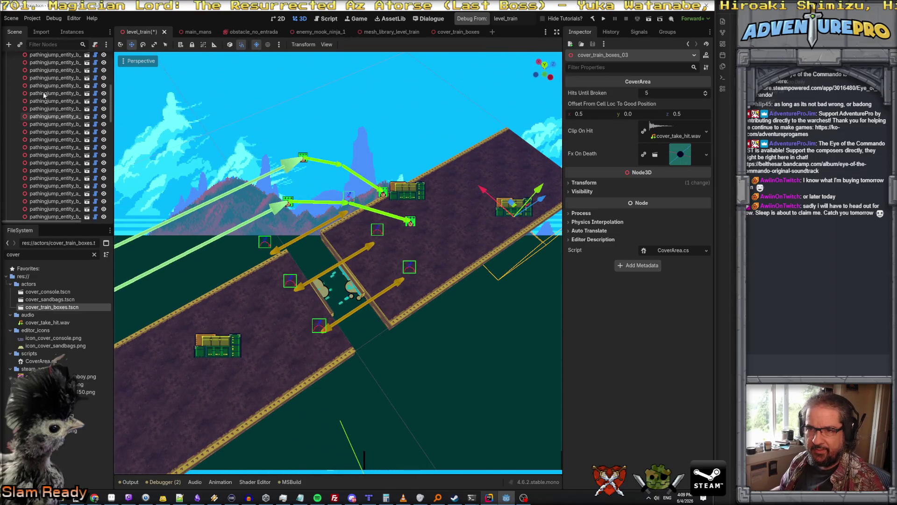
pyautogui.scroll(5, 43, 95)
pyautogui.moveTo(162, 105); pyautogui.dragTo(392, 110)
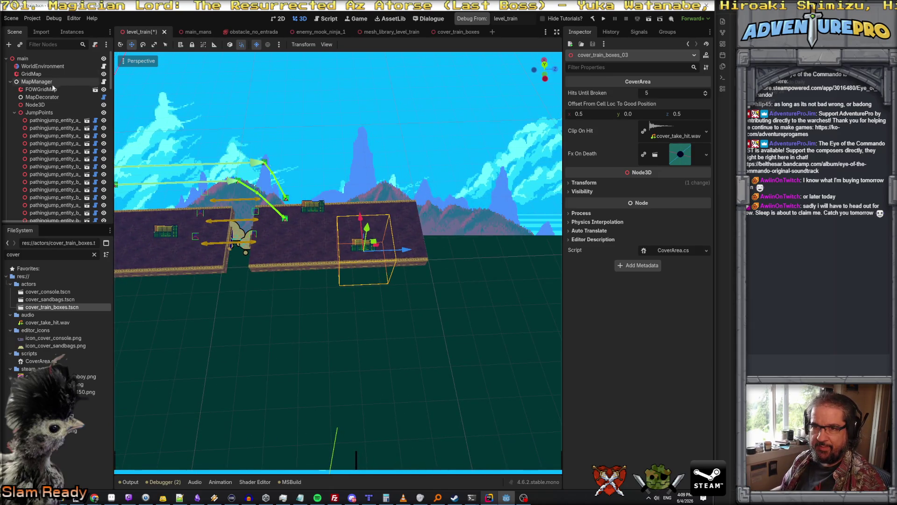
# Step: Select and duplicate the train-car floor cells in the GridMap, then clear the selection
pyautogui.click(31, 74)
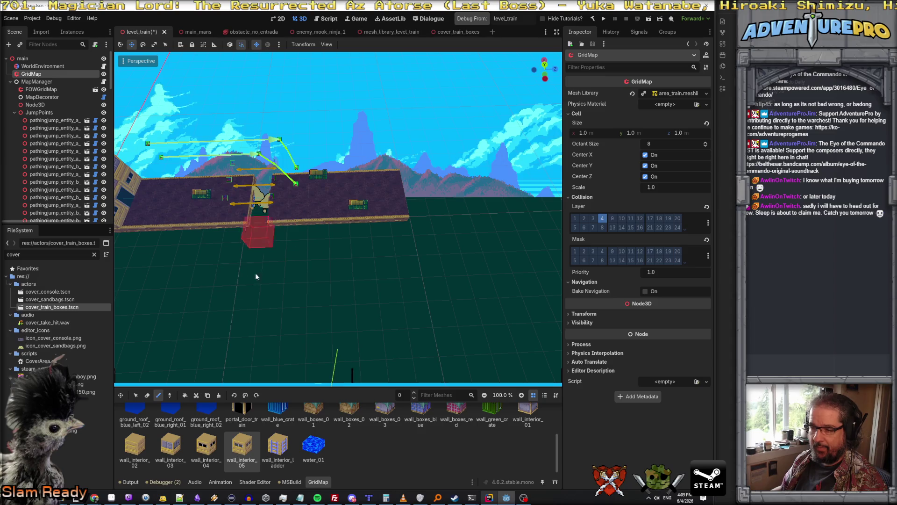
pyautogui.click(135, 395)
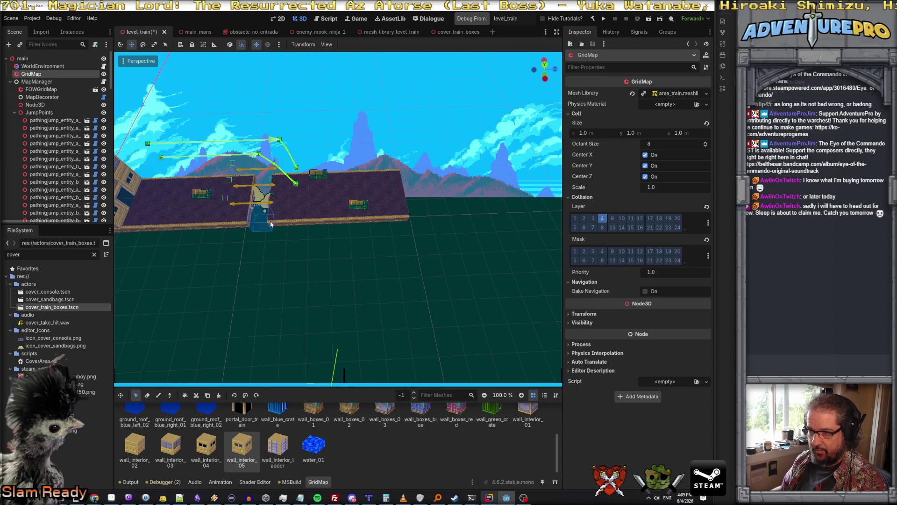
pyautogui.moveTo(286, 224)
pyautogui.mouseDown()
pyautogui.moveTo(405, 228)
pyautogui.moveTo(394, 183)
pyautogui.mouseUp()
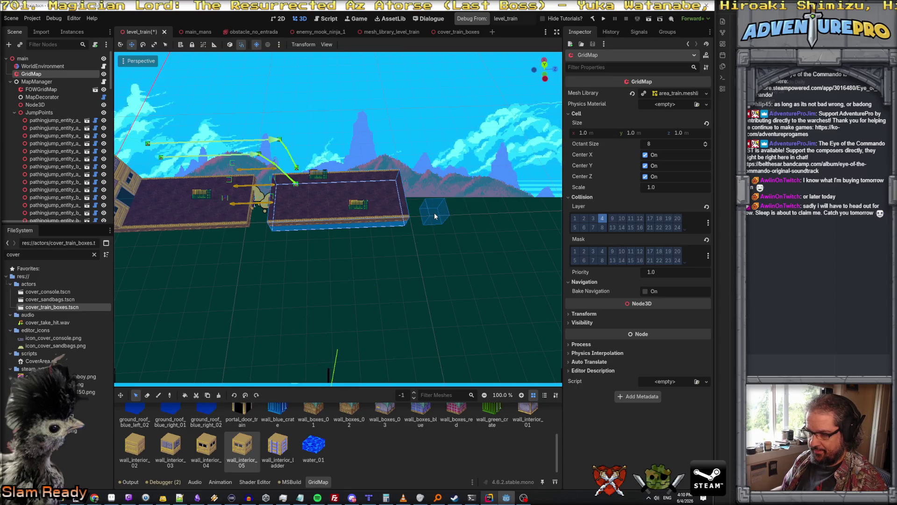
pyautogui.press('c')
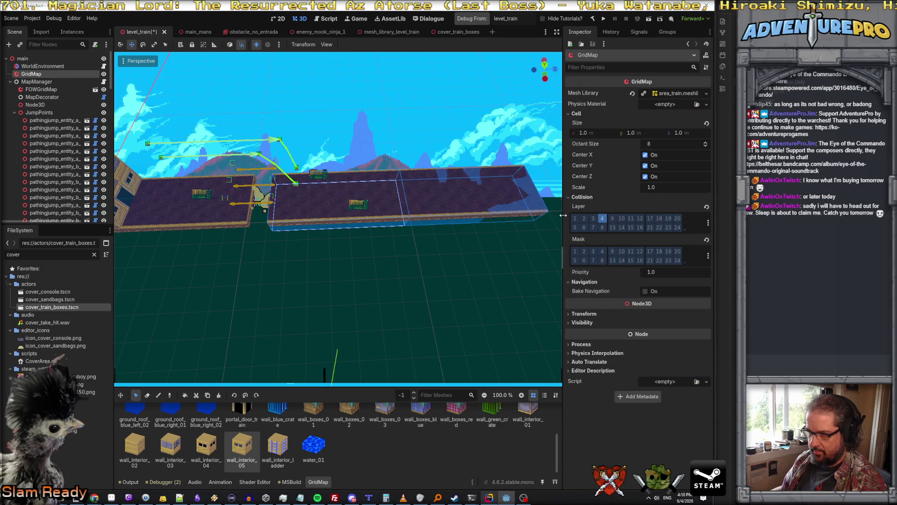
pyautogui.moveTo(556, 217)
pyautogui.mouseDown()
pyautogui.moveTo(540, 218)
pyautogui.moveTo(626, 210)
pyautogui.moveTo(611, 207)
pyautogui.moveTo(591, 228)
pyautogui.mouseUp()
pyautogui.click(588, 239)
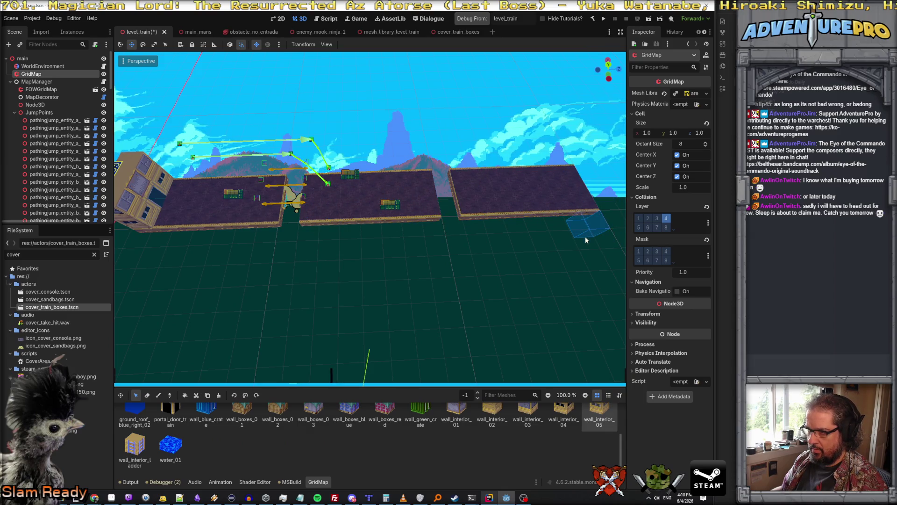
pyautogui.scroll(-1, 586, 239)
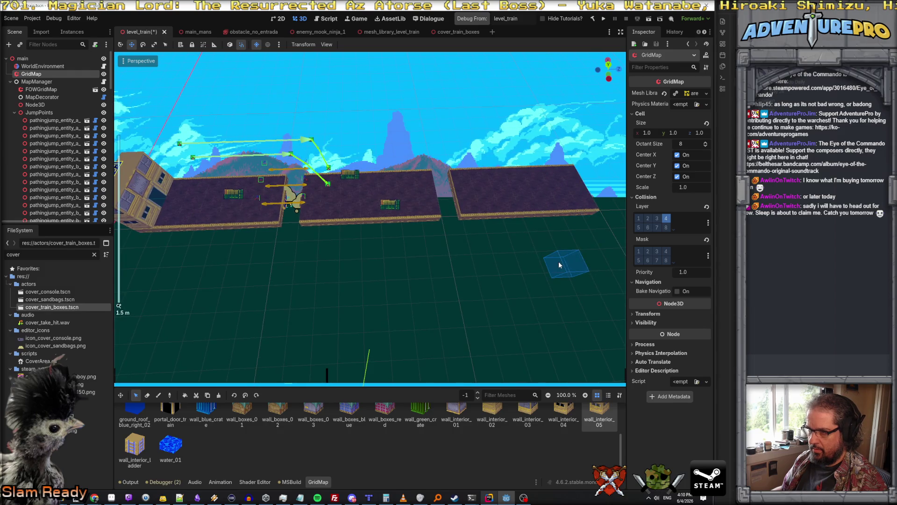
pyautogui.press('e')
pyautogui.moveTo(576, 248)
pyautogui.mouseDown()
pyautogui.moveTo(547, 253)
pyautogui.moveTo(618, 240)
pyautogui.mouseUp()
pyautogui.press('w')
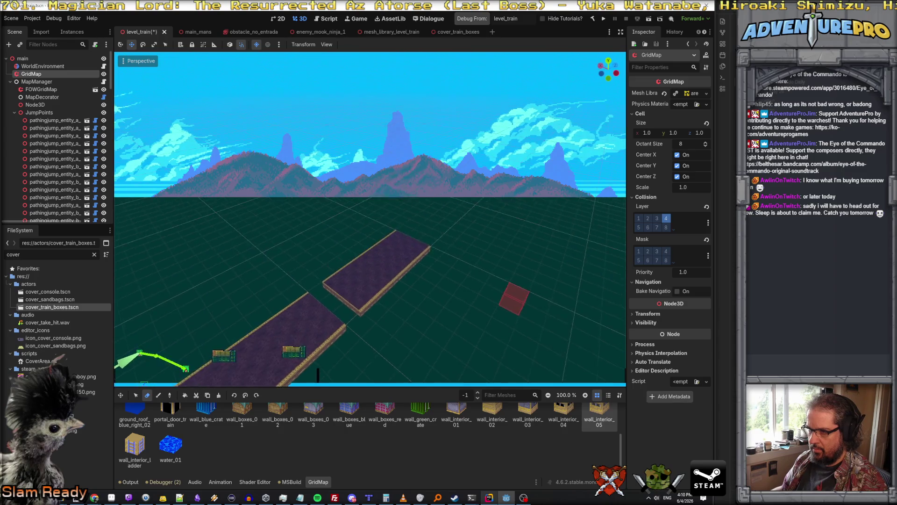
pyautogui.press('s')
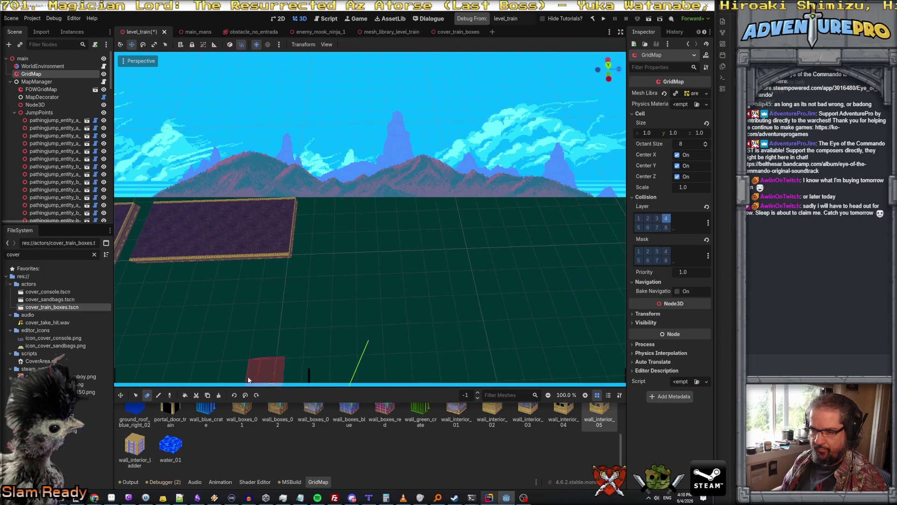
# Step: Duplicate the whole floor slab and place the copy as a new car to the right
pyautogui.click(138, 396)
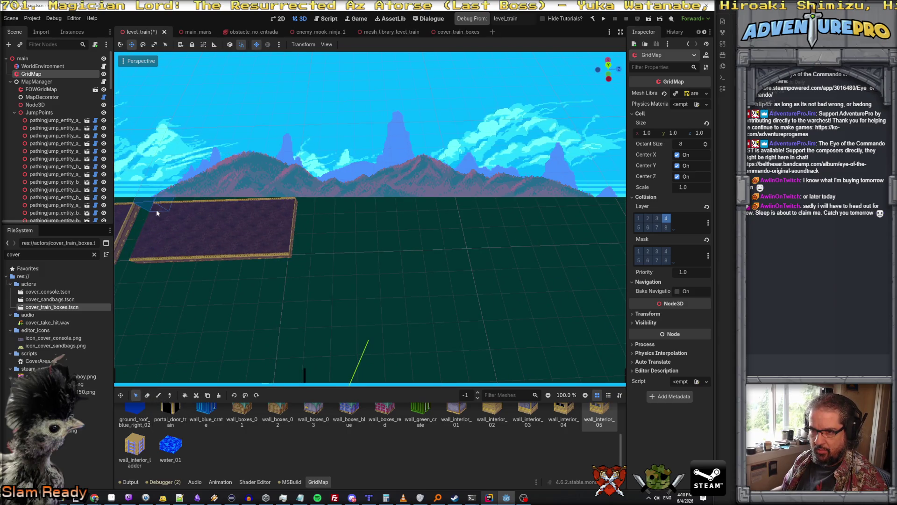
pyautogui.moveTo(169, 219)
pyautogui.mouseDown()
pyautogui.moveTo(163, 256)
pyautogui.moveTo(154, 258)
pyautogui.moveTo(287, 256)
pyautogui.mouseUp()
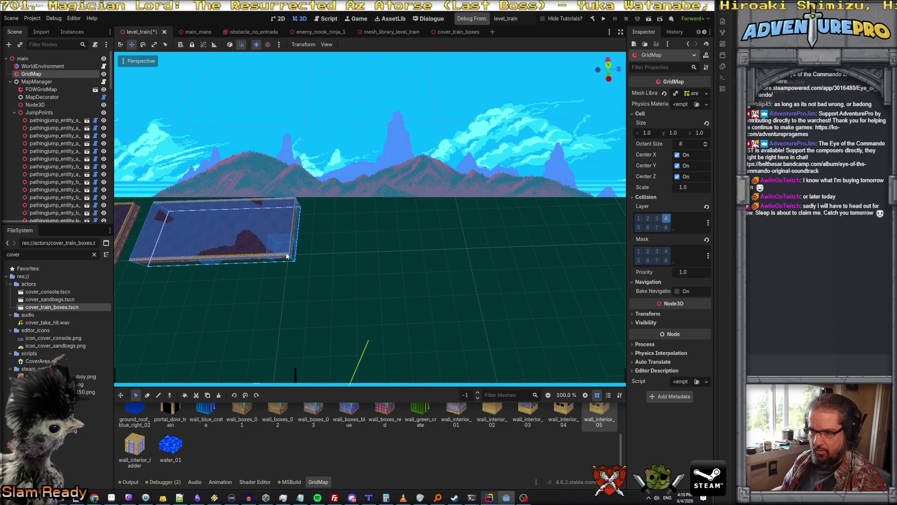
pyautogui.press('Escape')
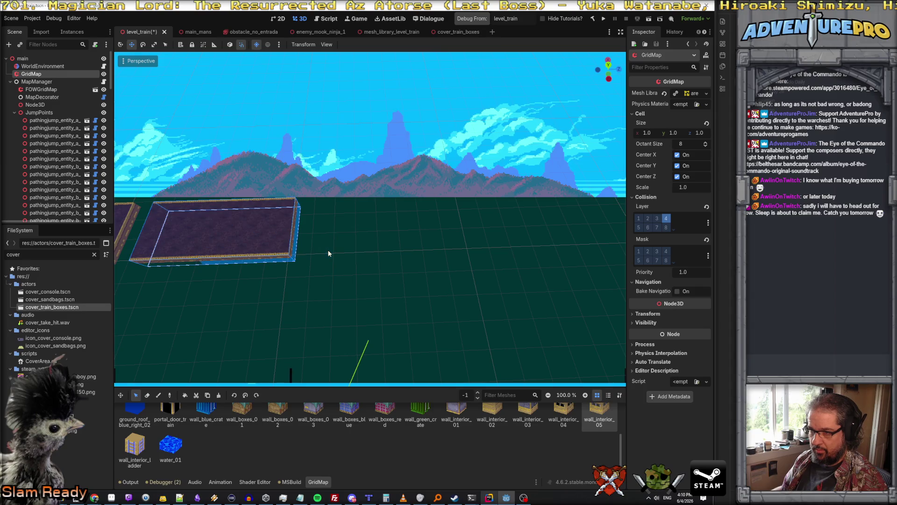
pyautogui.click(489, 248)
pyautogui.moveTo(531, 247)
pyautogui.mouseDown()
pyautogui.moveTo(522, 245)
pyautogui.moveTo(653, 234)
pyautogui.mouseUp()
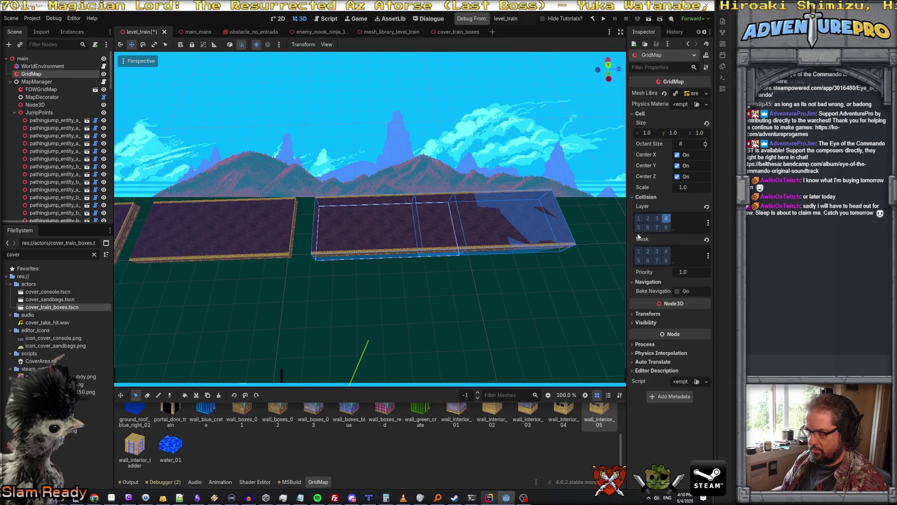
pyautogui.click(591, 242)
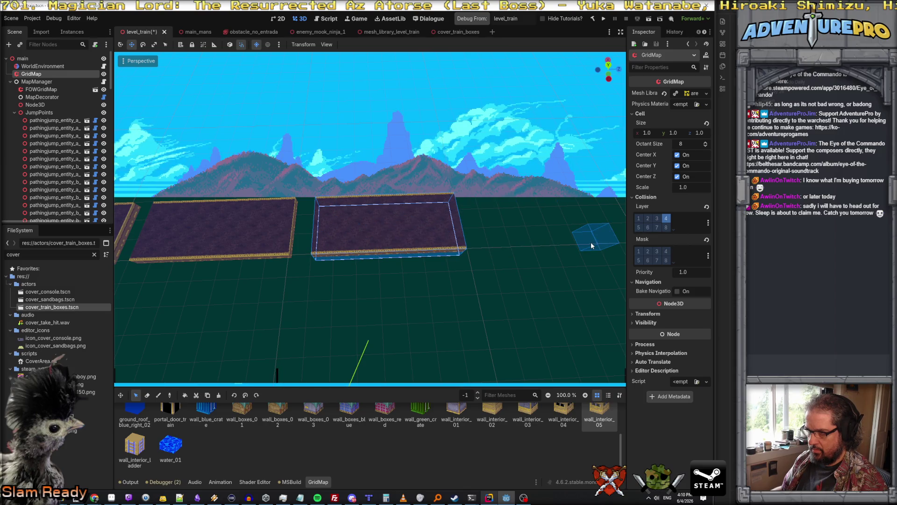
pyautogui.press('Delete')
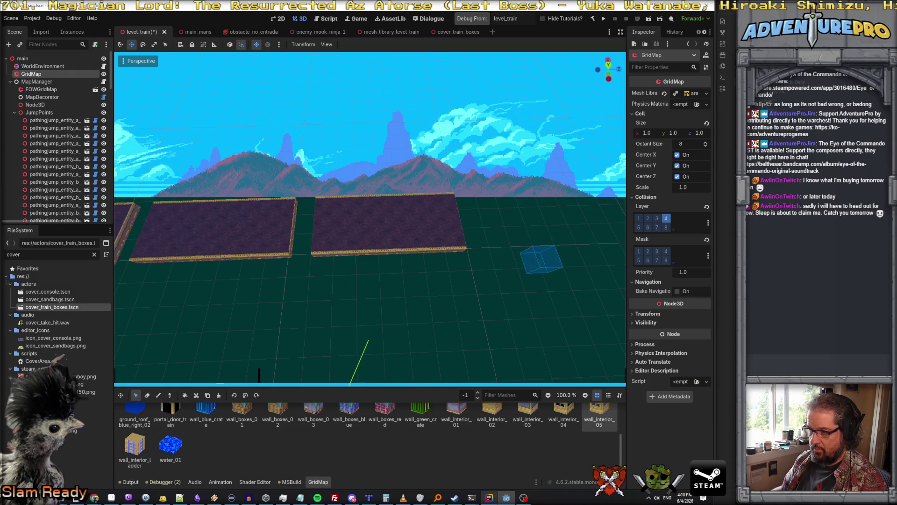
# Step: Duplicate the rightmost slab and place a third car further right, leaving a gap
pyautogui.scroll(5, 573, 248)
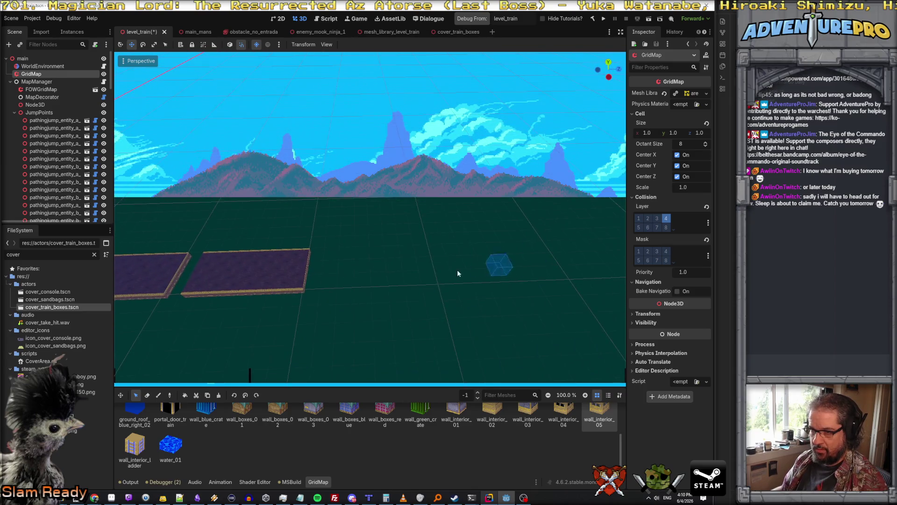
pyautogui.moveTo(213, 275); pyautogui.dragTo(304, 288)
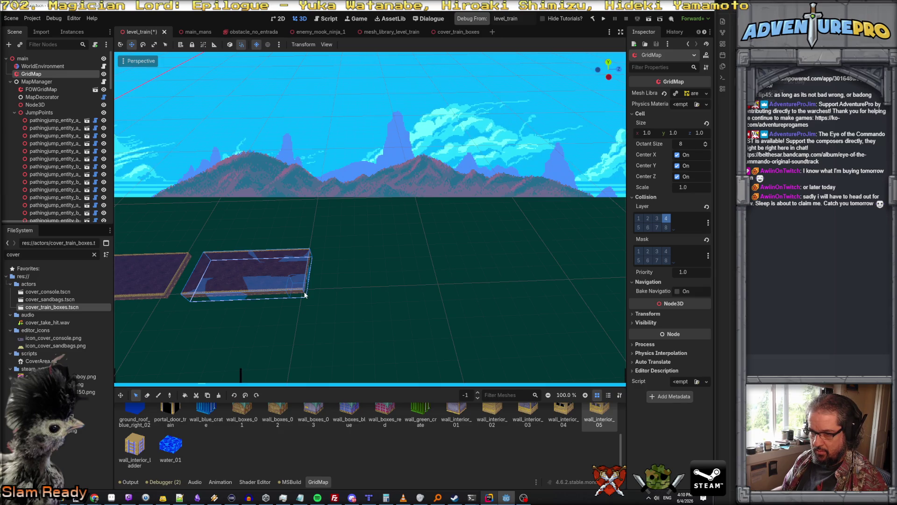
pyautogui.hotkey('ctrl', 'c')
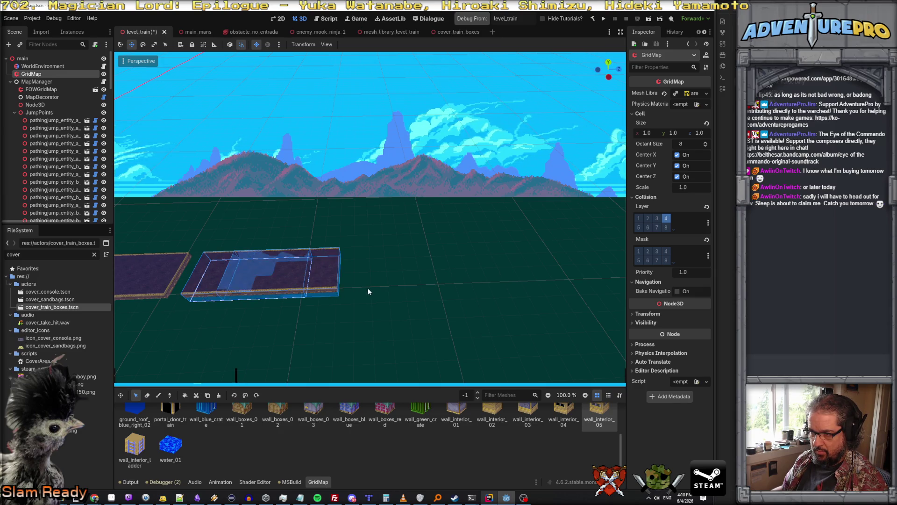
pyautogui.click(461, 286)
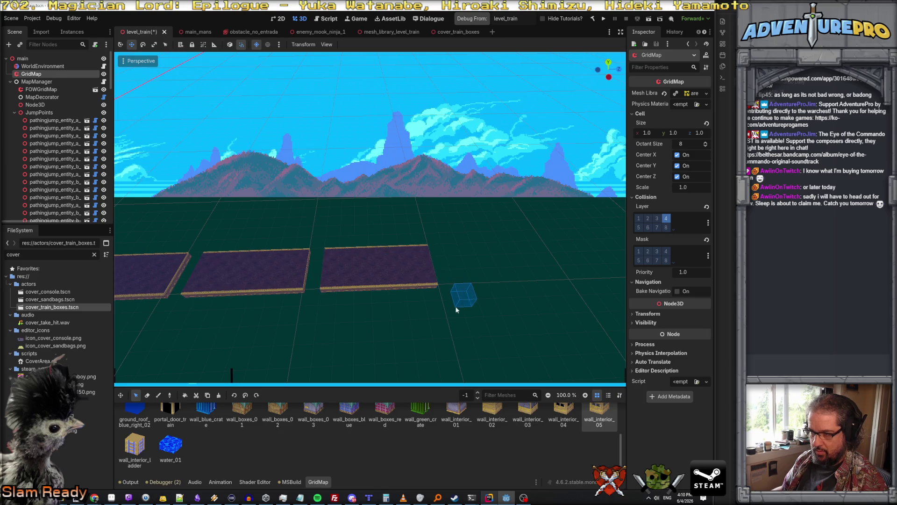
pyautogui.press('w')
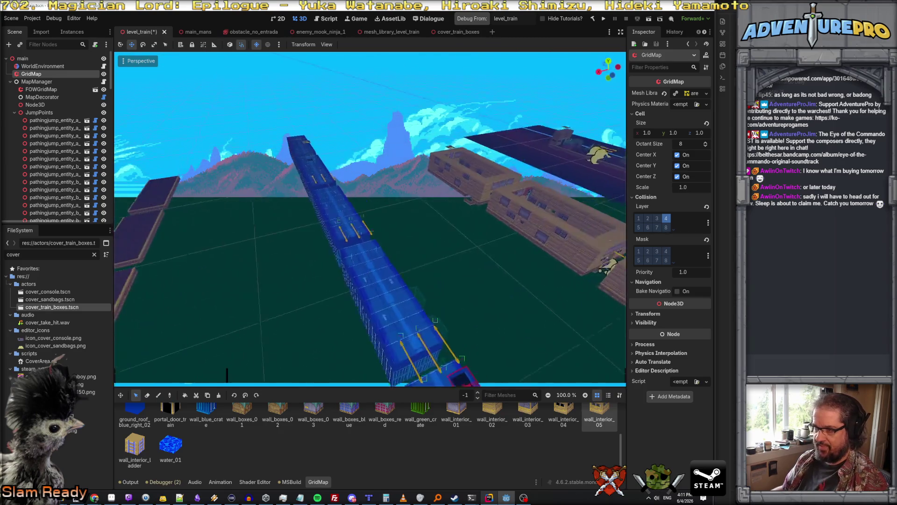
pyautogui.press('s')
pyautogui.press('w')
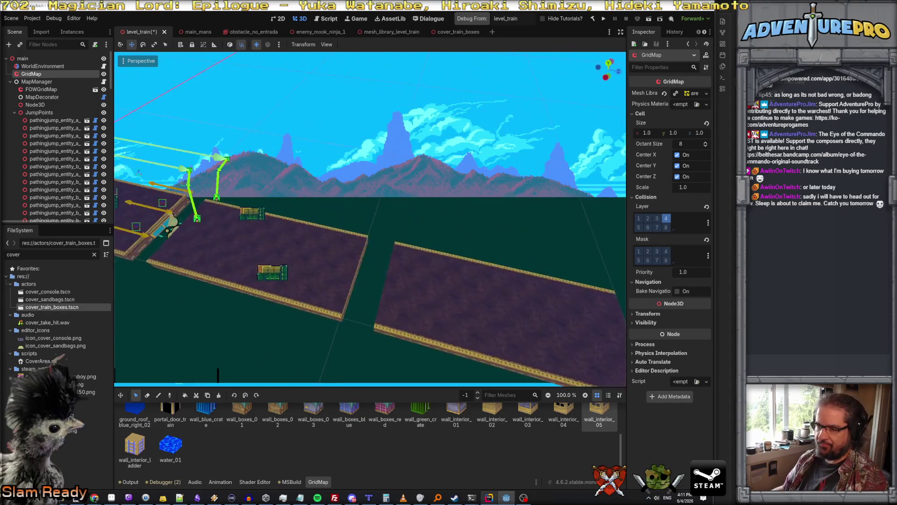
pyautogui.press('w')
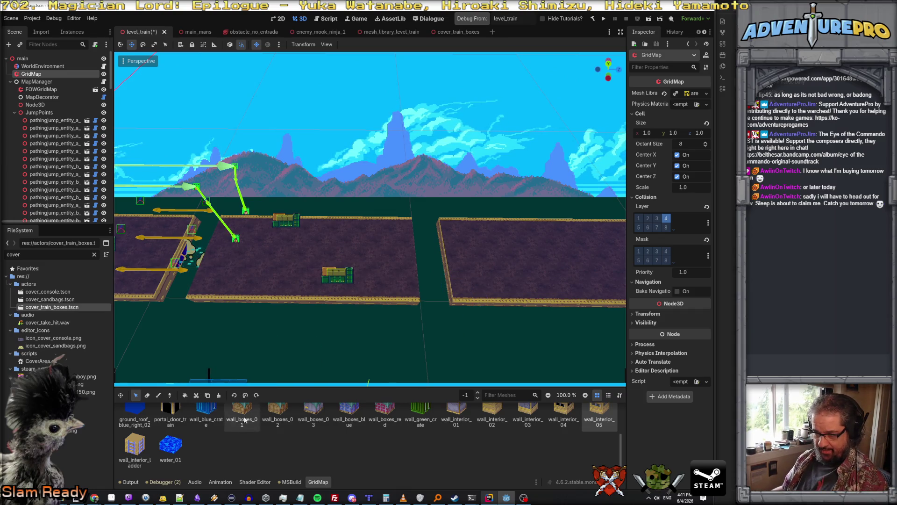
# Step: Place a red box stack on the middle slab, plus wall_boxes_03 and blue box stacks on the right slab
pyautogui.click(385, 410)
pyautogui.click(159, 395)
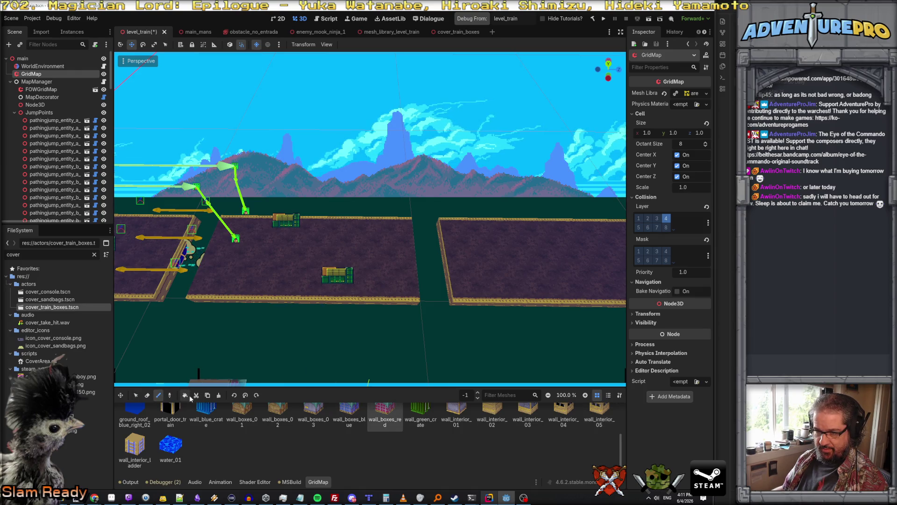
pyautogui.press('e')
pyautogui.click(264, 259)
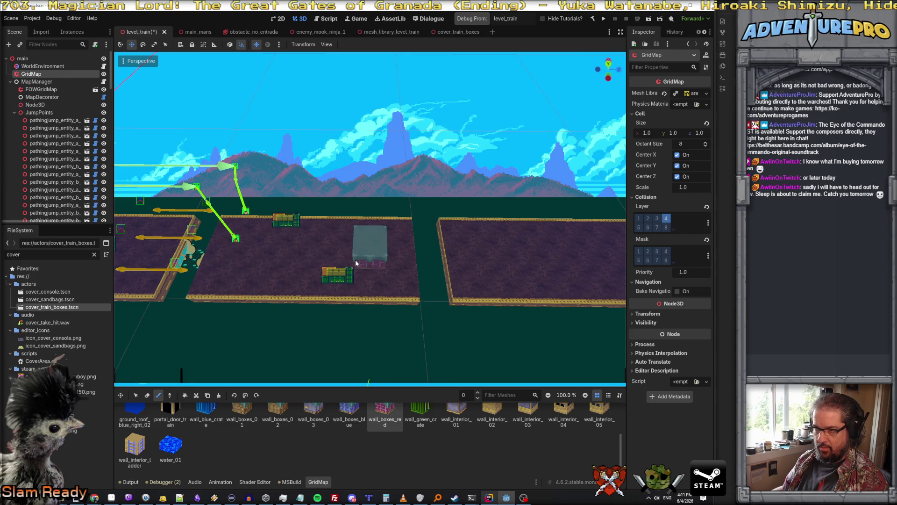
pyautogui.click(313, 413)
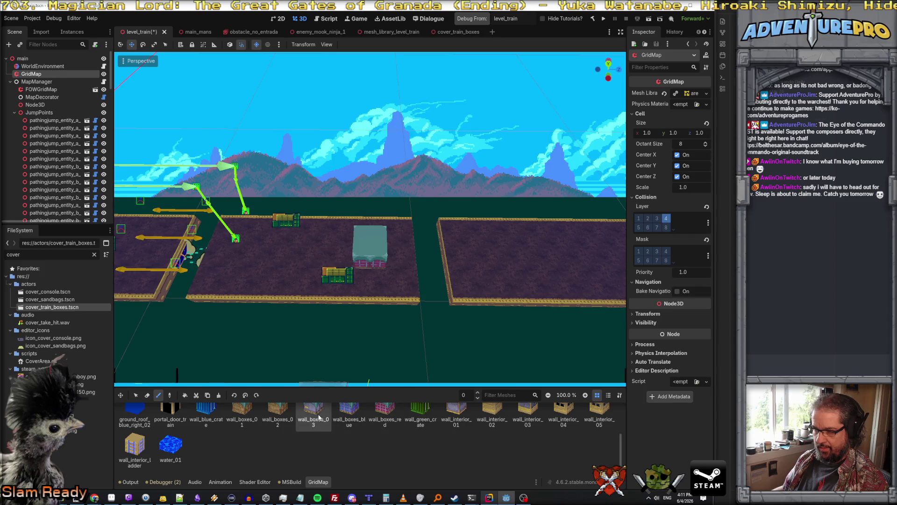
pyautogui.click(494, 228)
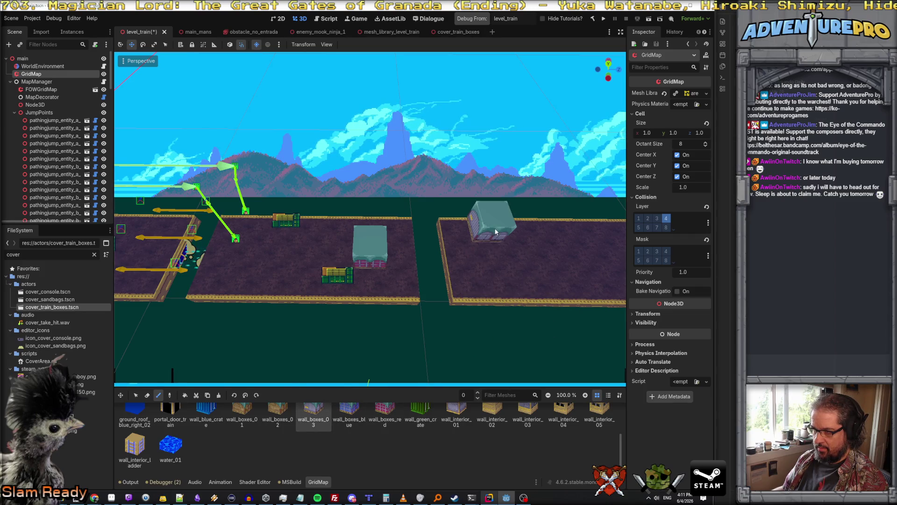
pyautogui.click(349, 414)
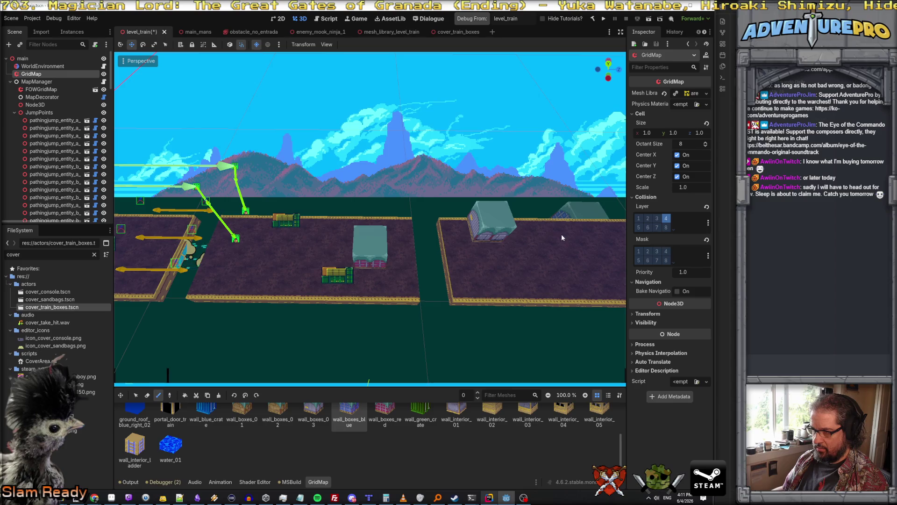
pyautogui.moveTo(555, 237); pyautogui.dragTo(575, 281)
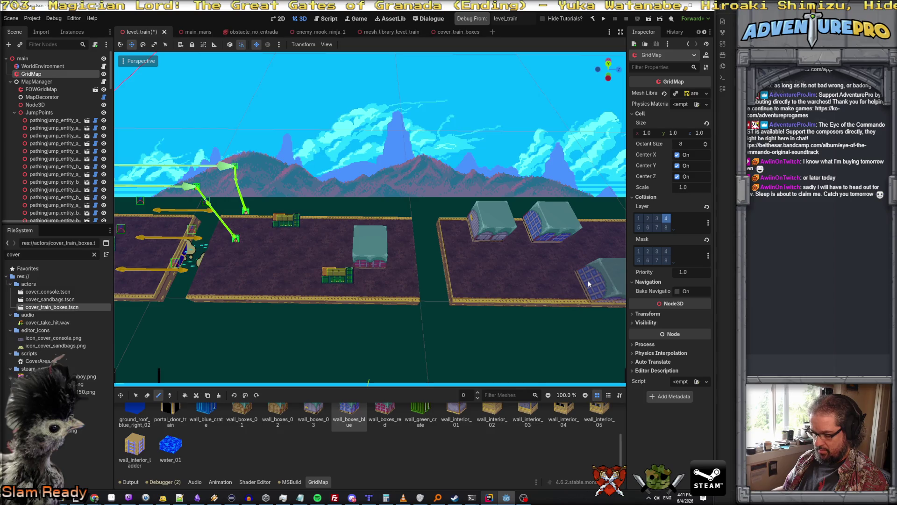
pyautogui.click(596, 279)
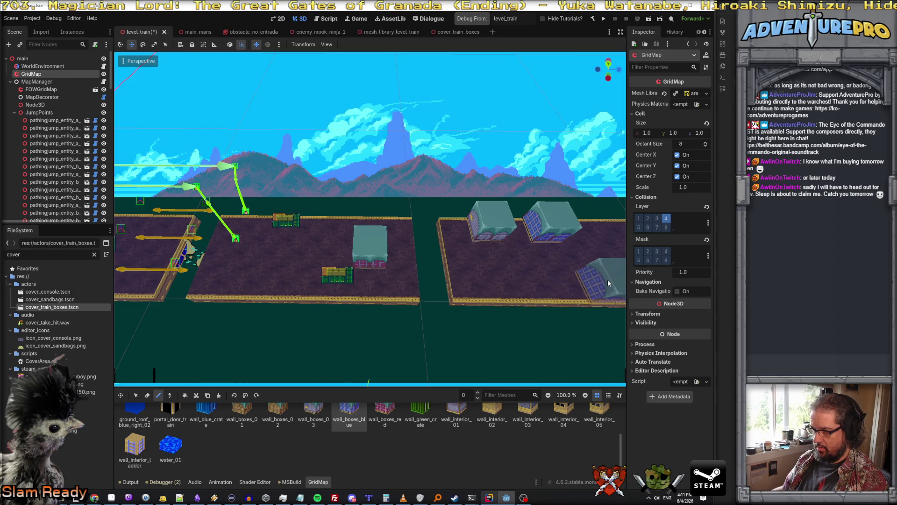
# Step: Add wall_boxes_02 boxes to the next slab and the right slab
pyautogui.press('e')
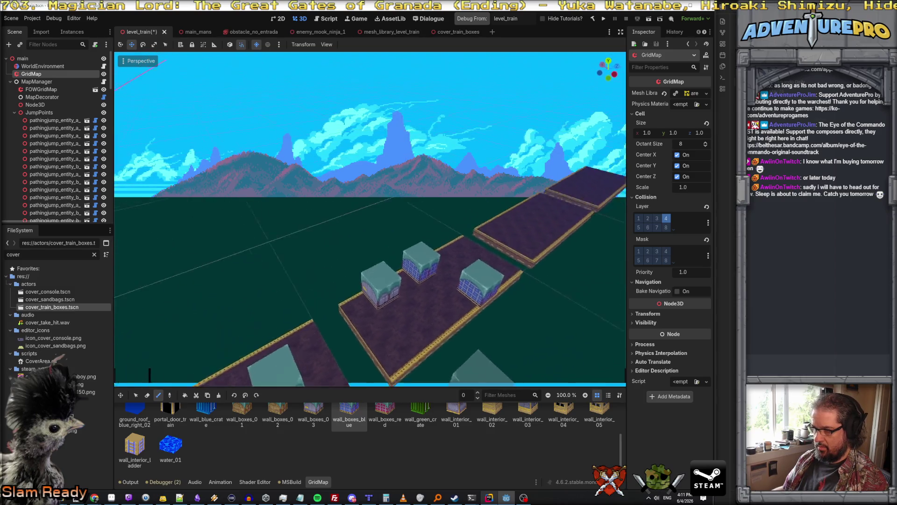
pyautogui.press('q')
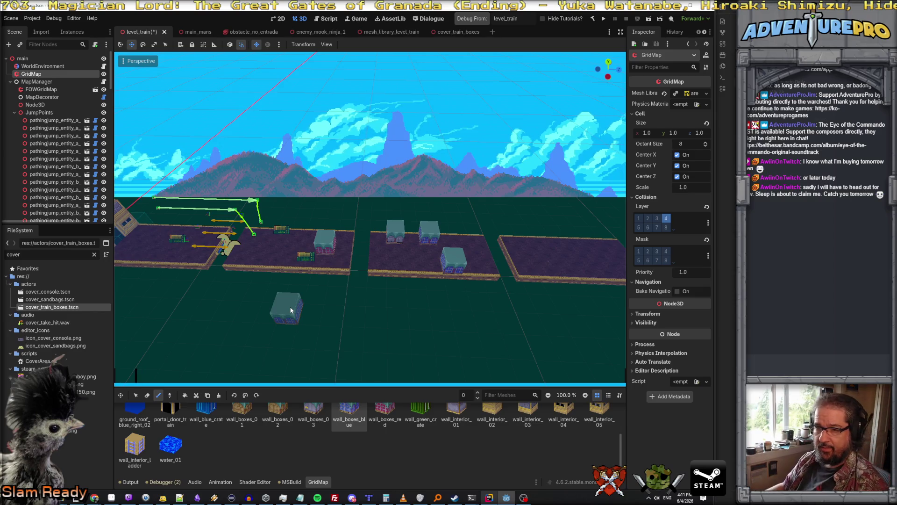
pyautogui.scroll(-3, 51, 141)
pyautogui.moveTo(501, 308); pyautogui.dragTo(542, 302)
pyautogui.scroll(1, 290, 413)
pyautogui.click(288, 414)
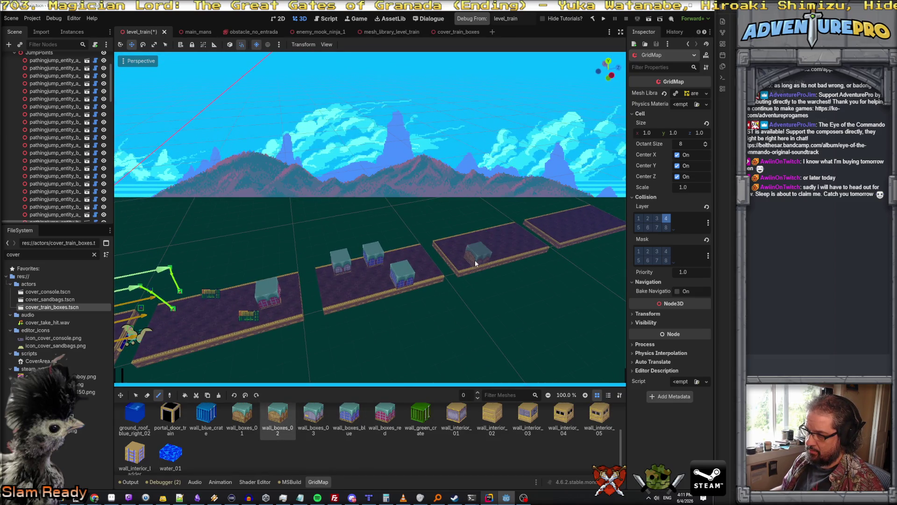
pyautogui.click(479, 260)
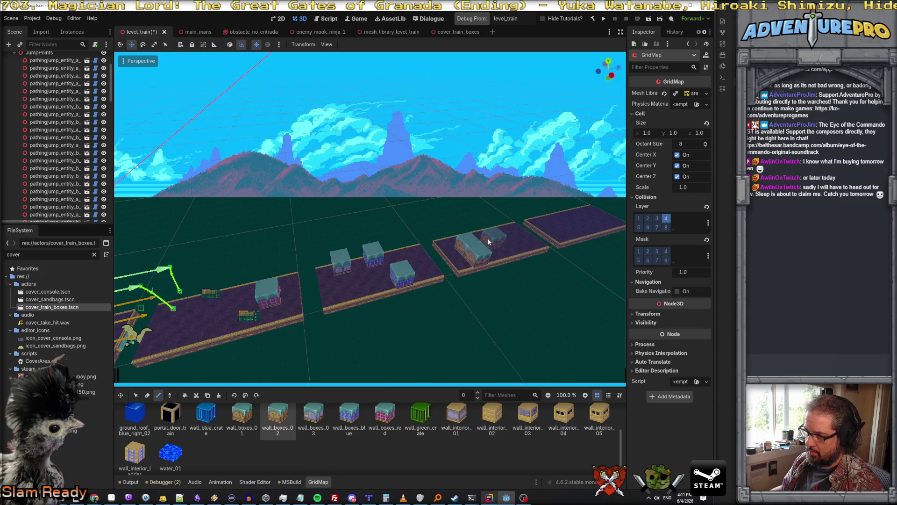
pyautogui.press('a')
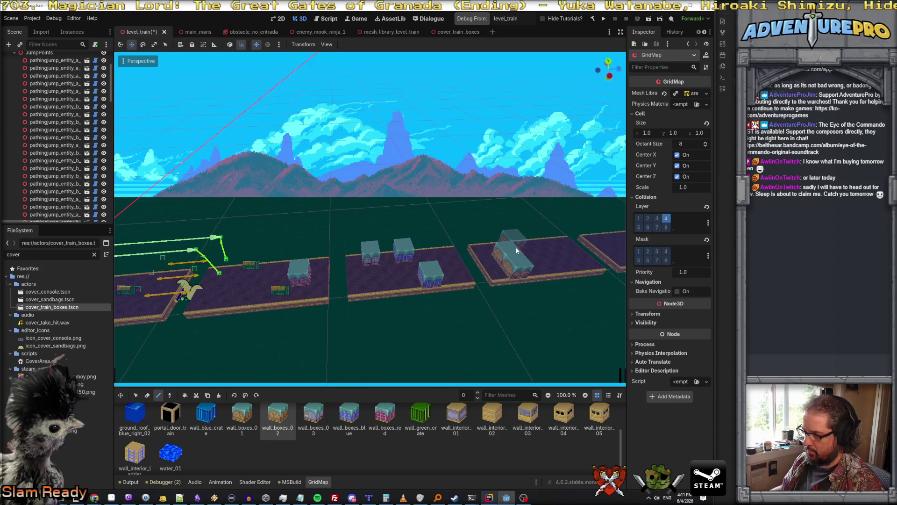
pyautogui.click(528, 247)
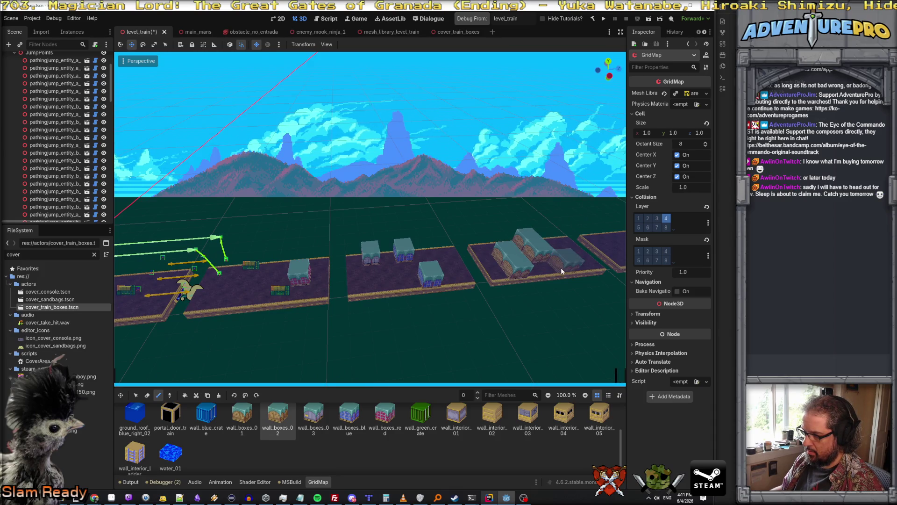
# Step: Move further along the track and paint a crate cell on the ground
pyautogui.press('a')
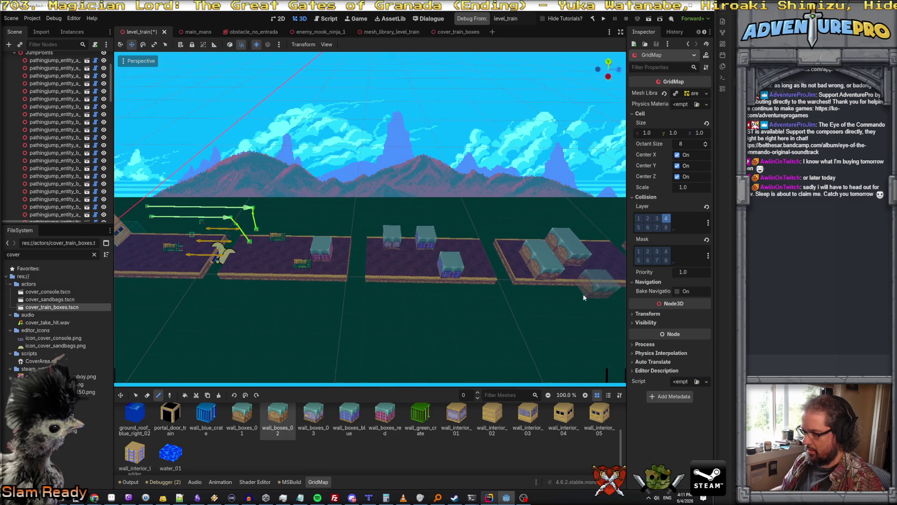
pyautogui.press('d')
pyautogui.press('d')
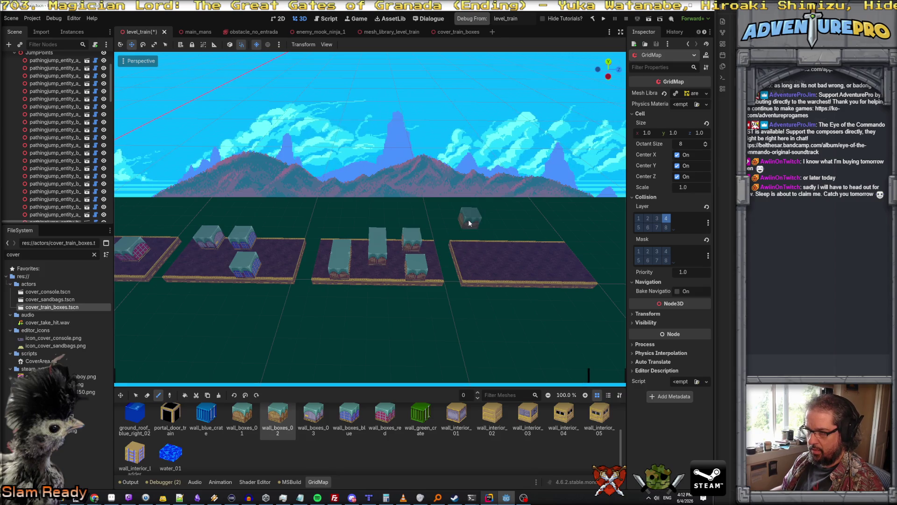
pyautogui.scroll(-1, 457, 328)
pyautogui.click(457, 328)
pyautogui.scroll(-1, 456, 325)
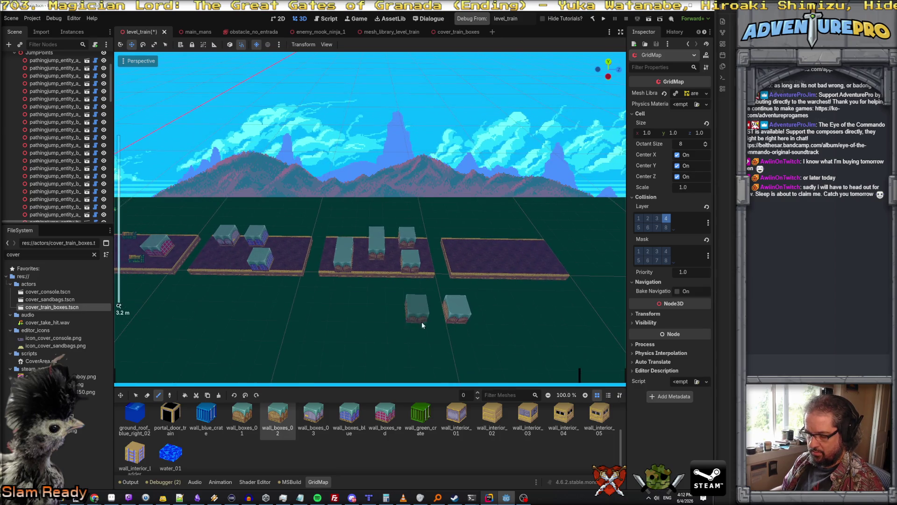
pyautogui.press('w')
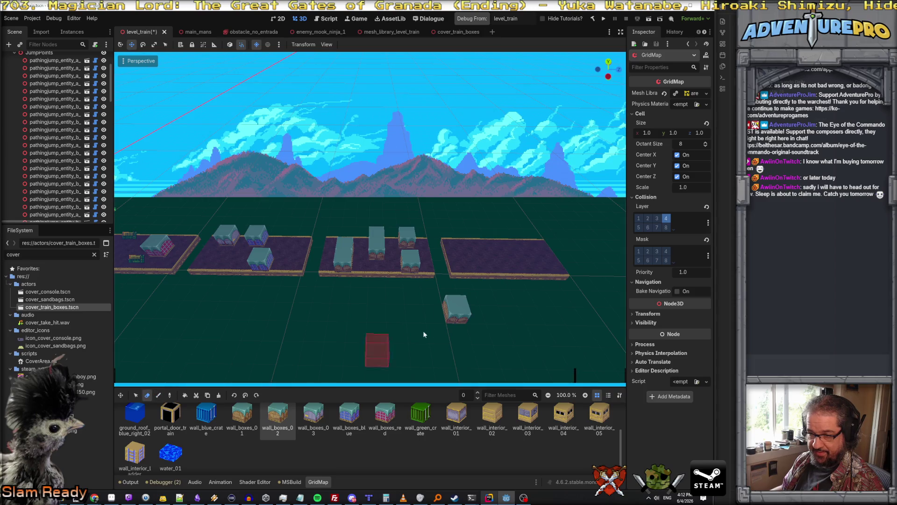
pyautogui.moveTo(323, 318)
pyautogui.mouseDown()
pyautogui.moveTo(253, 291)
pyautogui.moveTo(261, 273)
pyautogui.mouseUp()
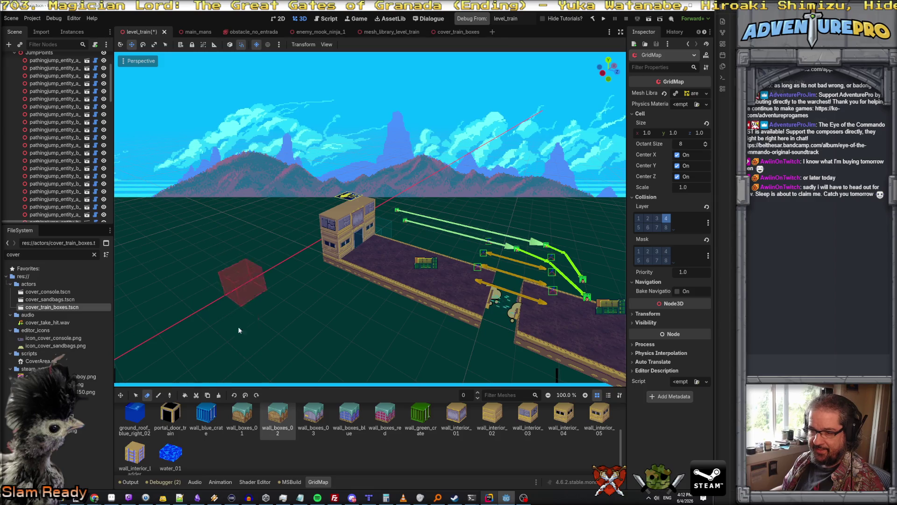
# Step: Select the crate cells, duplicate them with C, and place the copy on the far car
pyautogui.press('q')
pyautogui.scroll(-1, 310, 322)
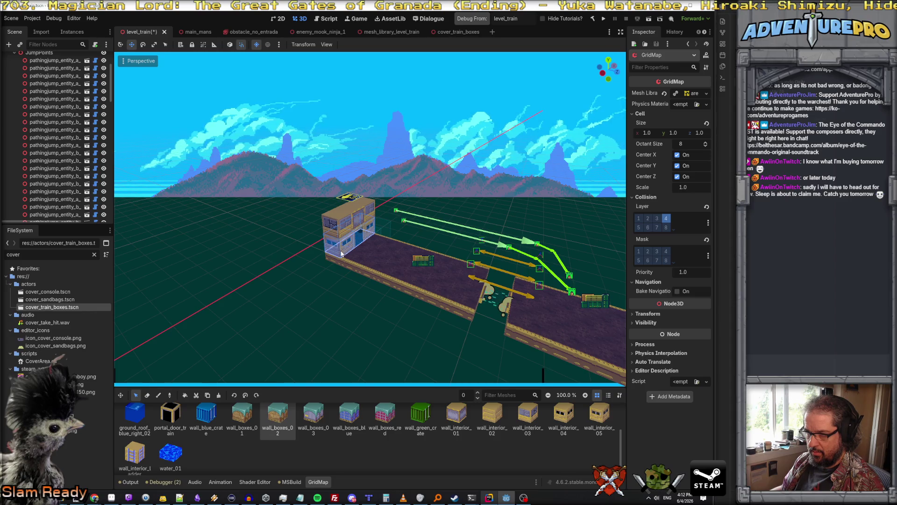
pyautogui.moveTo(353, 343); pyautogui.dragTo(480, 326)
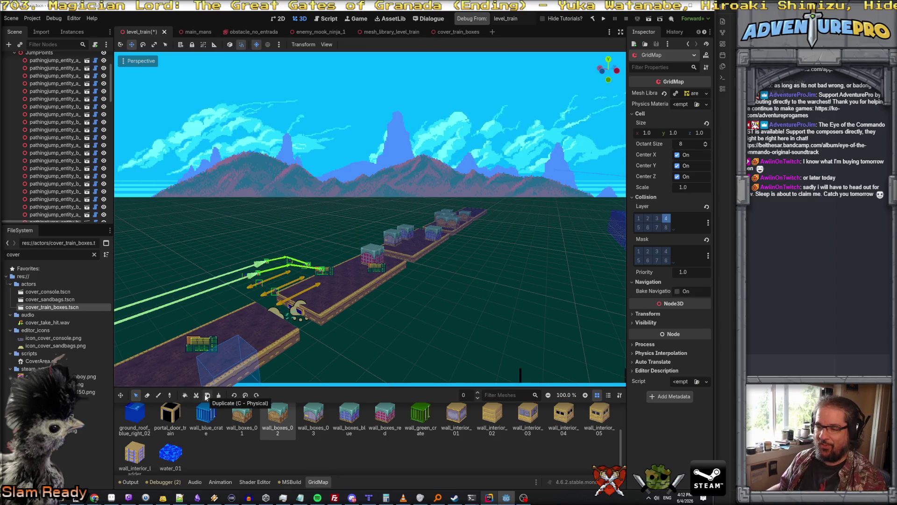
pyautogui.press('c')
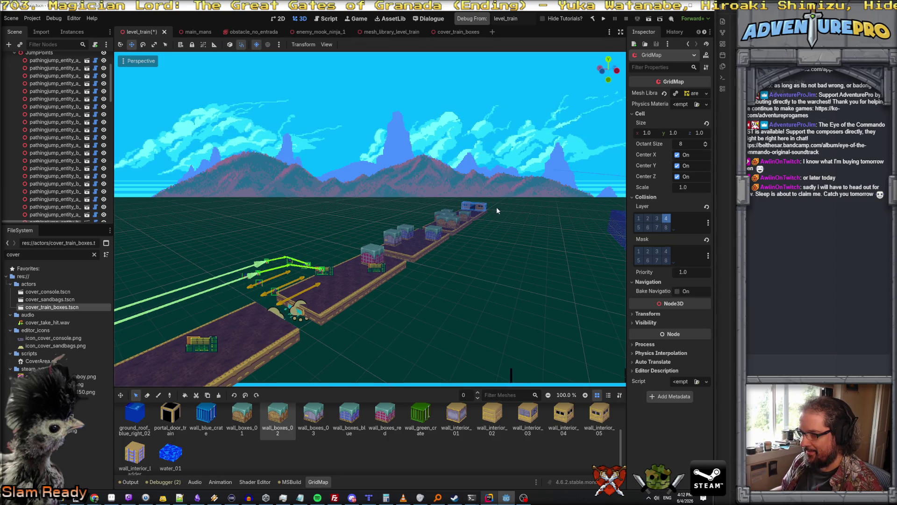
pyautogui.click(496, 207)
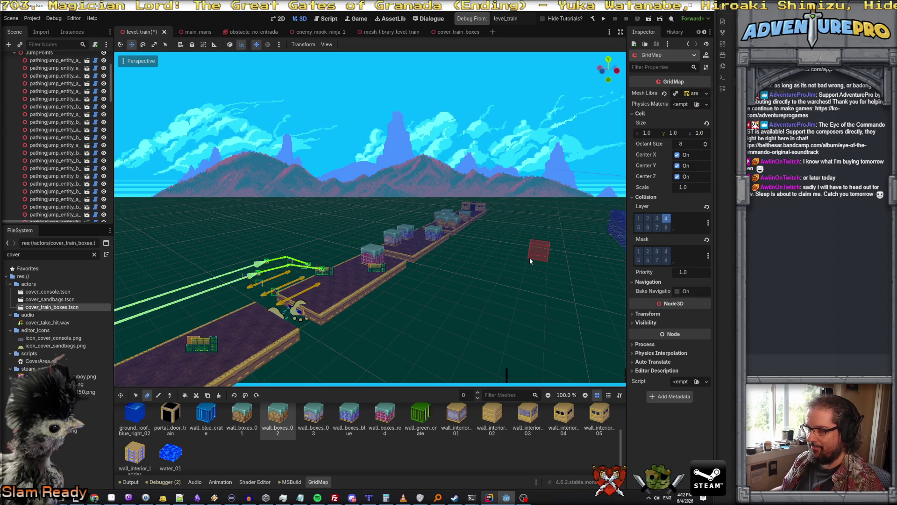
pyautogui.scroll(5, 529, 257)
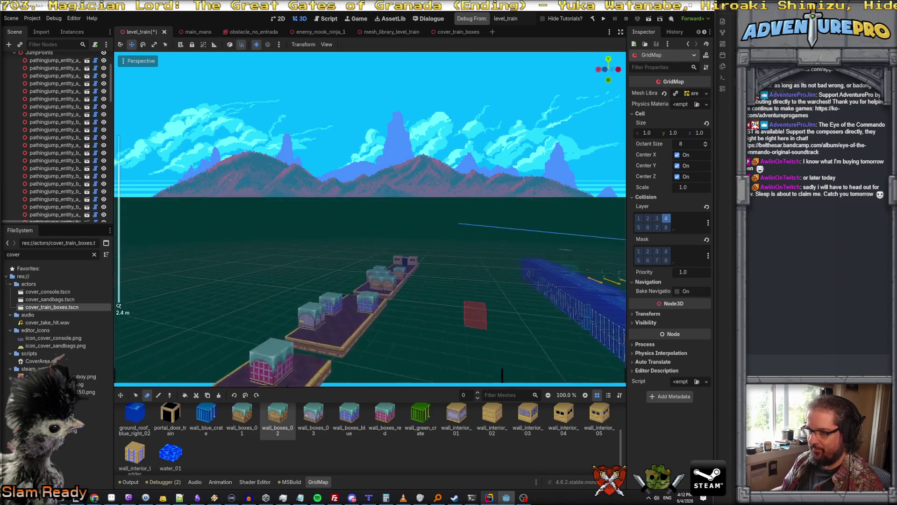
pyautogui.press('w')
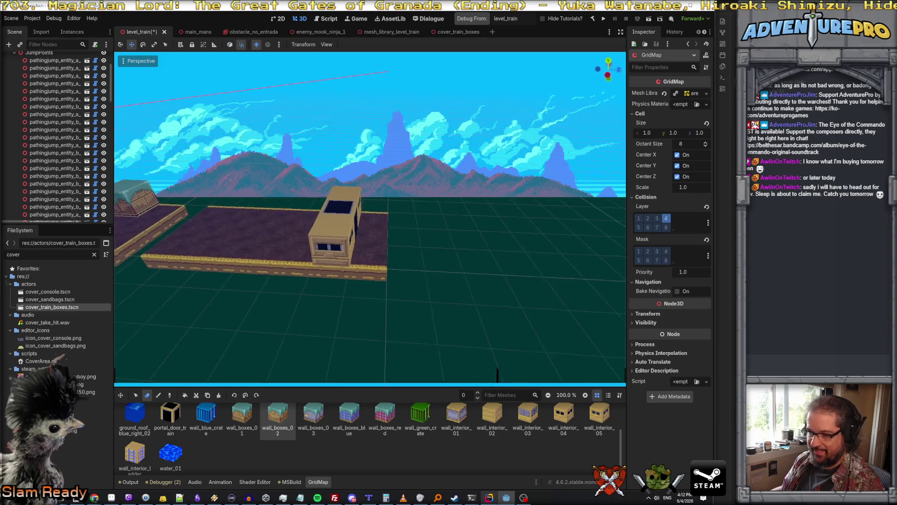
# Step: Select the train car's cells from the upper cell down to the front and copy them
pyautogui.click(138, 397)
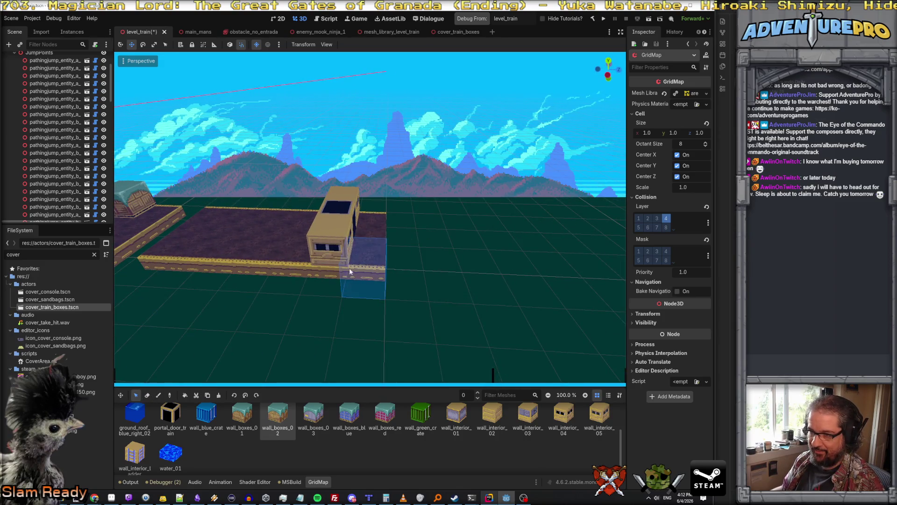
pyautogui.click(352, 218)
pyautogui.moveTo(344, 218); pyautogui.dragTo(334, 250)
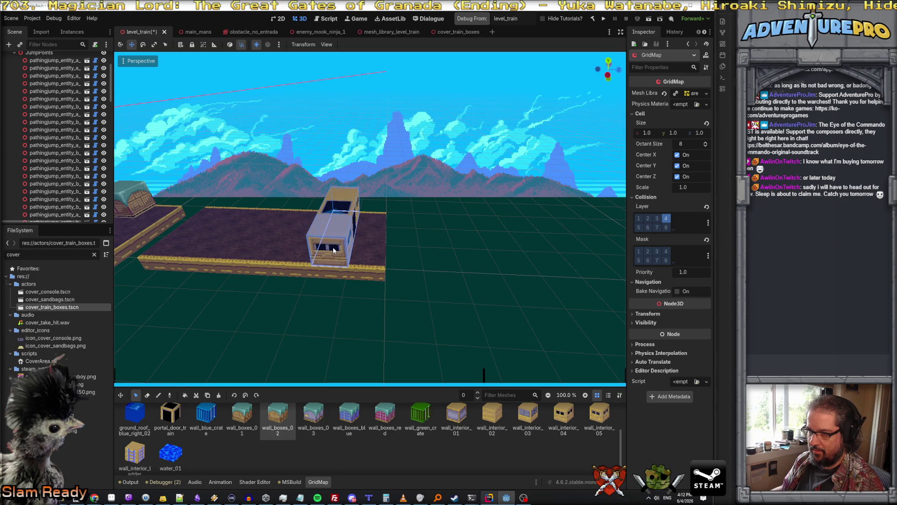
pyautogui.hotkey('ctrl', 'c')
pyautogui.click(197, 395)
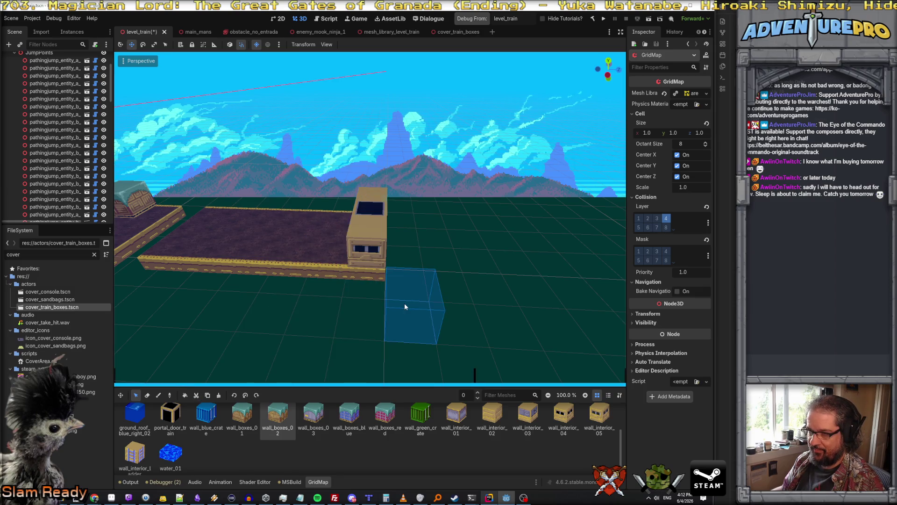
pyautogui.moveTo(405, 302)
pyautogui.mouseDown()
pyautogui.moveTo(327, 280)
pyautogui.moveTo(411, 285)
pyautogui.moveTo(416, 308)
pyautogui.moveTo(422, 295)
pyautogui.mouseUp()
# Step: Paint a rotated wall_interior_03 block on top of the train car
pyautogui.click(494, 424)
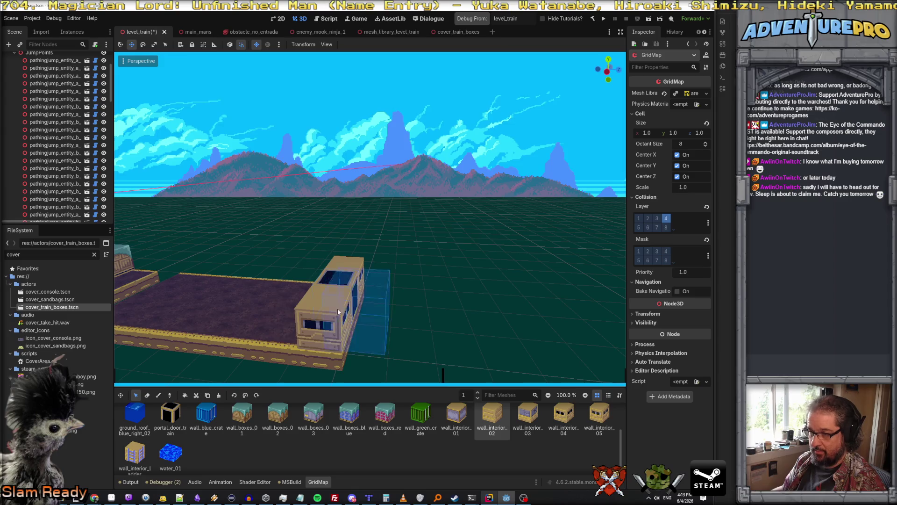
pyautogui.click(334, 279)
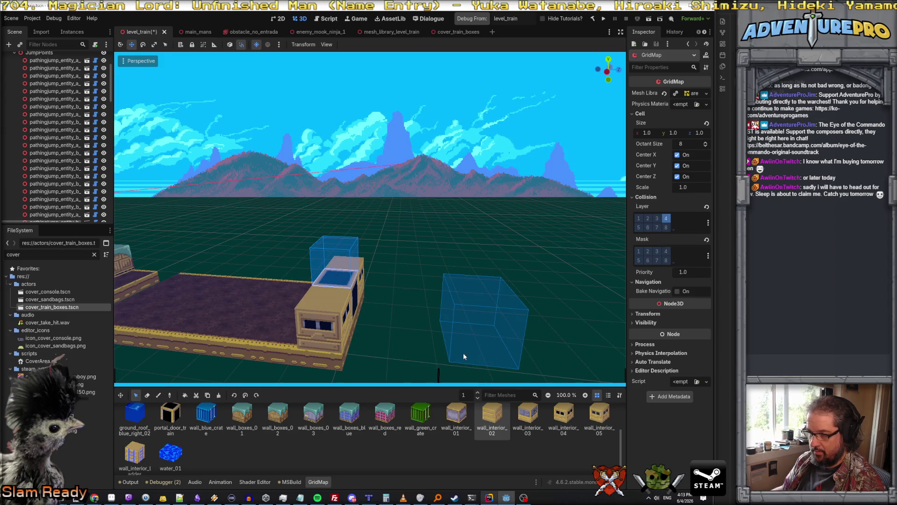
pyautogui.click(528, 419)
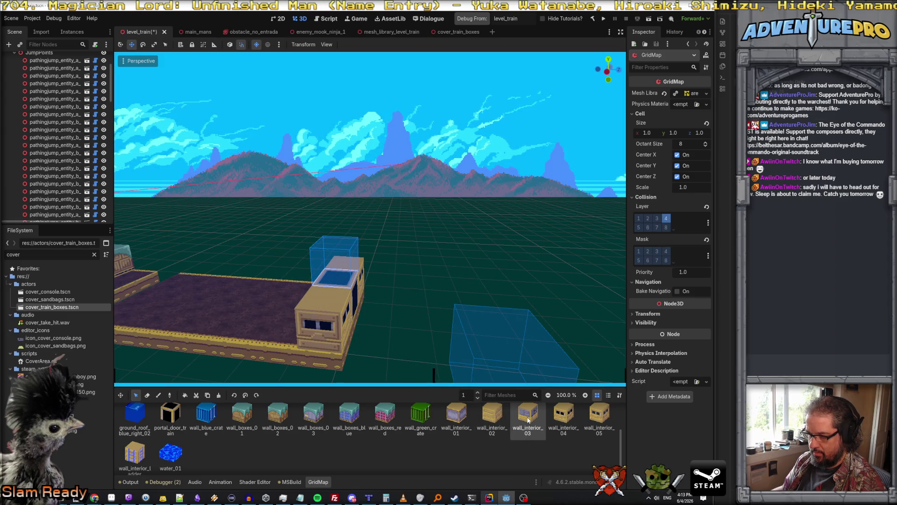
pyautogui.press('s')
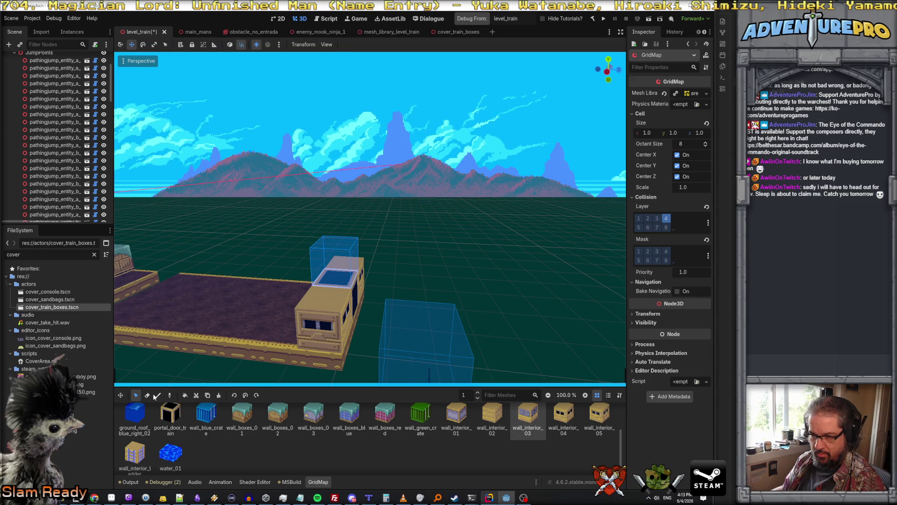
pyautogui.click(158, 395)
pyautogui.click(332, 291)
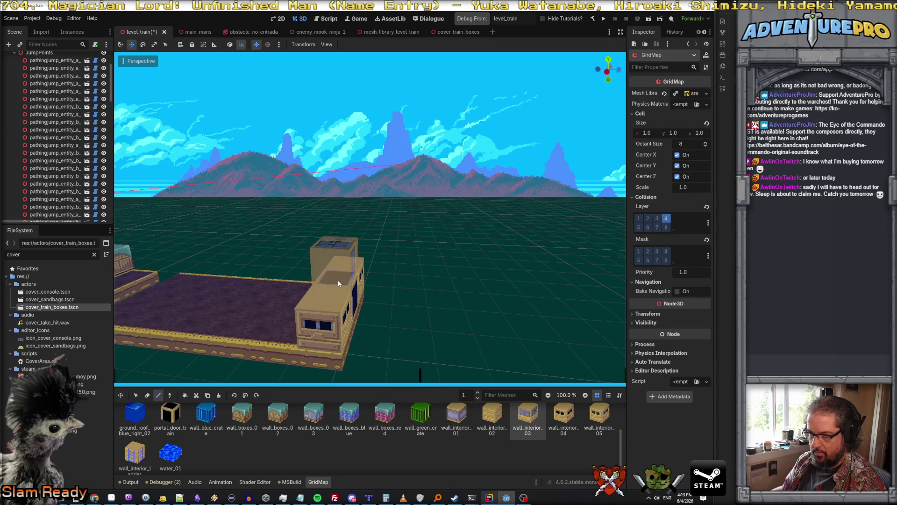
# Step: Turn the block to face front and place a wall_interior_02 block on the car
pyautogui.press('a')
pyautogui.press('s')
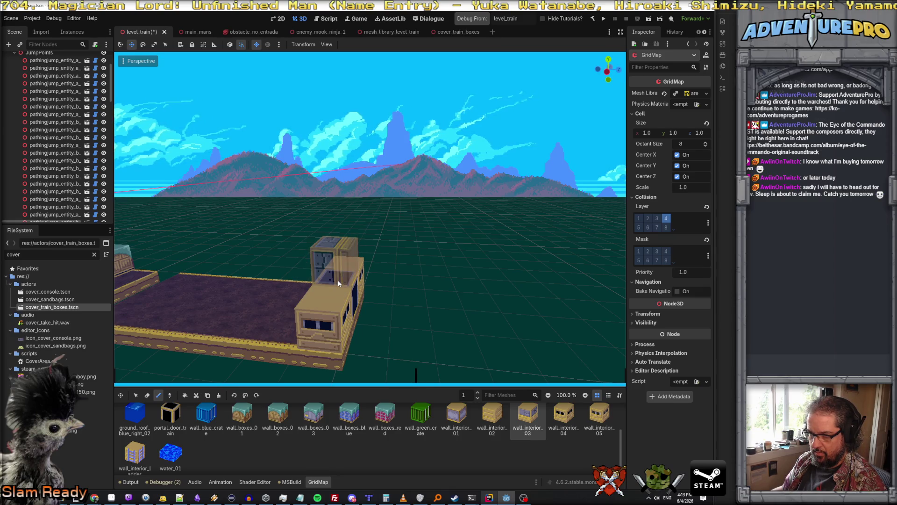
pyautogui.press('s')
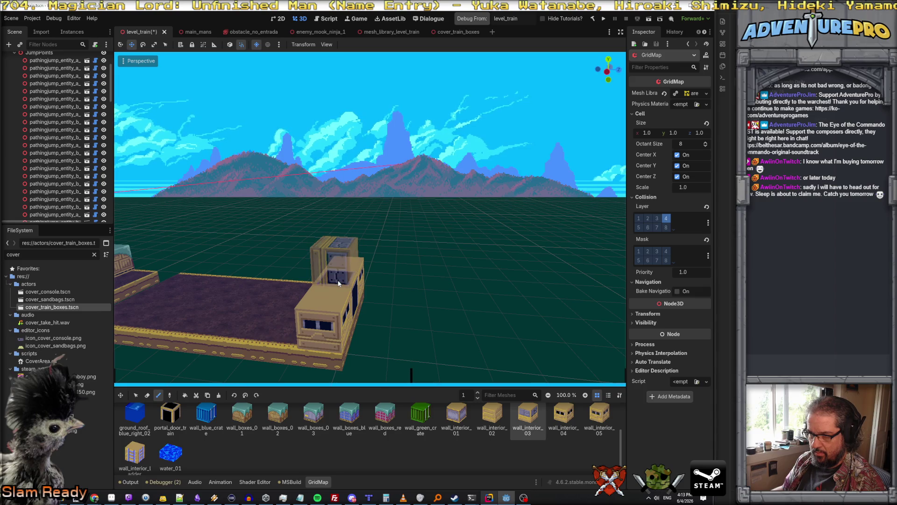
pyautogui.press('d')
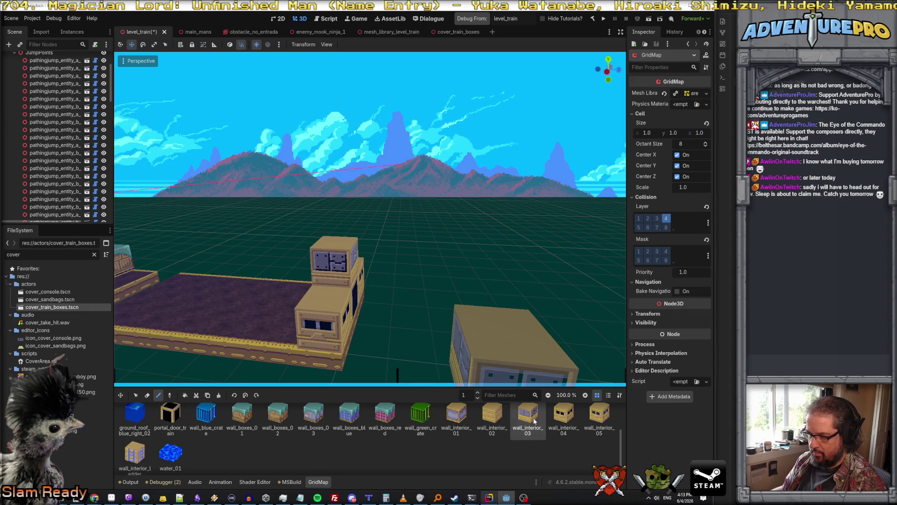
pyautogui.click(492, 413)
pyautogui.click(329, 310)
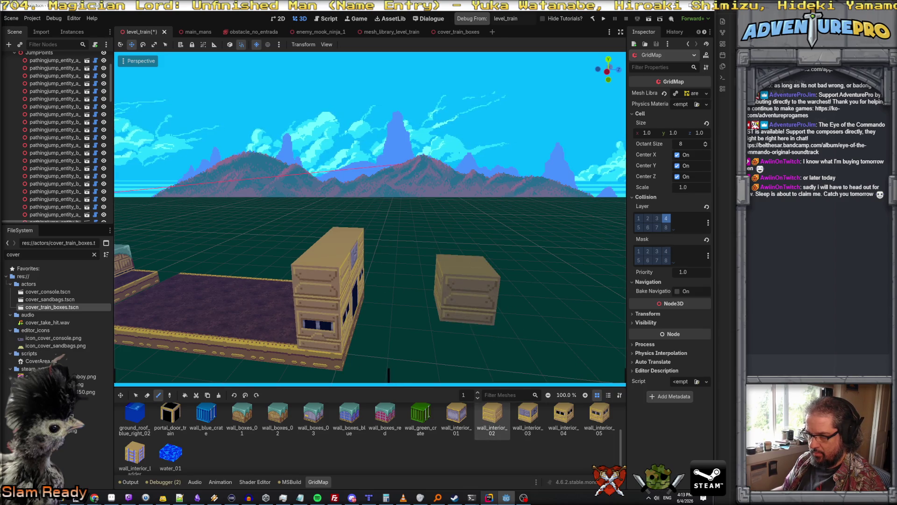
pyautogui.moveTo(481, 323)
pyautogui.mouseDown()
pyautogui.moveTo(346, 323)
pyautogui.moveTo(523, 293)
pyautogui.mouseUp()
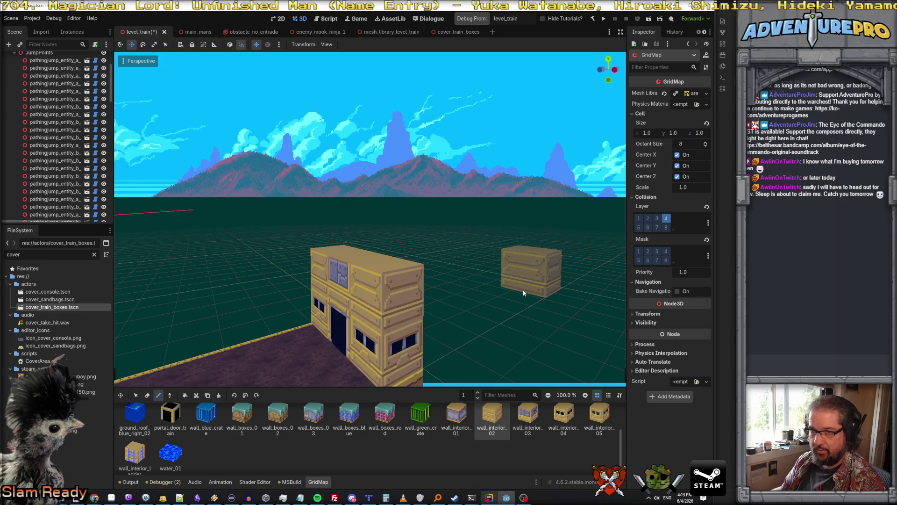
pyautogui.scroll(4, 52, 143)
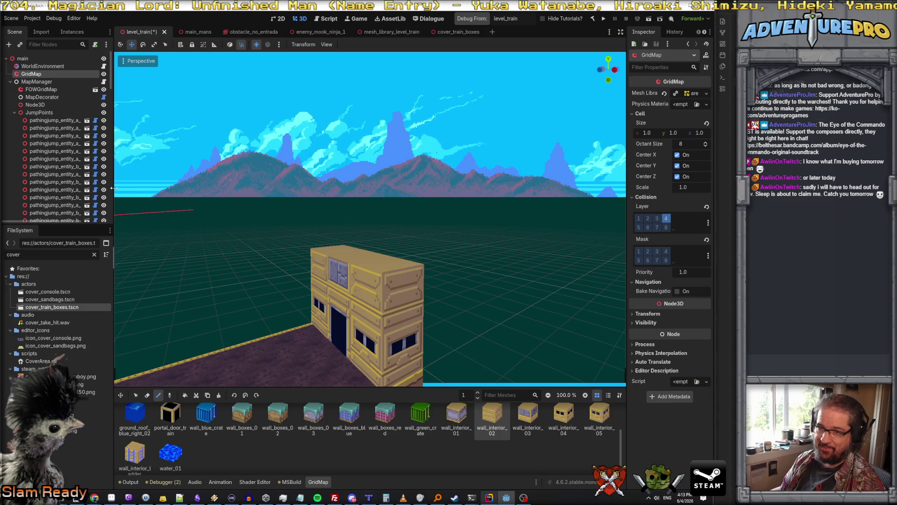
# Step: Frame pathingjump_entity_b_row3_06, then inspect the coupler_fx2 and coupler_02 nodes
pyautogui.moveTo(114, 188); pyautogui.dragTo(249, 188)
pyautogui.scroll(-5, 157, 190)
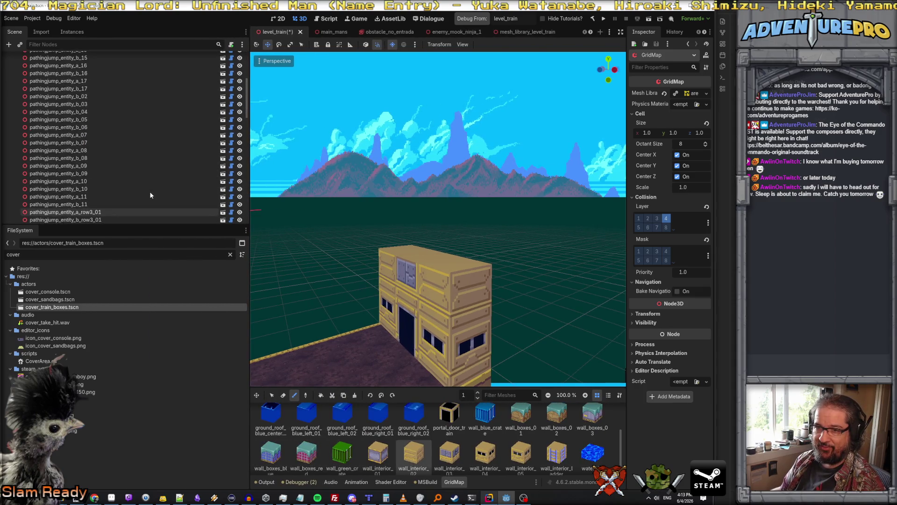
pyautogui.scroll(-3, 377, 192)
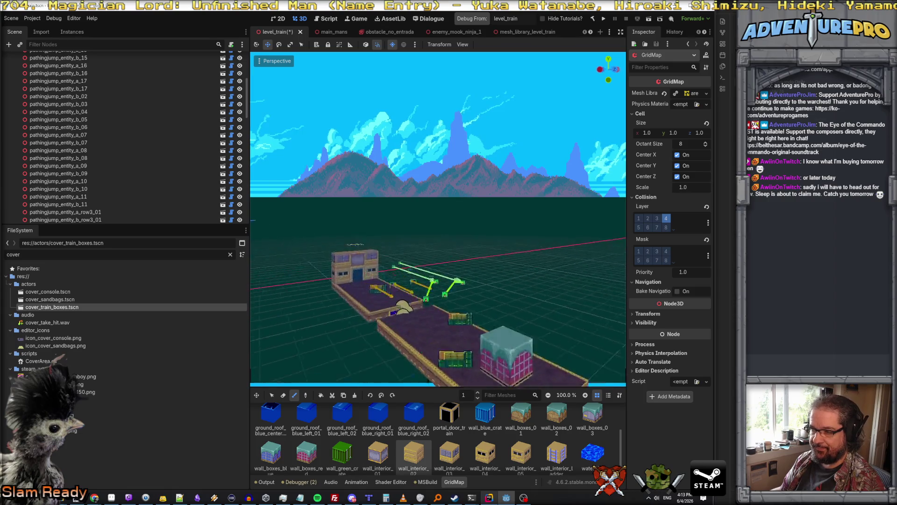
pyautogui.scroll(-6, 162, 158)
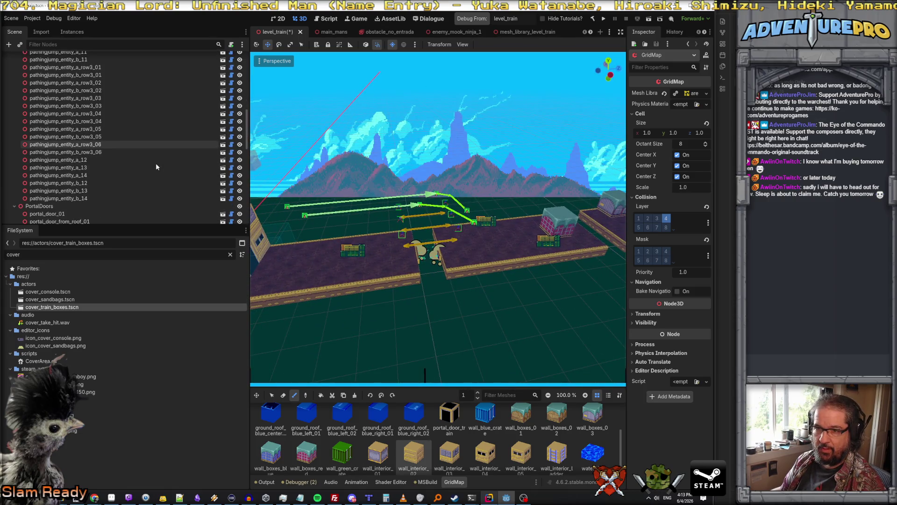
pyautogui.doubleClick(83, 156)
pyautogui.click(393, 291)
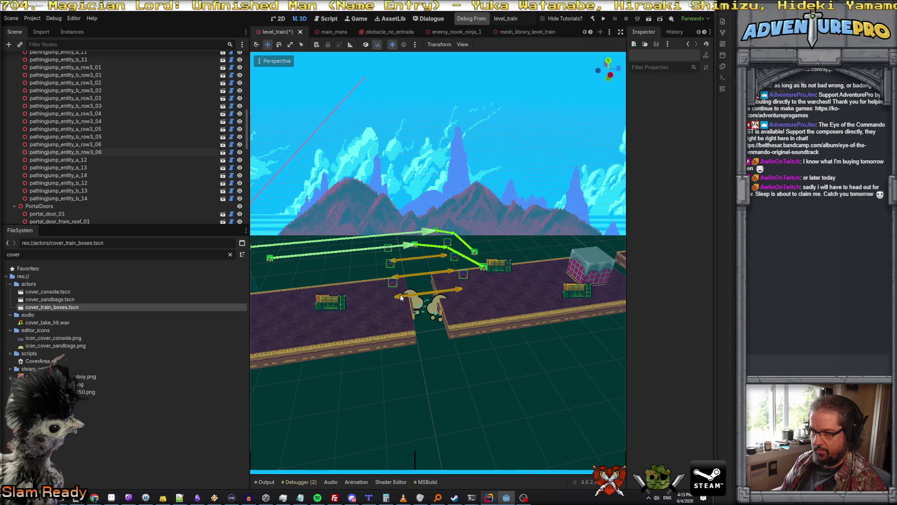
pyautogui.click(401, 298)
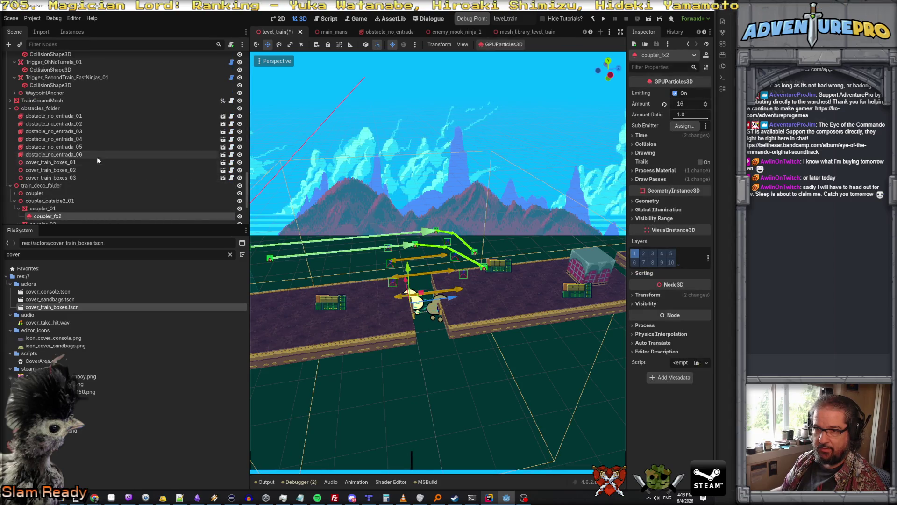
pyautogui.click(395, 282)
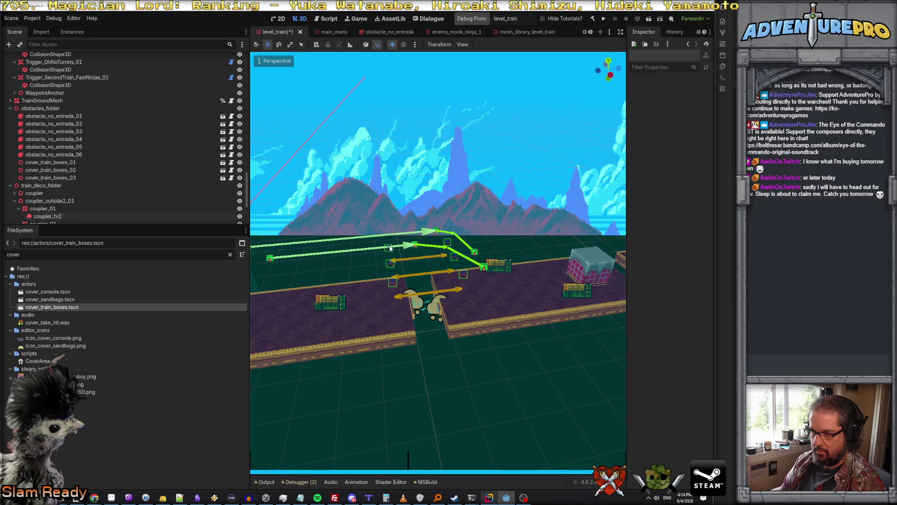
pyautogui.click(456, 293)
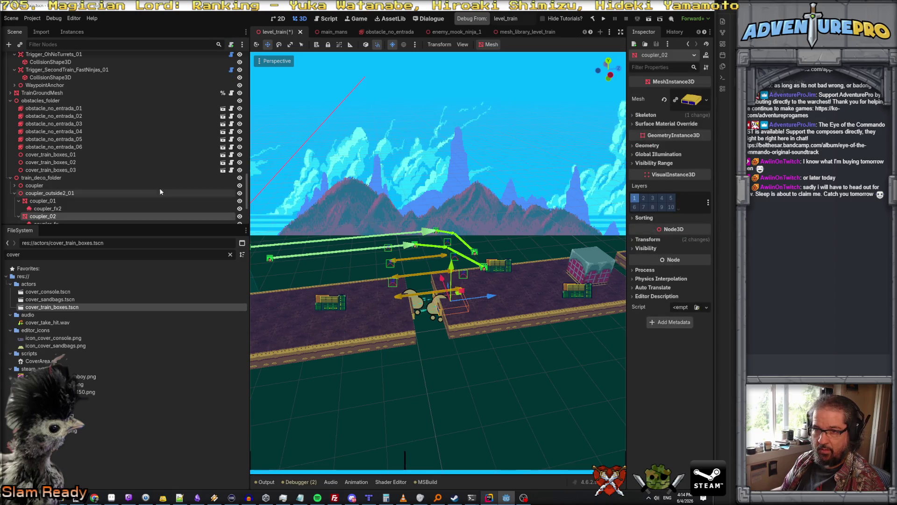
# Step: Select pathingjump_entity_a_15 on the train roof in the viewport
pyautogui.scroll(4, 111, 187)
pyautogui.scroll(10, 111, 187)
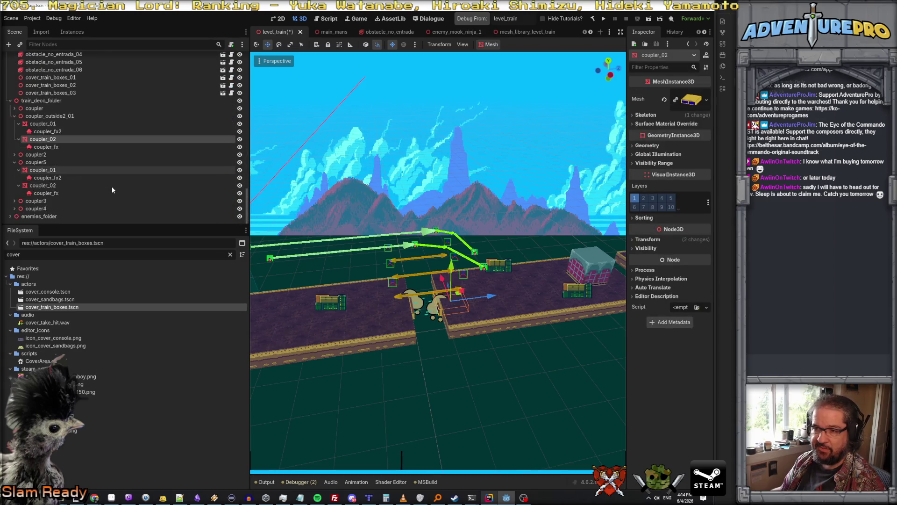
pyautogui.scroll(4, 112, 186)
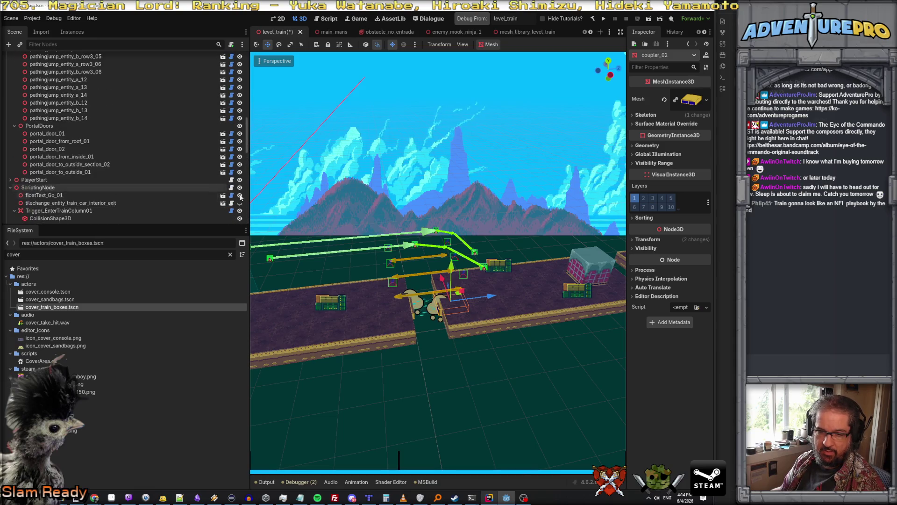
pyautogui.click(393, 193)
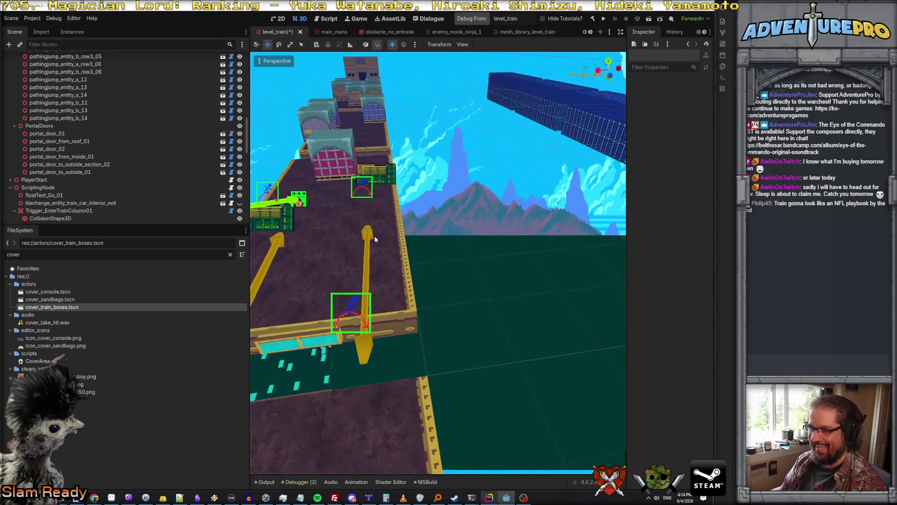
pyautogui.click(355, 315)
# Step: Duplicate jump entities a_15 through b_17 and move the copies along Z to the next car gap
pyautogui.scroll(-5, 448, 310)
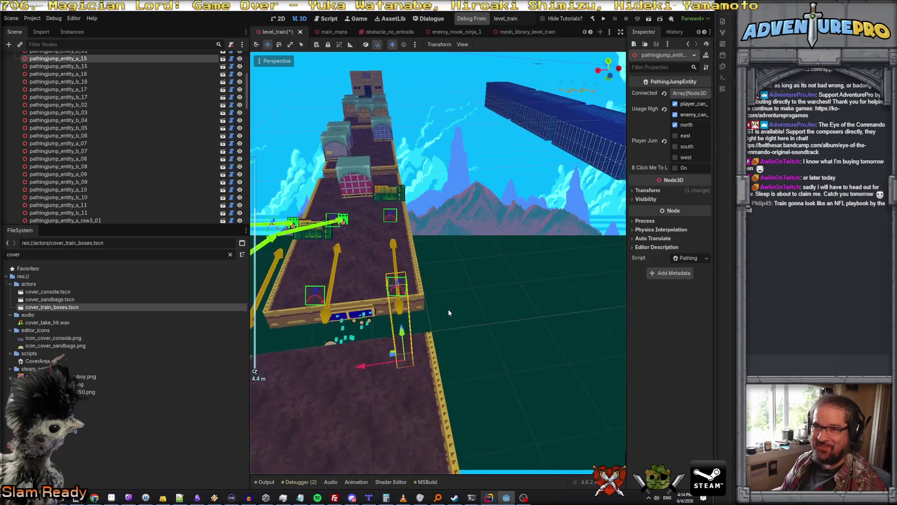
pyautogui.keyDown('shift'); pyautogui.click(91, 97); pyautogui.keyUp('shift')
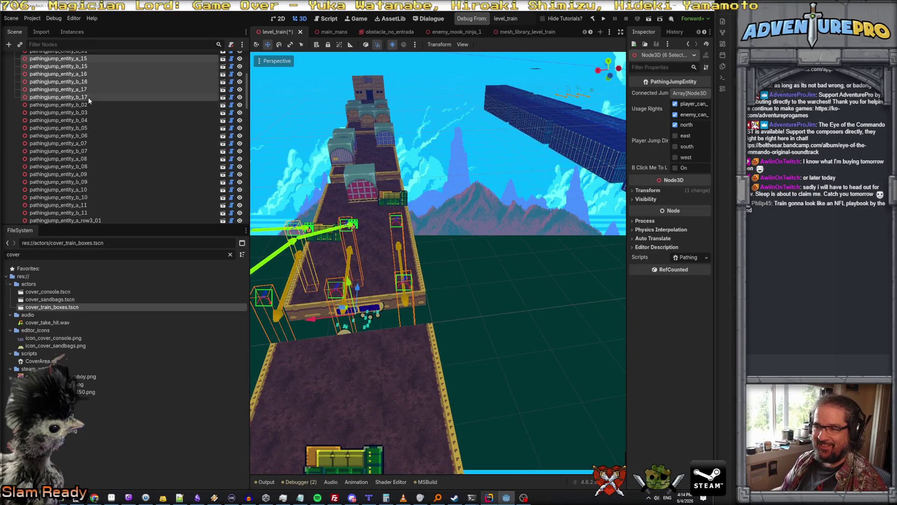
pyautogui.scroll(-4, 440, 230)
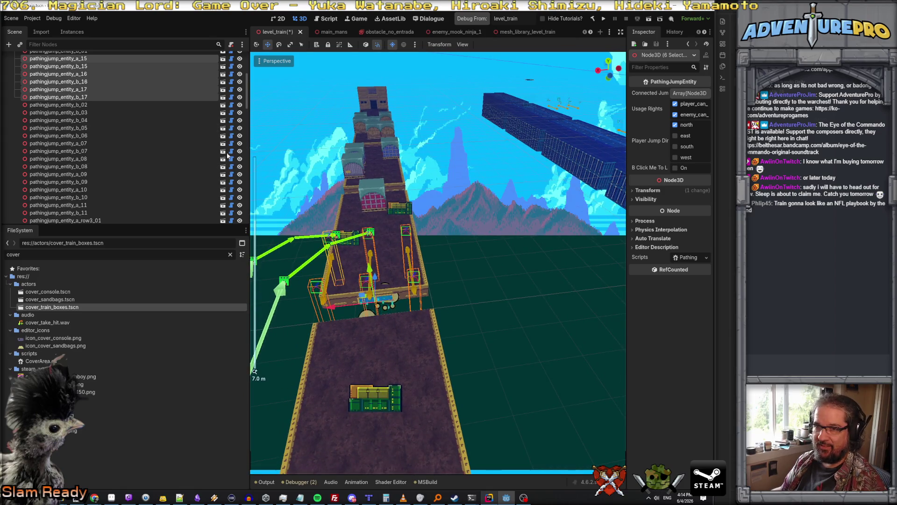
pyautogui.rightClick(111, 97)
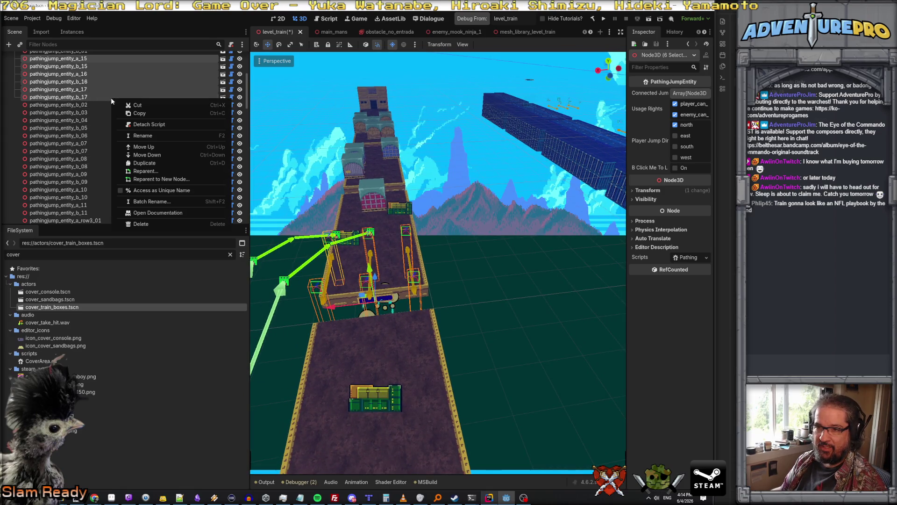
pyautogui.click(158, 163)
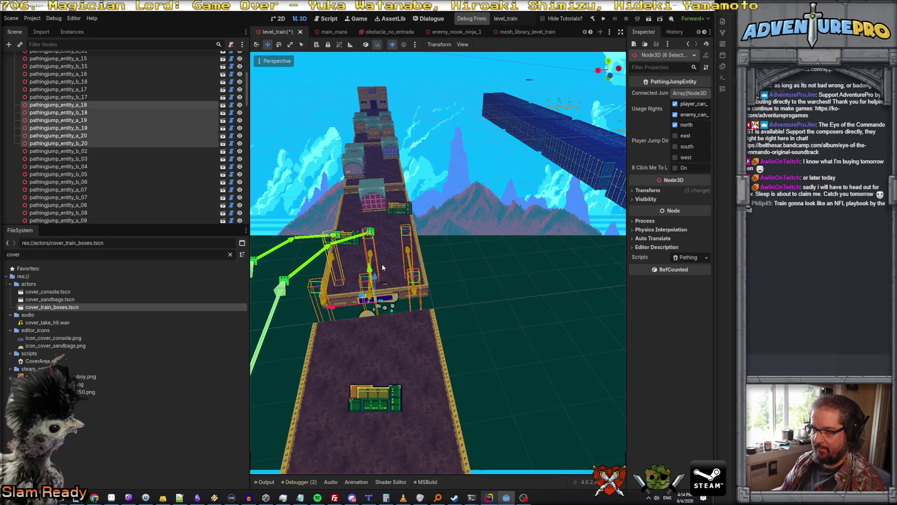
pyautogui.moveTo(374, 278)
pyautogui.mouseDown()
pyautogui.moveTo(375, 184)
pyautogui.moveTo(385, 271)
pyautogui.moveTo(377, 278)
pyautogui.moveTo(385, 193)
pyautogui.mouseUp()
pyautogui.press('z')
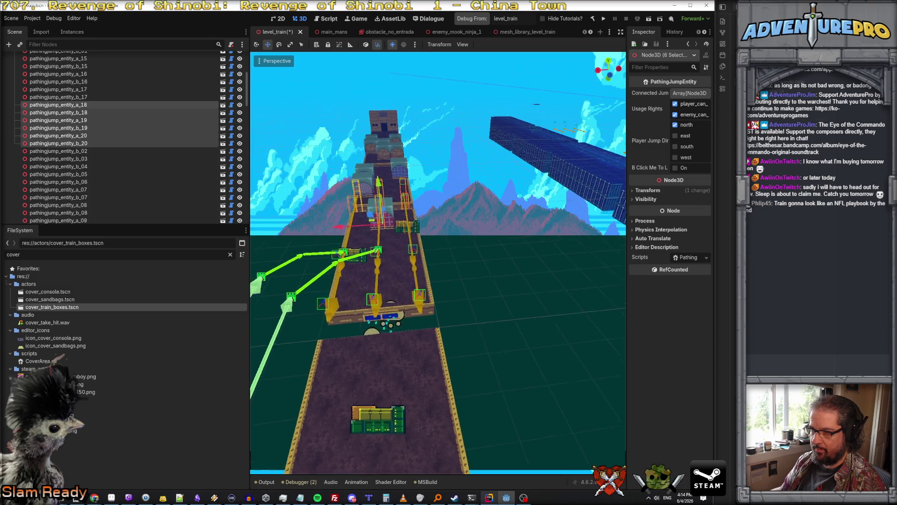
pyautogui.press('f')
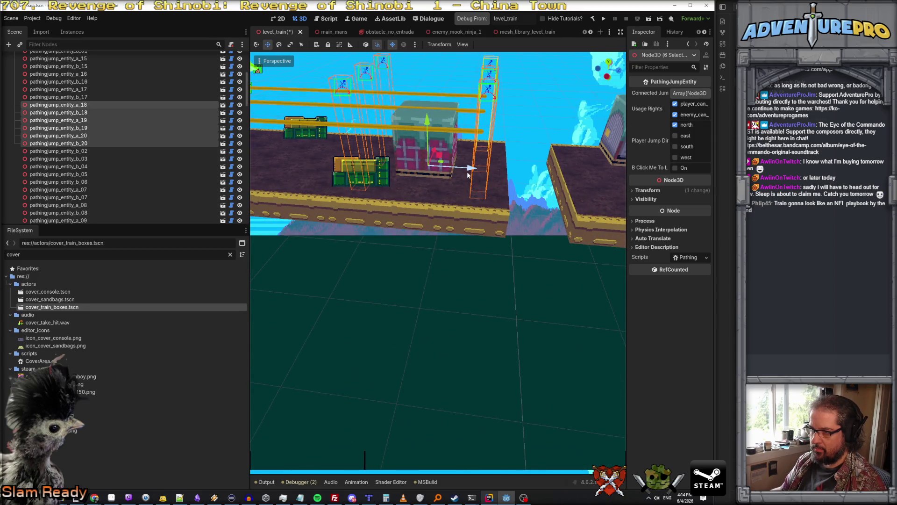
pyautogui.press('w')
pyautogui.press('e')
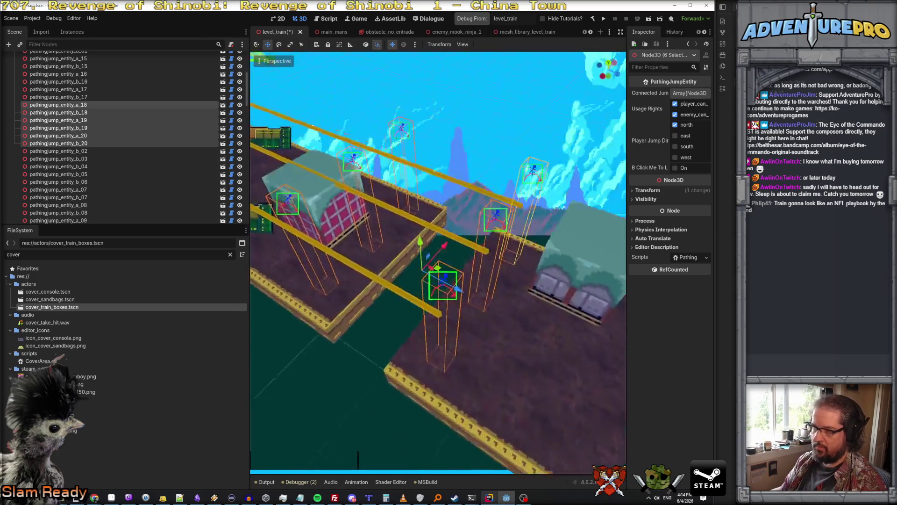
pyautogui.press('s')
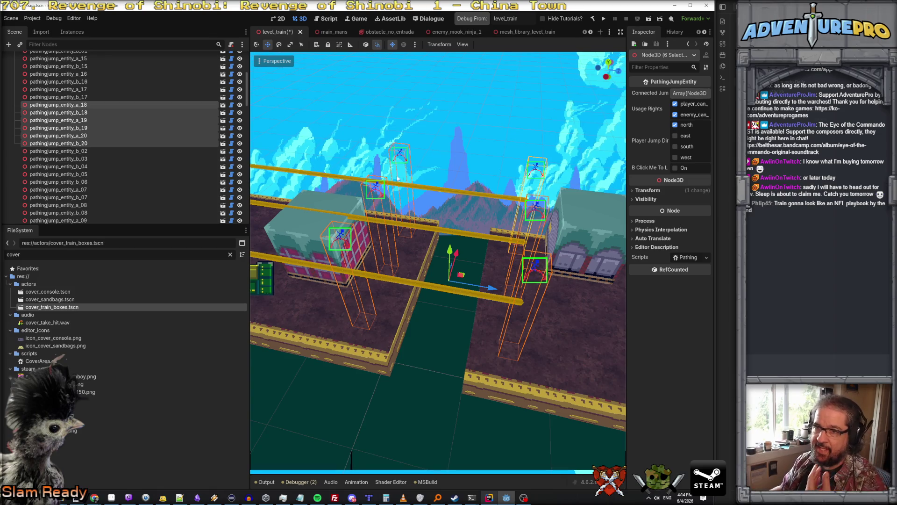
# Step: Relink pairs a_18/b_18, a_19/b_19 and a_20/b_20 as two-way jumps
pyautogui.click(117, 105)
pyautogui.keyDown('shift'); pyautogui.click(113, 113); pyautogui.keyUp('shift')
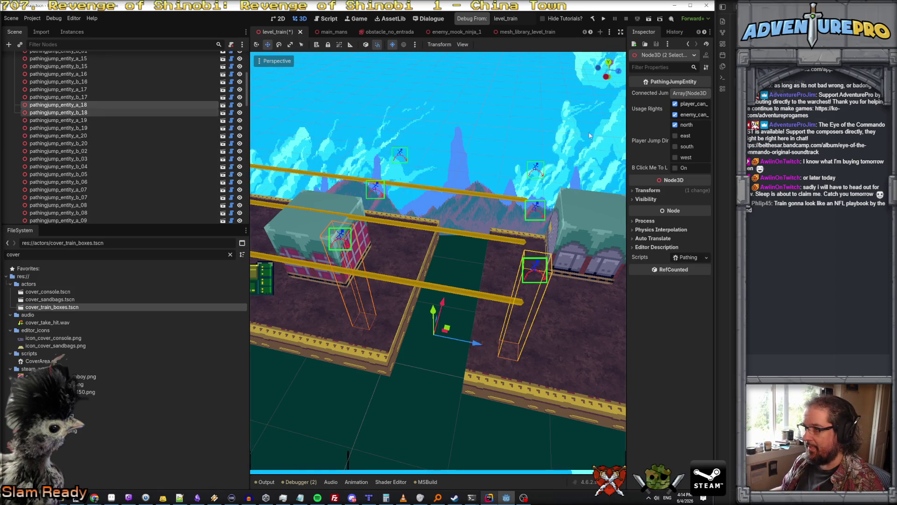
pyautogui.click(675, 167)
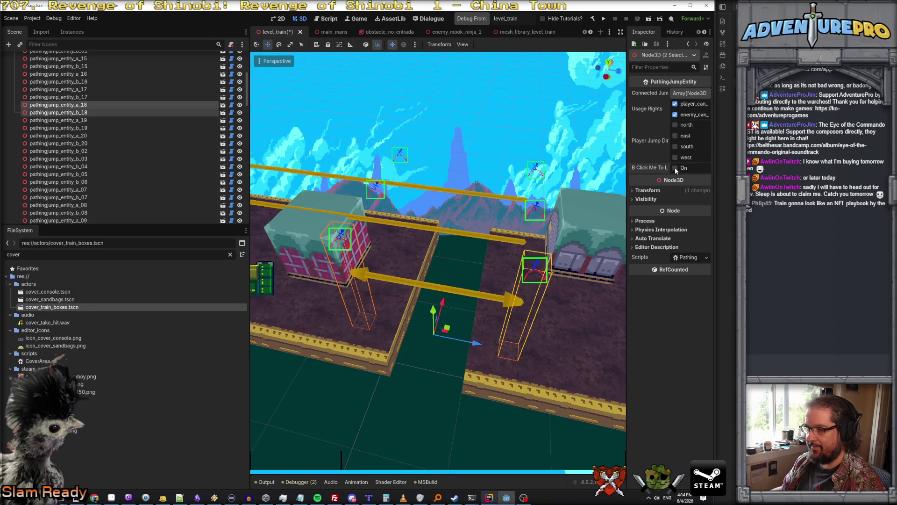
pyautogui.click(105, 120)
pyautogui.keyDown('shift'); pyautogui.click(140, 128); pyautogui.keyUp('shift')
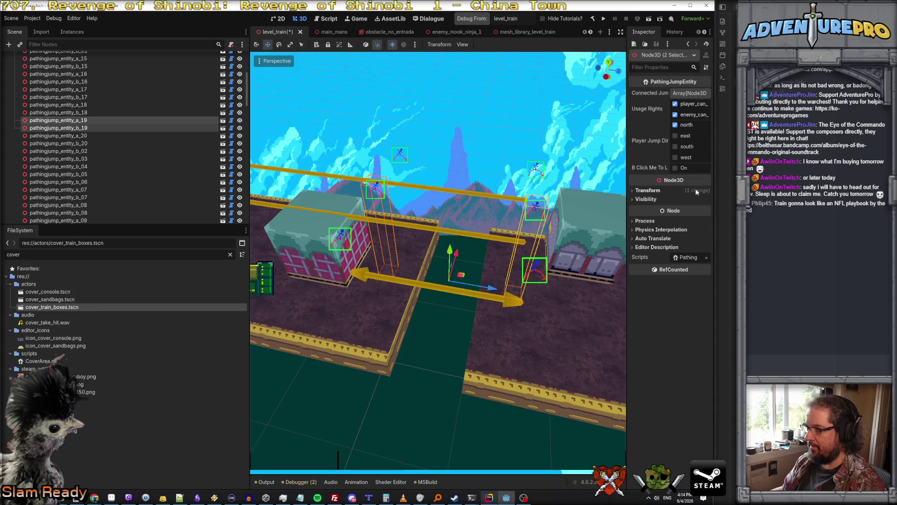
pyautogui.click(676, 167)
pyautogui.click(104, 136)
pyautogui.keyDown('shift'); pyautogui.click(140, 143); pyautogui.keyUp('shift')
pyautogui.click(674, 167)
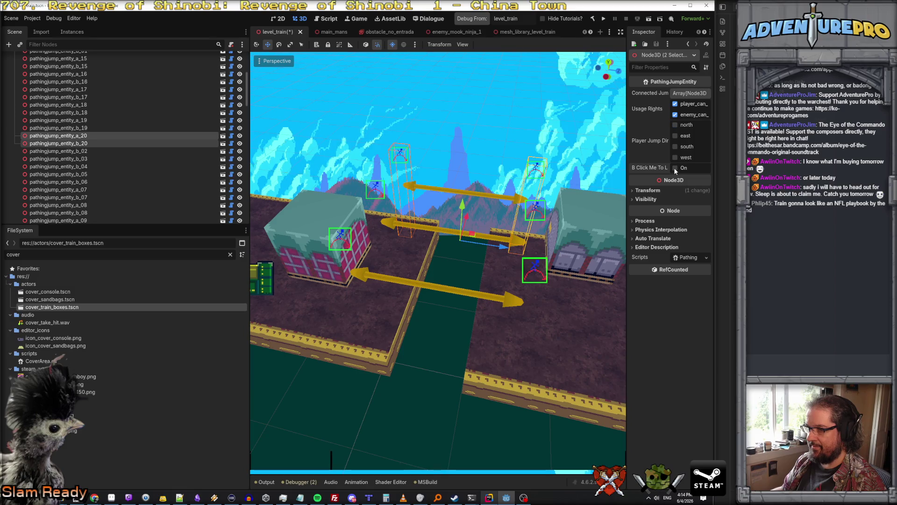
# Step: Set the jump direction of b_18, b_19 and b_20 to south
pyautogui.click(76, 136)
pyautogui.click(79, 143)
pyautogui.click(80, 128)
pyautogui.click(81, 121)
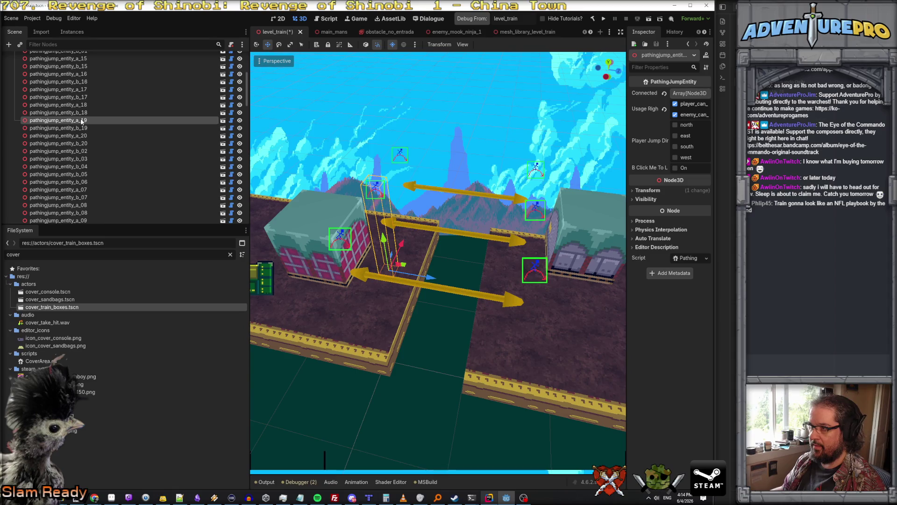
pyautogui.click(82, 105)
pyautogui.keyDown('ctrl'); pyautogui.click(83, 121); pyautogui.keyUp('ctrl')
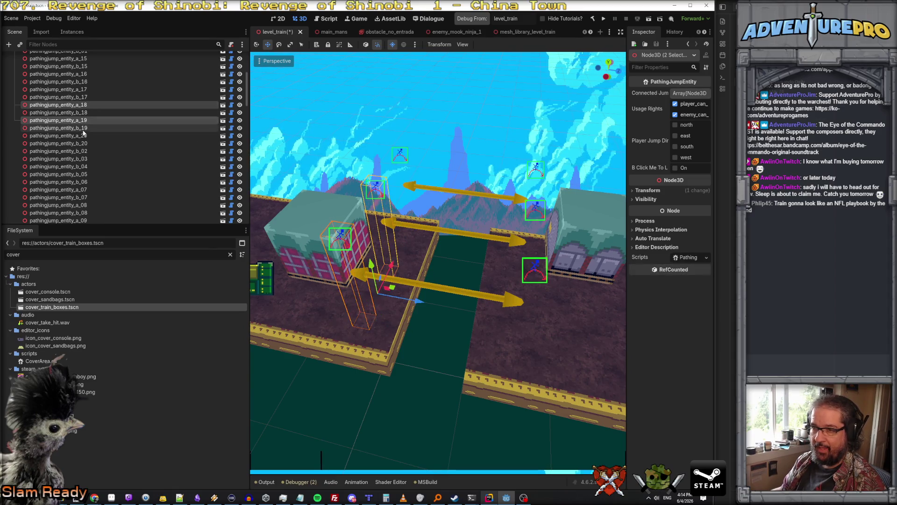
pyautogui.keyDown('ctrl'); pyautogui.click(84, 136); pyautogui.keyUp('ctrl')
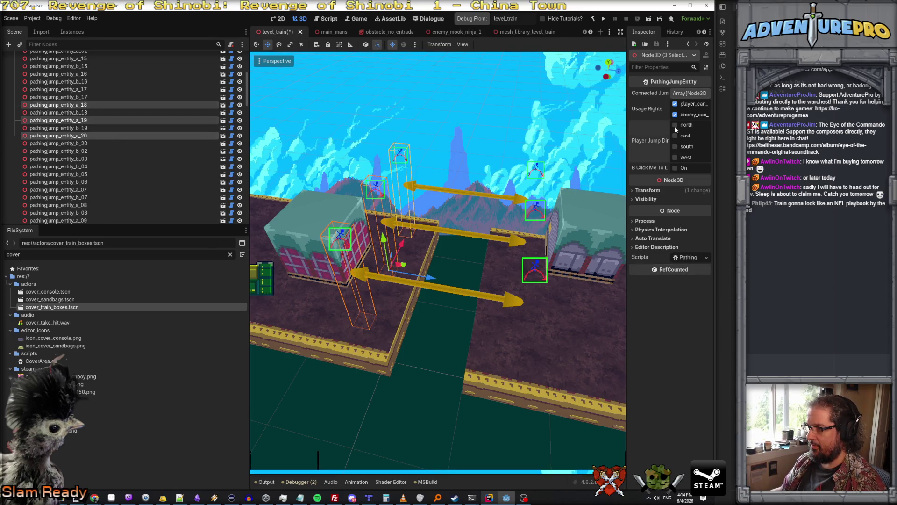
pyautogui.click(81, 112)
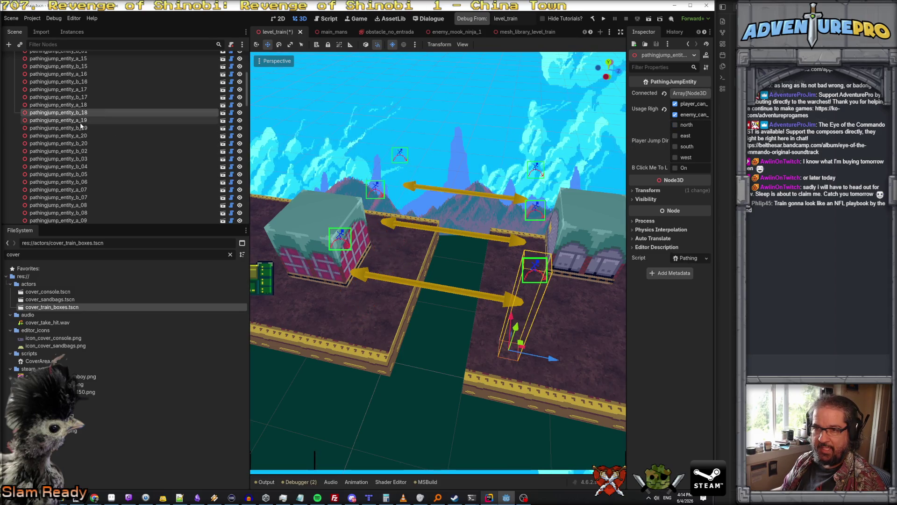
pyautogui.keyDown('ctrl'); pyautogui.click(83, 128); pyautogui.keyUp('ctrl')
pyautogui.keyDown('ctrl'); pyautogui.click(82, 144); pyautogui.keyUp('ctrl')
pyautogui.click(675, 147)
# Step: Duplicate entities a_18 through b_20 and move the copies 8 units along Z
pyautogui.click(459, 149)
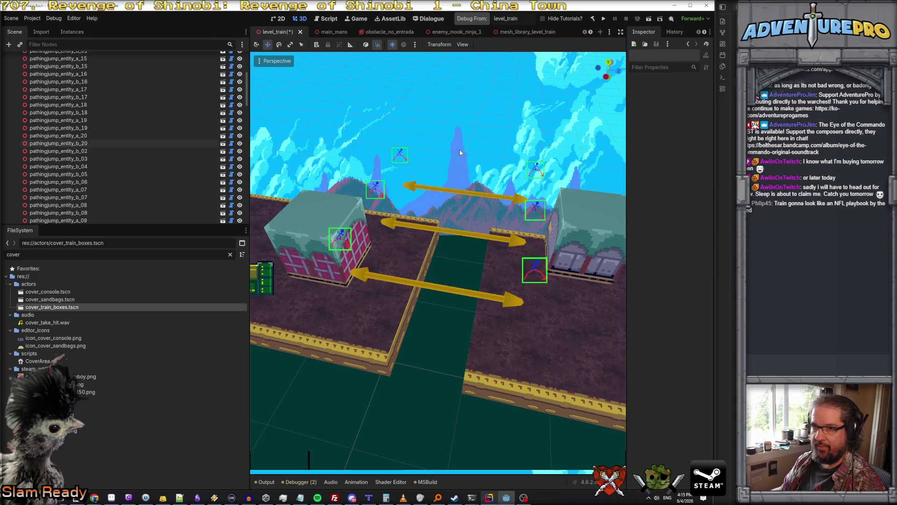
pyautogui.click(75, 106)
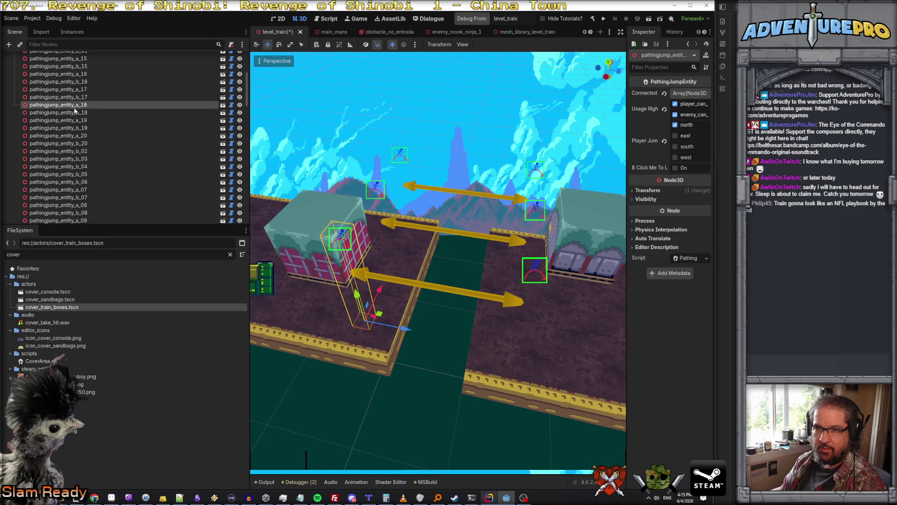
pyautogui.keyDown('shift'); pyautogui.click(85, 144); pyautogui.keyUp('shift')
pyautogui.rightClick(86, 145)
pyautogui.click(120, 207)
pyautogui.scroll(-2, 391, 354)
pyautogui.moveTo(391, 354); pyautogui.dragTo(440, 352)
pyautogui.moveTo(328, 263); pyautogui.dragTo(497, 274)
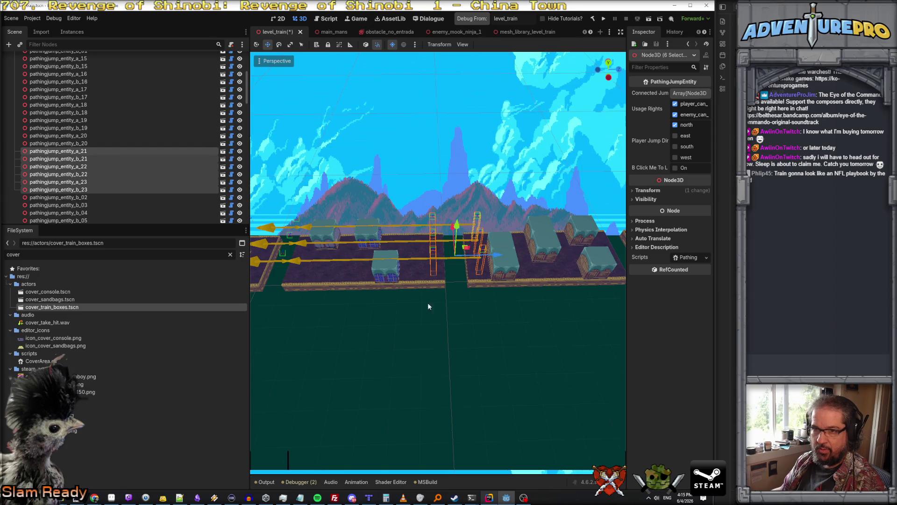
# Step: Relink pairs a_21/b_21, a_22/b_22 and a_23/b_23 as two-way jumps
pyautogui.keyDown('shift'); pyautogui.click(95, 159); pyautogui.keyUp('shift')
pyautogui.click(675, 168)
pyautogui.click(76, 167)
pyautogui.keyDown('shift'); pyautogui.click(76, 174); pyautogui.keyUp('shift')
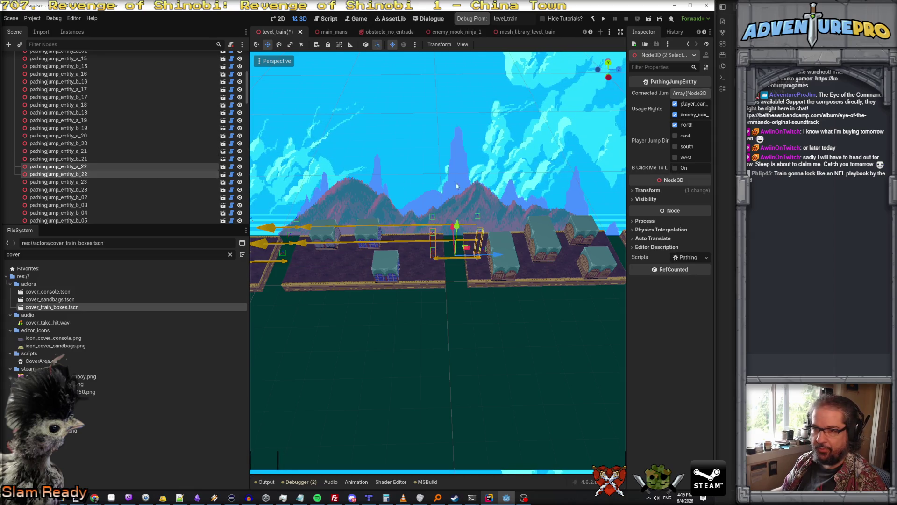
pyautogui.click(676, 168)
pyautogui.click(76, 182)
pyautogui.keyDown('shift'); pyautogui.click(76, 189); pyautogui.keyUp('shift')
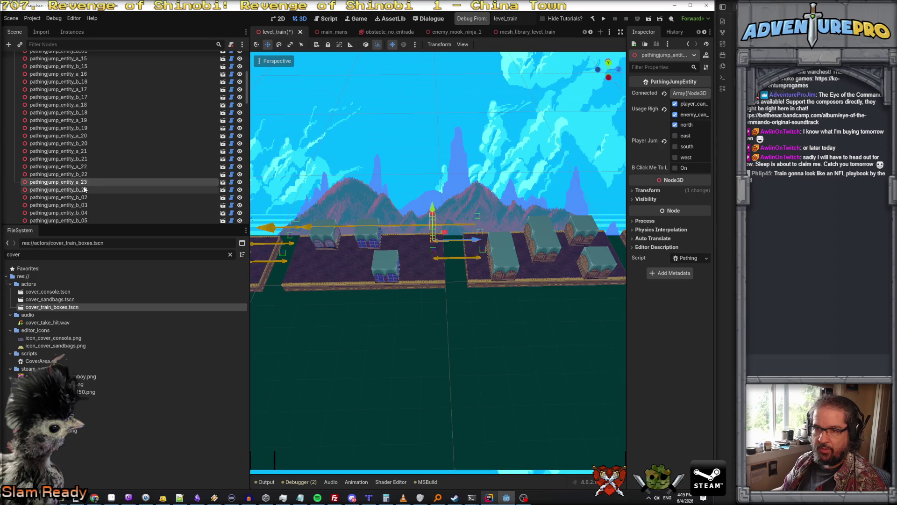
pyautogui.click(674, 166)
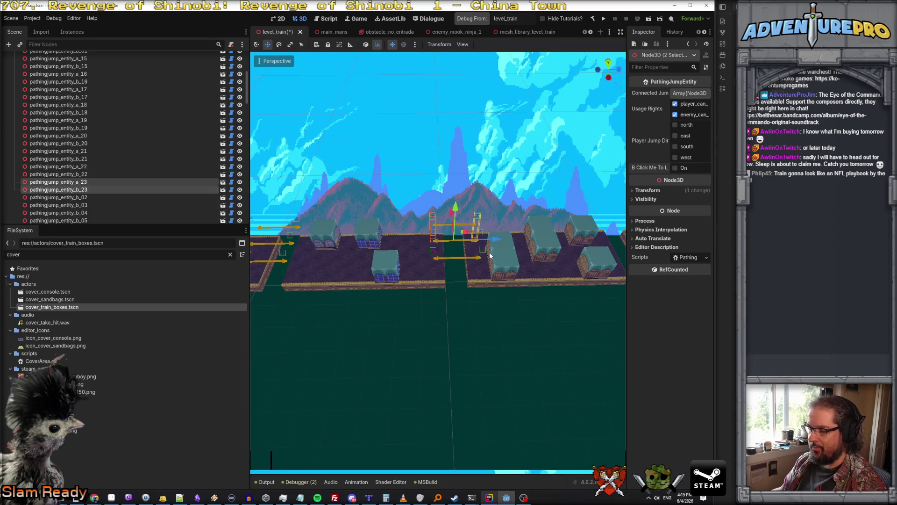
# Step: Check north for a_20 through a_23 and south for b_21 through b_23
pyautogui.scroll(4, 489, 269)
pyautogui.moveTo(490, 270); pyautogui.dragTo(280, 224)
pyautogui.click(83, 136)
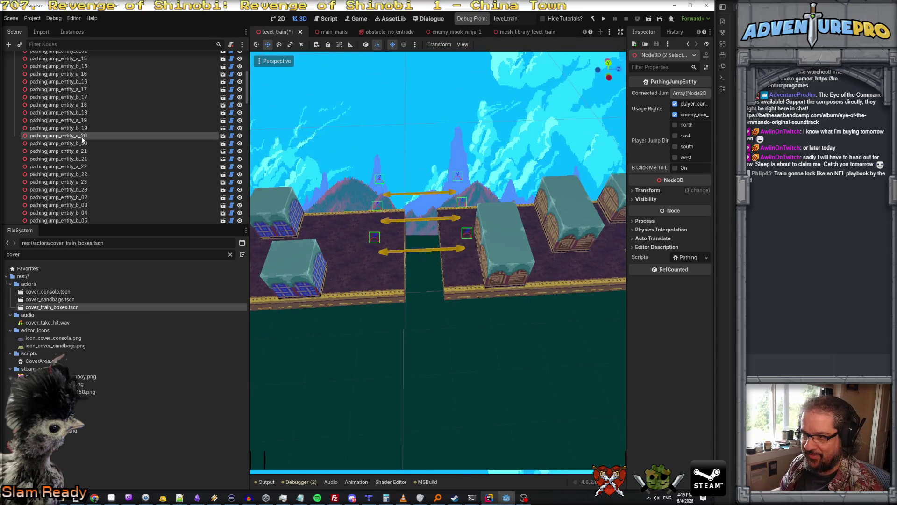
pyautogui.click(83, 151)
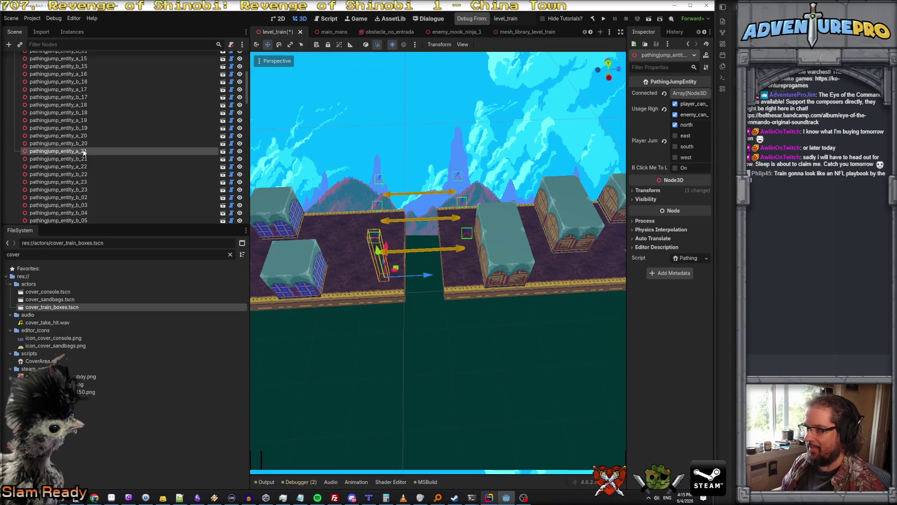
pyautogui.keyDown('ctrl'); pyautogui.click(88, 167); pyautogui.keyUp('ctrl')
pyautogui.keyDown('ctrl'); pyautogui.click(83, 181); pyautogui.keyUp('ctrl')
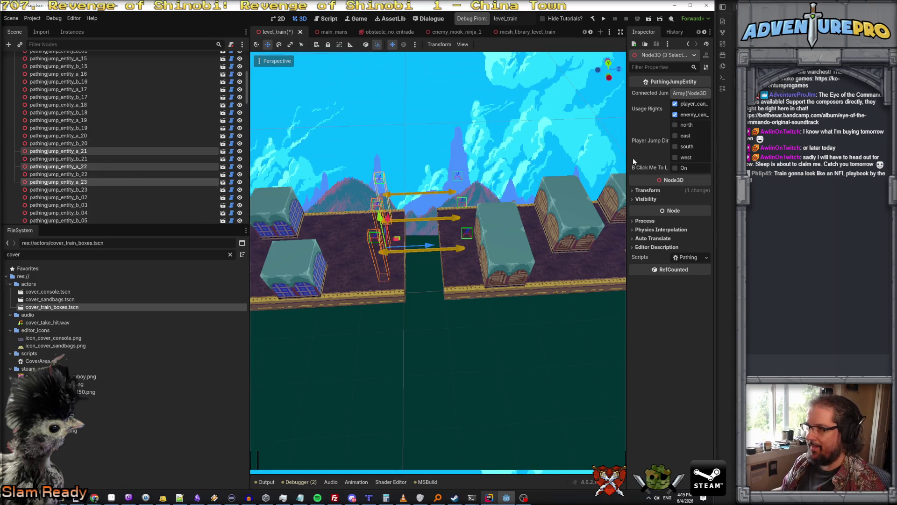
pyautogui.click(676, 126)
pyautogui.click(83, 159)
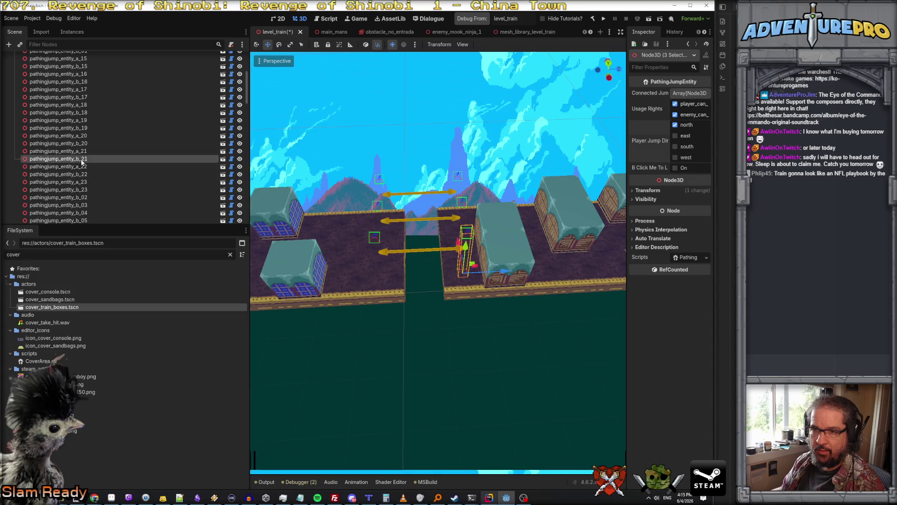
pyautogui.keyDown('ctrl'); pyautogui.click(87, 174); pyautogui.keyUp('ctrl')
pyautogui.keyDown('ctrl'); pyautogui.click(98, 190); pyautogui.keyUp('ctrl')
pyautogui.click(674, 146)
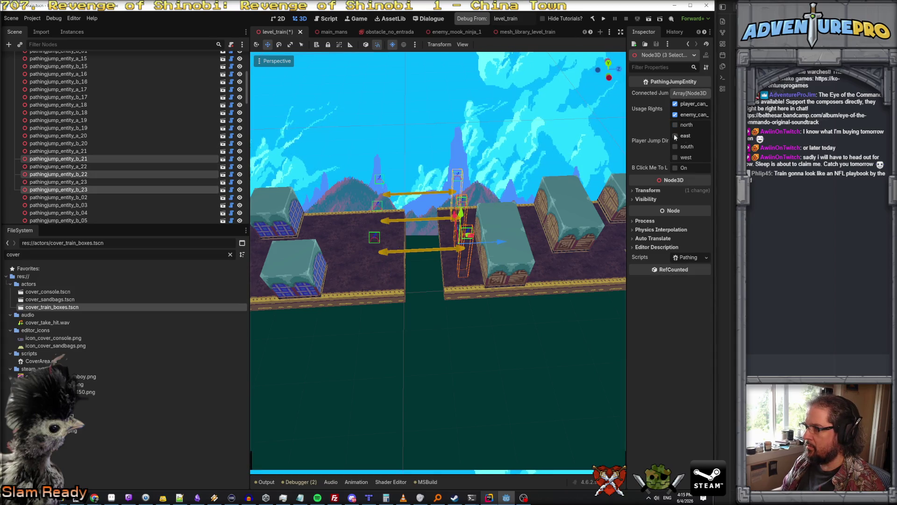
# Step: Select all entities from a_20 to b_23 and bring up their node actions
pyautogui.click(503, 311)
pyautogui.moveTo(505, 315); pyautogui.dragTo(505, 314)
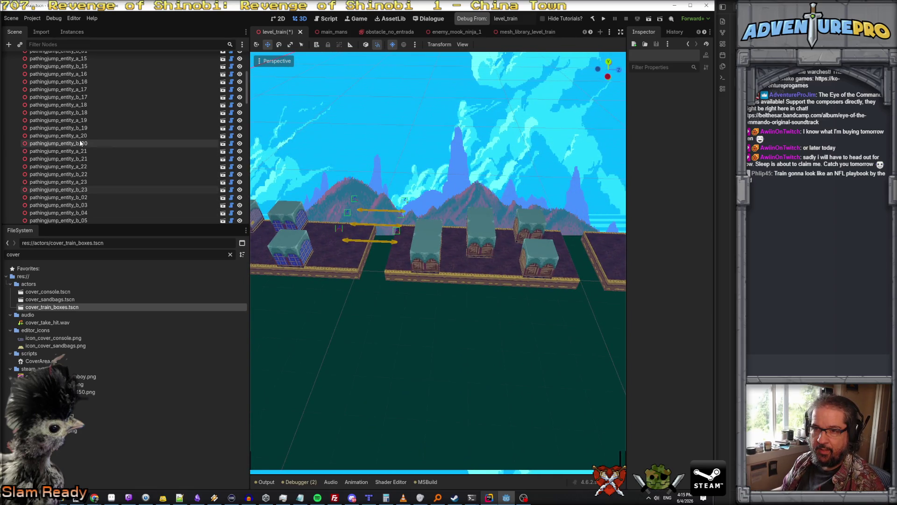
pyautogui.click(71, 136)
pyautogui.keyDown('shift'); pyautogui.click(117, 189); pyautogui.keyUp('shift')
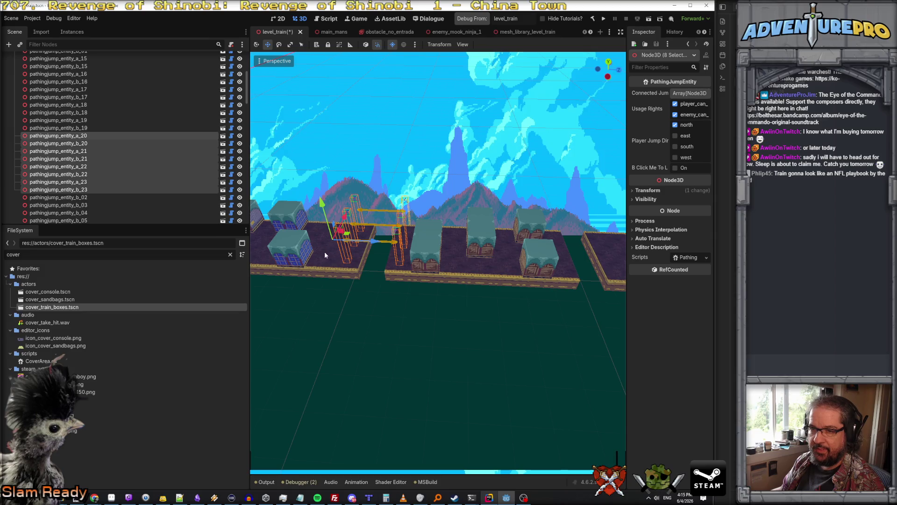
pyautogui.rightClick(119, 190)
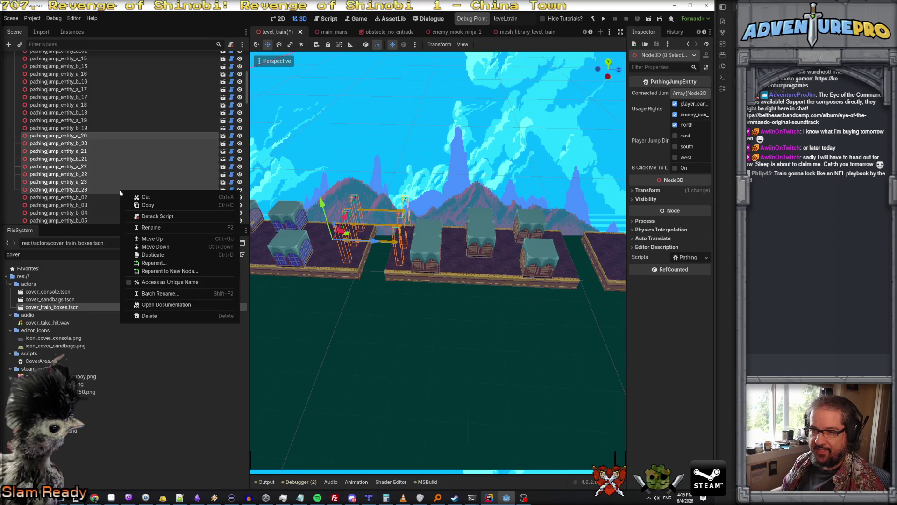
# Step: Duplicate the eight jump entities a_20–b_23 and slide the copies to the next car gap
pyautogui.click(166, 254)
pyautogui.scroll(-1, 390, 240)
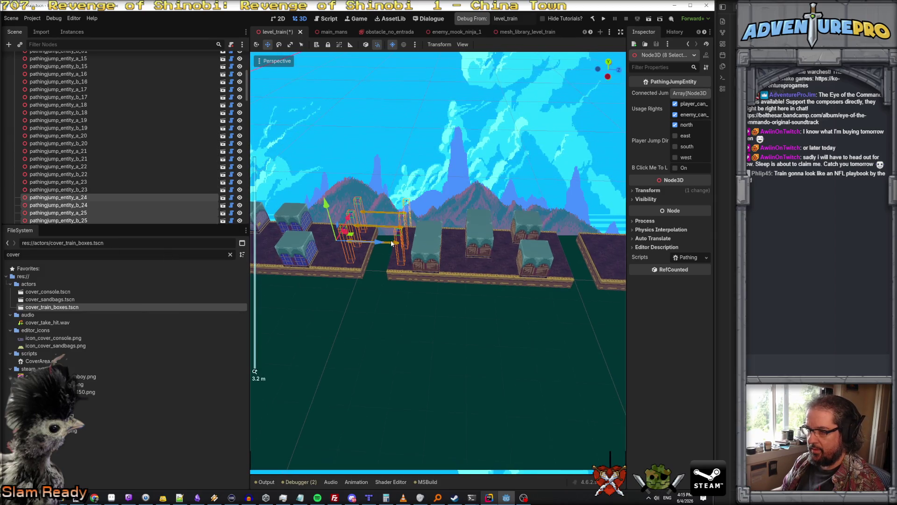
pyautogui.moveTo(382, 245)
pyautogui.mouseDown()
pyautogui.moveTo(579, 234)
pyautogui.moveTo(538, 231)
pyautogui.mouseUp()
pyautogui.moveTo(437, 262)
pyautogui.mouseDown()
pyautogui.moveTo(477, 252)
pyautogui.moveTo(439, 262)
pyautogui.moveTo(439, 229)
pyautogui.mouseUp()
pyautogui.press('d')
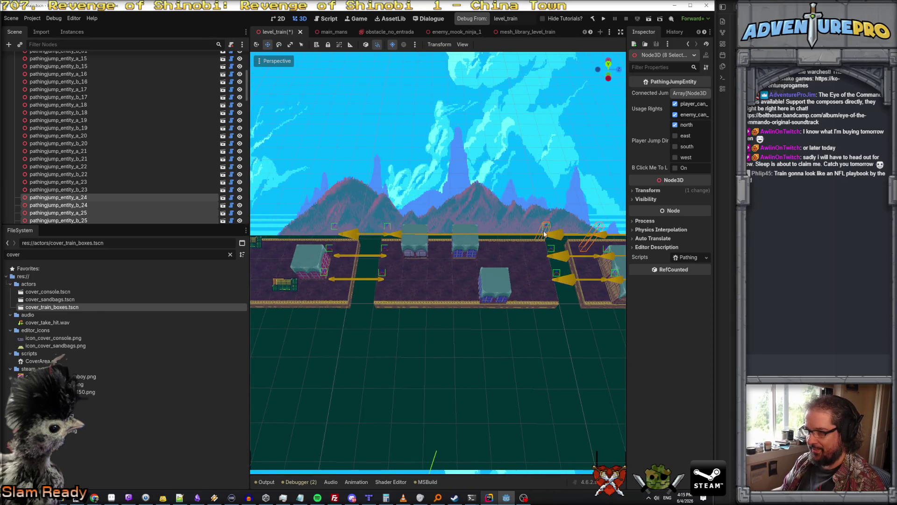
pyautogui.click(548, 226)
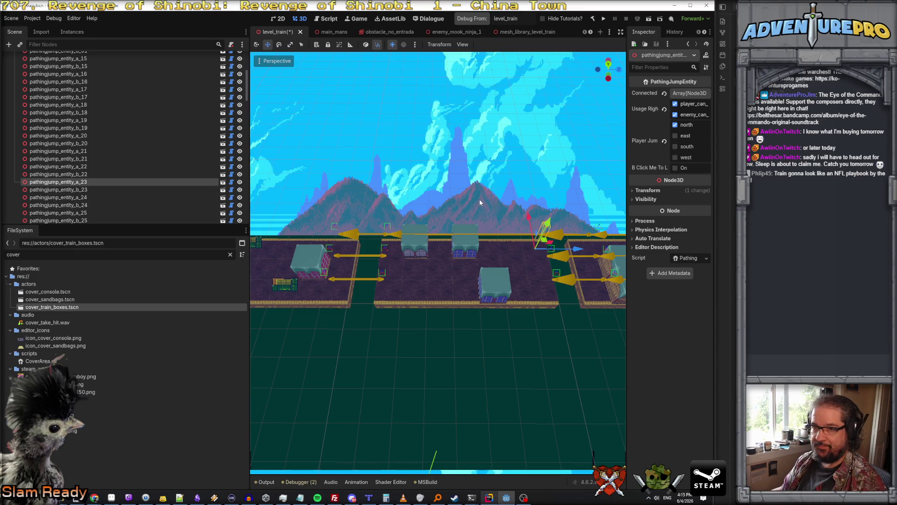
pyautogui.click(390, 235)
pyautogui.press('w')
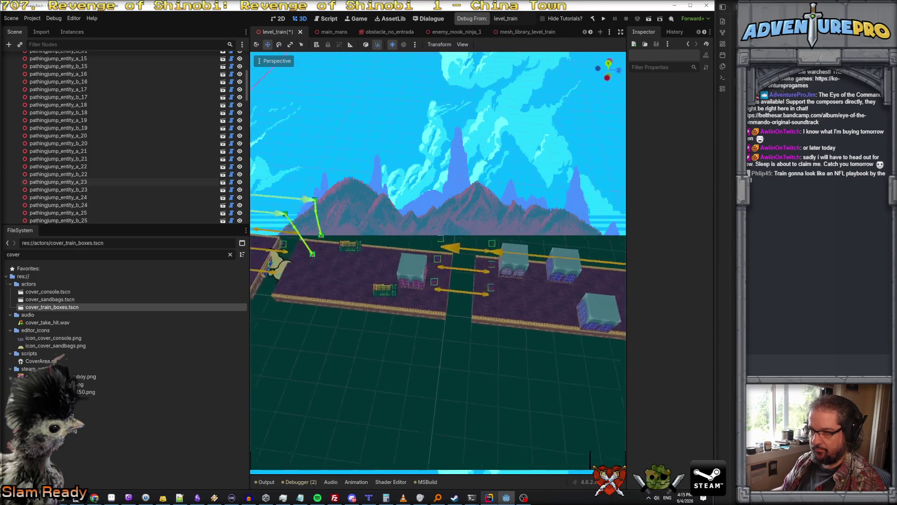
pyautogui.press('s')
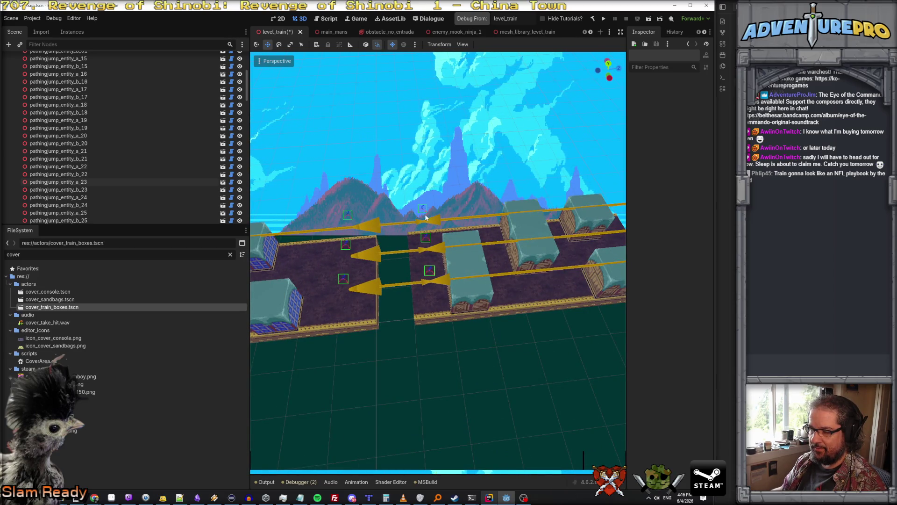
# Step: Review the jump entities' directions in the Scene dock and set b_23 to jump south
pyautogui.click(105, 150)
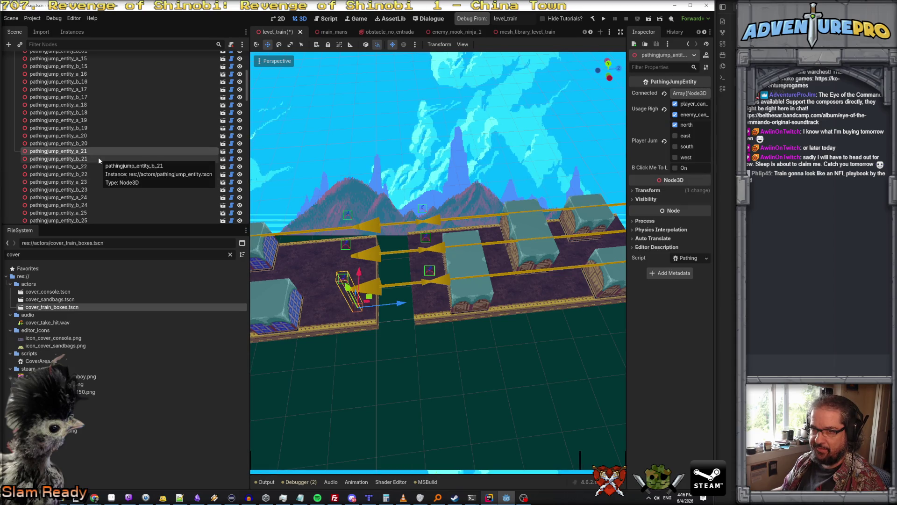
pyautogui.click(98, 157)
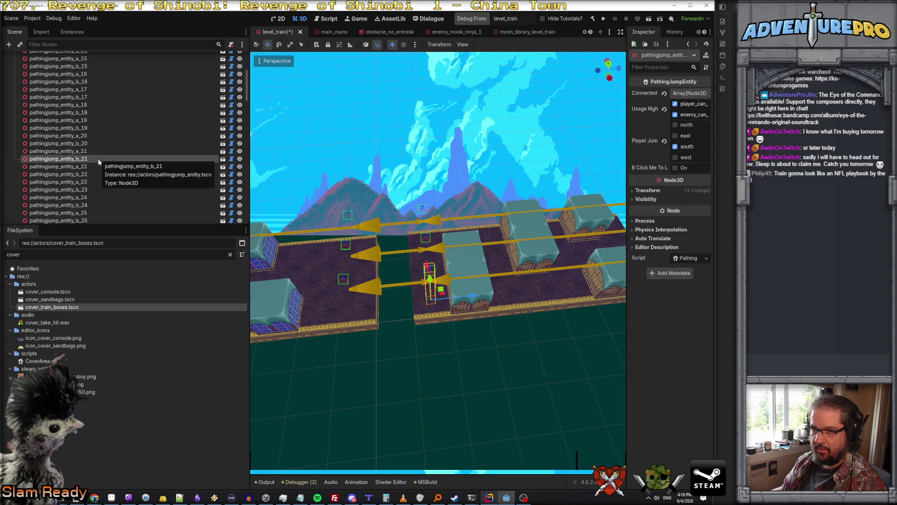
pyautogui.click(86, 144)
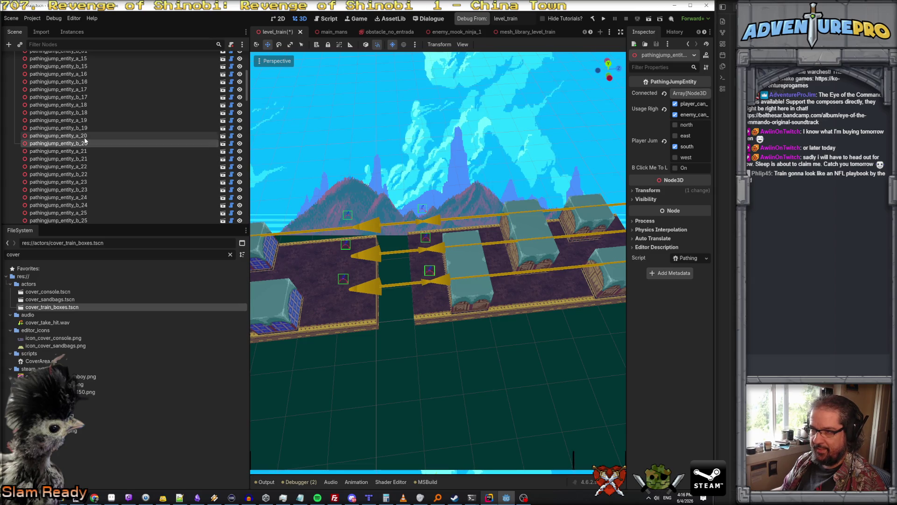
pyautogui.click(85, 135)
pyautogui.click(86, 143)
pyautogui.click(86, 150)
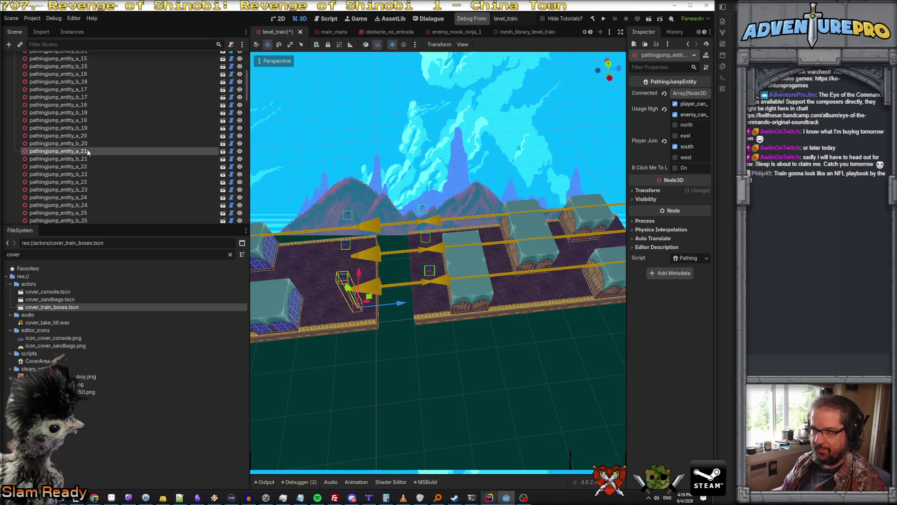
pyautogui.click(86, 164)
pyautogui.click(86, 180)
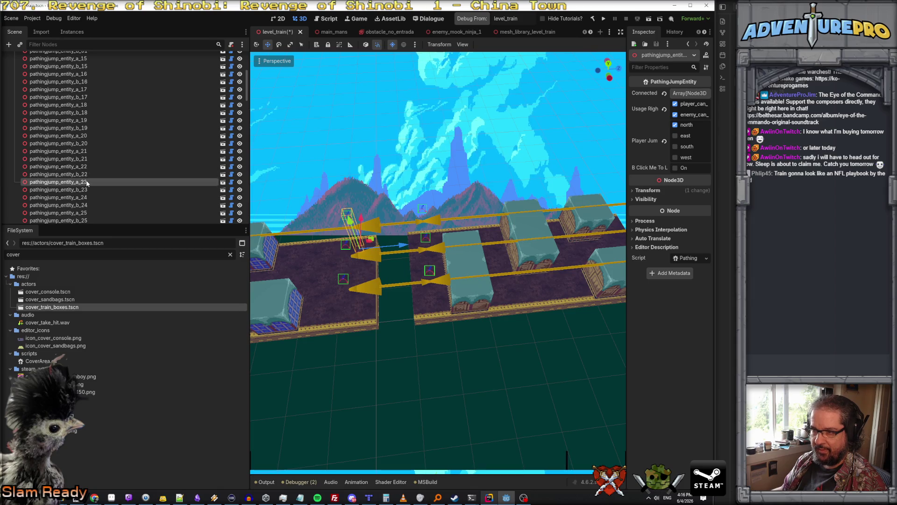
pyautogui.click(117, 189)
pyautogui.keyDown('ctrl'); pyautogui.click(124, 184); pyautogui.keyUp('ctrl')
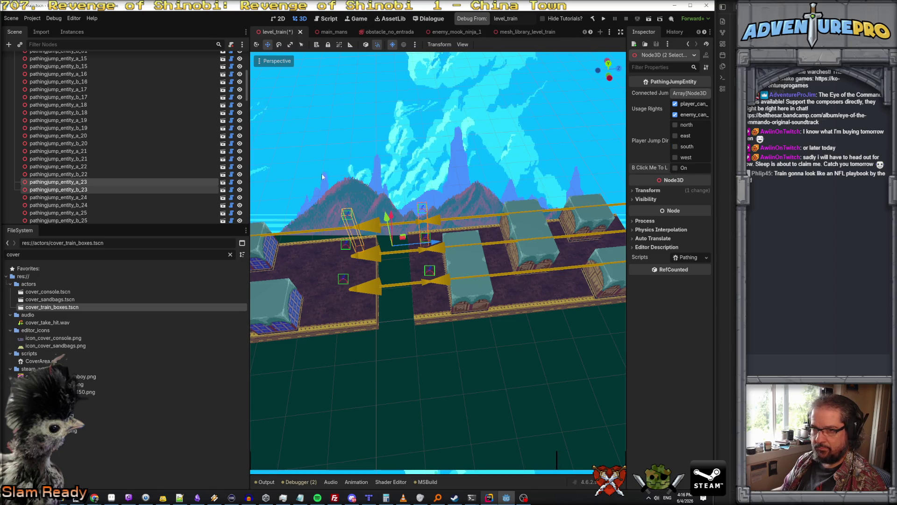
pyautogui.click(107, 182)
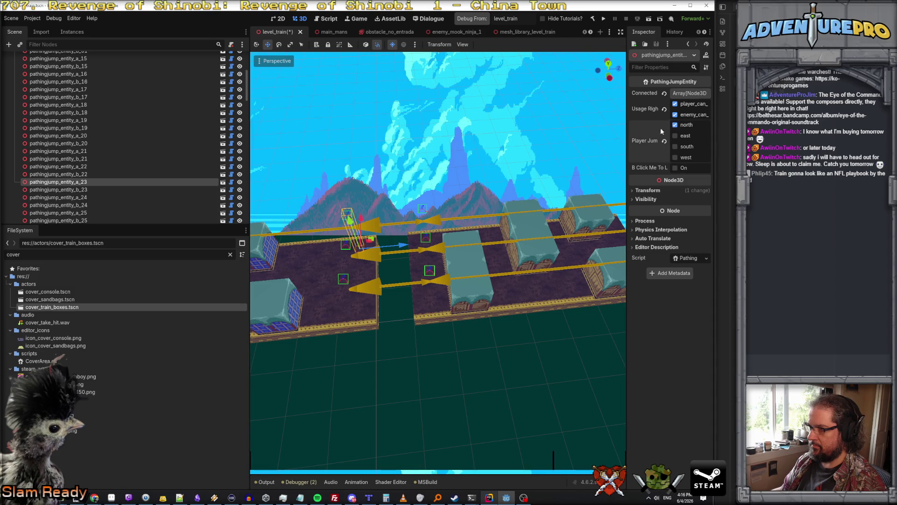
pyautogui.click(88, 189)
pyautogui.click(675, 147)
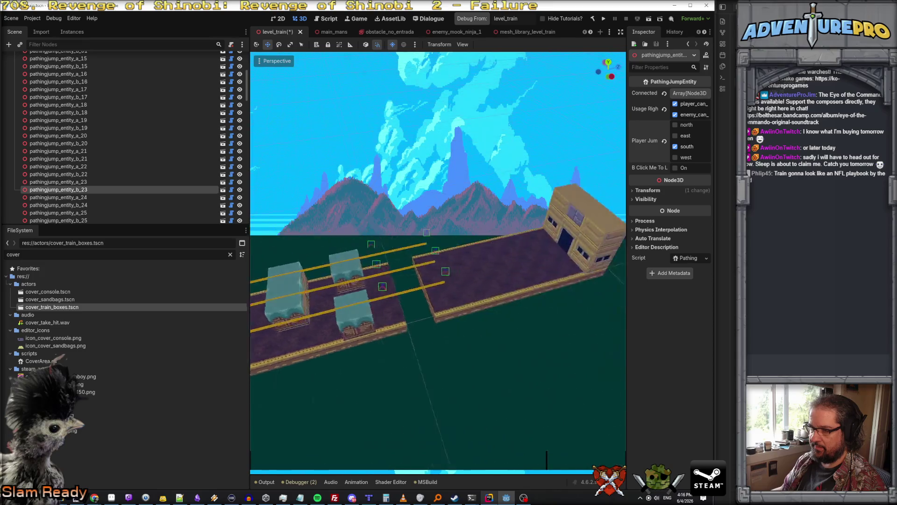
# Step: Review the jump entity pairs b_24 through b_27 in the Scene dock
pyautogui.scroll(-2, 70, 187)
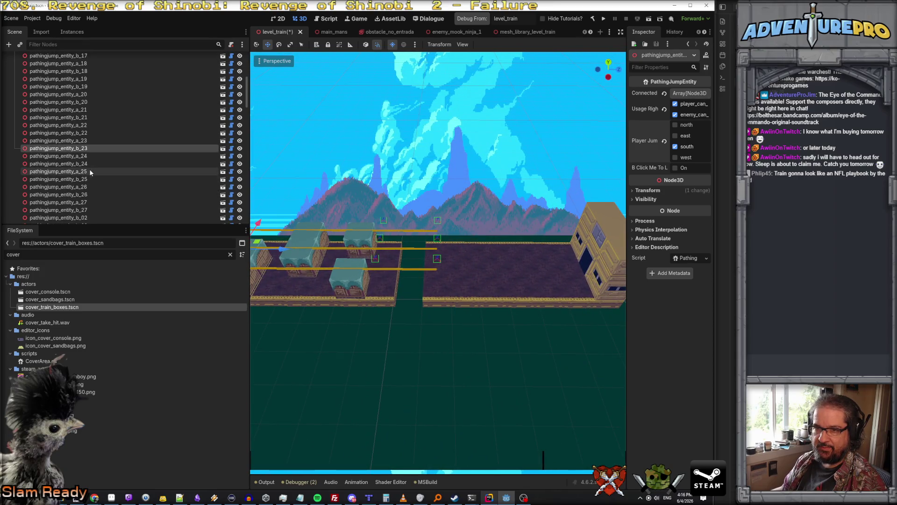
pyautogui.click(87, 164)
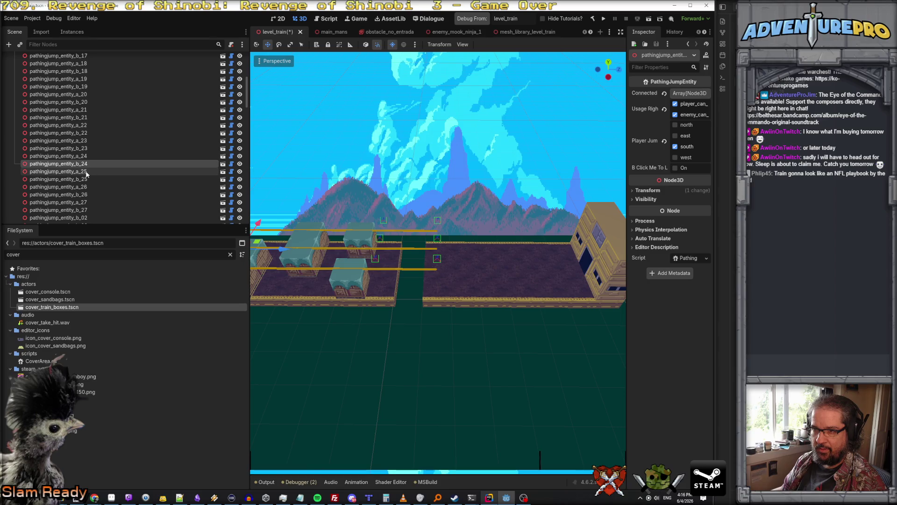
pyautogui.click(87, 171)
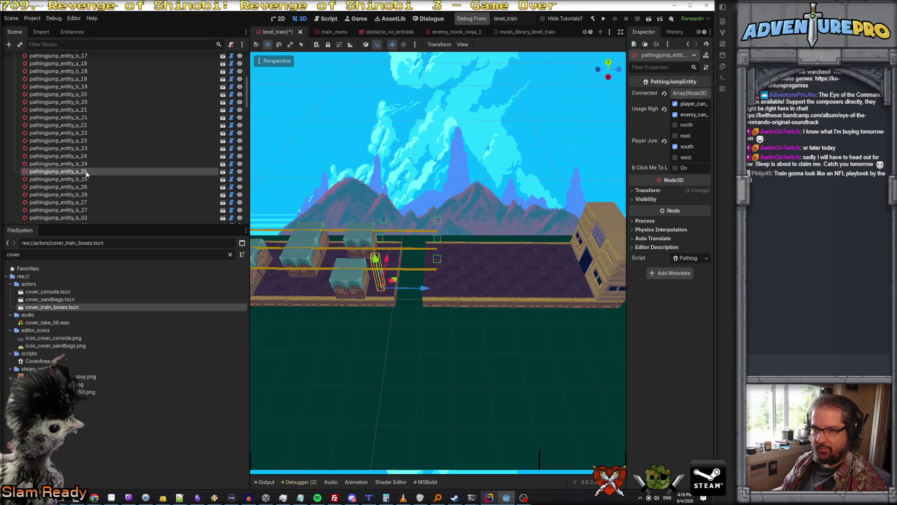
pyautogui.keyDown('shift'); pyautogui.click(87, 210); pyautogui.keyUp('shift')
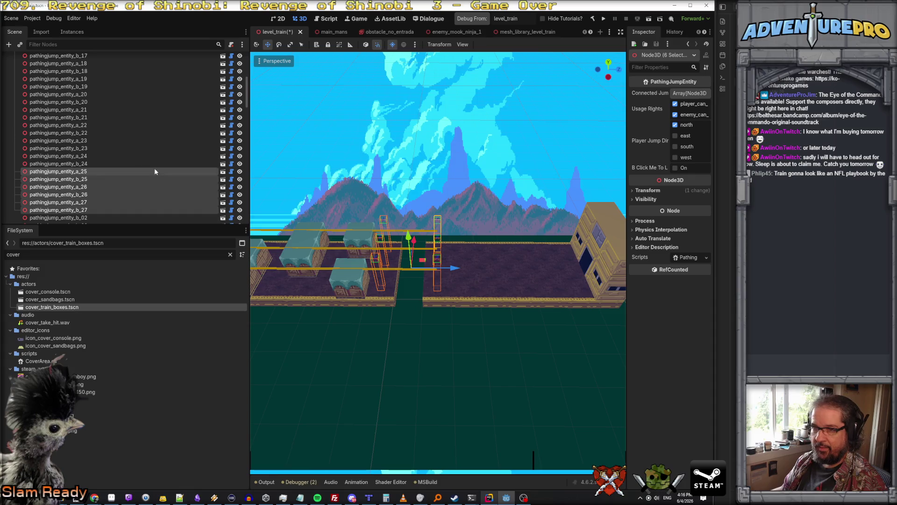
pyautogui.keyDown('shift'); pyautogui.click(83, 179); pyautogui.keyUp('shift')
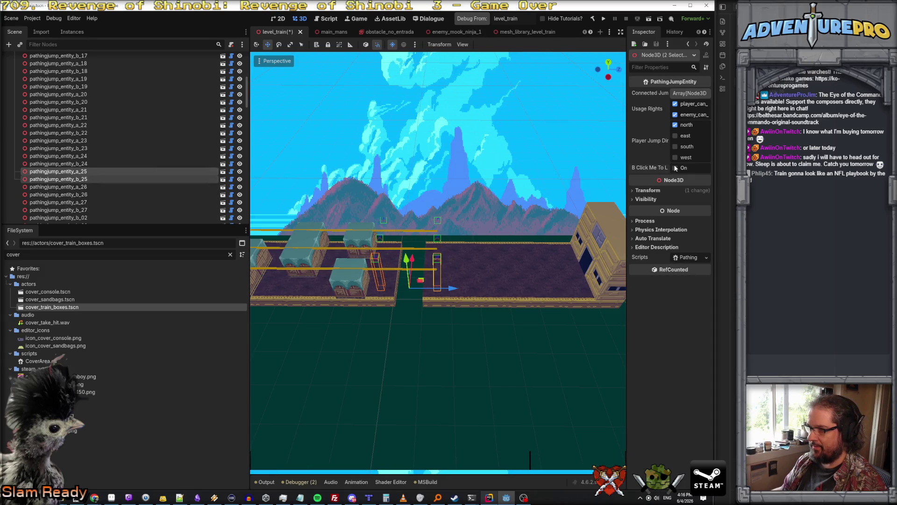
pyautogui.click(87, 187)
pyautogui.keyDown('shift'); pyautogui.click(88, 194); pyautogui.keyUp('shift')
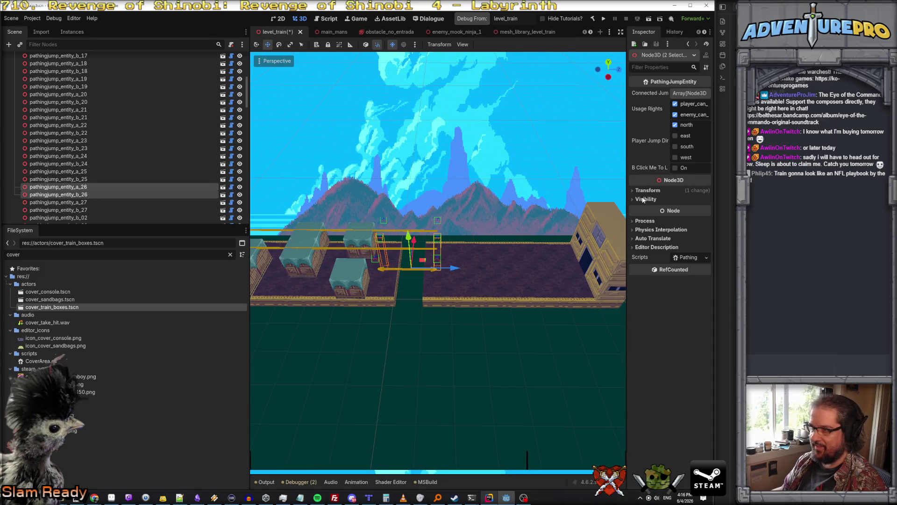
pyautogui.click(87, 202)
pyautogui.keyDown('shift'); pyautogui.click(88, 210); pyautogui.keyUp('shift')
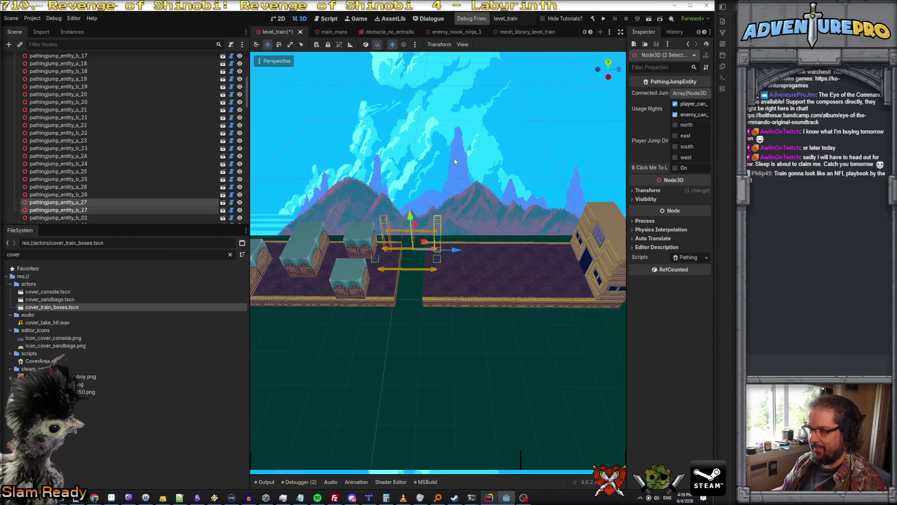
pyautogui.click(444, 364)
# Step: Select the a_23/b_23 and a_20/b_20 jump pairs, focusing the view on b_23
pyautogui.moveTo(438, 262)
pyautogui.mouseDown()
pyautogui.moveTo(411, 234)
pyautogui.moveTo(421, 215)
pyautogui.moveTo(449, 224)
pyautogui.moveTo(439, 205)
pyautogui.mouseUp()
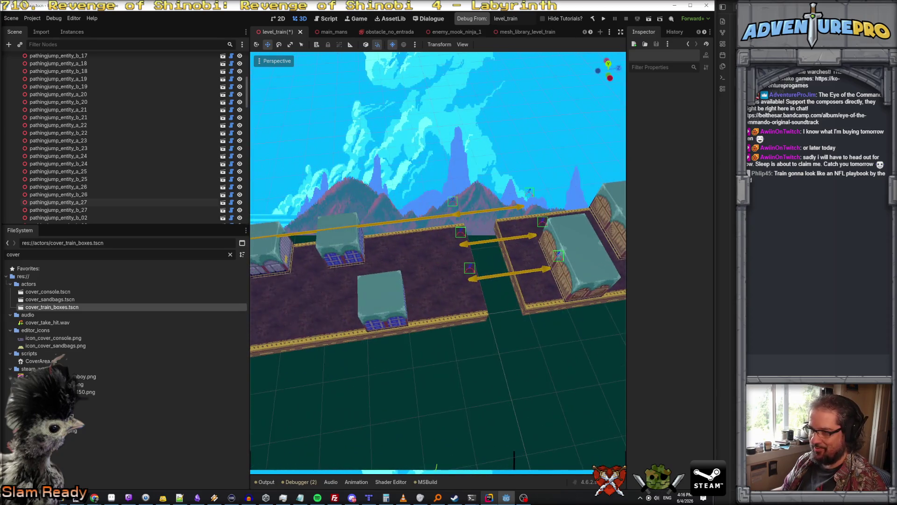
pyautogui.click(530, 195)
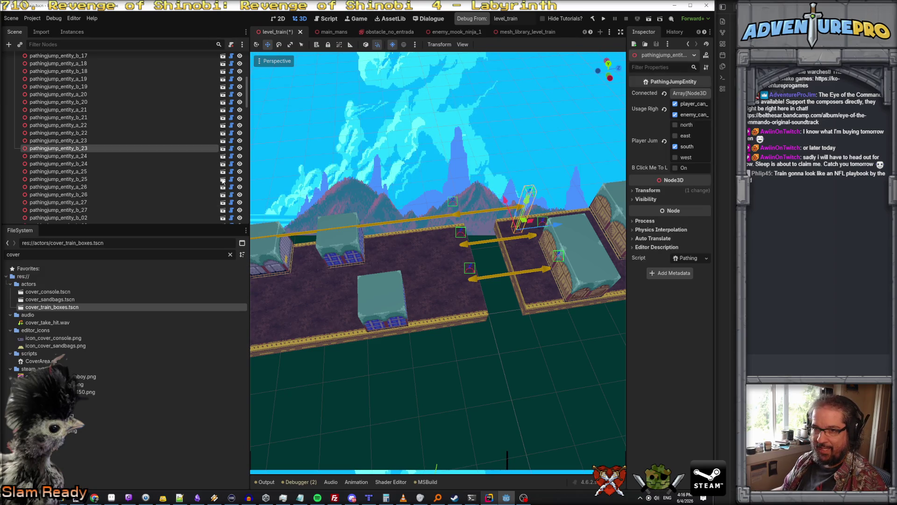
pyautogui.keyDown('ctrl'); pyautogui.click(80, 141); pyautogui.keyUp('ctrl')
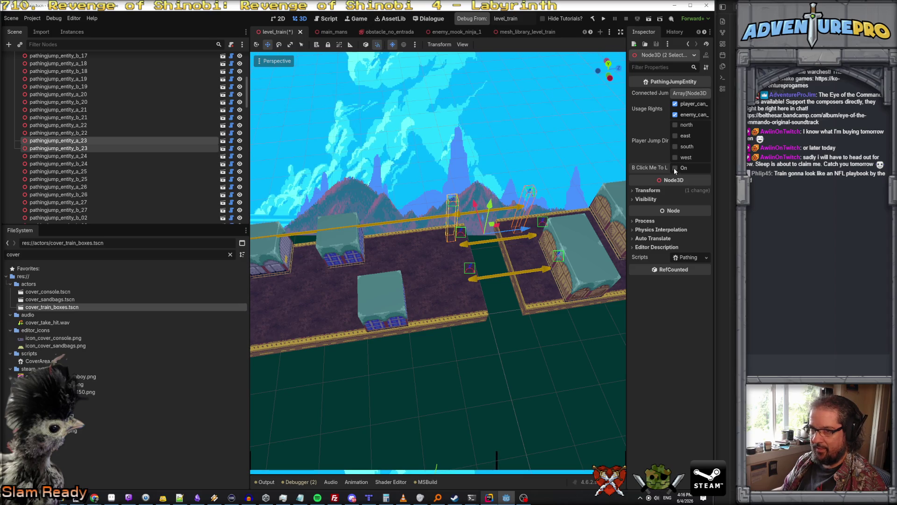
pyautogui.click(97, 148)
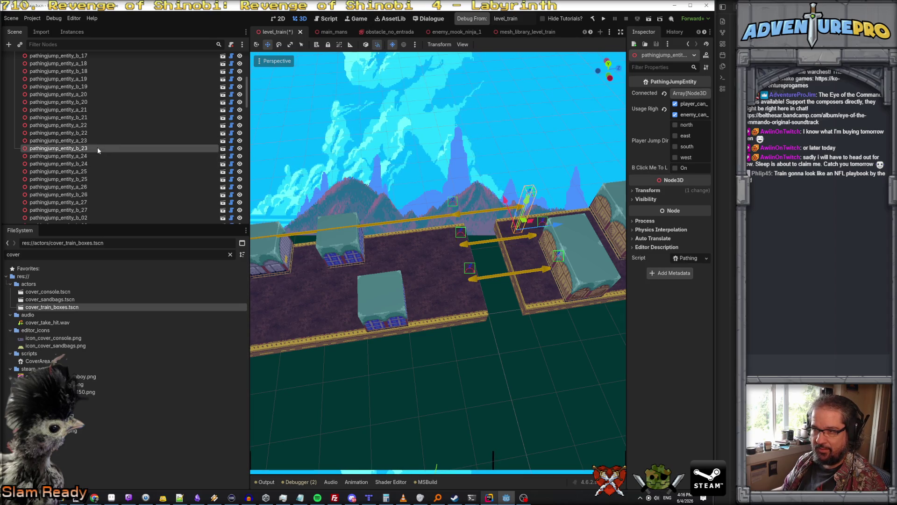
pyautogui.click(96, 142)
pyautogui.click(100, 148)
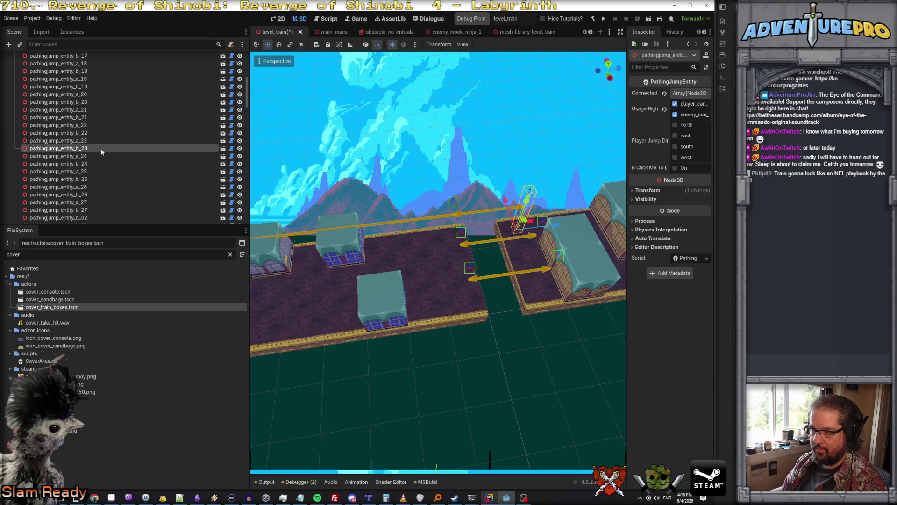
pyautogui.click(99, 140)
pyautogui.click(96, 146)
pyautogui.doubleClick(117, 148)
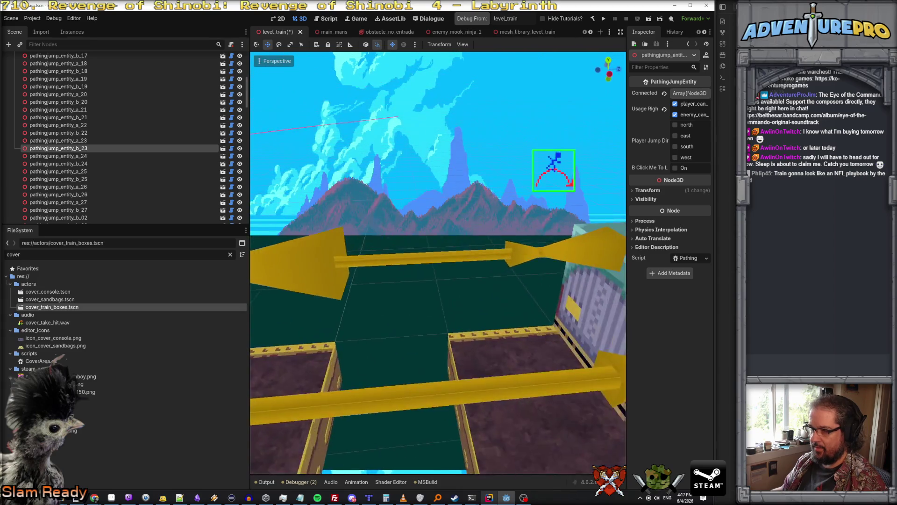
pyautogui.click(476, 148)
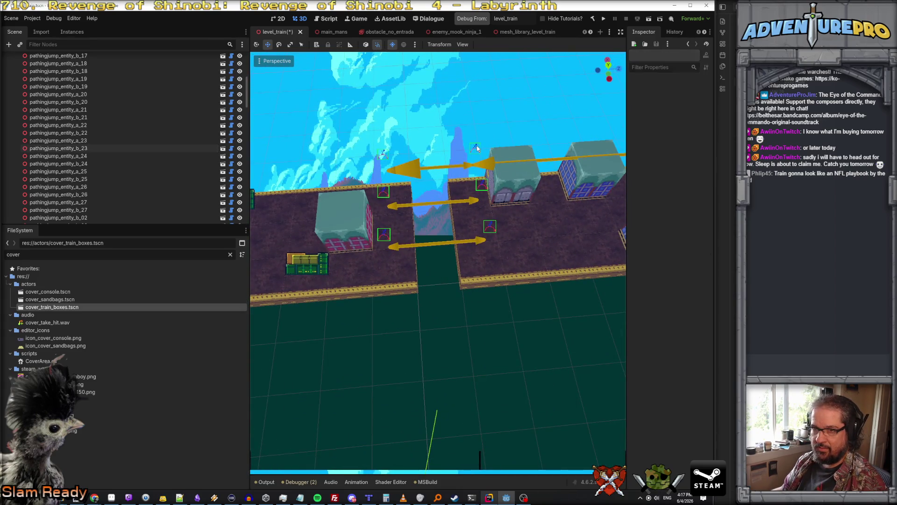
pyautogui.click(474, 147)
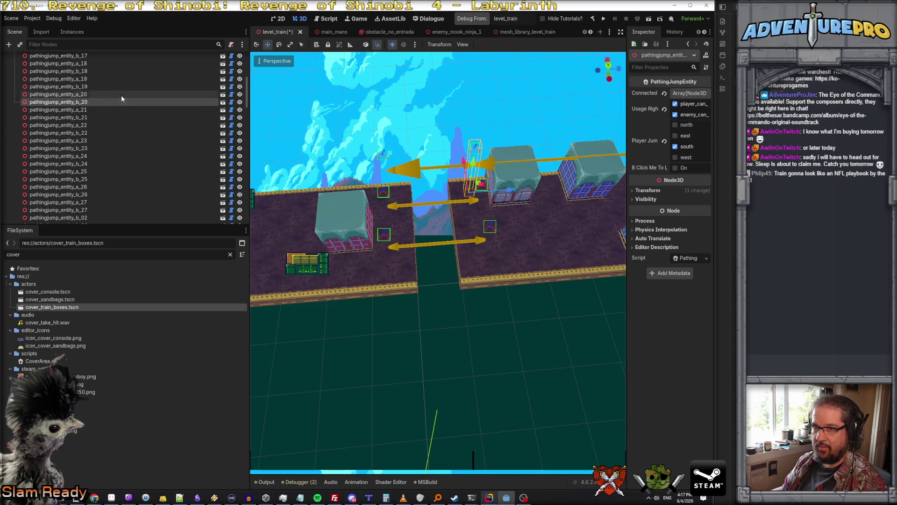
pyautogui.keyDown('ctrl'); pyautogui.click(84, 95); pyautogui.keyUp('ctrl')
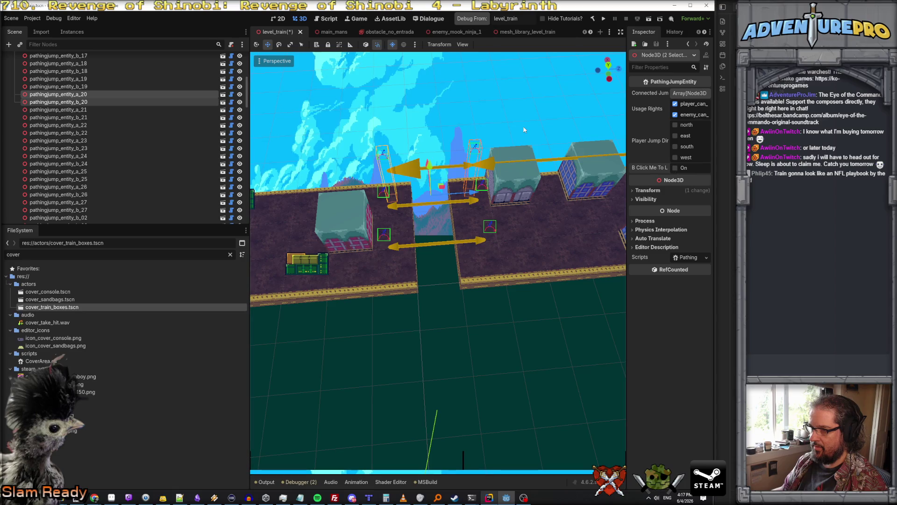
# Step: Select a_24, widen the Inspector for full property names, and shift a_24 2 units along X
pyautogui.moveTo(524, 129); pyautogui.dragTo(487, 133)
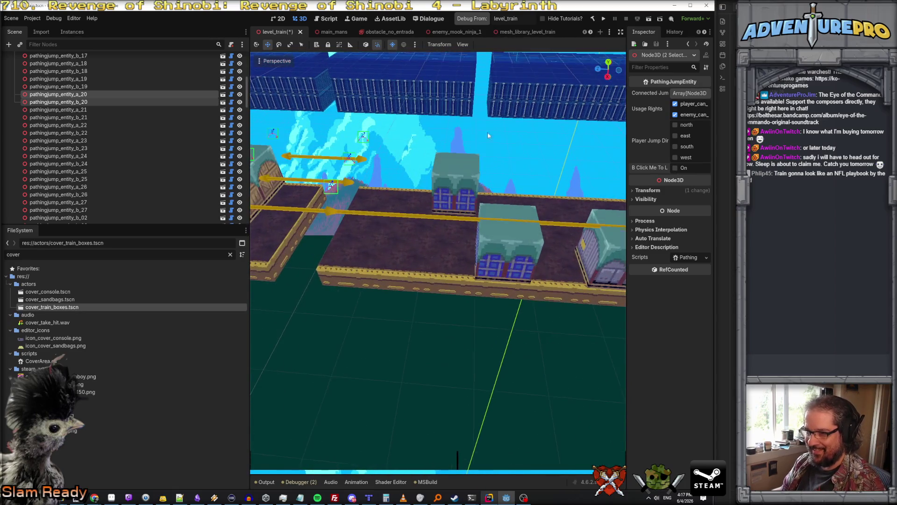
pyautogui.click(330, 191)
pyautogui.scroll(-6, 388, 255)
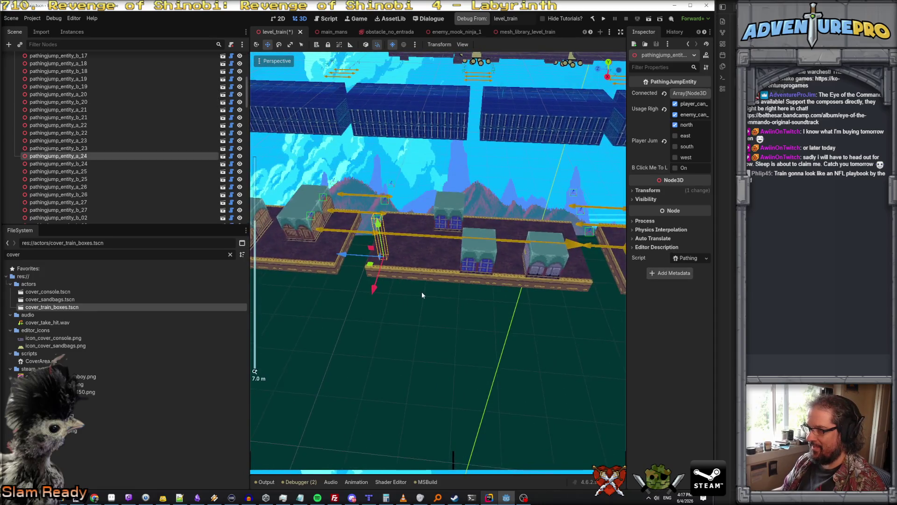
pyautogui.moveTo(627, 253)
pyautogui.mouseDown()
pyautogui.moveTo(540, 215)
pyautogui.moveTo(538, 204)
pyautogui.moveTo(551, 205)
pyautogui.mouseUp()
pyautogui.moveTo(349, 290)
pyautogui.mouseDown()
pyautogui.moveTo(326, 375)
pyautogui.moveTo(341, 337)
pyautogui.mouseUp()
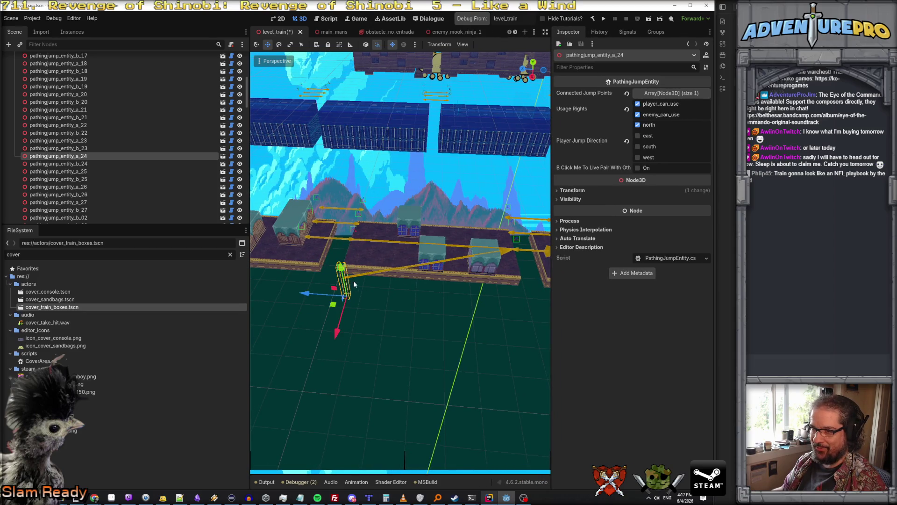
# Step: Check the a_23/b_23 pair and a_24, then frame jump entity a_25 in the view
pyautogui.click(70, 148)
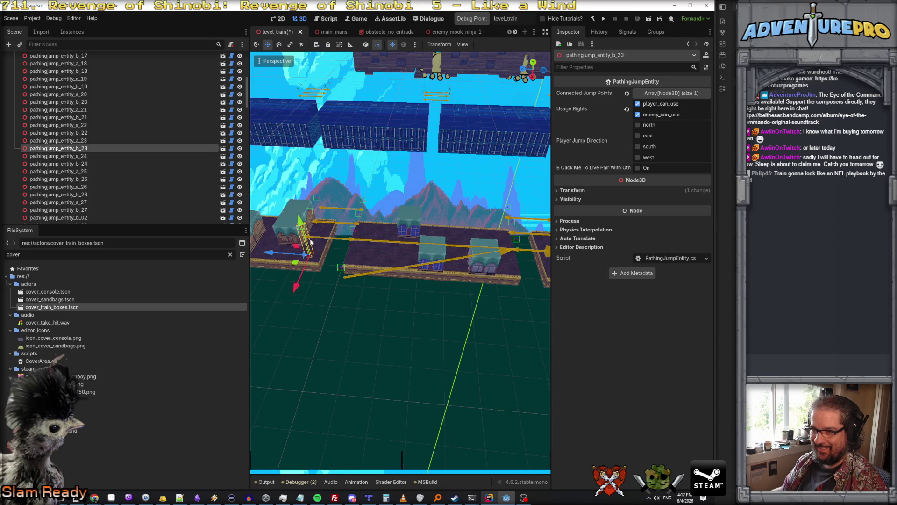
pyautogui.click(70, 141)
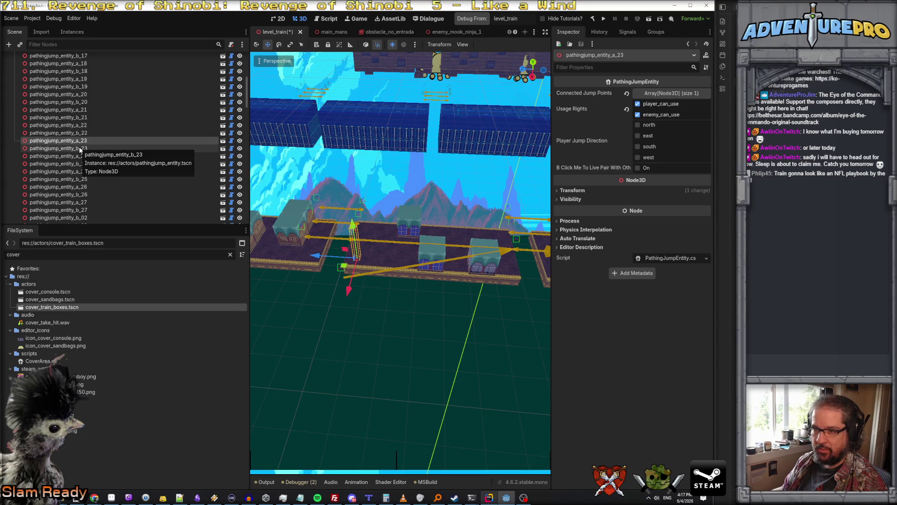
pyautogui.keyDown('ctrl'); pyautogui.click(80, 148); pyautogui.keyUp('ctrl')
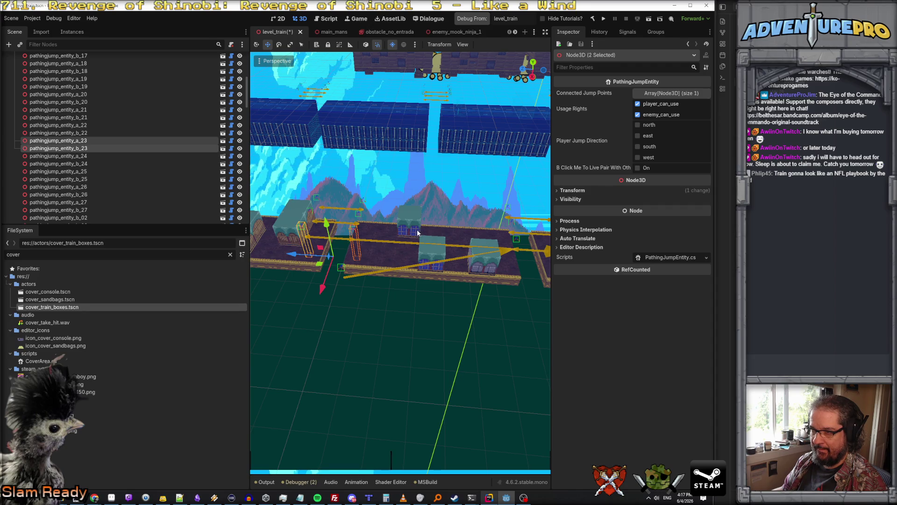
pyautogui.click(370, 282)
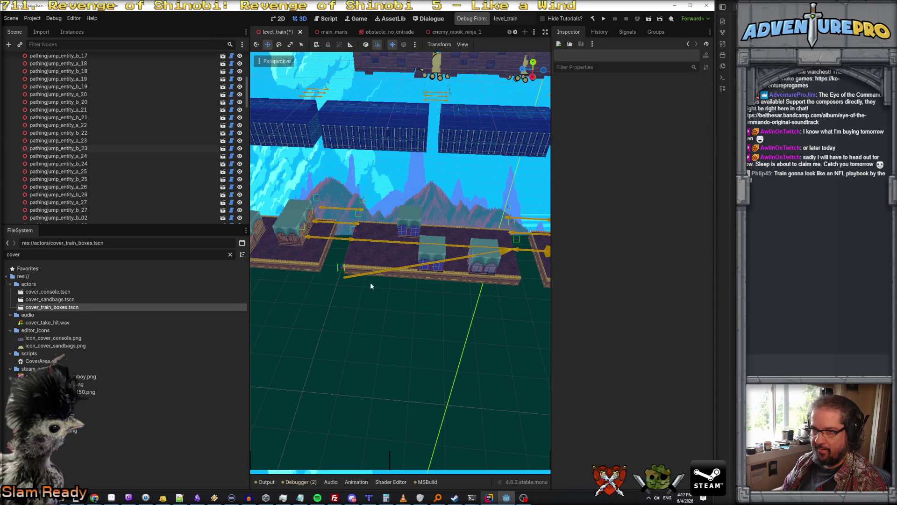
pyautogui.click(341, 268)
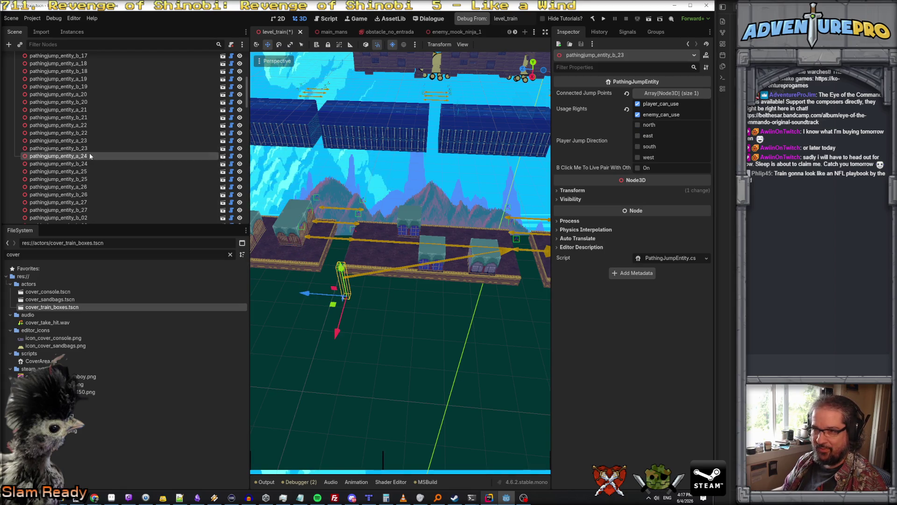
pyautogui.click(86, 170)
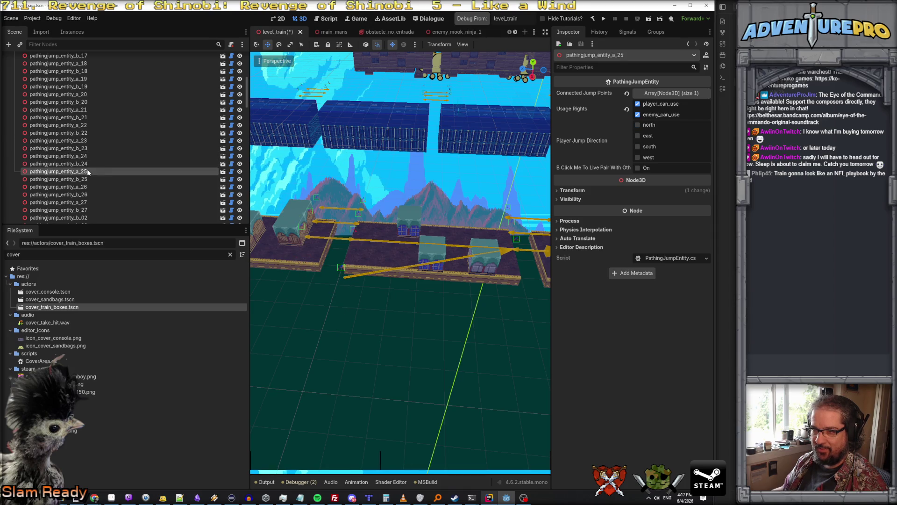
pyautogui.press('f')
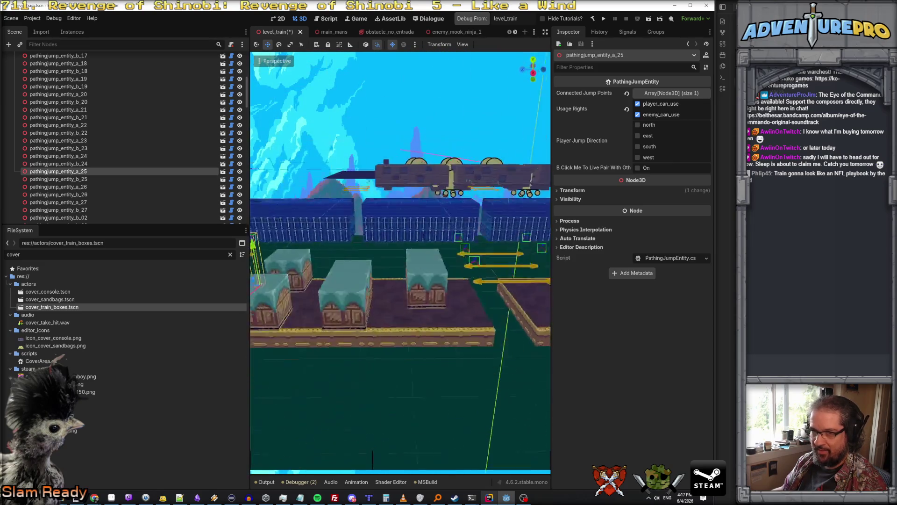
# Step: Select the a_24 and b_24 jump pair and delete it, confirming the prompt
pyautogui.click(91, 157)
pyautogui.keyDown('shift'); pyautogui.click(87, 163); pyautogui.keyUp('shift')
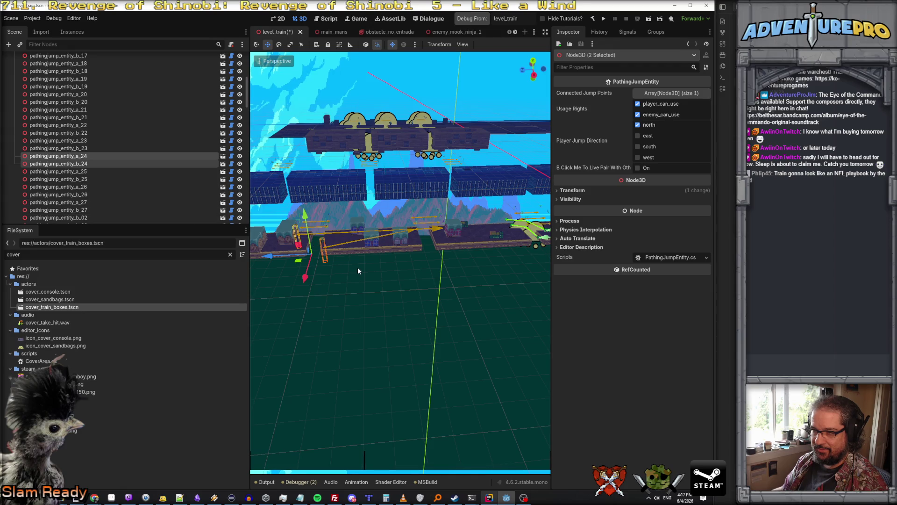
pyautogui.press('w')
pyautogui.press('e')
pyautogui.click(429, 205)
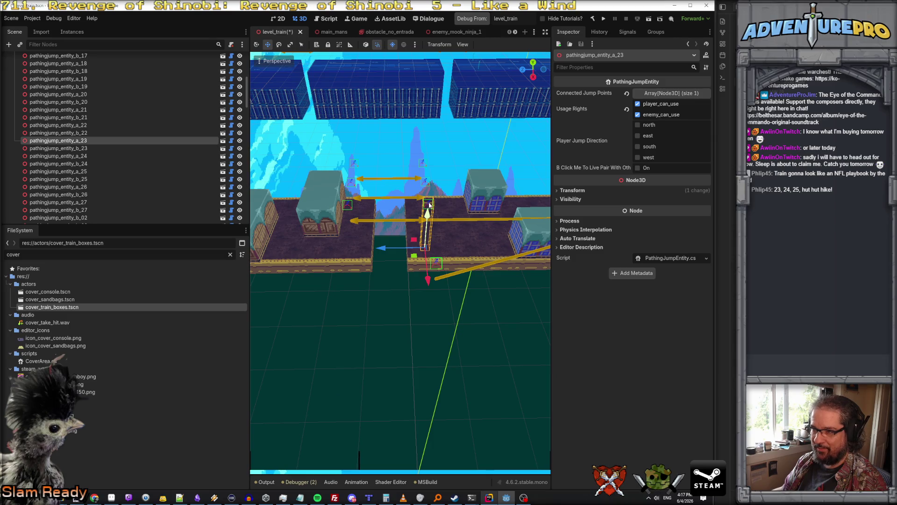
pyautogui.click(347, 207)
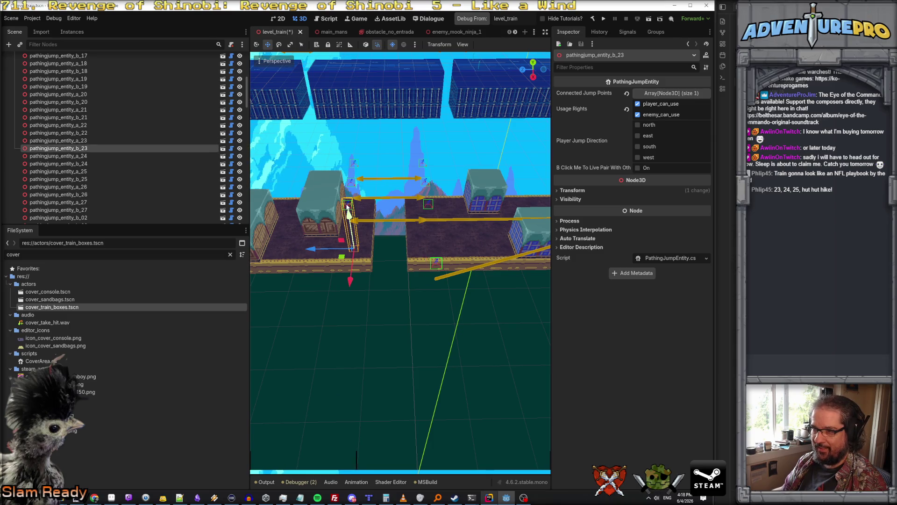
pyautogui.click(436, 268)
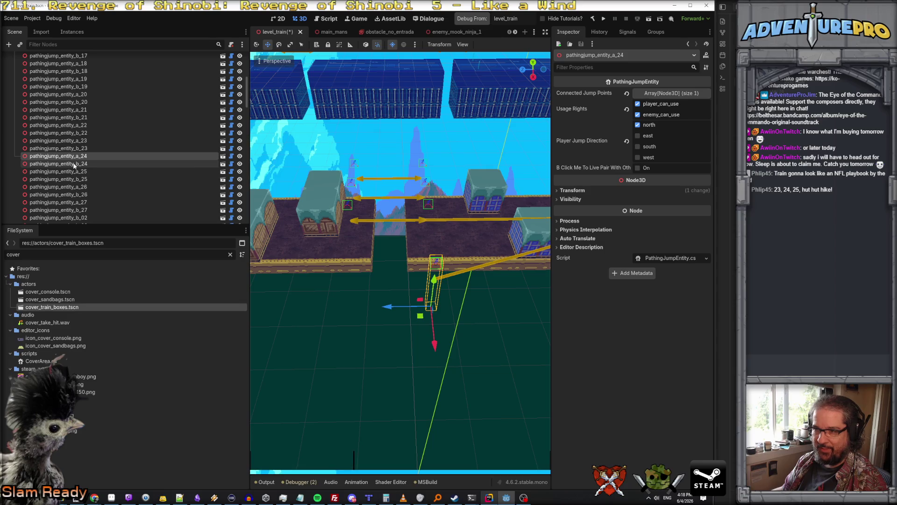
pyautogui.keyDown('ctrl'); pyautogui.click(74, 164); pyautogui.keyUp('ctrl')
pyautogui.press('Delete')
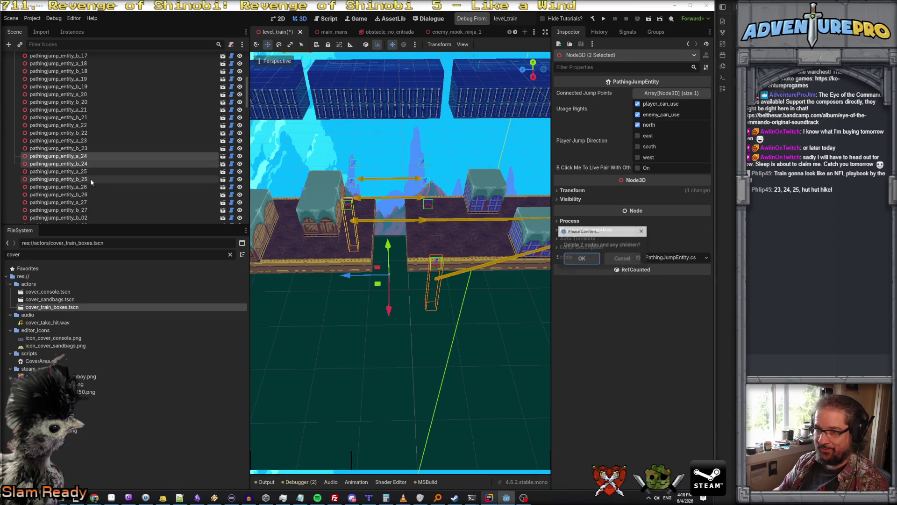
pyautogui.click(582, 258)
pyautogui.press('w')
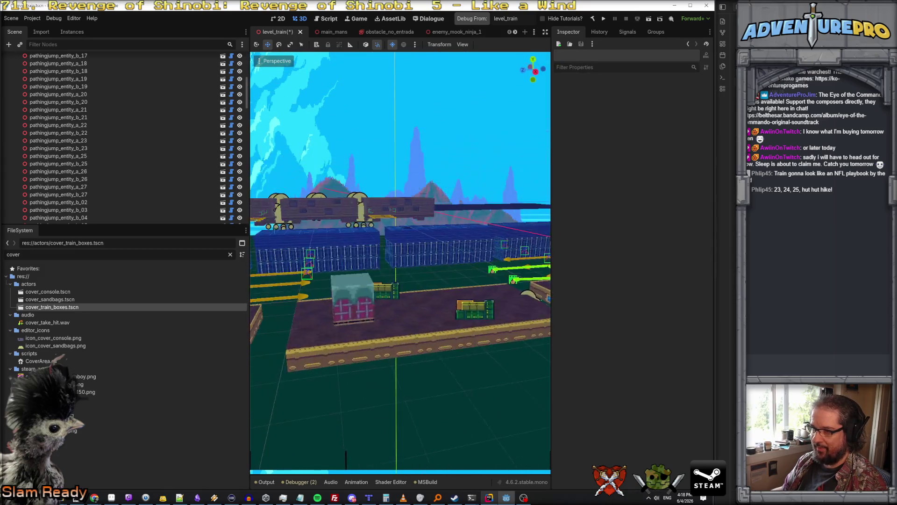
pyautogui.press('s')
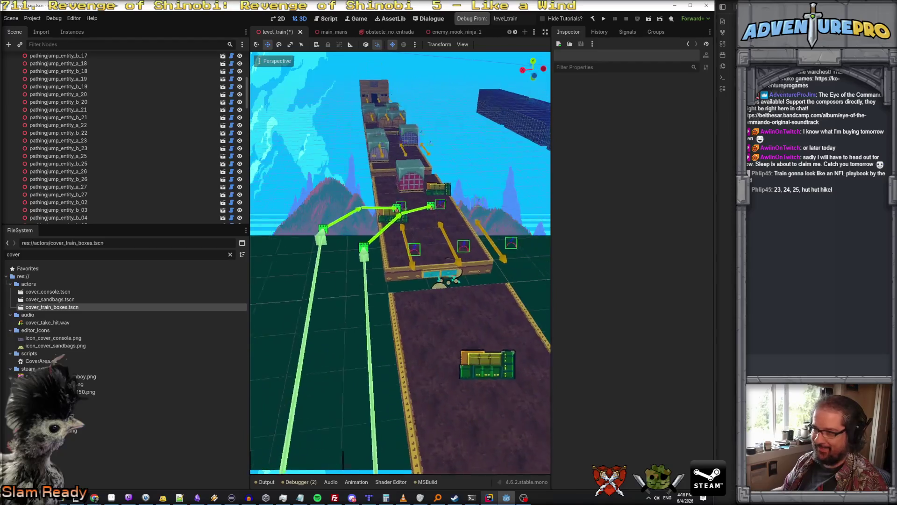
pyautogui.press('w')
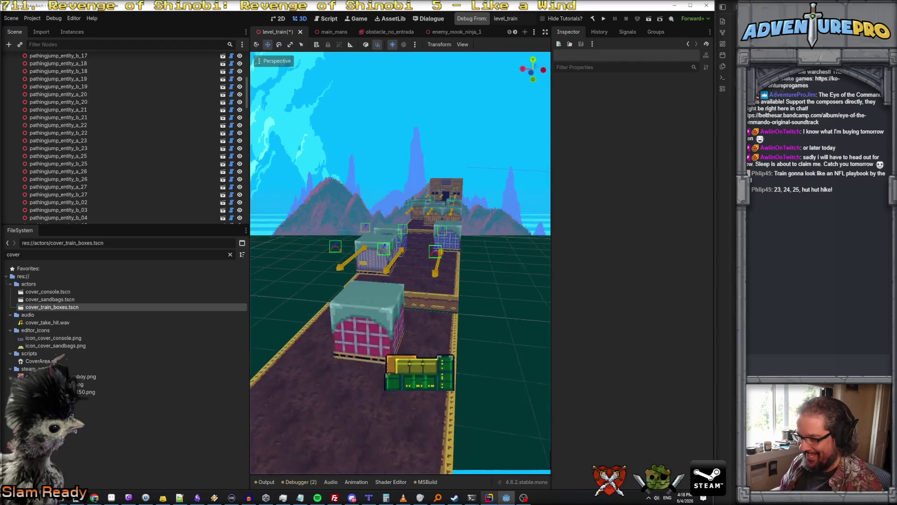
pyautogui.press('s')
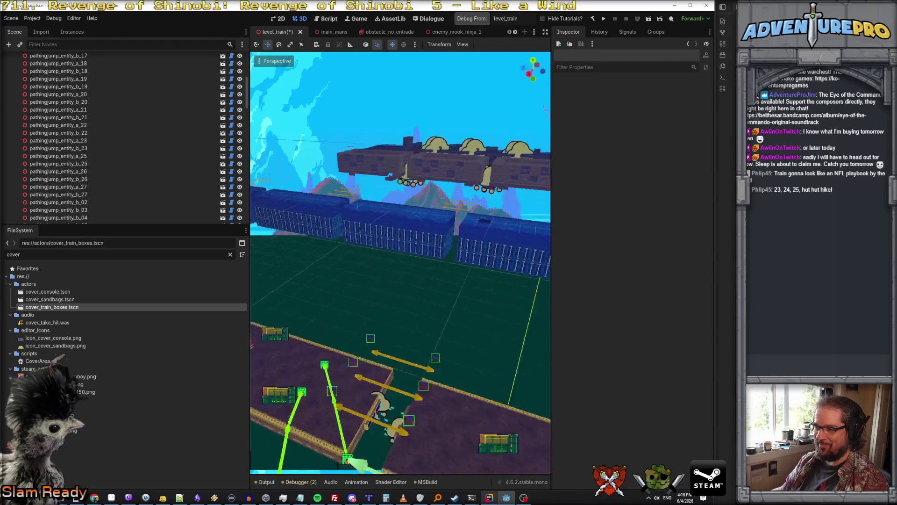
pyautogui.press('s')
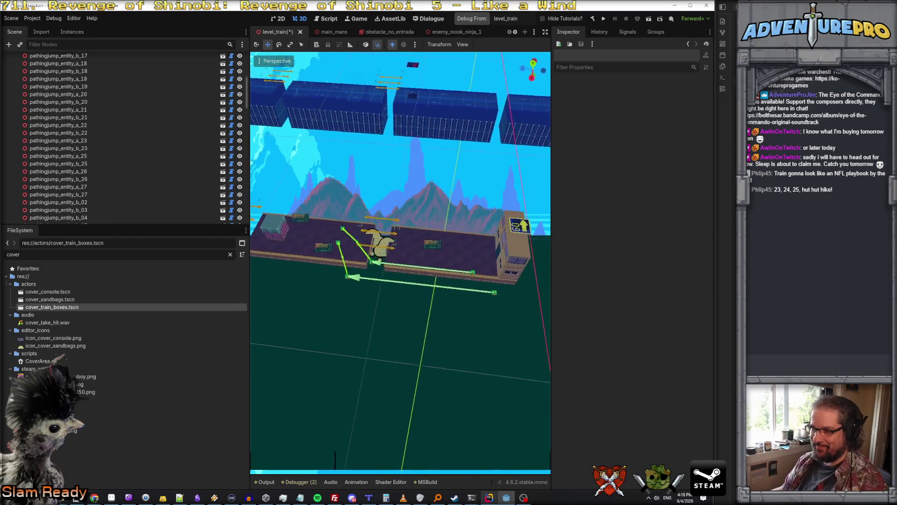
pyautogui.press('w')
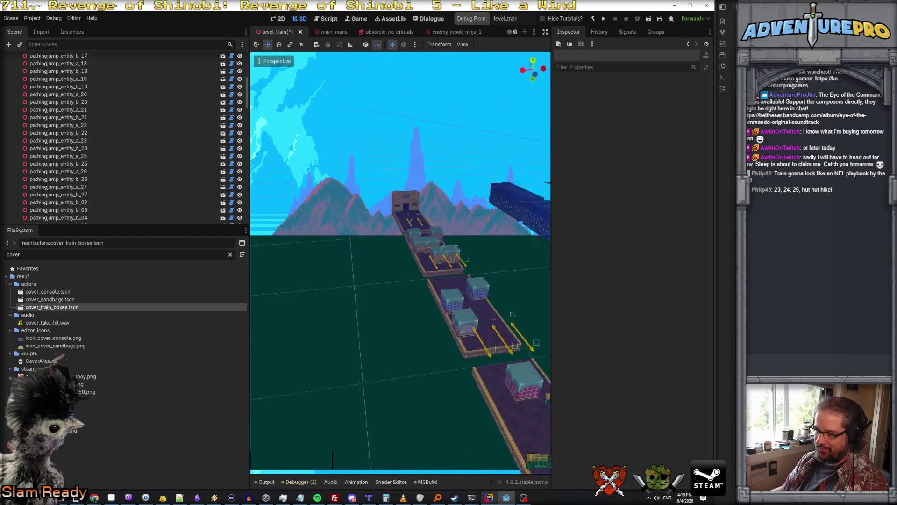
pyautogui.press('s')
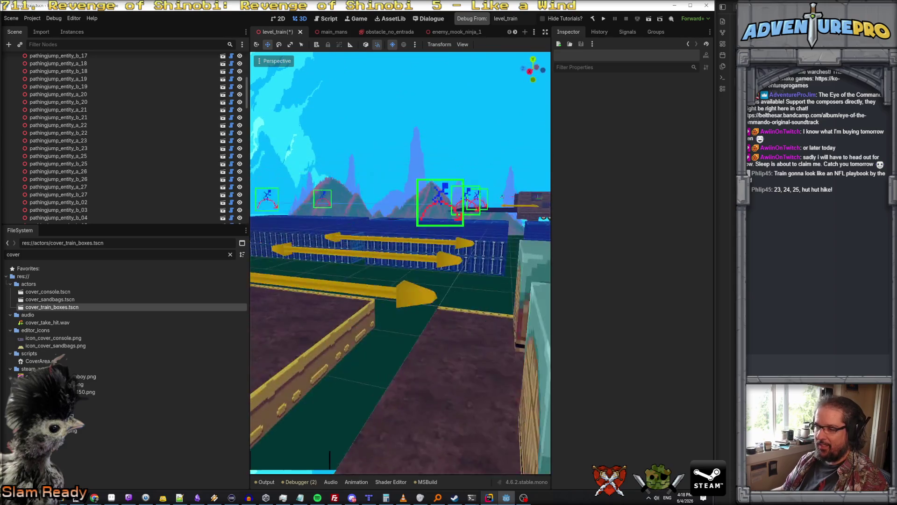
pyautogui.press('w')
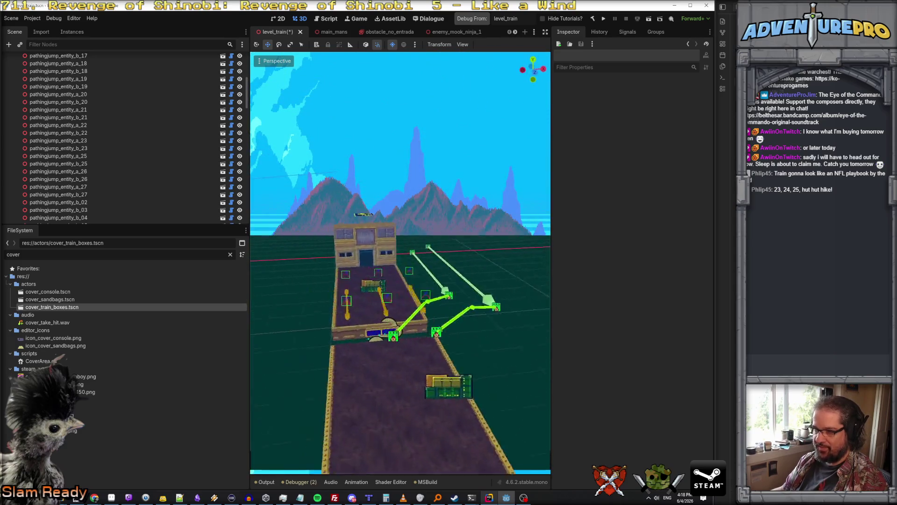
pyautogui.press('e')
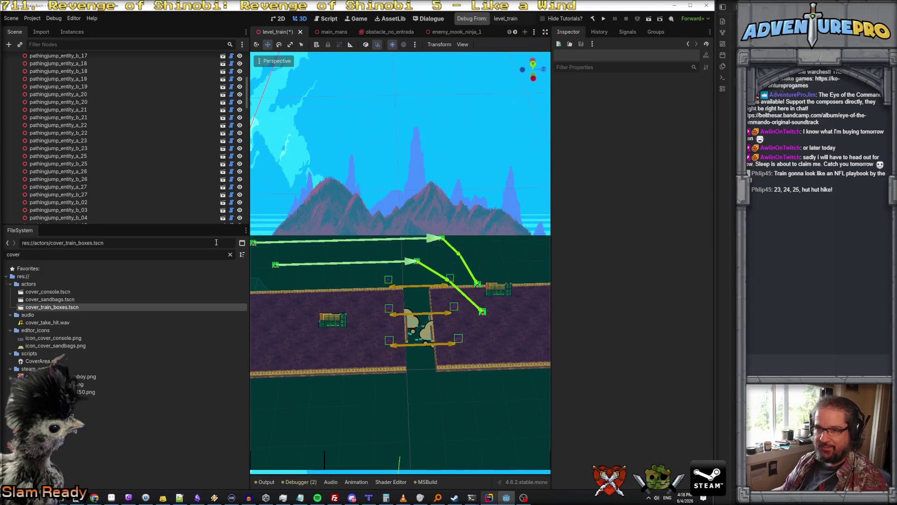
# Step: Duplicate coupler_outside2_01 and slide the copy, coupler_outside2_02, to another car gap
pyautogui.click(422, 336)
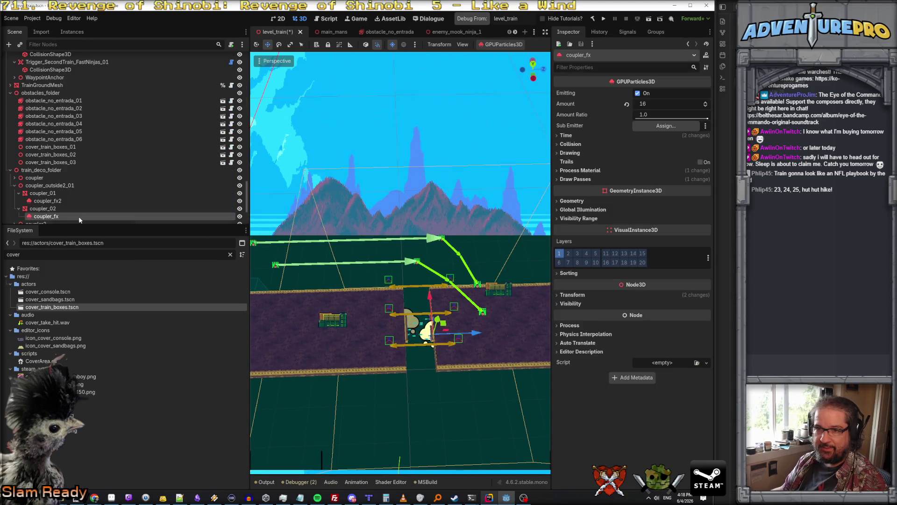
pyautogui.scroll(3, 79, 215)
pyautogui.click(44, 148)
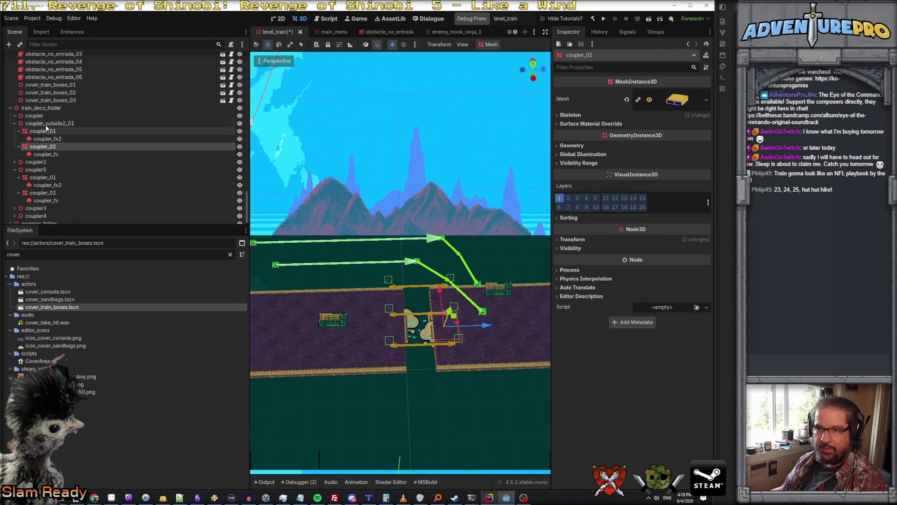
pyautogui.click(15, 125)
pyautogui.click(14, 124)
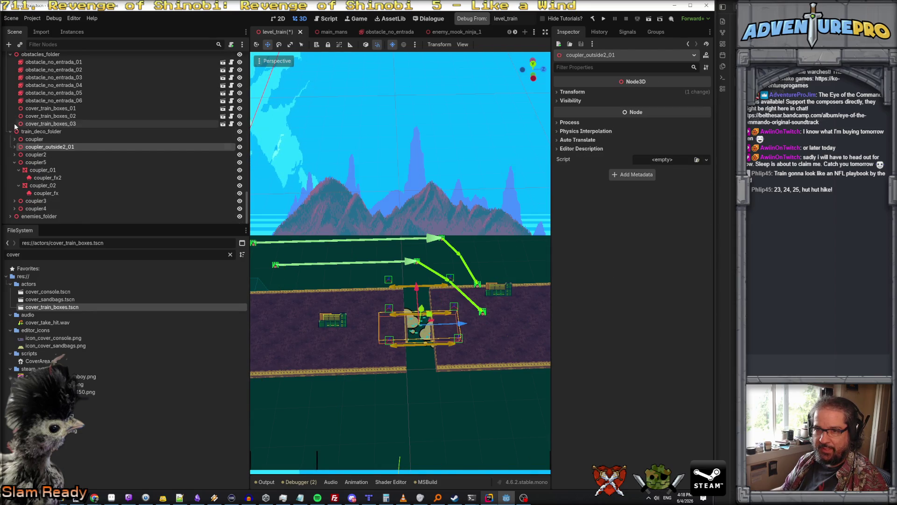
pyautogui.rightClick(49, 148)
pyautogui.click(97, 244)
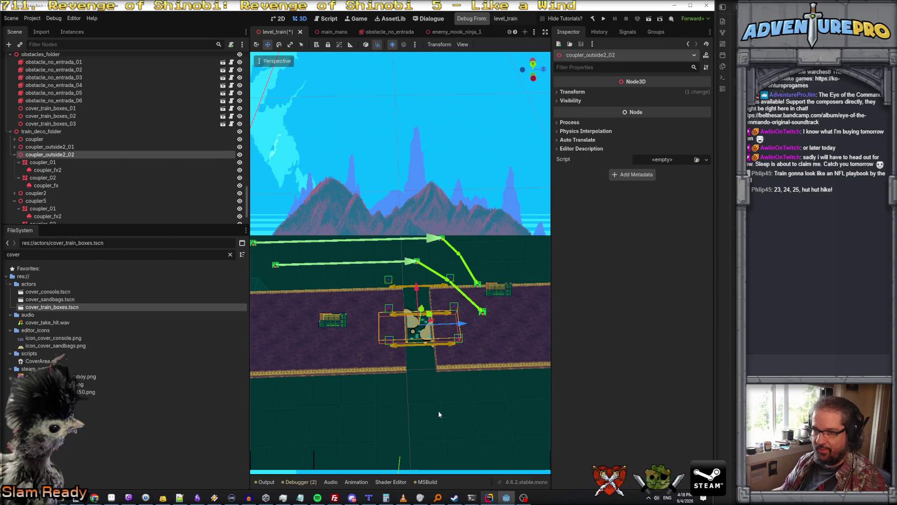
pyautogui.press('d')
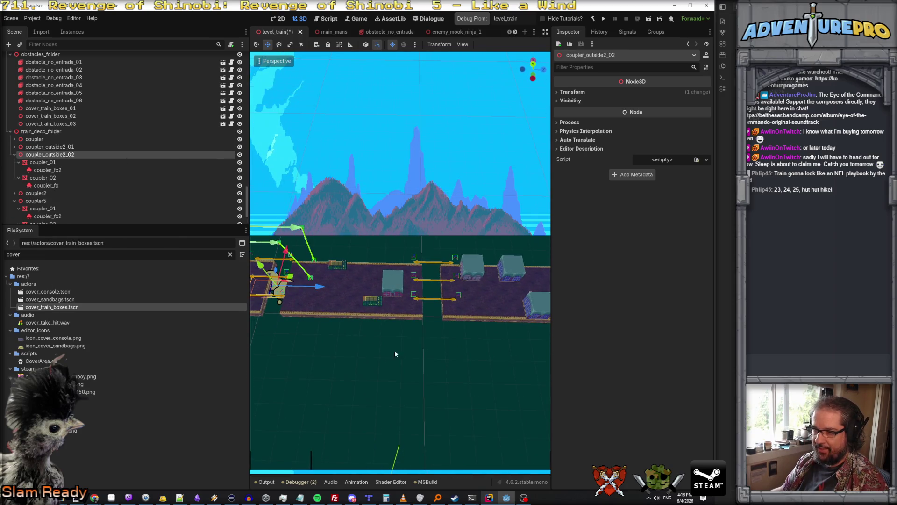
pyautogui.moveTo(328, 286)
pyautogui.mouseDown()
pyautogui.moveTo(448, 304)
pyautogui.moveTo(464, 334)
pyautogui.mouseUp()
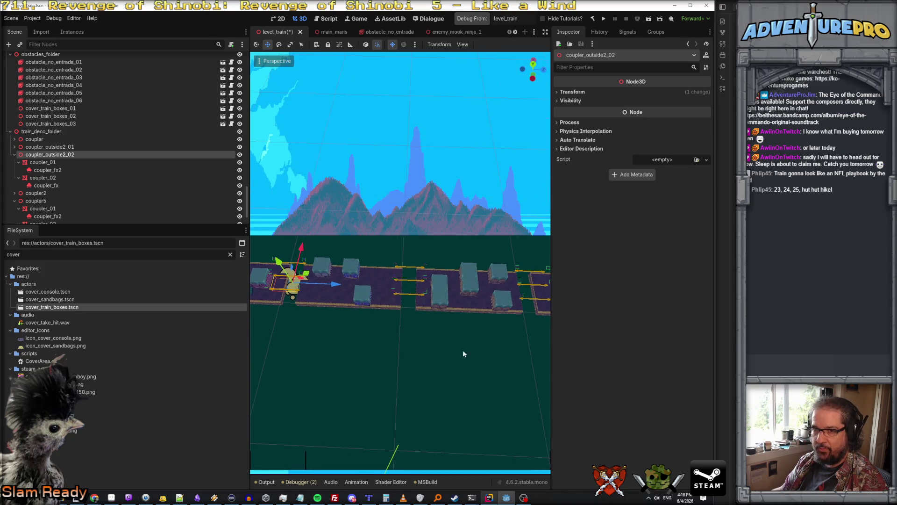
# Step: Duplicate into coupler_outside2_03 and _04, placing each at further gaps including the middle one
pyautogui.rightClick(70, 156)
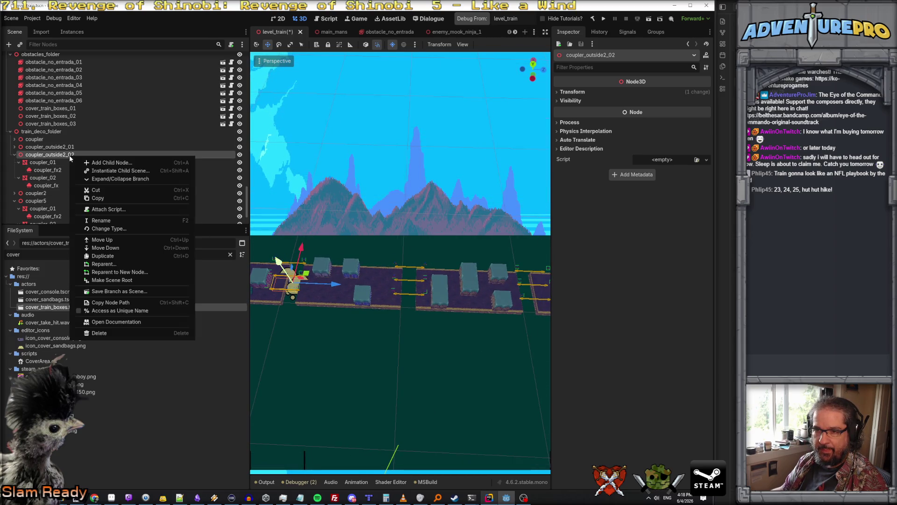
pyautogui.click(114, 256)
pyautogui.moveTo(333, 283); pyautogui.dragTo(449, 288)
pyautogui.scroll(-4, 449, 288)
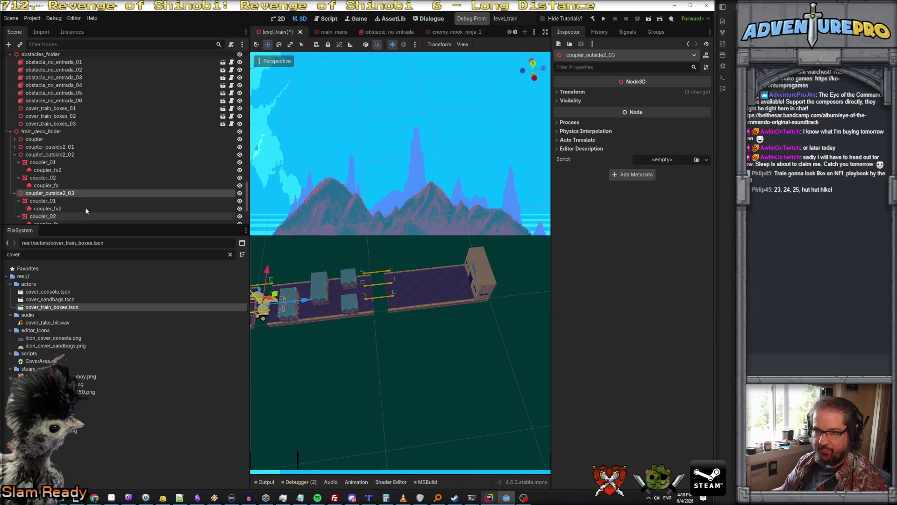
pyautogui.rightClick(72, 193)
pyautogui.click(128, 290)
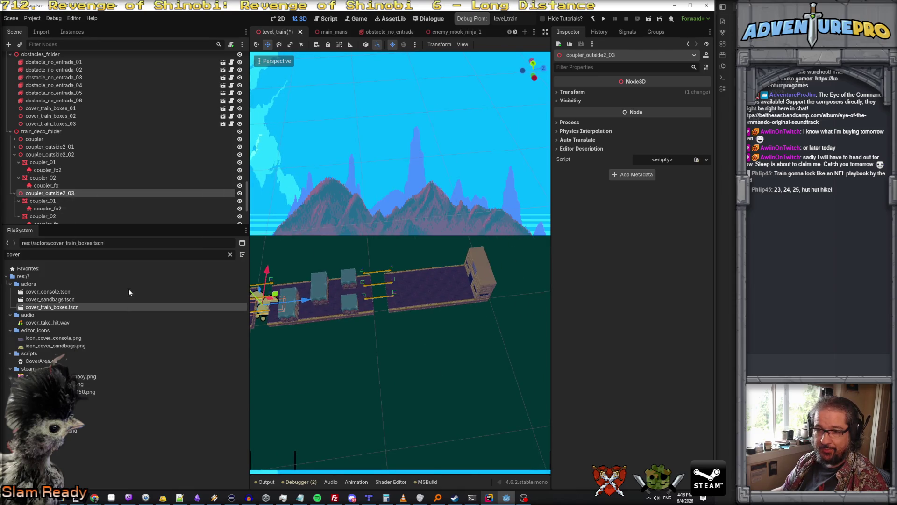
pyautogui.moveTo(312, 299)
pyautogui.mouseDown()
pyautogui.moveTo(421, 293)
pyautogui.moveTo(416, 309)
pyautogui.mouseUp()
pyautogui.click(411, 338)
pyautogui.press('f')
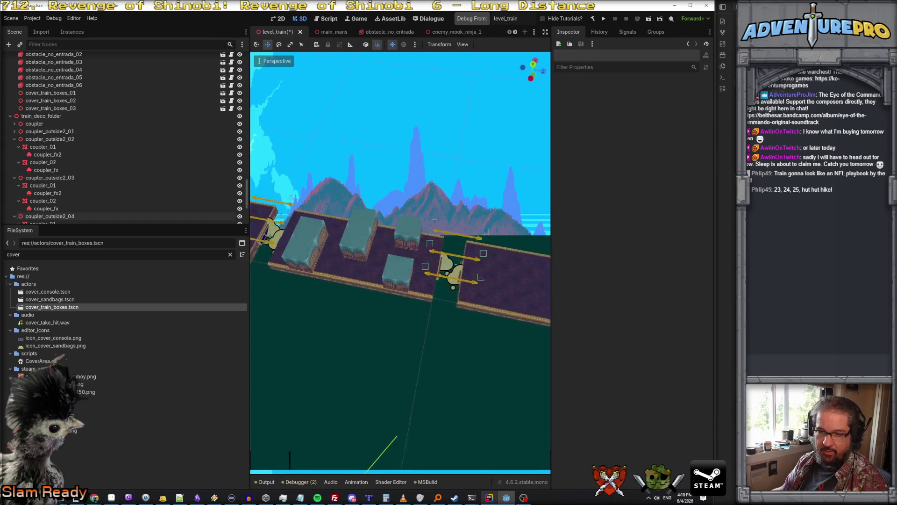
pyautogui.press('s')
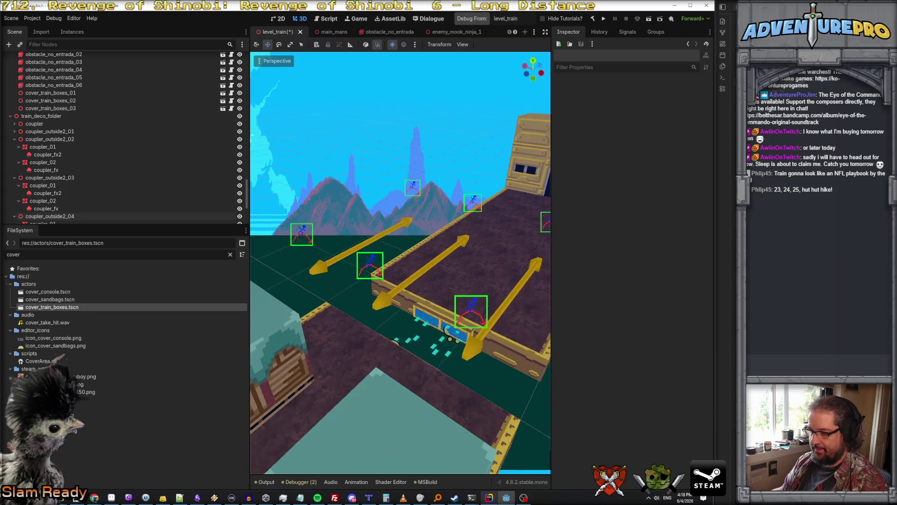
pyautogui.press('w')
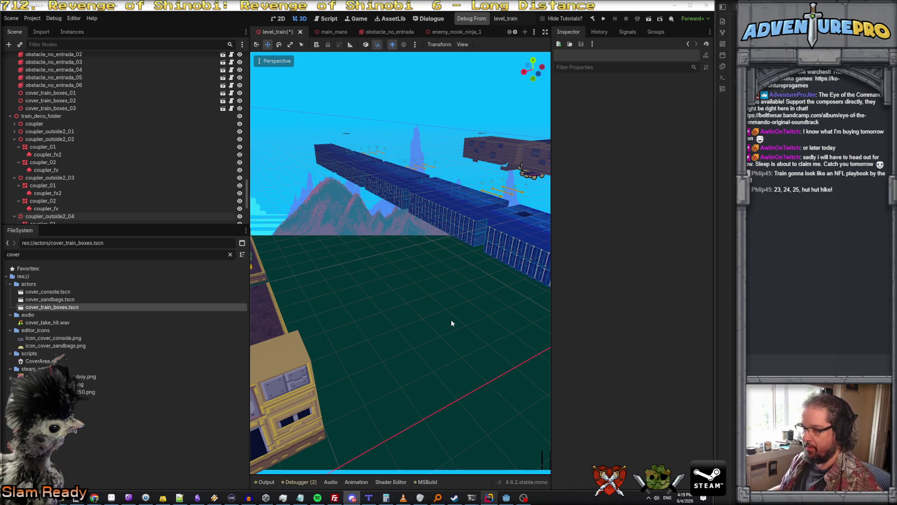
pyautogui.moveTo(451, 319)
pyautogui.mouseDown()
pyautogui.moveTo(435, 322)
pyautogui.moveTo(402, 367)
pyautogui.moveTo(371, 337)
pyautogui.moveTo(364, 287)
pyautogui.mouseUp()
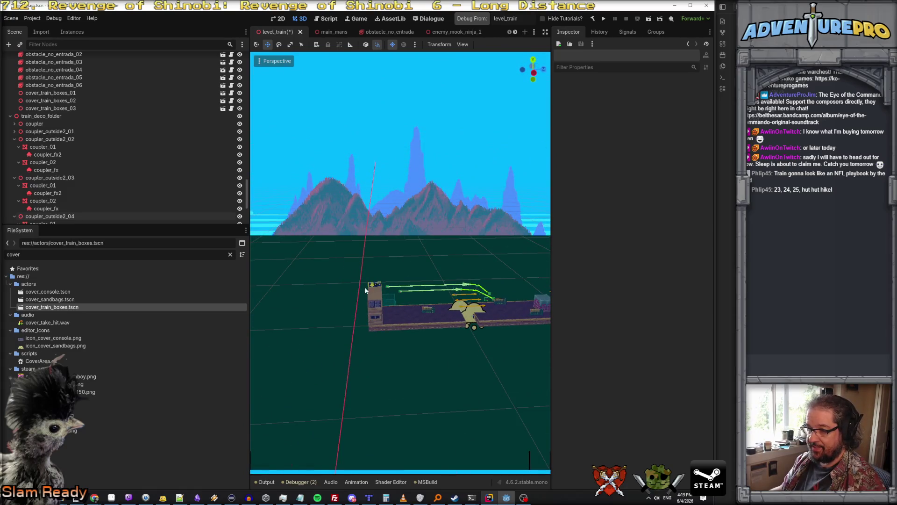
# Step: Read Trigger_EnterTrainColumn04's position in the Inspector, then save and run level_train in debug
pyautogui.click(392, 302)
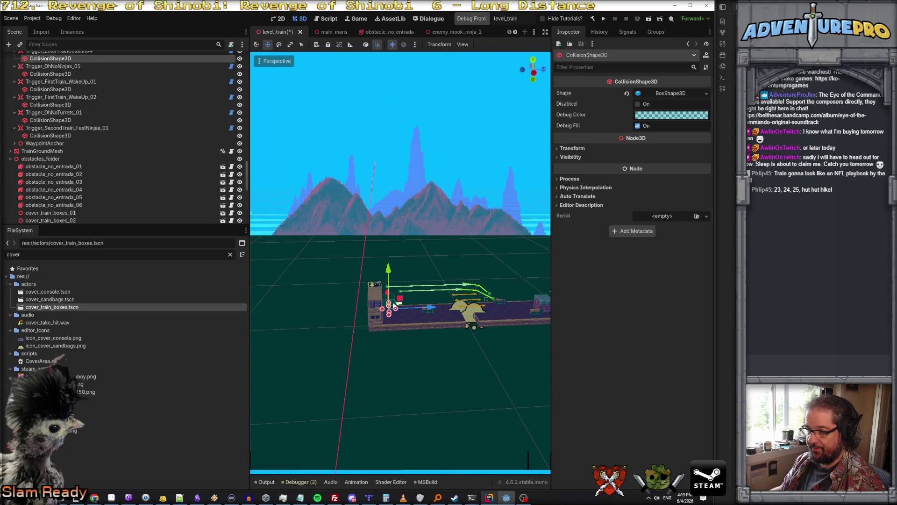
pyautogui.click(574, 148)
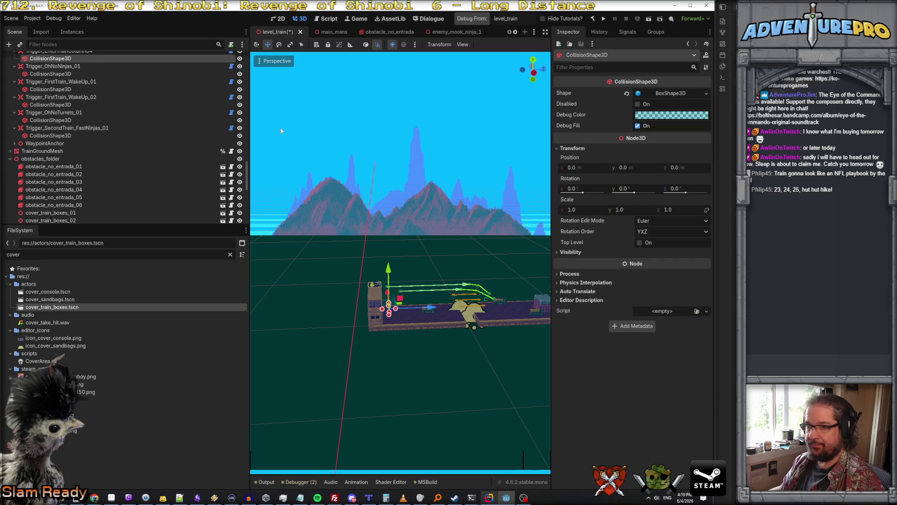
pyautogui.scroll(2, 70, 101)
pyautogui.click(63, 92)
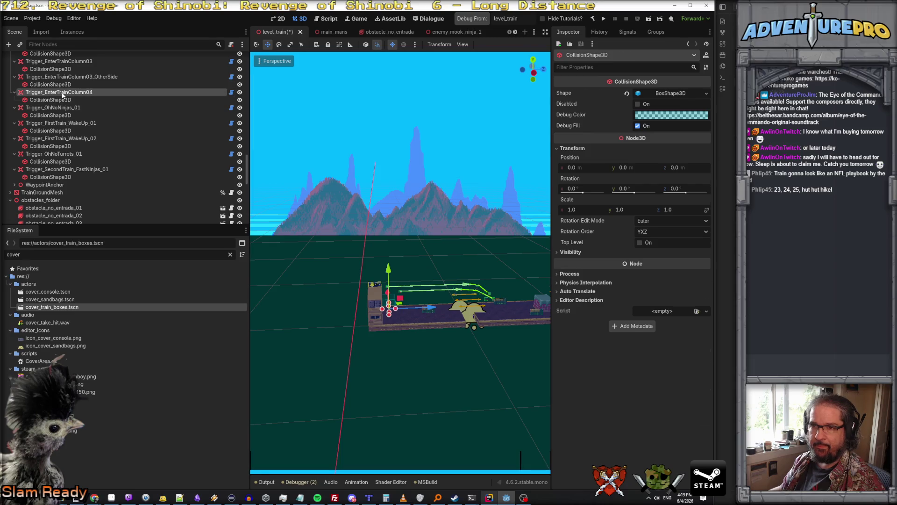
pyautogui.click(573, 363)
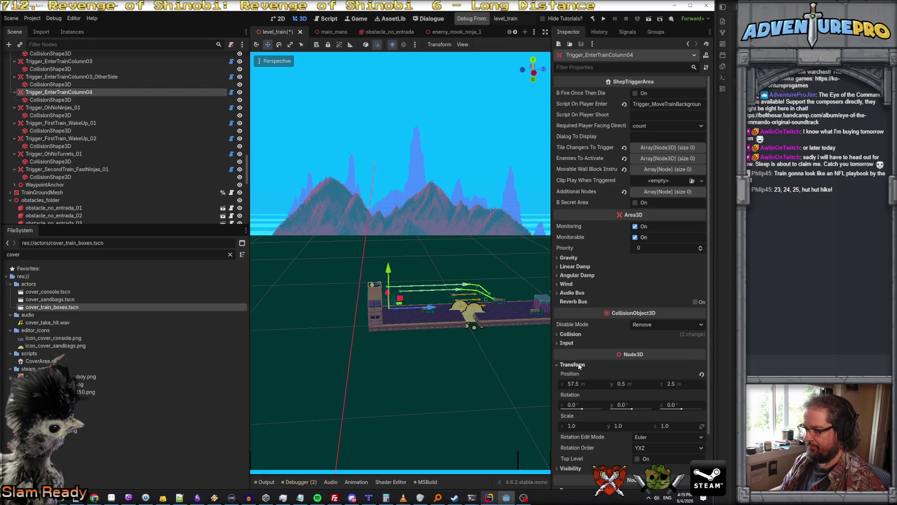
pyautogui.press('w')
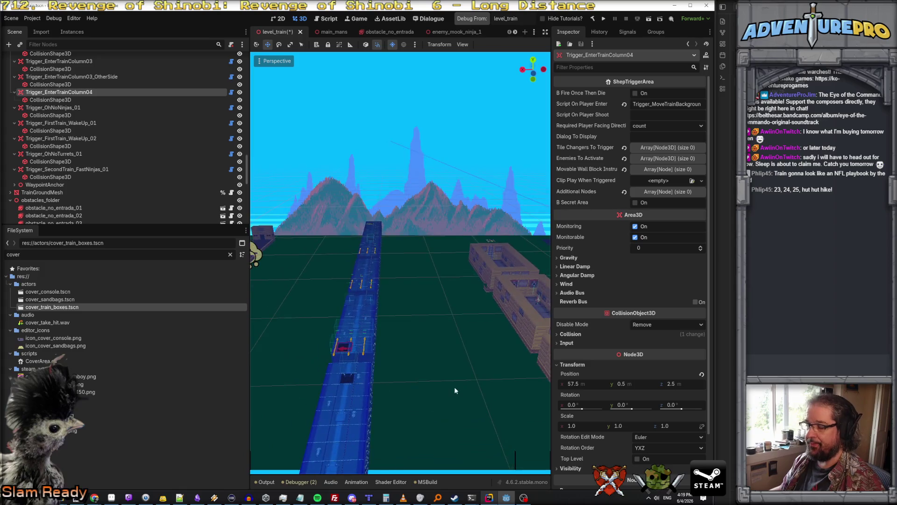
pyautogui.click(472, 19)
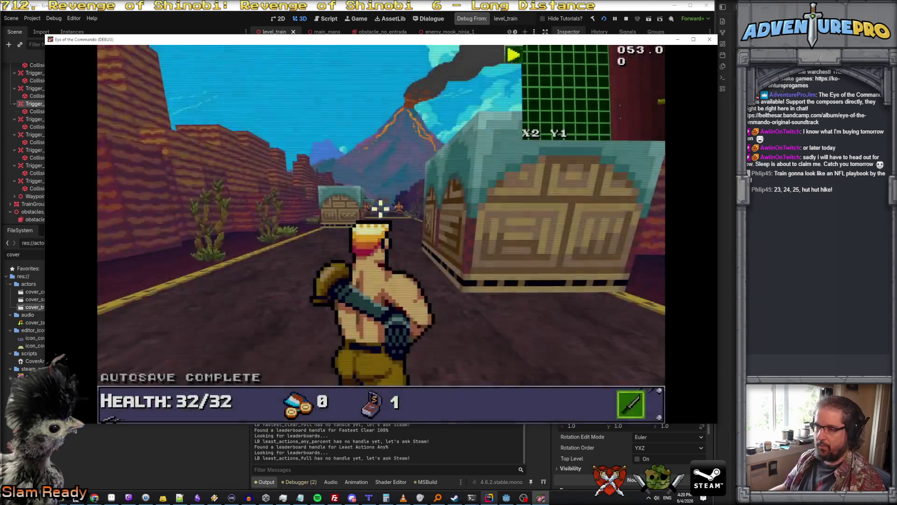
# Step: Teleport the player to X57 Y2 with the debug console and walk behind the green crate
pyautogui.press('`')
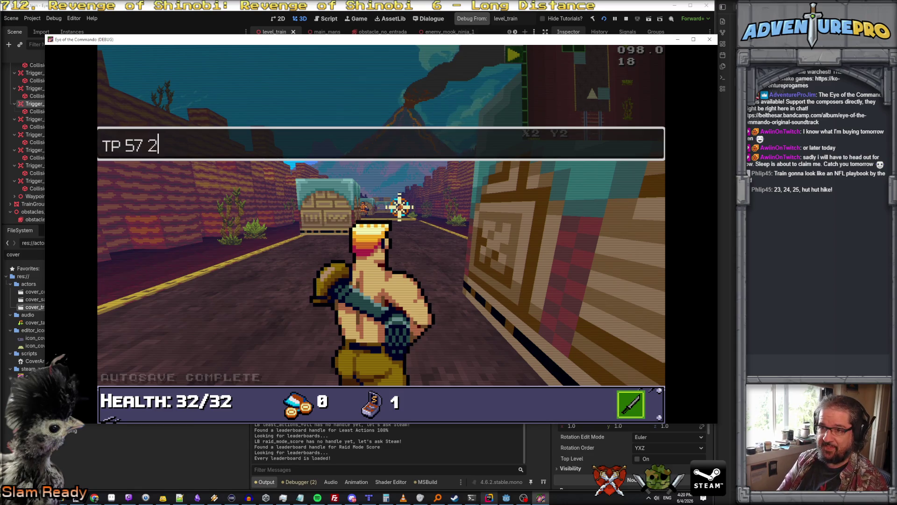
pyautogui.press('Return')
pyautogui.press('`')
pyautogui.press('Right')
pyautogui.press('Left')
pyautogui.press('Up')
pyautogui.press('Right')
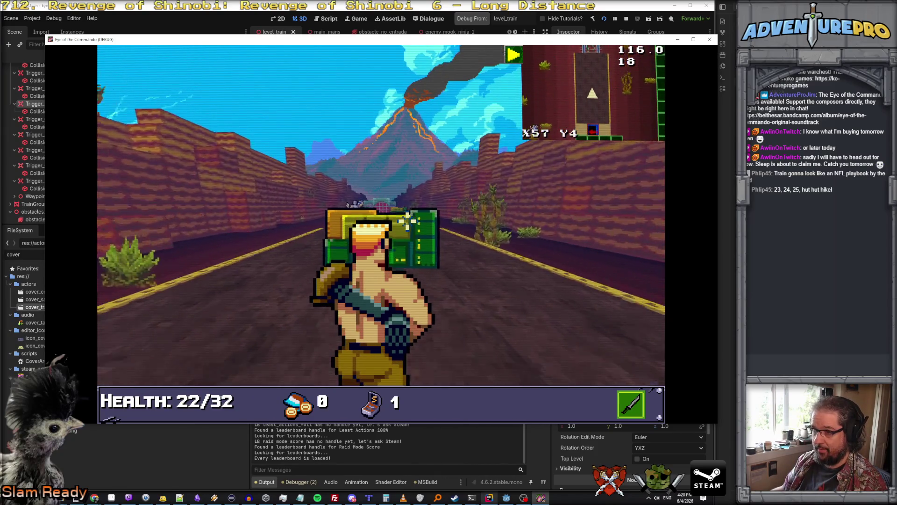
pyautogui.press('Up')
# Step: Close the Control dialog, lean out to shoot the ninja, and duck back into cover
pyautogui.click(280, 183)
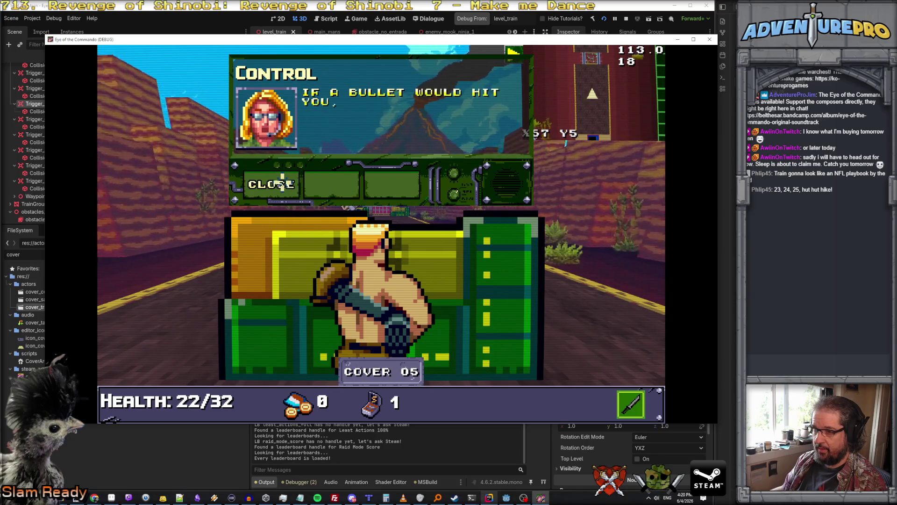
pyautogui.click(282, 184)
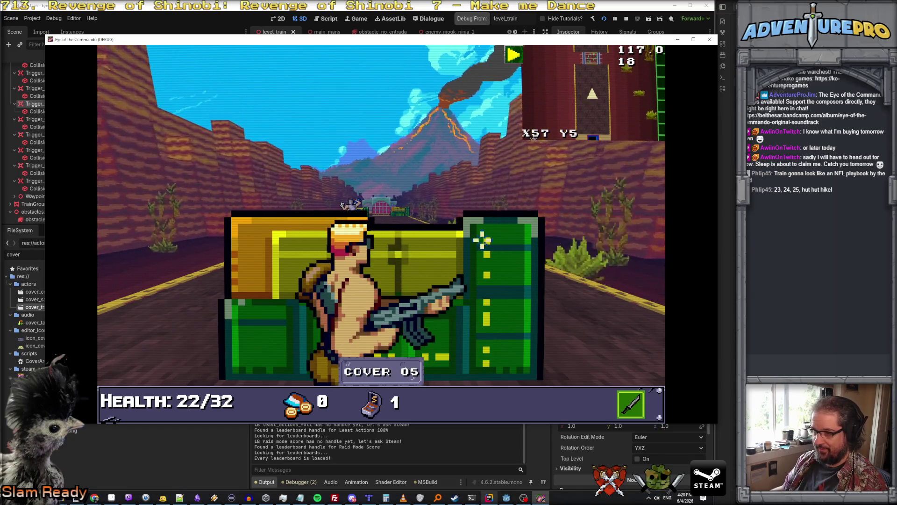
pyautogui.press('a')
pyautogui.click(369, 209)
pyautogui.press('d')
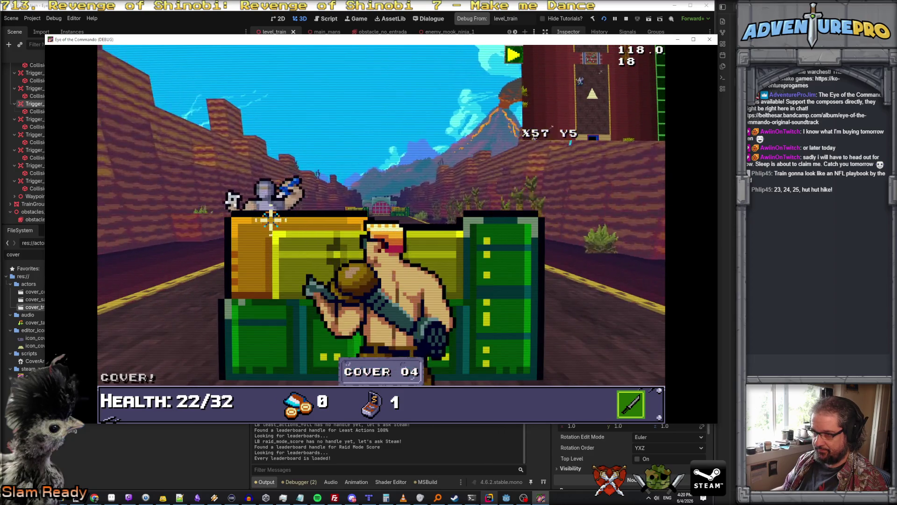
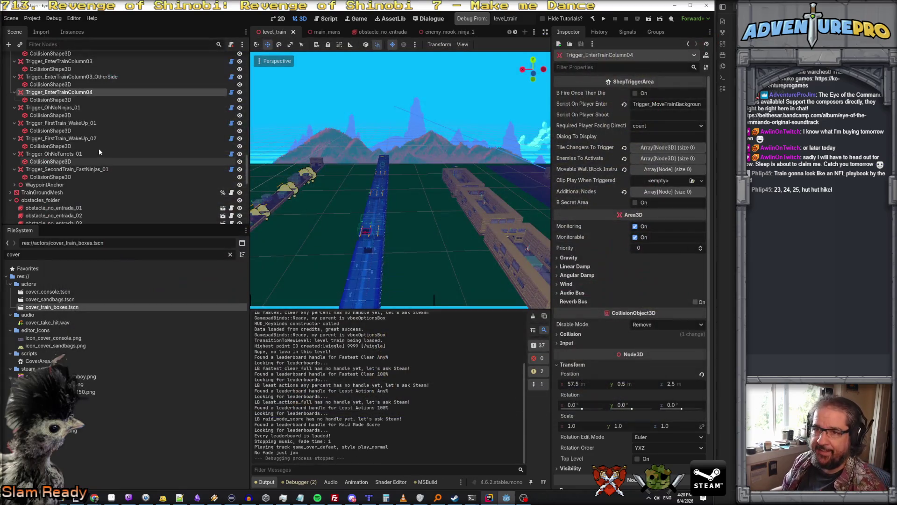
# Step: Select cover_train_boxes_01 in the level and open the cover_train_boxes scene tab
pyautogui.scroll(-3, 104, 135)
pyautogui.click(51, 171)
pyautogui.scroll(-3, 444, 36)
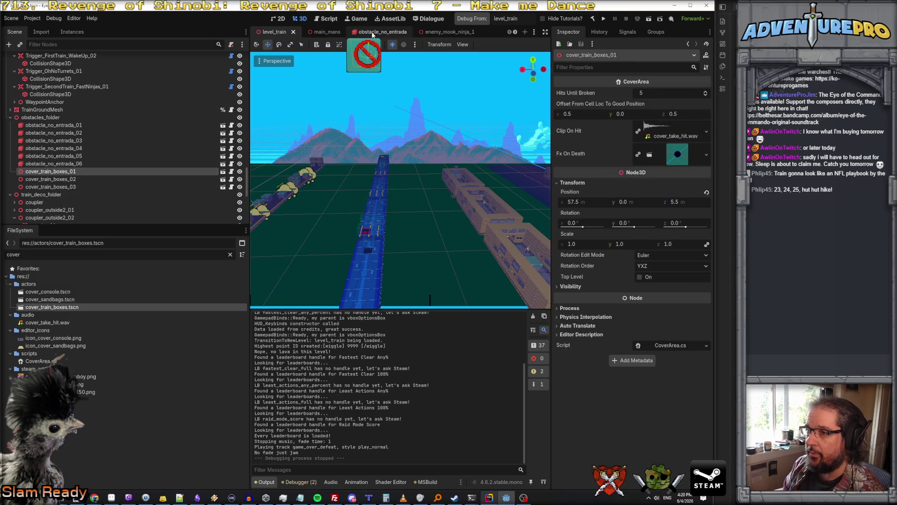
pyautogui.click(223, 171)
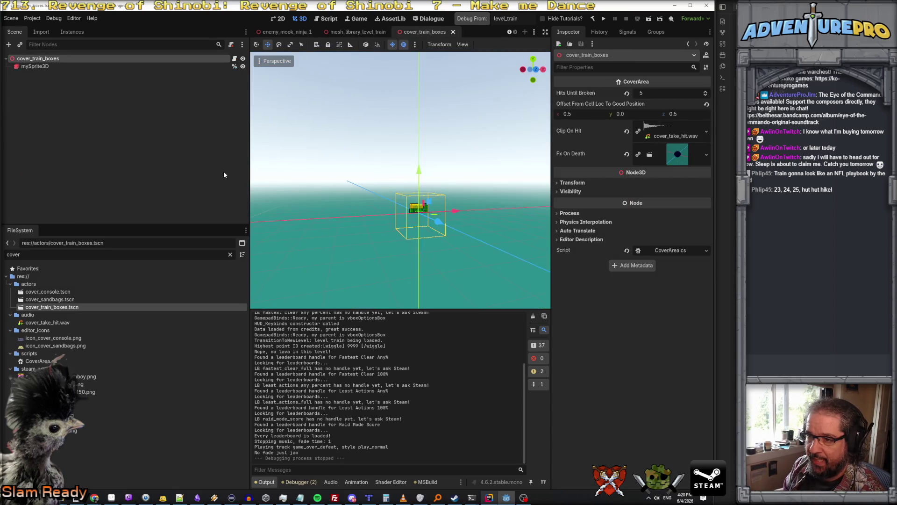
# Step: Zoom onto the crates, expand Transform, and select mySprite3D to show its corpse, idle and pain frames
pyautogui.scroll(5, 254, 247)
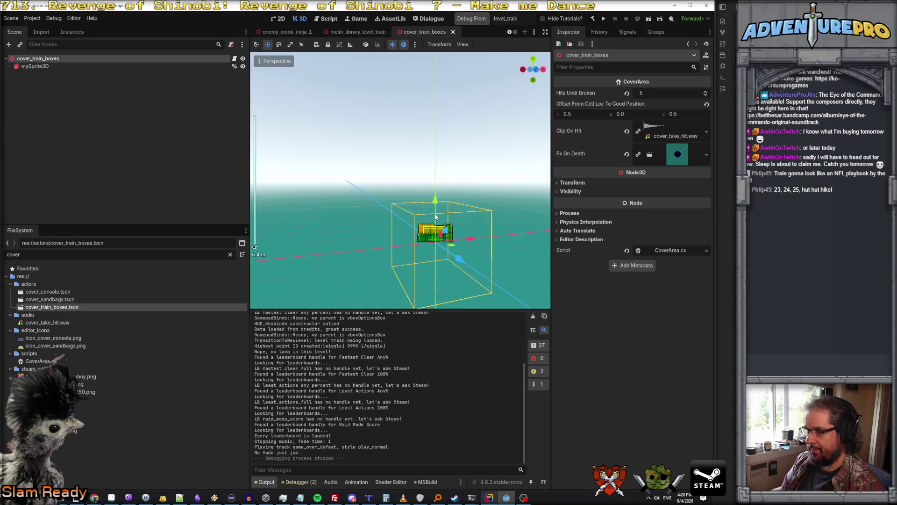
pyautogui.scroll(3, 254, 247)
pyautogui.scroll(-3, 254, 247)
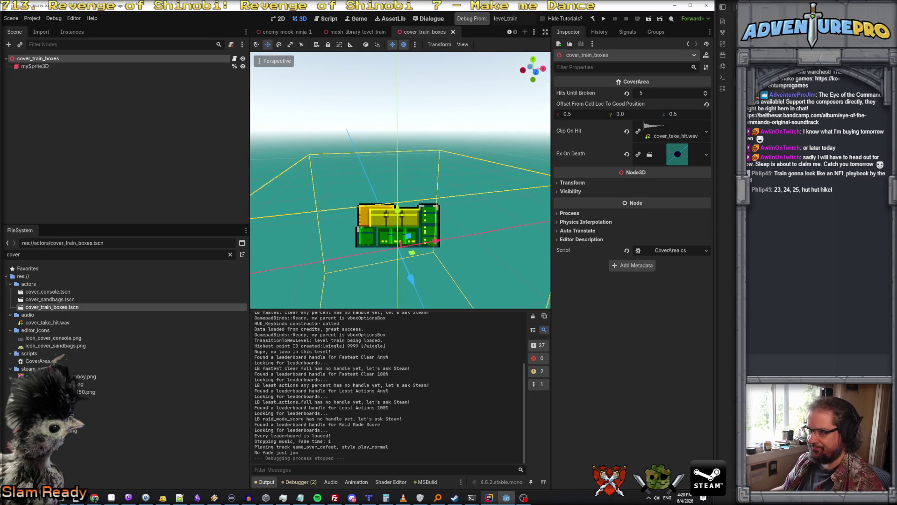
pyautogui.click(581, 185)
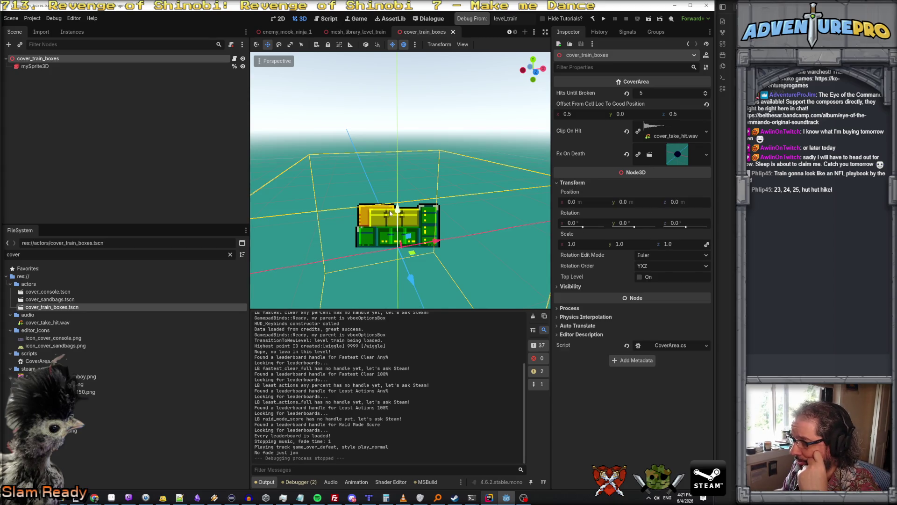
pyautogui.click(89, 66)
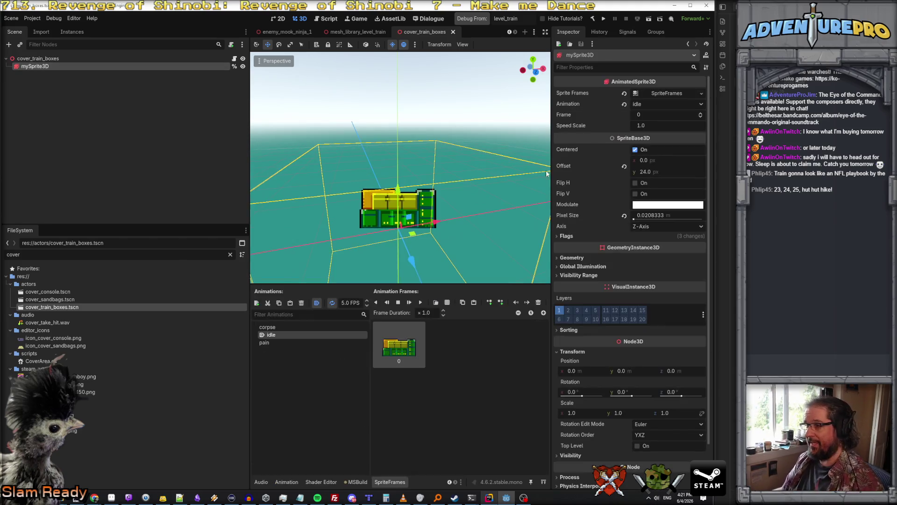
# Step: Set mySprite3D's Pixel Size to 1.0/32.0 and save the cover_train_boxes scene
pyautogui.click(662, 217)
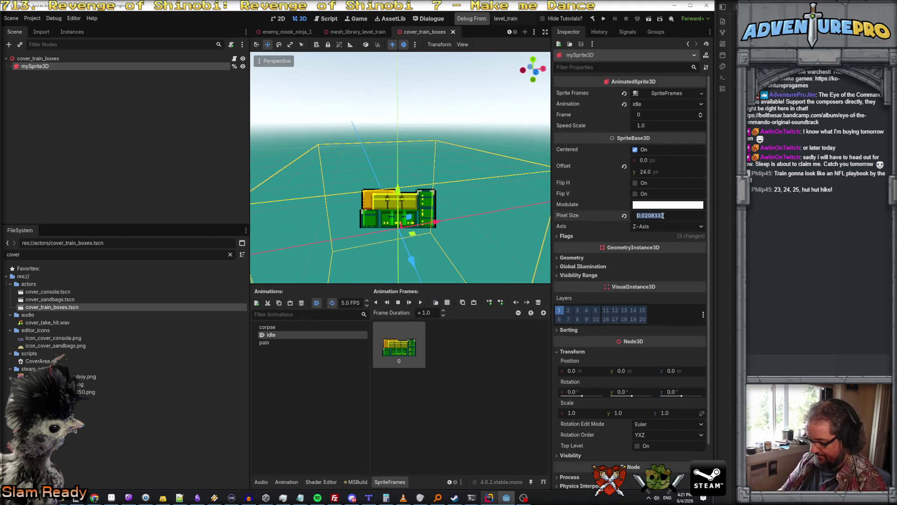
pyautogui.write('1/32')
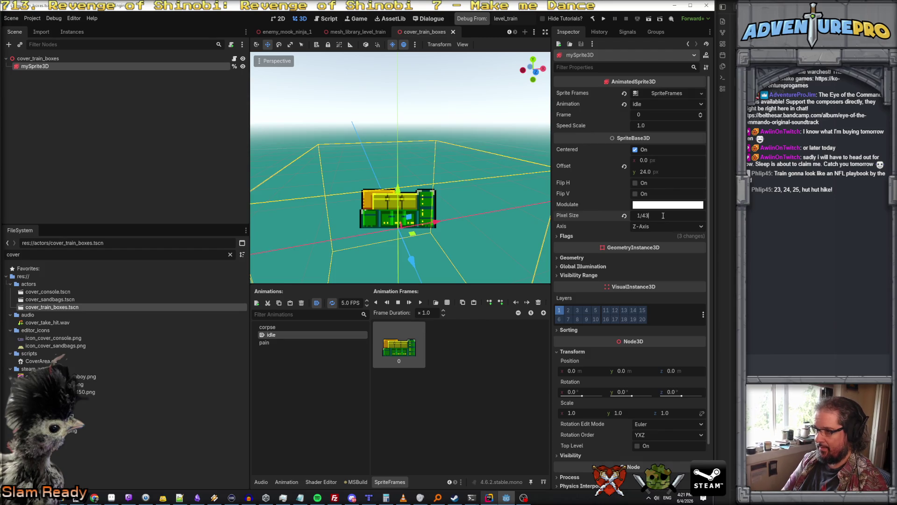
pyautogui.press('Return')
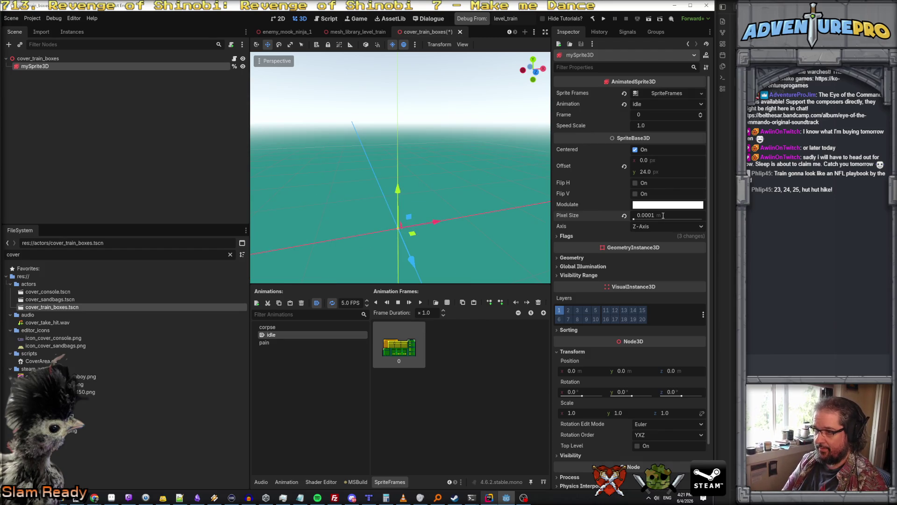
pyautogui.click(662, 216)
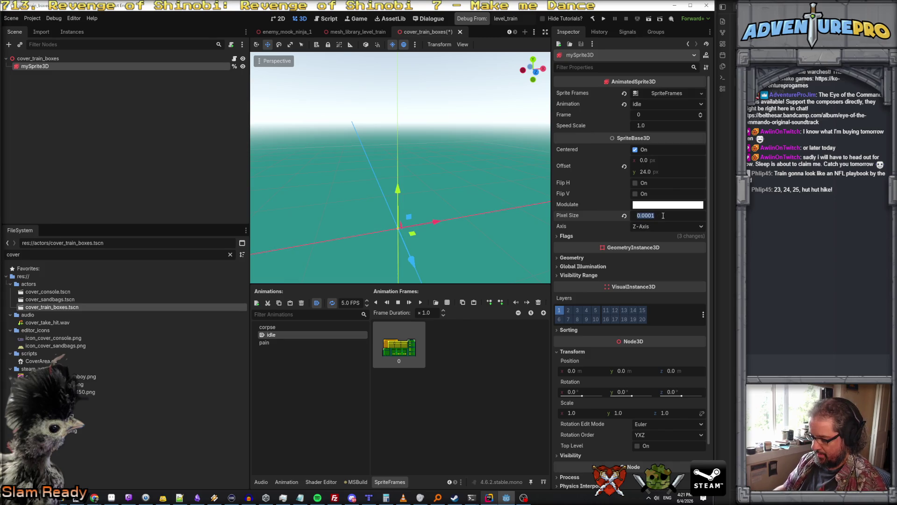
pyautogui.write('1.0')
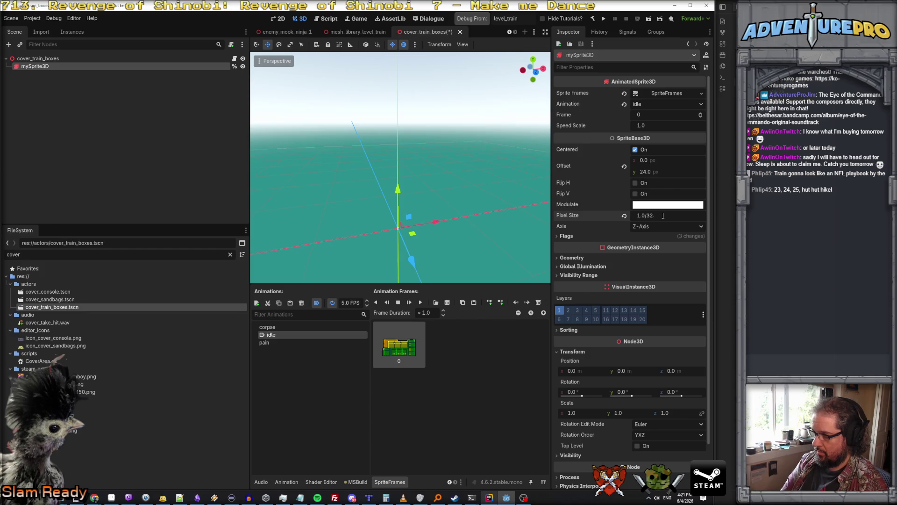
pyautogui.press('Return')
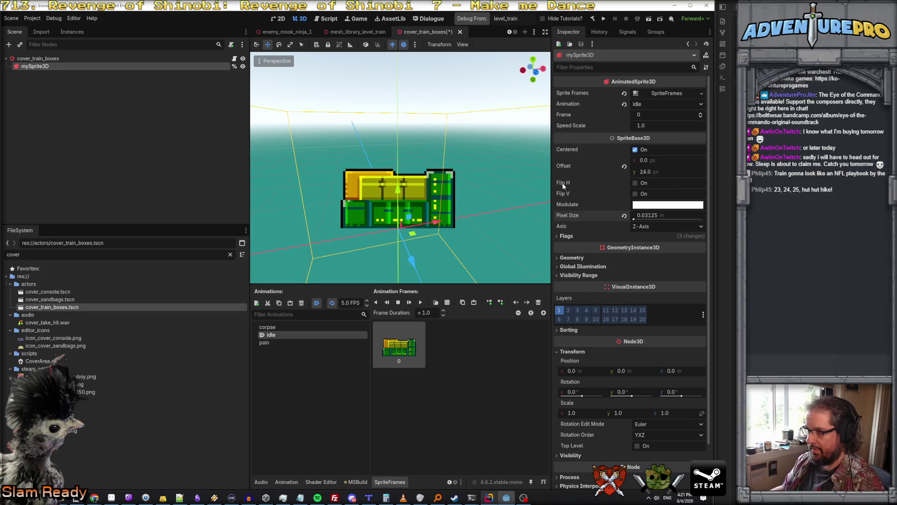
pyautogui.hotkey('ctrl', 's')
pyautogui.scroll(-5, 401, 168)
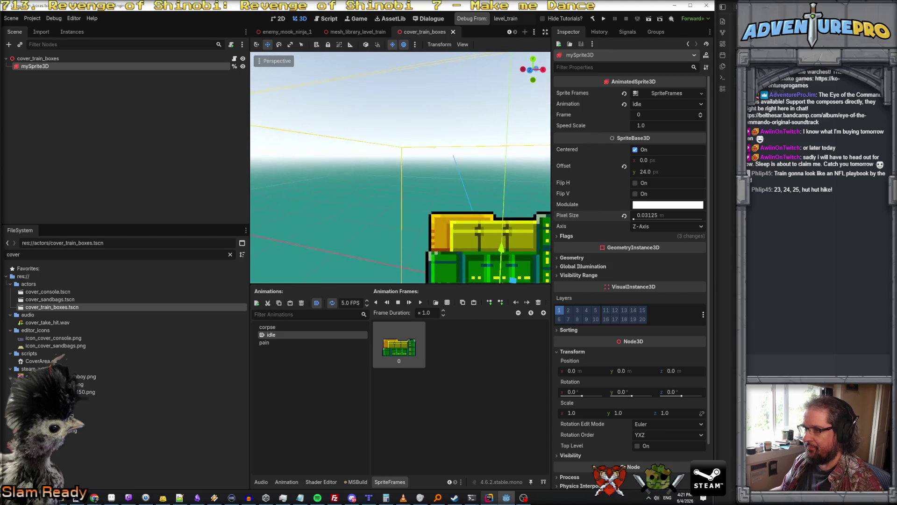
pyautogui.scroll(3, 401, 167)
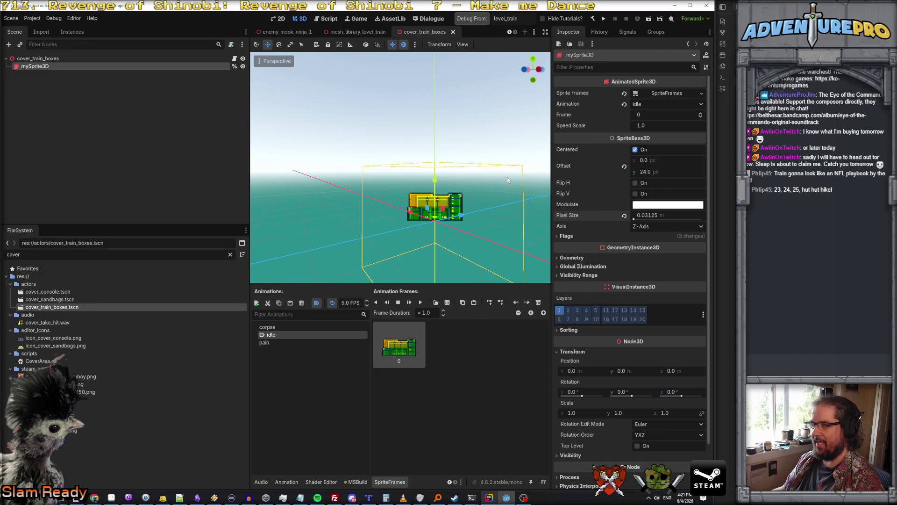
# Step: Try Pixel Size 1.0/24.0 and view the crates from the front
pyautogui.click(654, 215)
pyautogui.write('0/24.0')
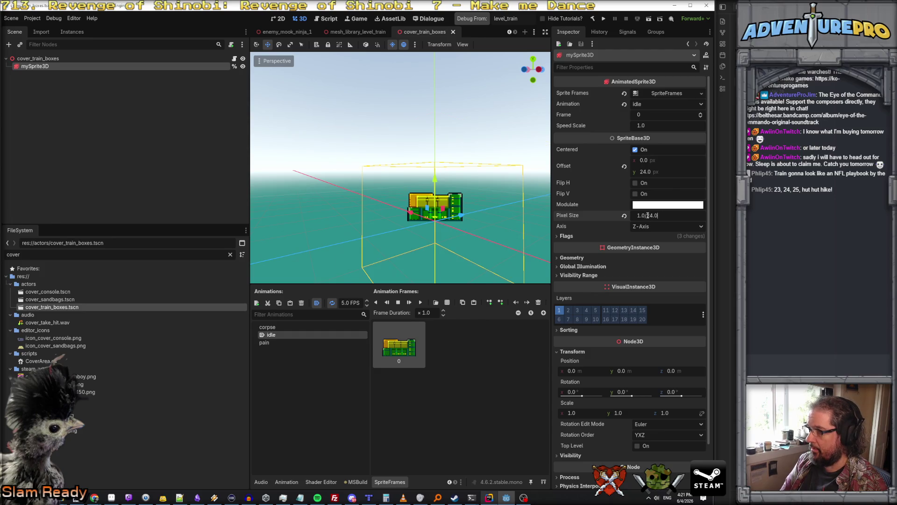
pyautogui.press('Return')
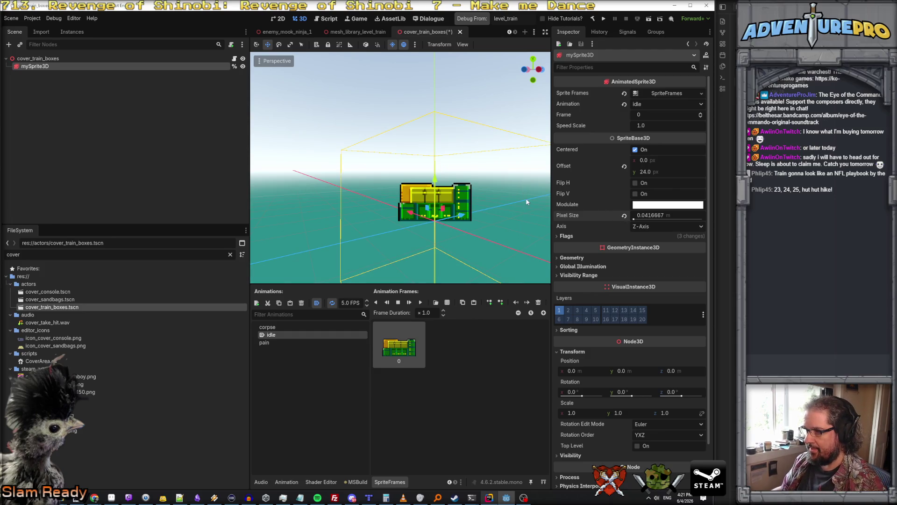
pyautogui.moveTo(506, 209); pyautogui.dragTo(462, 209)
pyautogui.press('KP_1')
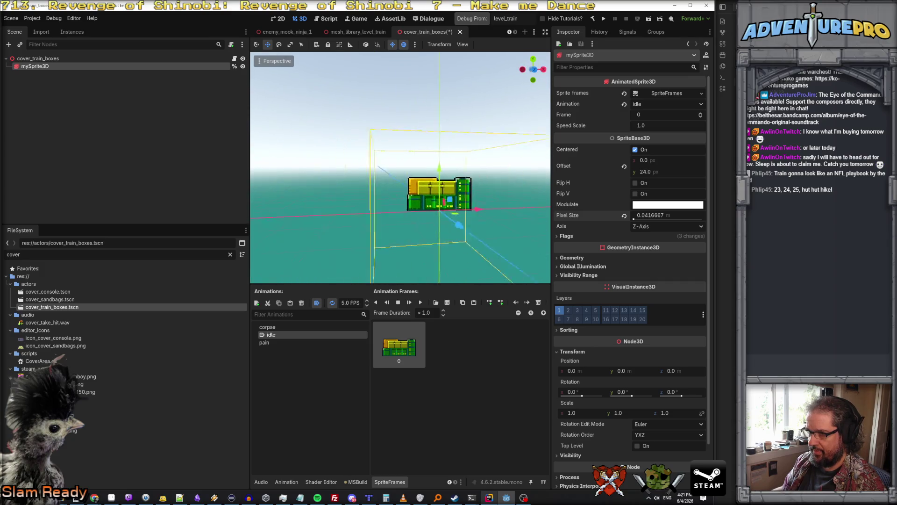
# Step: Revert the Pixel Size to 1.0/32.0 and deselect the sprite
pyautogui.click(660, 216)
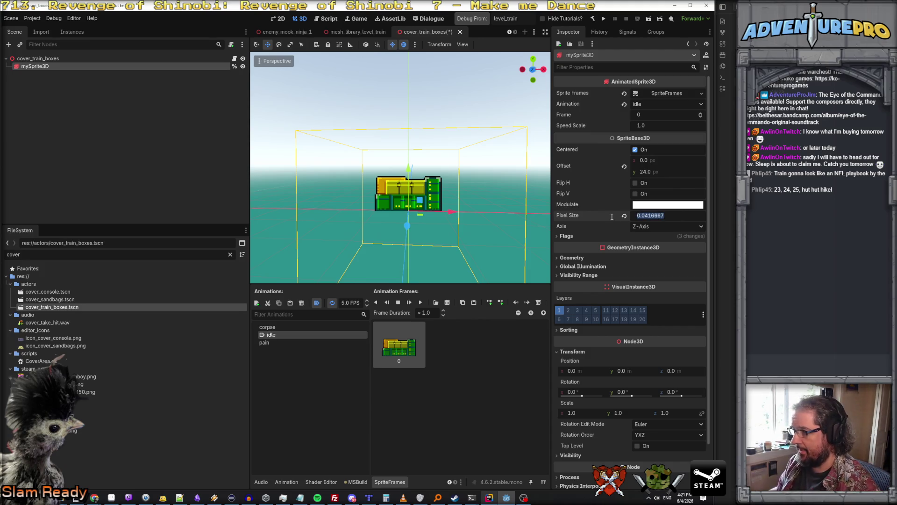
pyautogui.write('1')
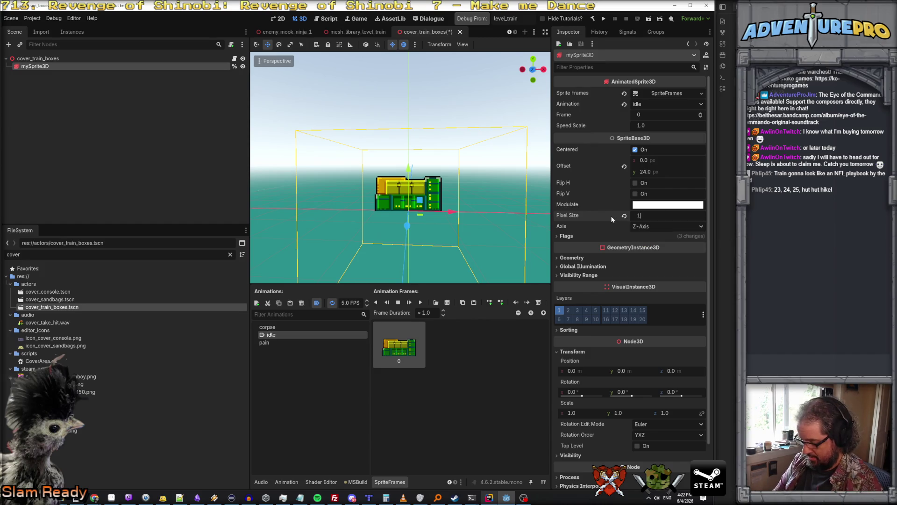
pyautogui.write('.032')
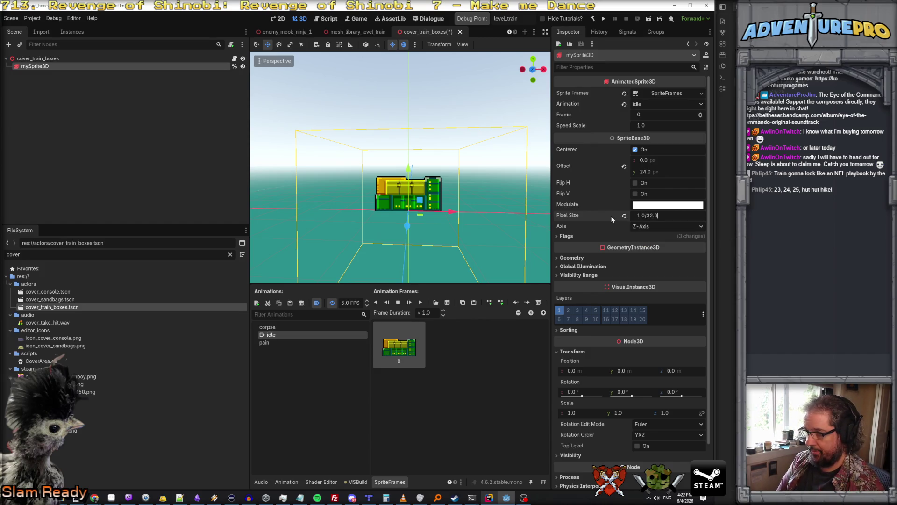
pyautogui.press('Return')
pyautogui.click(476, 132)
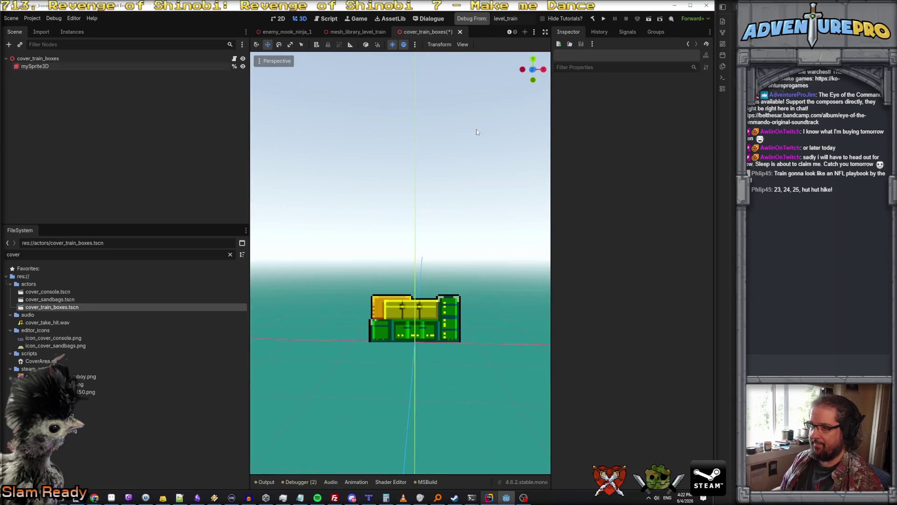
# Step: Run the project, dismiss the startup ALERT, stop the game, and relaunch it with F5
pyautogui.click(489, 498)
pyautogui.click(506, 498)
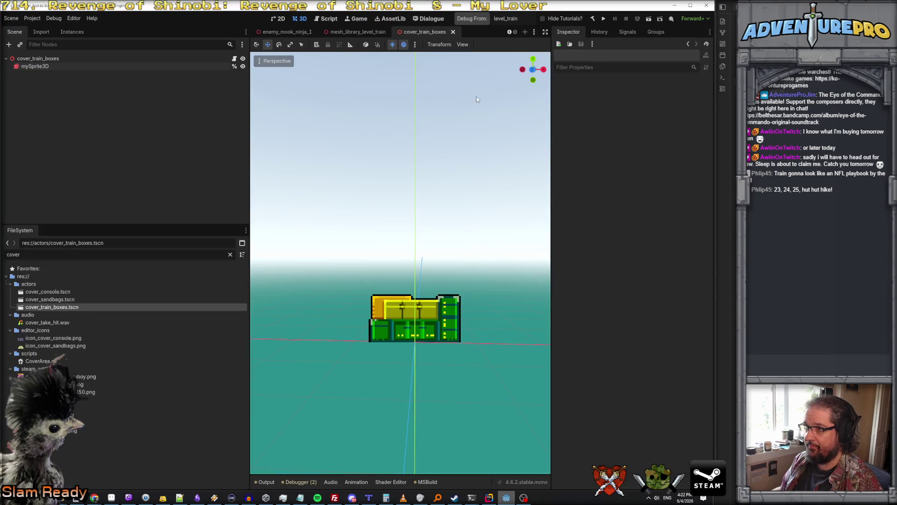
pyautogui.click(468, 21)
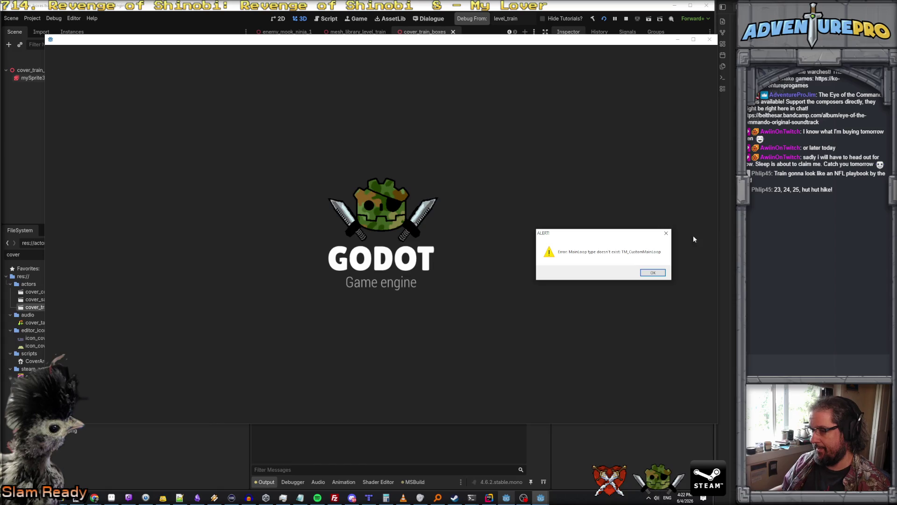
pyautogui.click(651, 272)
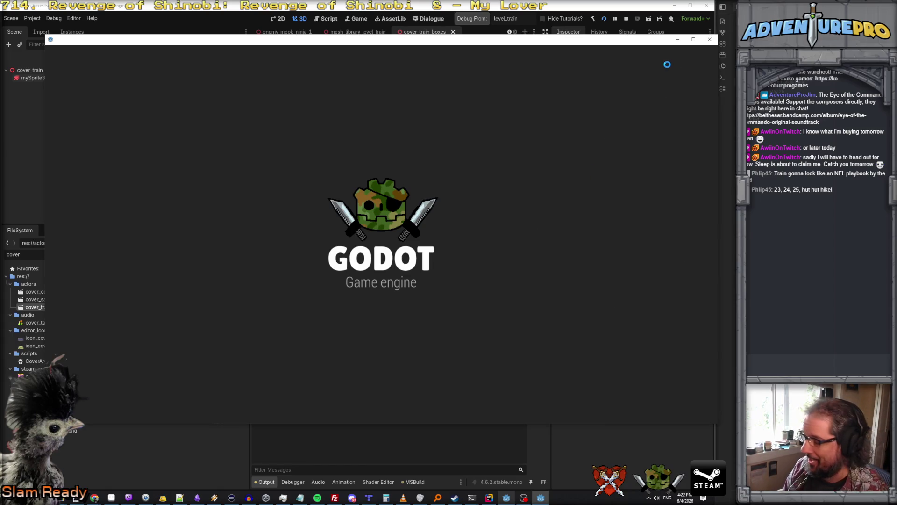
pyautogui.click(709, 39)
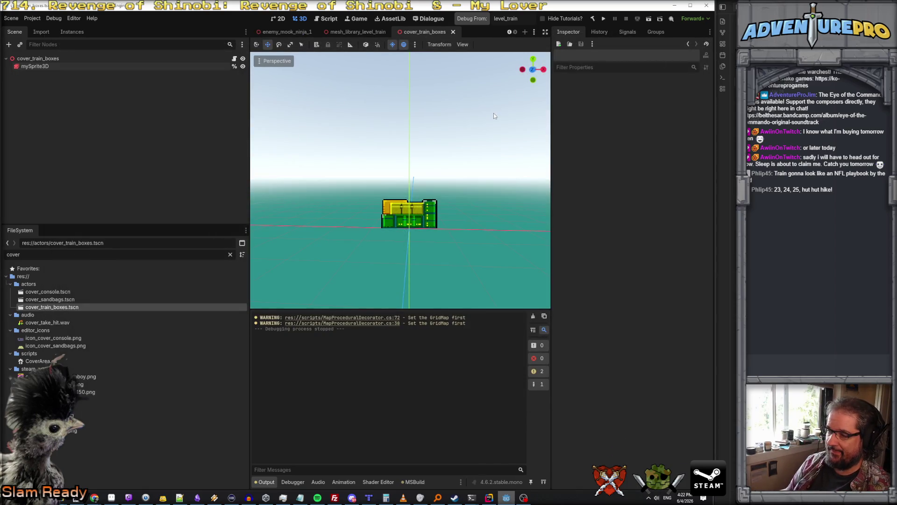
pyautogui.press('F5')
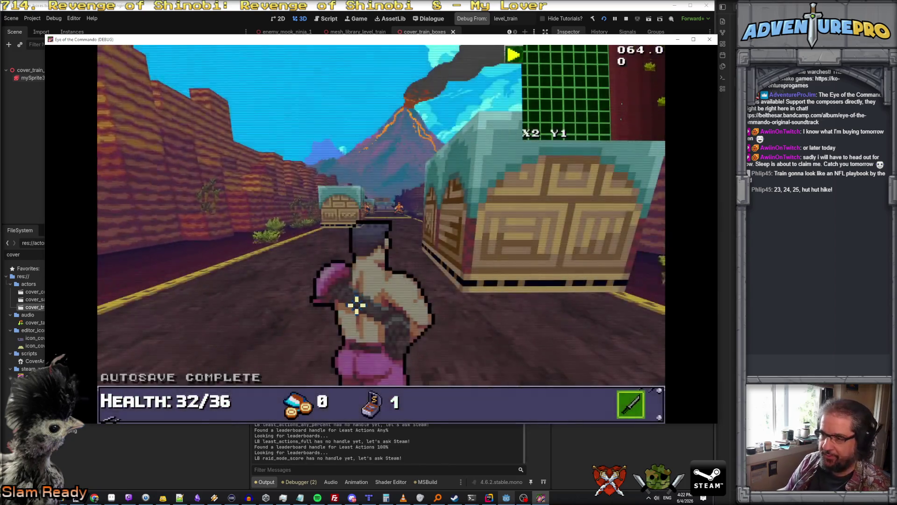
# Step: Teleport the player to X57 Y2 from the debug console and move up to the crates
pyautogui.press('`')
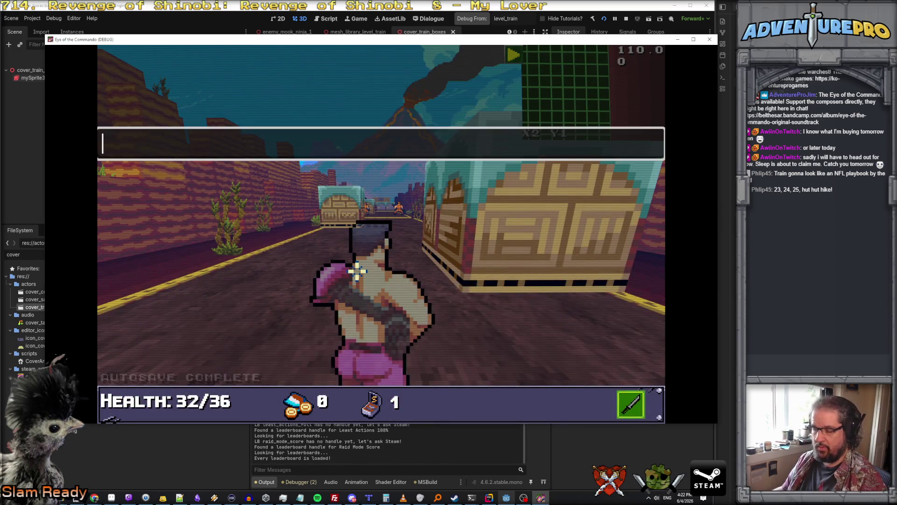
pyautogui.write('TPO')
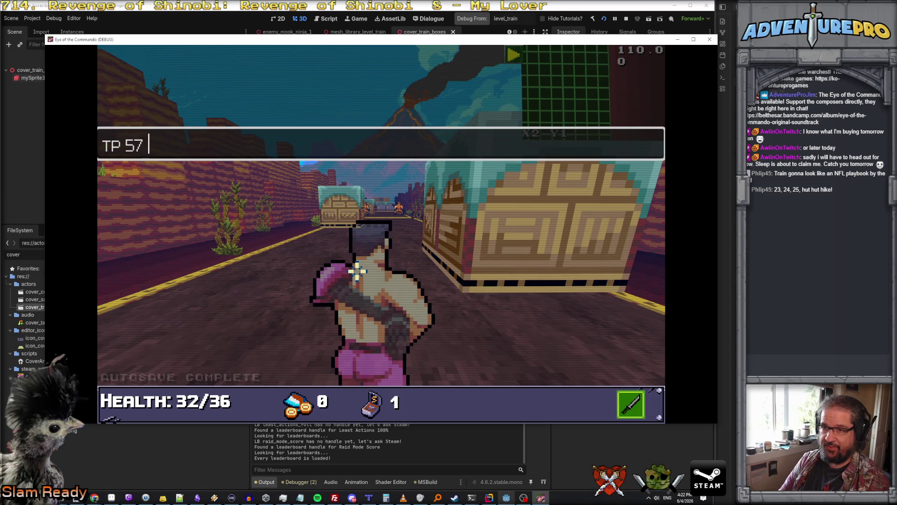
pyautogui.press('Return')
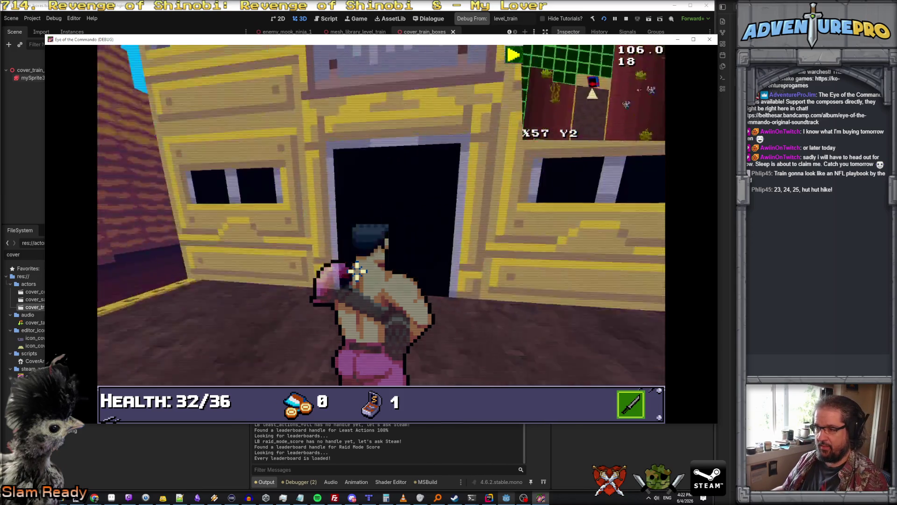
pyautogui.press('w')
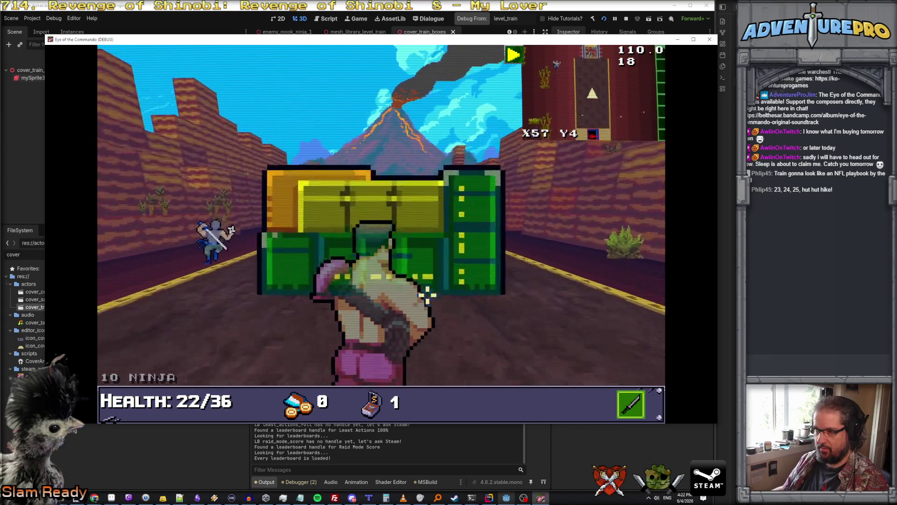
# Step: Dismiss the tutorial dialog, fire from cover behind the crates, then close the game
pyautogui.click(273, 184)
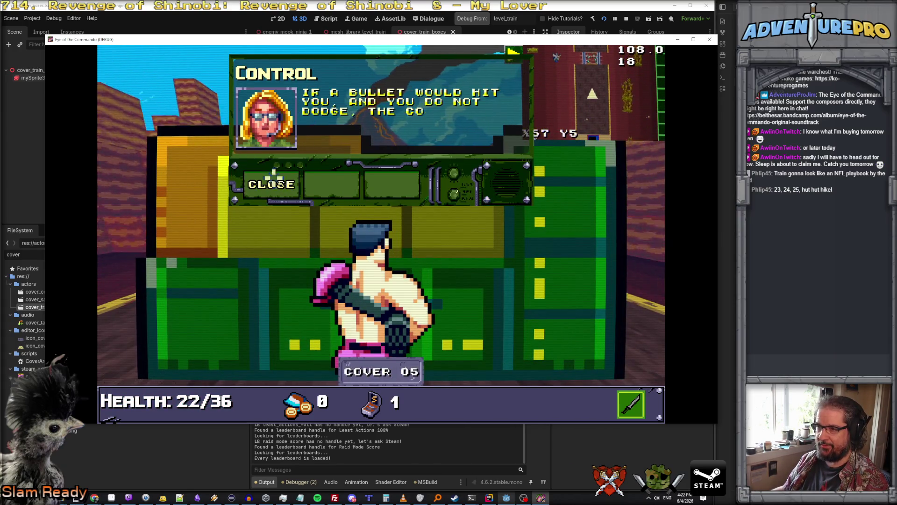
pyautogui.click(274, 178)
pyautogui.click(459, 167)
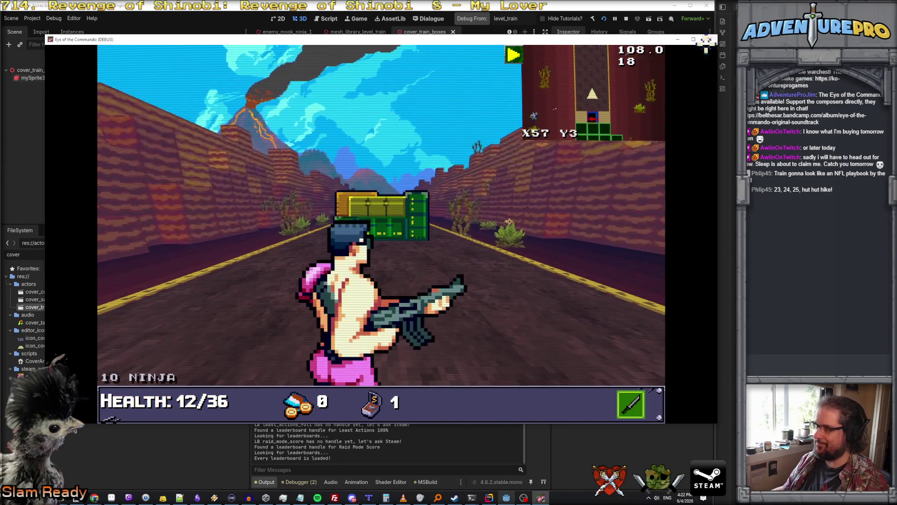
pyautogui.click(711, 40)
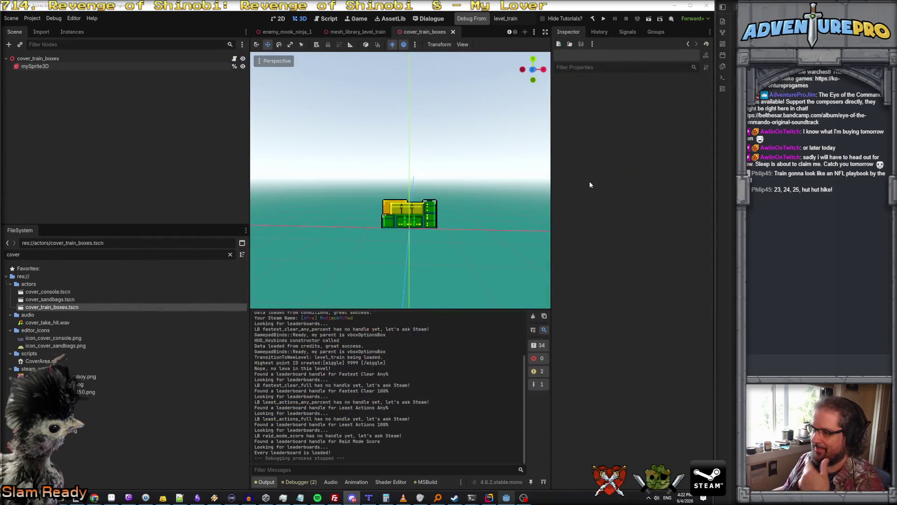
# Step: Set mySprite3D's Pixel Size to 1.0/64 (0.015625), save the scene, and run the project
pyautogui.click(49, 66)
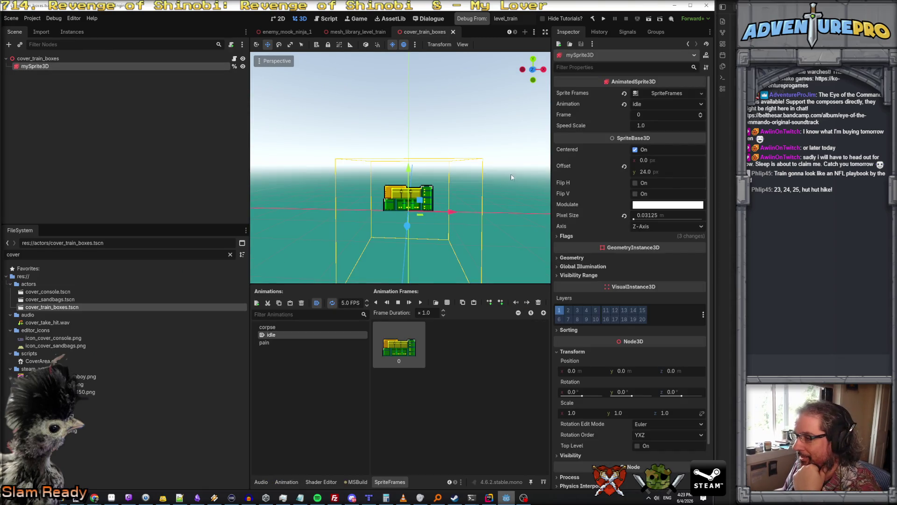
pyautogui.click(660, 215)
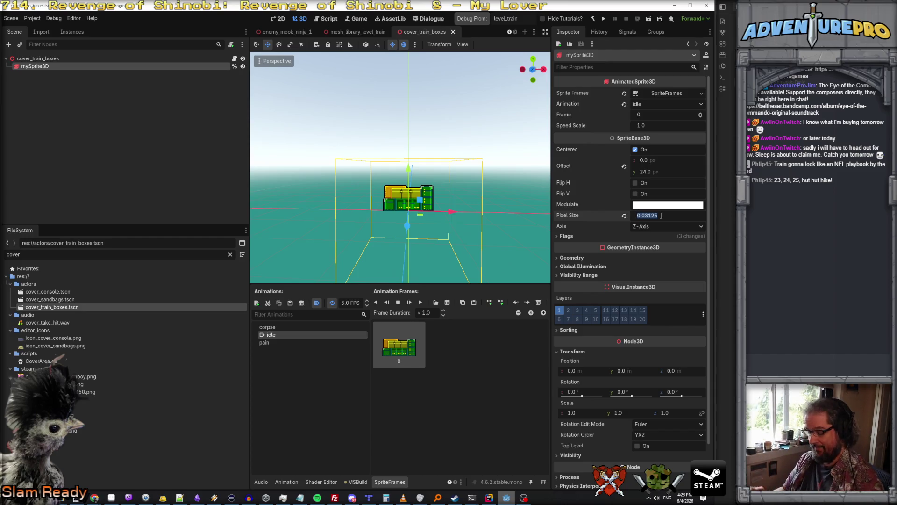
pyautogui.write('1.0/')
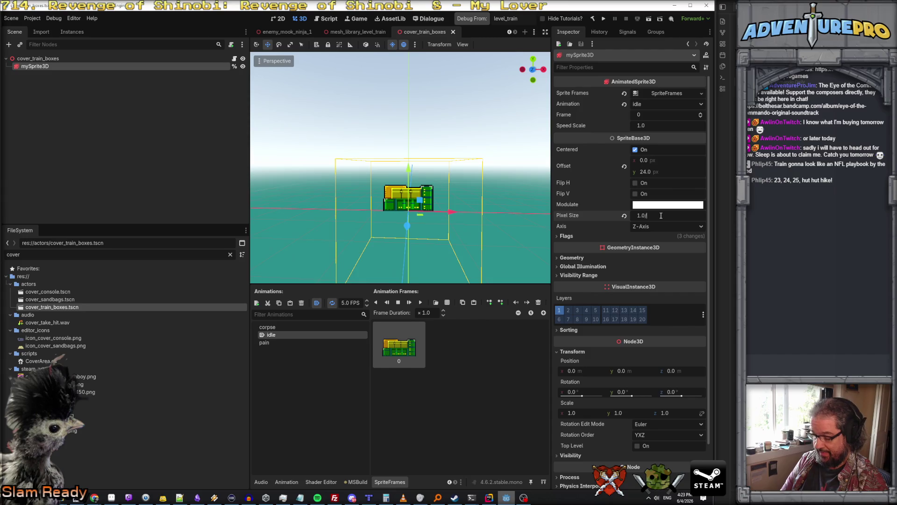
pyautogui.write('645.')
pyautogui.press('Return')
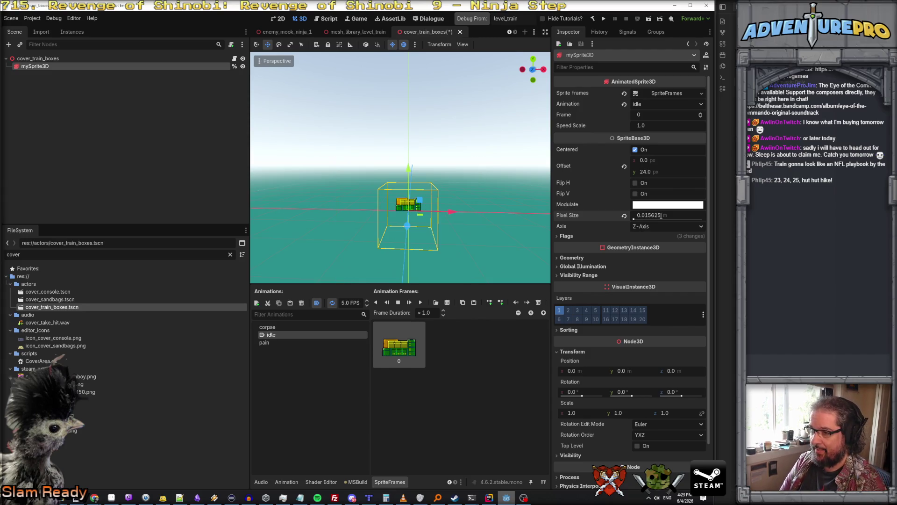
pyautogui.hotkey('ctrl', 's')
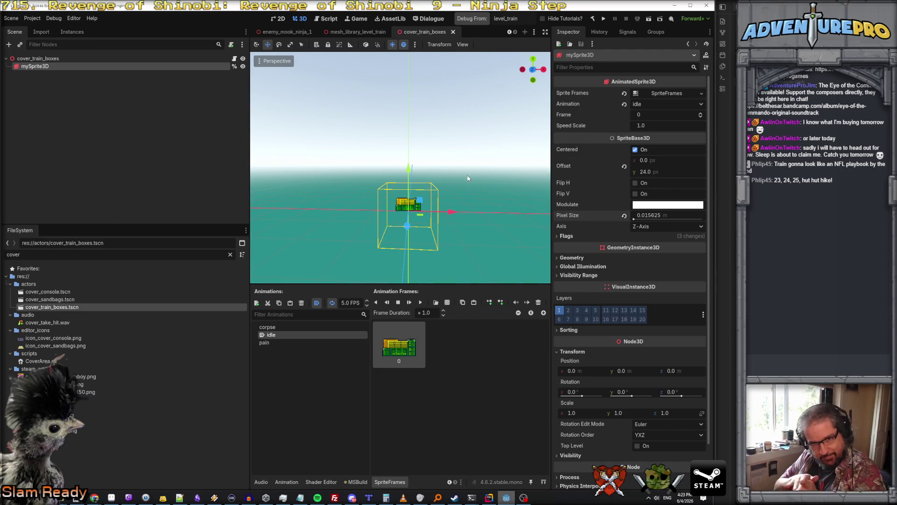
pyautogui.hotkey('ctrl', 's')
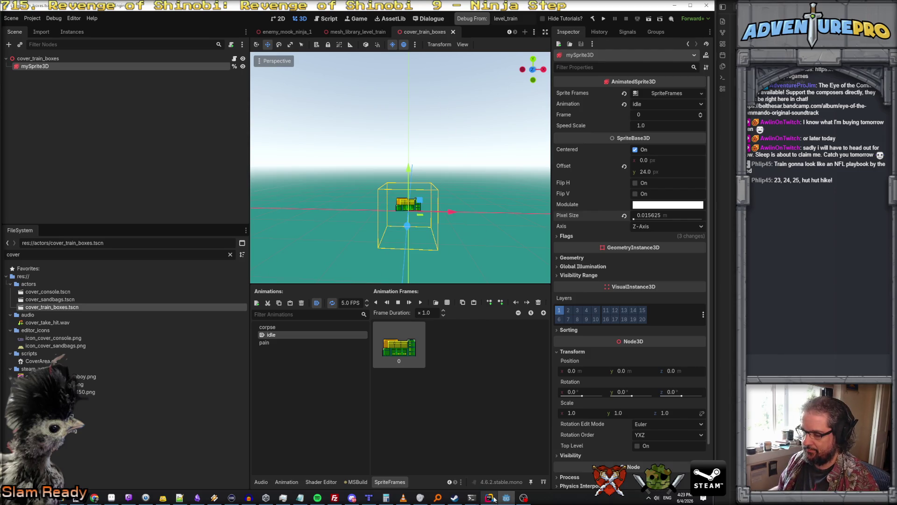
pyautogui.click(471, 20)
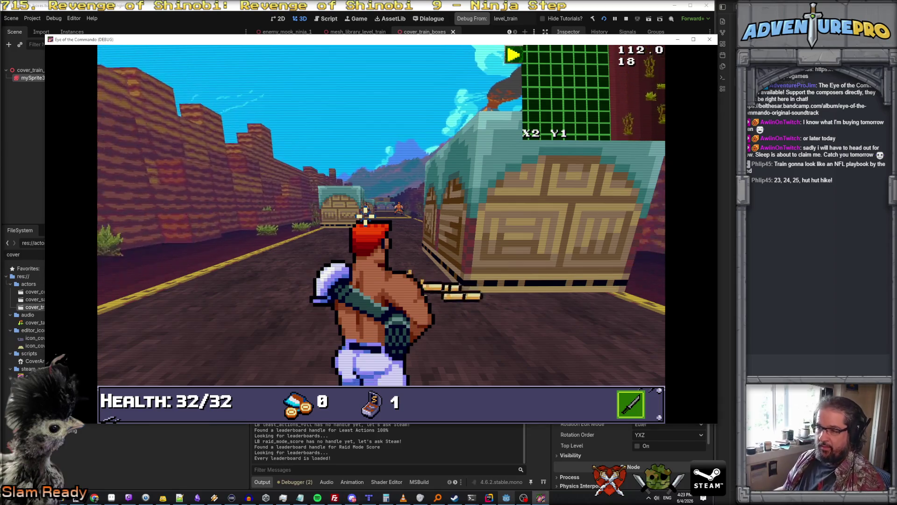
# Step: Teleport to X57 Y2 via the debug console and dismiss the tutorial dialog
pyautogui.press('`')
pyautogui.write('TP 57 2')
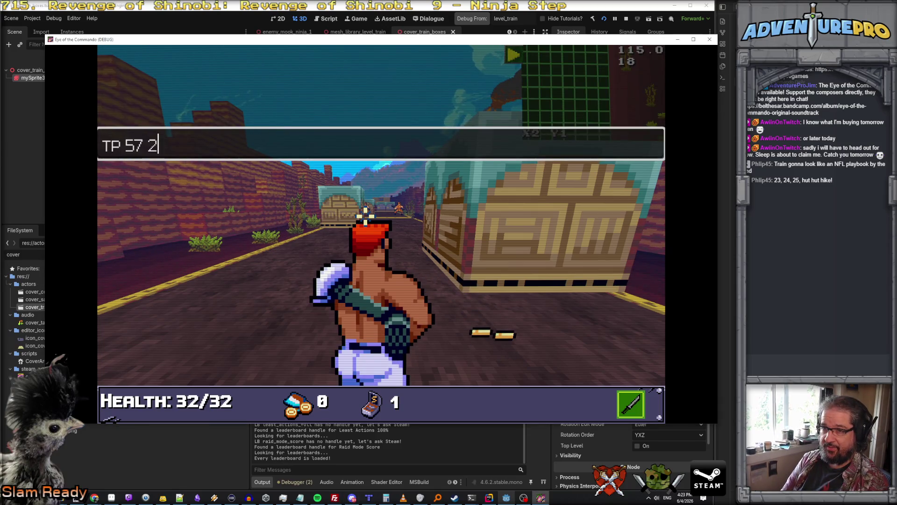
pyautogui.press('Return')
pyautogui.press('`')
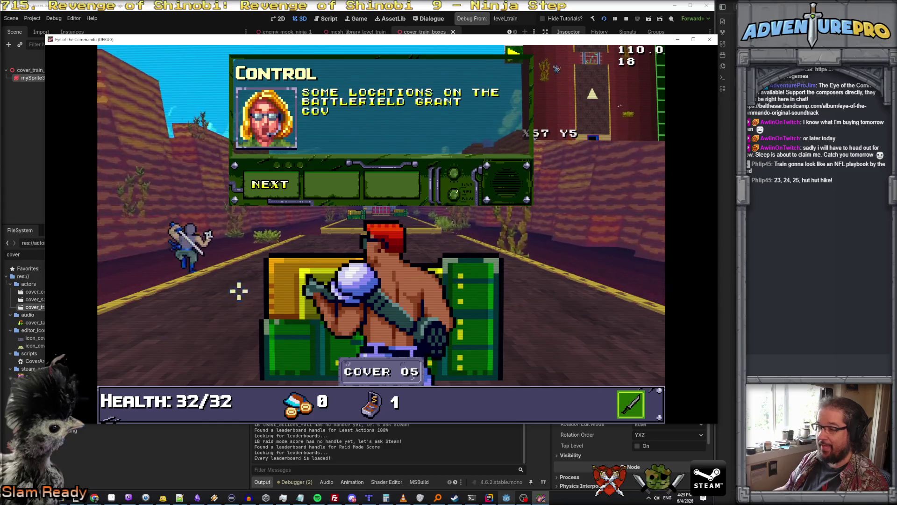
pyautogui.click(275, 184)
pyautogui.click(278, 184)
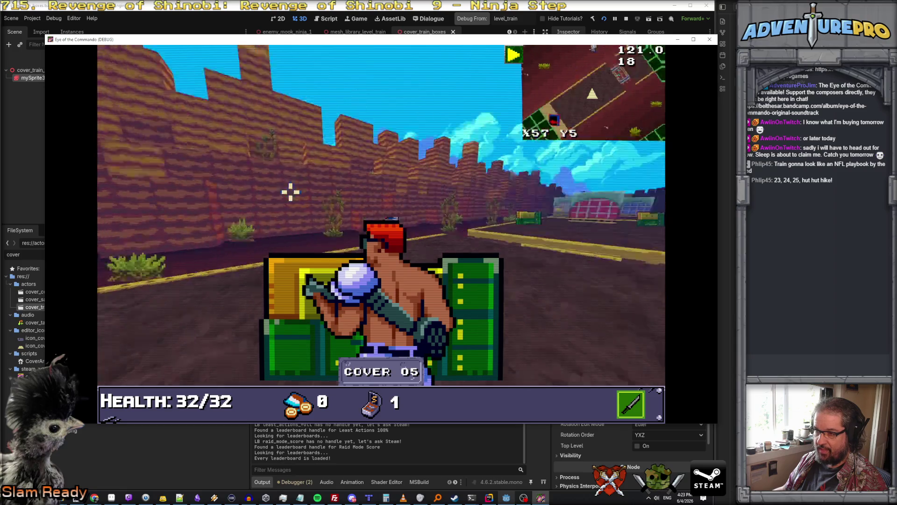
# Step: Shoot the ninjas on the right and left and the distant enemy from cover
pyautogui.click(517, 237)
pyautogui.click(562, 236)
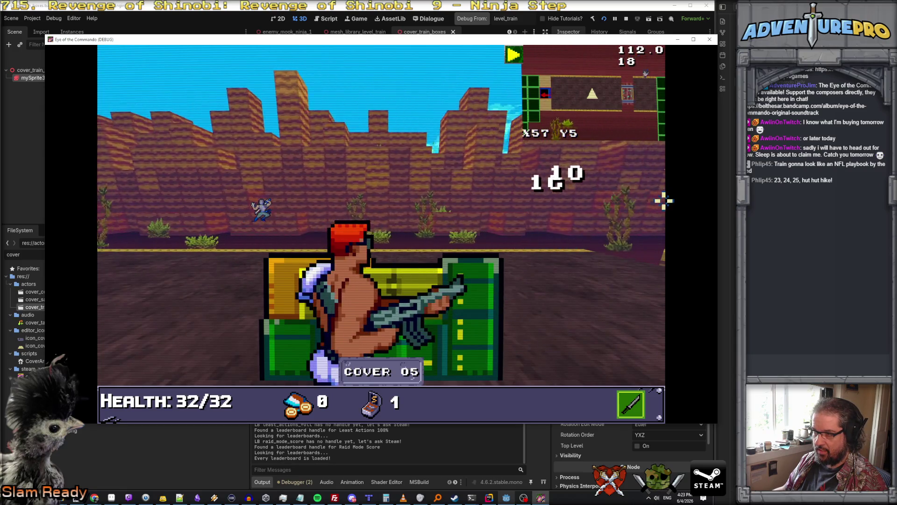
pyautogui.click(258, 208)
pyautogui.click(276, 207)
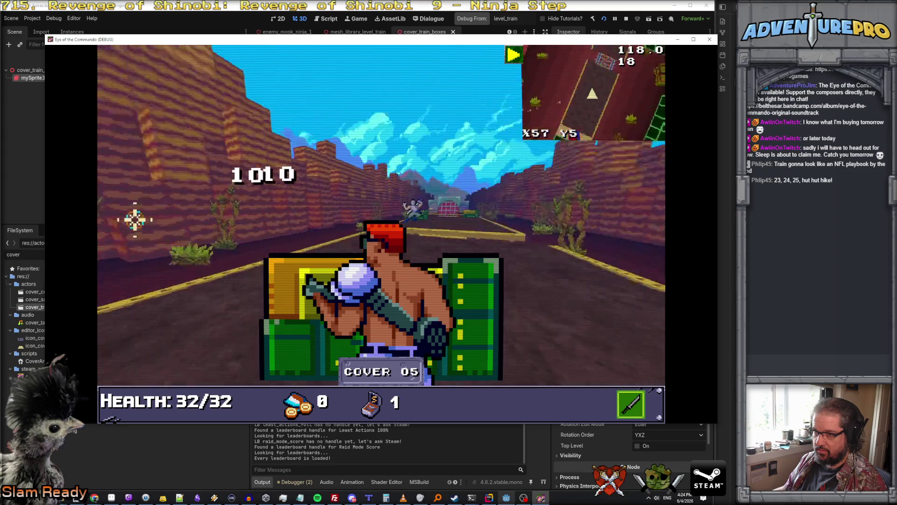
pyautogui.click(345, 209)
pyautogui.click(260, 208)
pyautogui.click(262, 208)
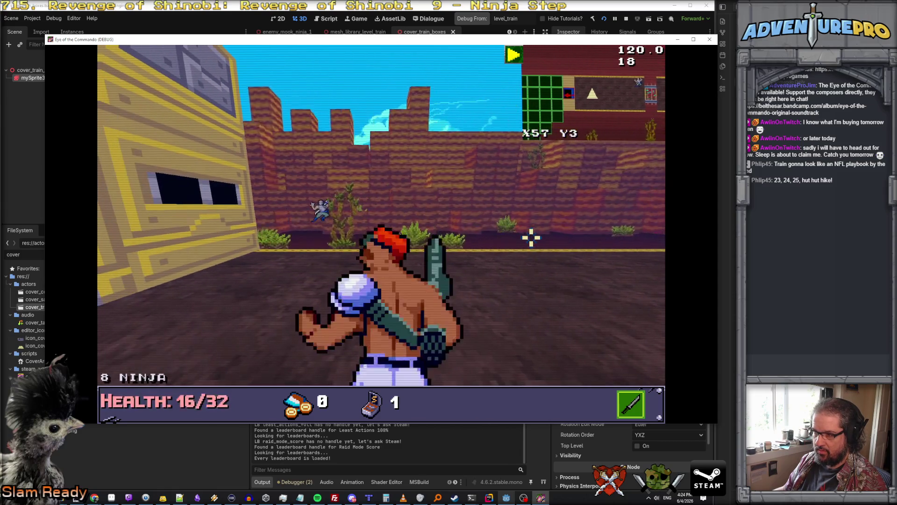
# Step: Keep shooting the centre and leaping ninjas until game over, then close the game
pyautogui.click(514, 206)
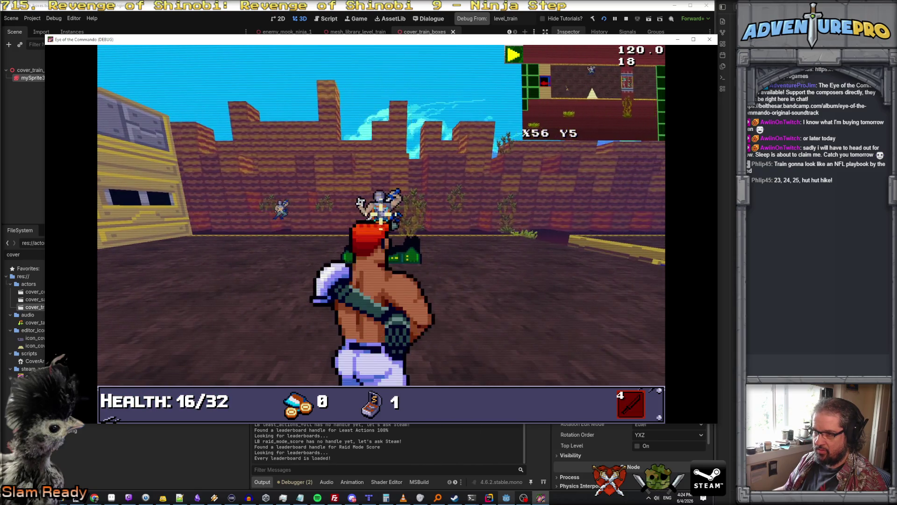
pyautogui.click(369, 208)
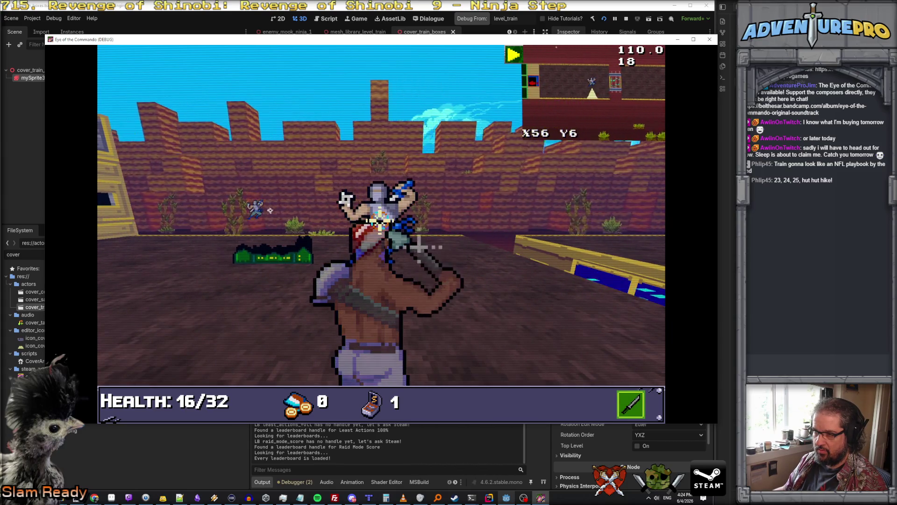
pyautogui.click(381, 215)
pyautogui.click(381, 215)
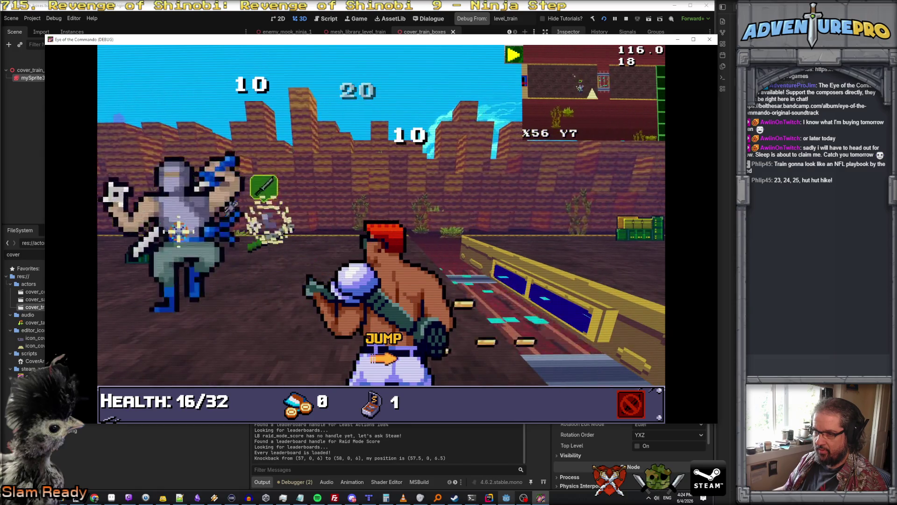
pyautogui.click(140, 236)
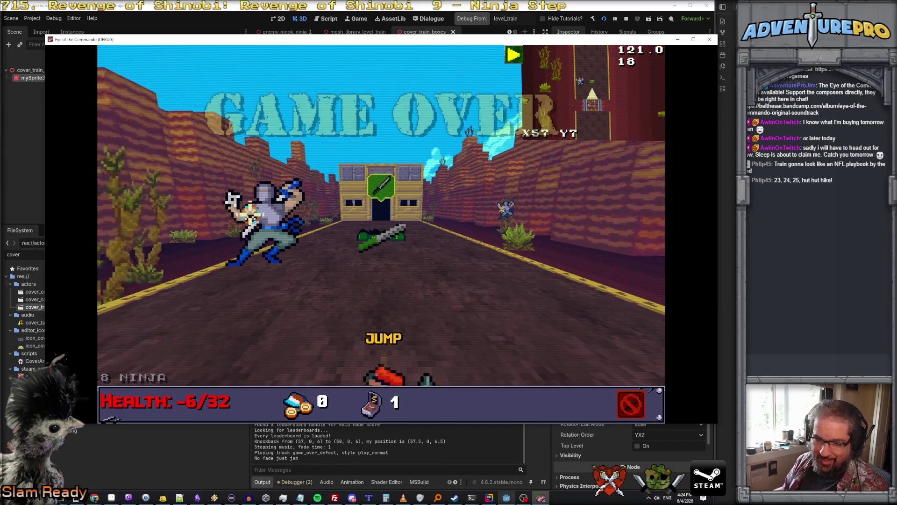
pyautogui.click(709, 39)
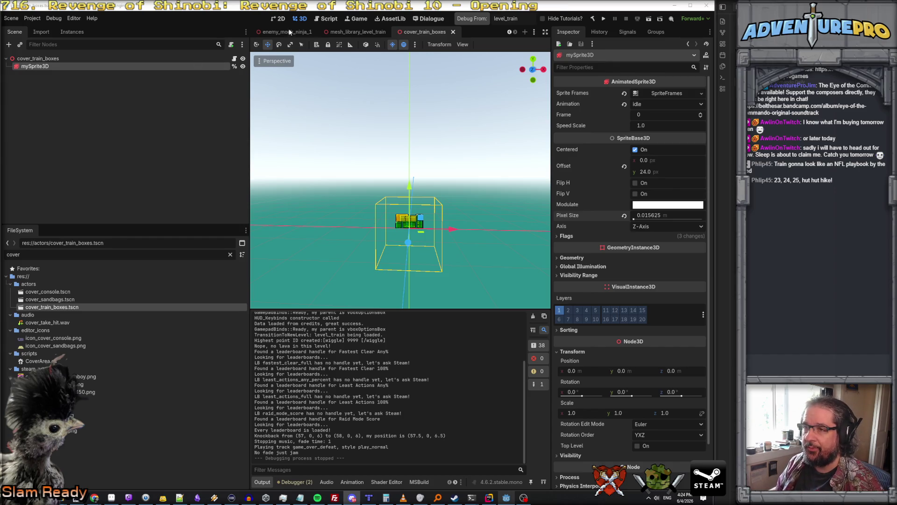
# Step: Switch to the level_train scene, frame the cover crates, and look down the train
pyautogui.click(372, 32)
pyautogui.scroll(3, 303, 32)
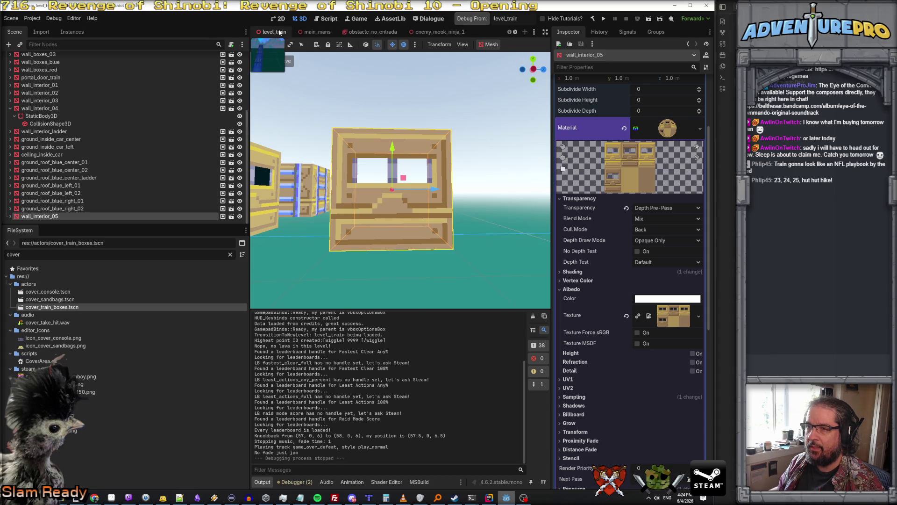
pyautogui.click(274, 31)
pyautogui.press('f')
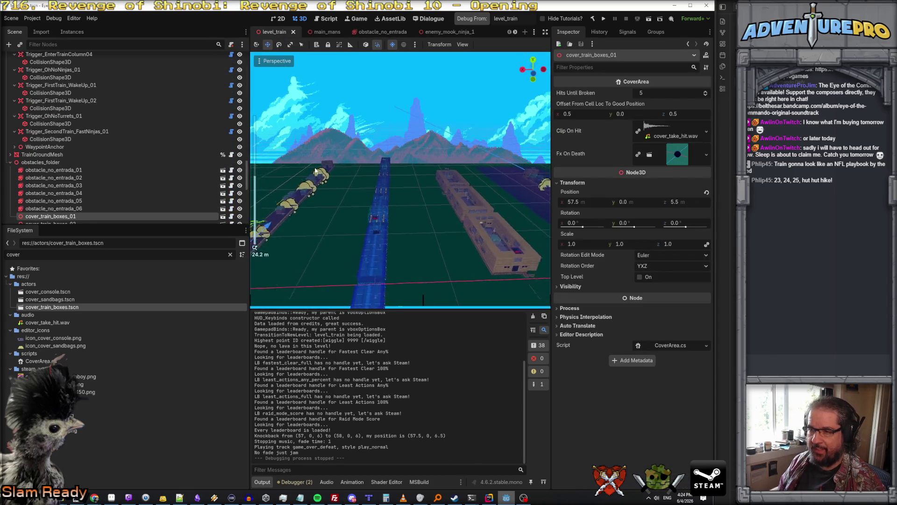
pyautogui.scroll(3, 315, 167)
pyautogui.moveTo(421, 299); pyautogui.dragTo(335, 198)
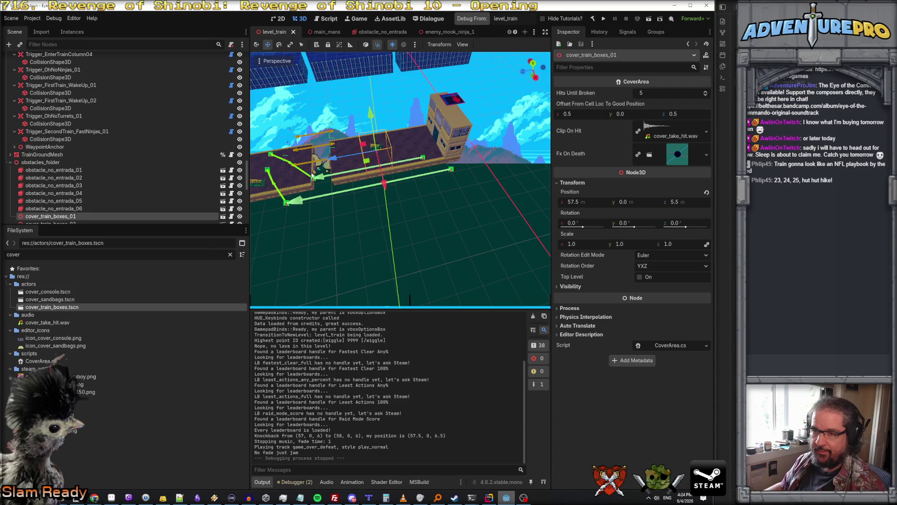
# Step: Expand enemies_folder and select enemy_mook_t2_first_train_01
pyautogui.click(452, 171)
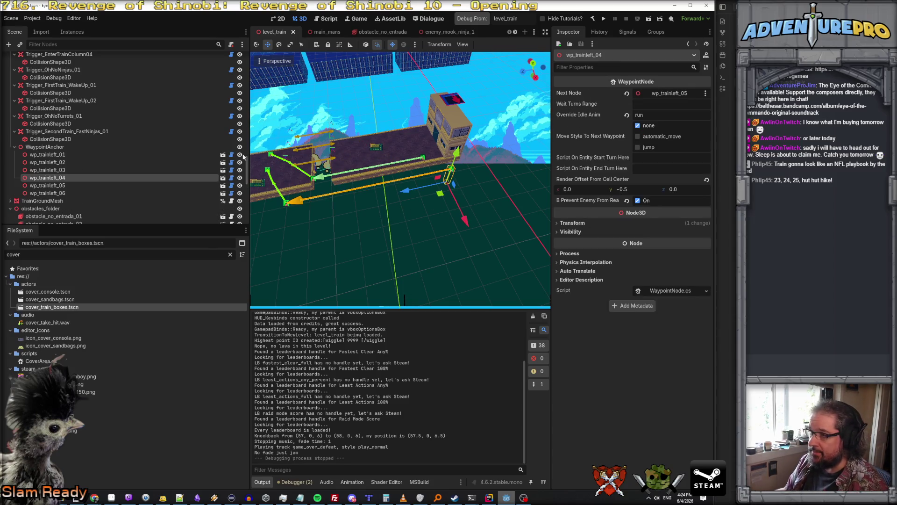
pyautogui.scroll(-10, 162, 164)
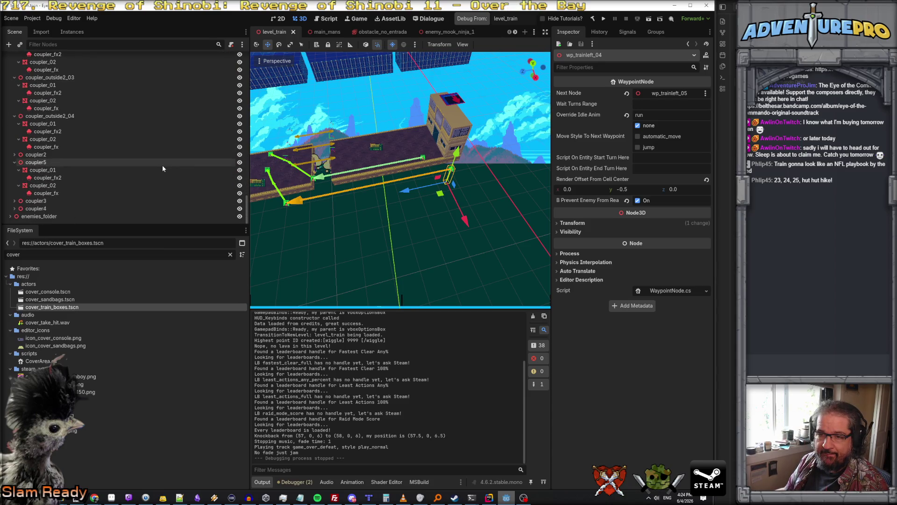
pyautogui.click(9, 216)
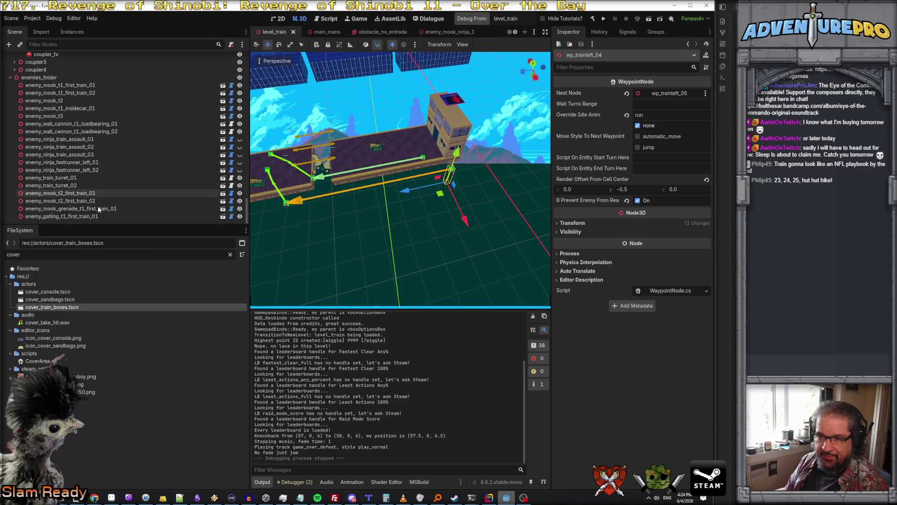
pyautogui.scroll(-3, 121, 198)
pyautogui.click(121, 195)
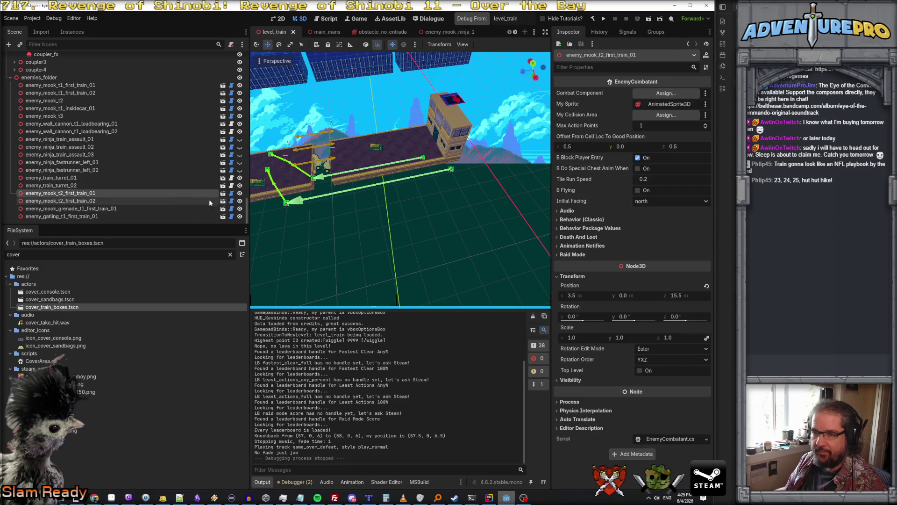
# Step: Make enemy_ninja_fastrunner_left_02 and enemy_ninja_fastrunner_left_01 visible in the viewport
pyautogui.click(130, 170)
pyautogui.click(240, 170)
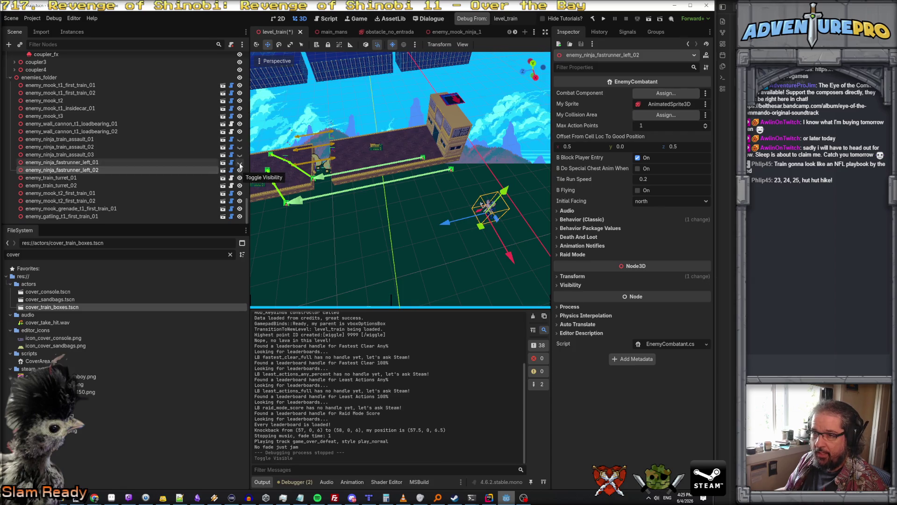
pyautogui.click(239, 163)
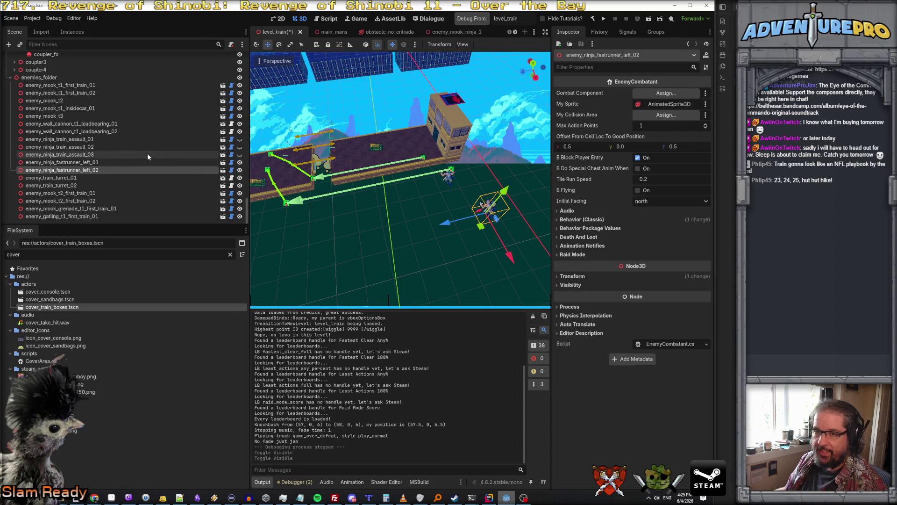
# Step: Move the first ninja to x 59.5, z 3.5, and the second ninja beside the train
pyautogui.click(113, 161)
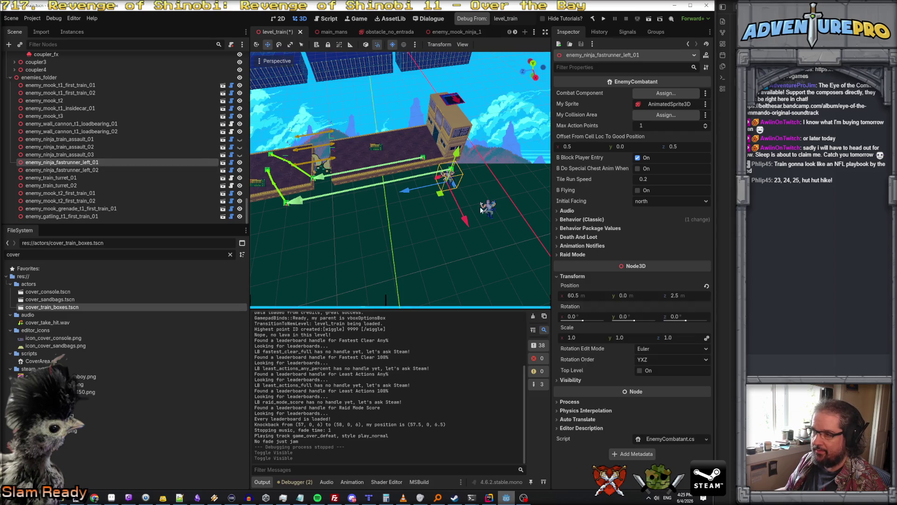
pyautogui.moveTo(461, 211); pyautogui.dragTo(452, 198)
pyautogui.scroll(5, 458, 189)
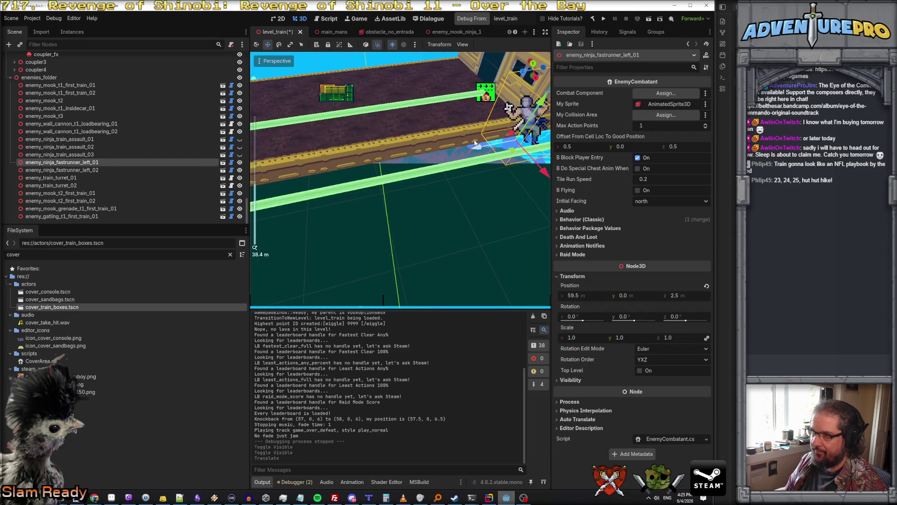
pyautogui.moveTo(477, 146)
pyautogui.mouseDown()
pyautogui.moveTo(461, 157)
pyautogui.moveTo(482, 196)
pyautogui.moveTo(427, 172)
pyautogui.mouseUp()
pyautogui.click(440, 178)
pyautogui.moveTo(363, 159)
pyautogui.mouseDown()
pyautogui.moveTo(363, 171)
pyautogui.moveTo(200, 175)
pyautogui.mouseUp()
# Step: Hide both fast-runner ninjas again and clear the selection
pyautogui.keyDown('ctrl'); pyautogui.click(137, 161); pyautogui.keyUp('ctrl')
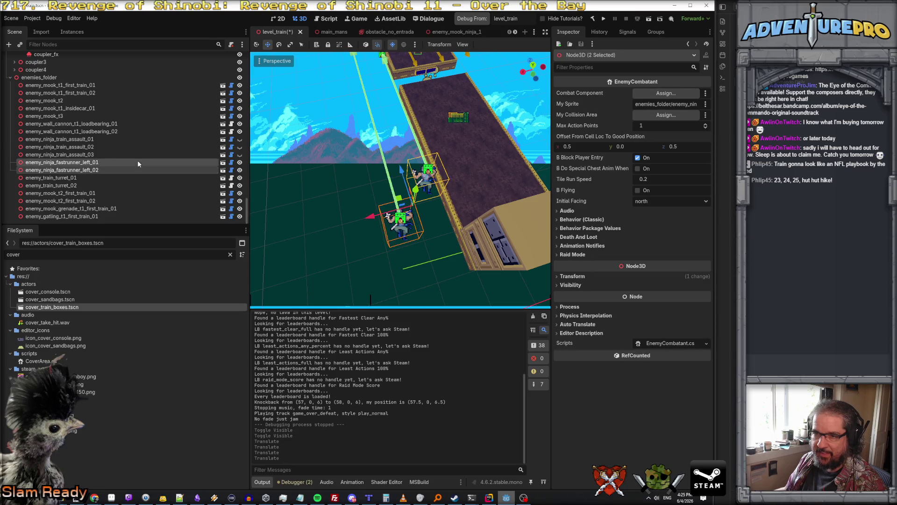
pyautogui.click(239, 163)
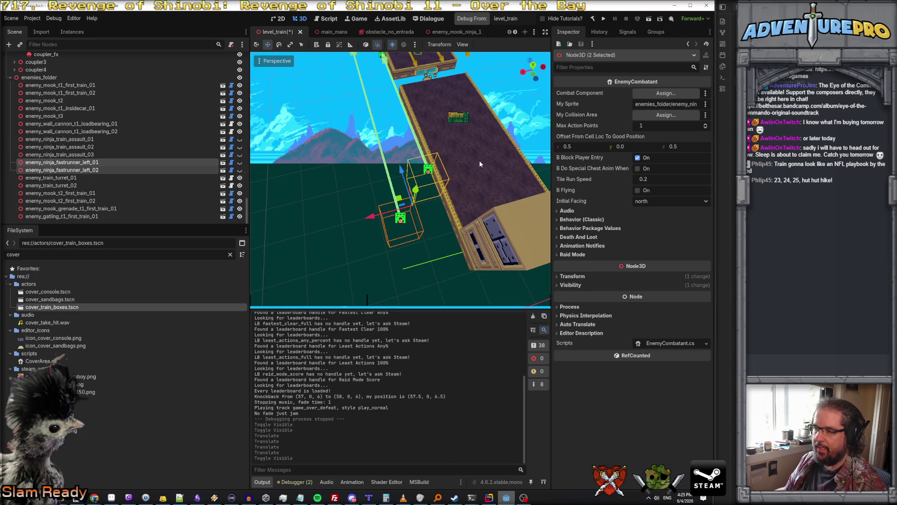
pyautogui.click(326, 143)
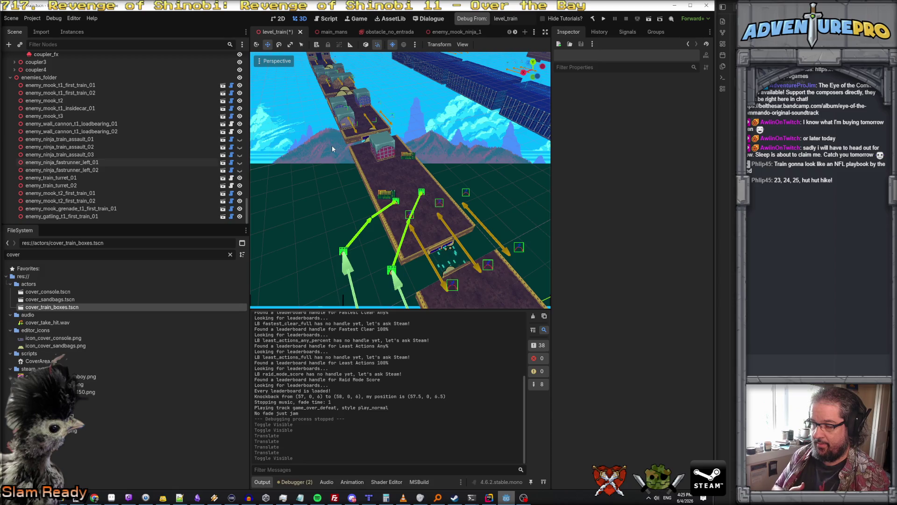
# Step: Fly the view to the station building and open Trigger_SecondTrain_FastNinjas_01's context menu
pyautogui.rightClick(452, 170)
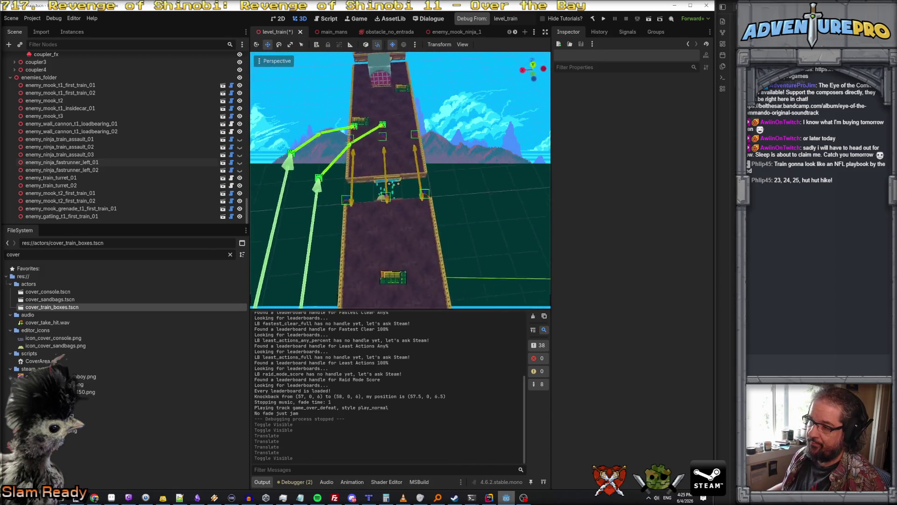
pyautogui.press('w')
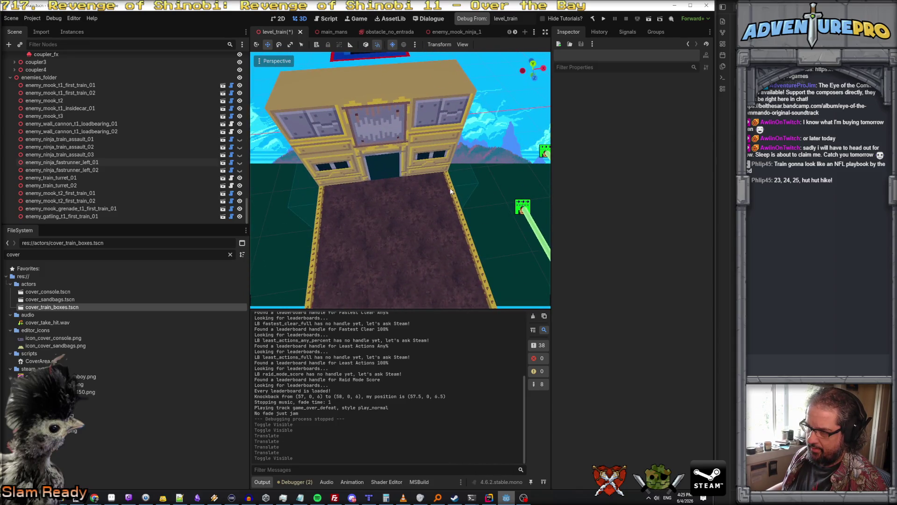
pyautogui.click(451, 191)
pyautogui.scroll(2, 74, 79)
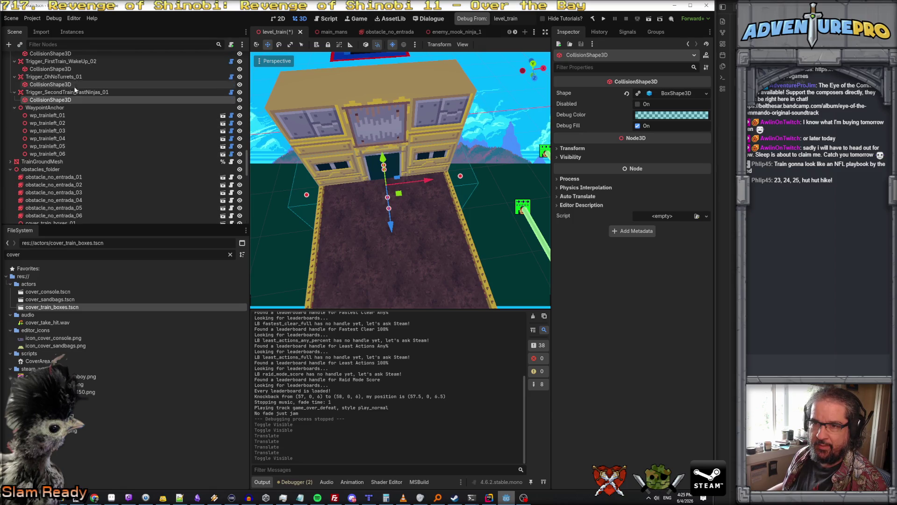
pyautogui.click(74, 92)
pyautogui.rightClick(76, 92)
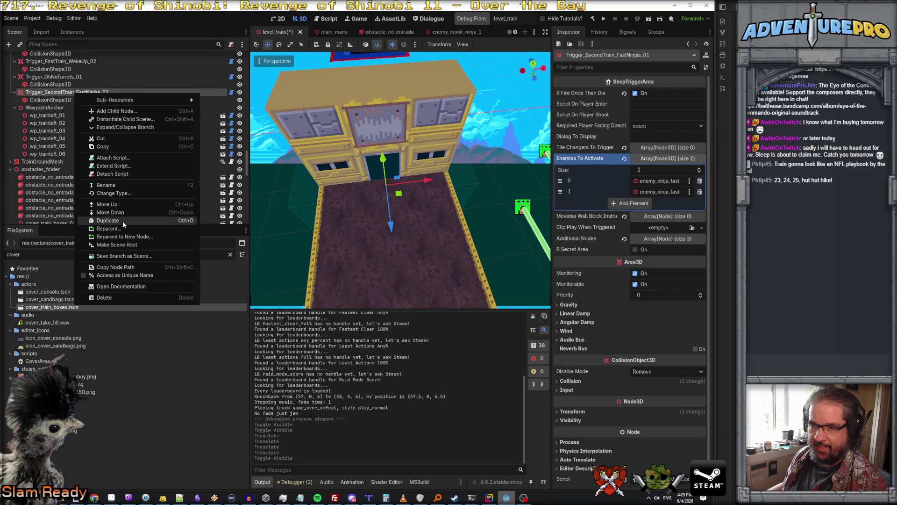
# Step: Duplicate the fast-ninja trigger as Trigger_SecondTrain_FastNinjas_02 and shift the copy 6 units along Z
pyautogui.click(123, 220)
pyautogui.scroll(-5, 337, 209)
pyautogui.moveTo(255, 247); pyautogui.dragTo(454, 264)
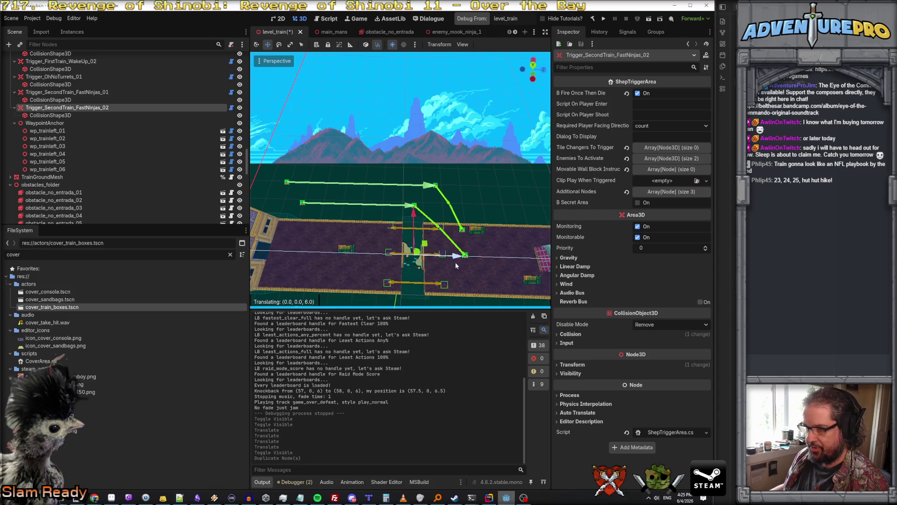
pyautogui.click(414, 254)
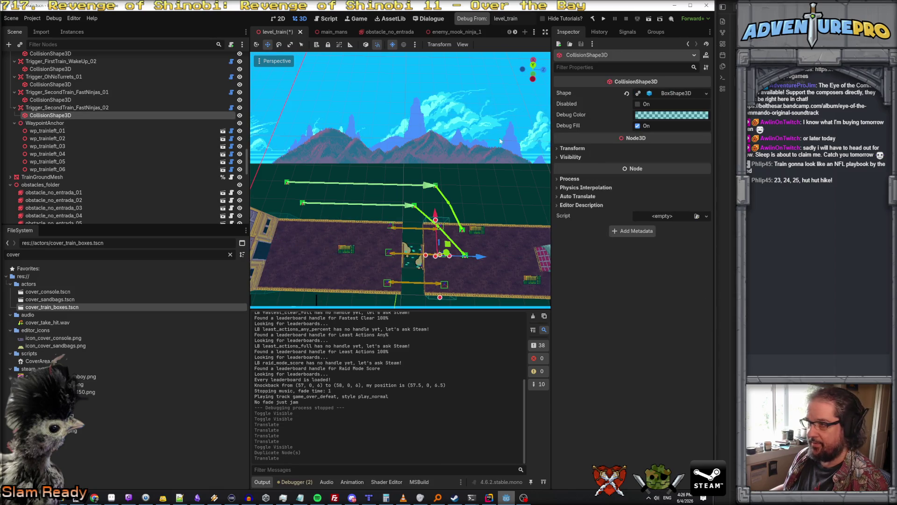
# Step: Give the copy's CollisionShape3D a fresh BoxShape3D, then select waypoint wp_trainleft_01
pyautogui.click(573, 148)
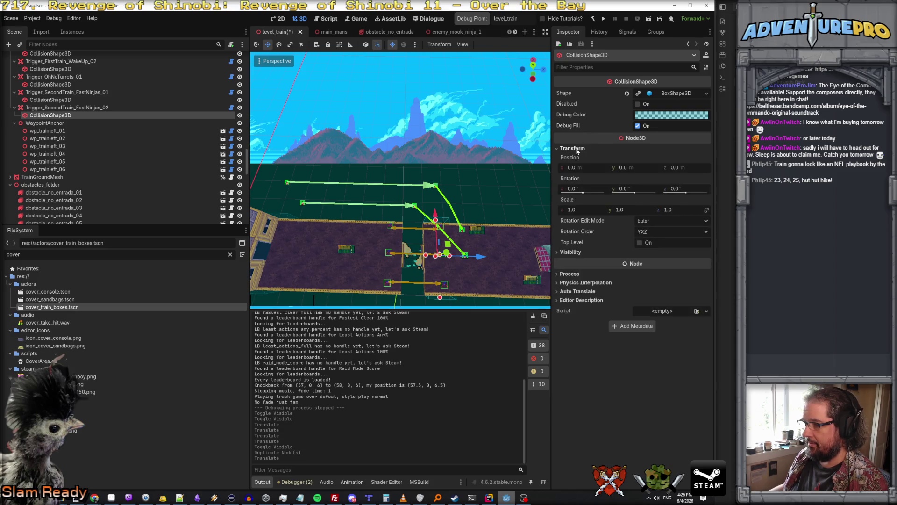
pyautogui.click(577, 150)
pyautogui.click(706, 93)
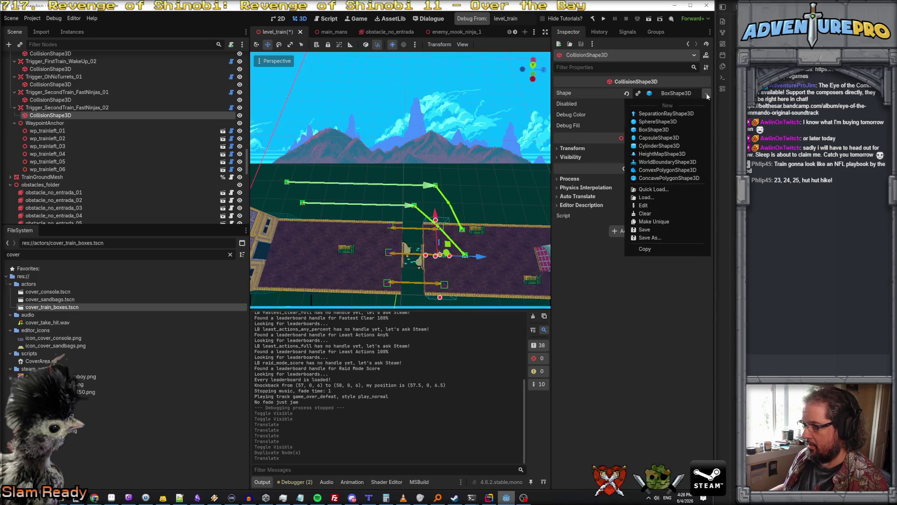
pyautogui.click(675, 219)
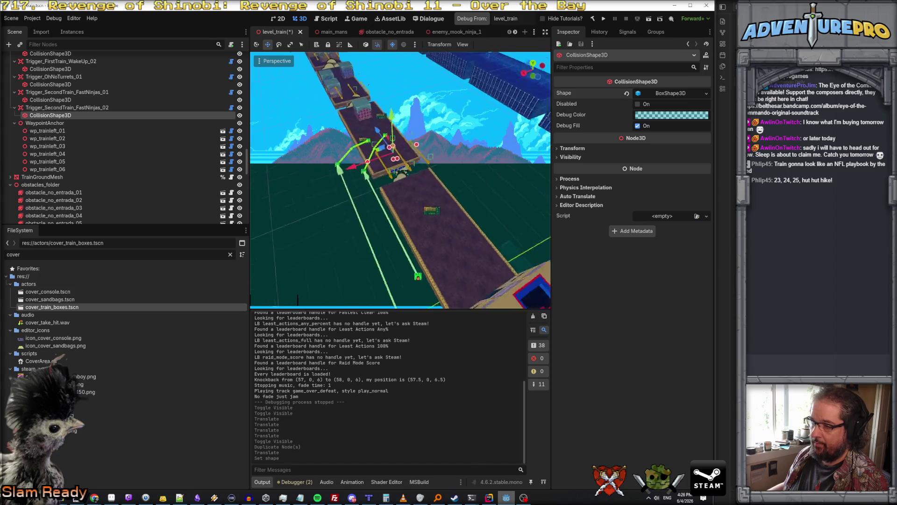
pyautogui.click(64, 131)
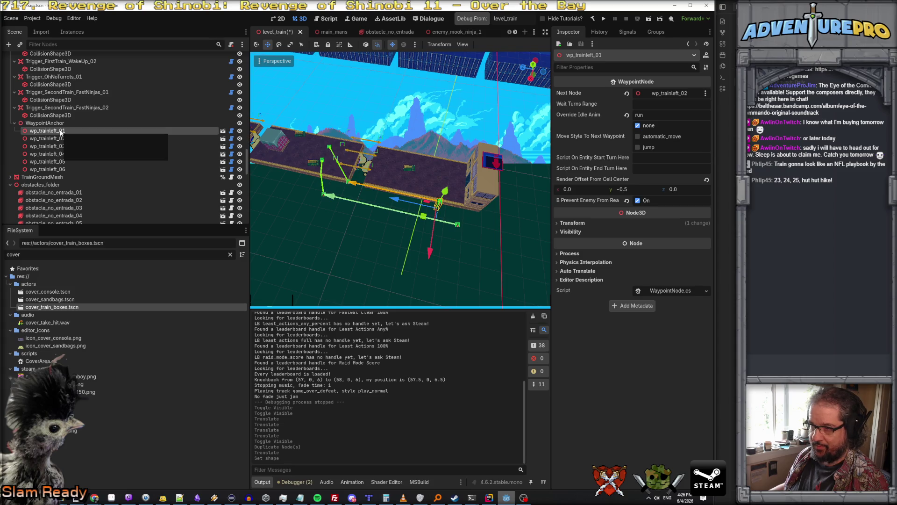